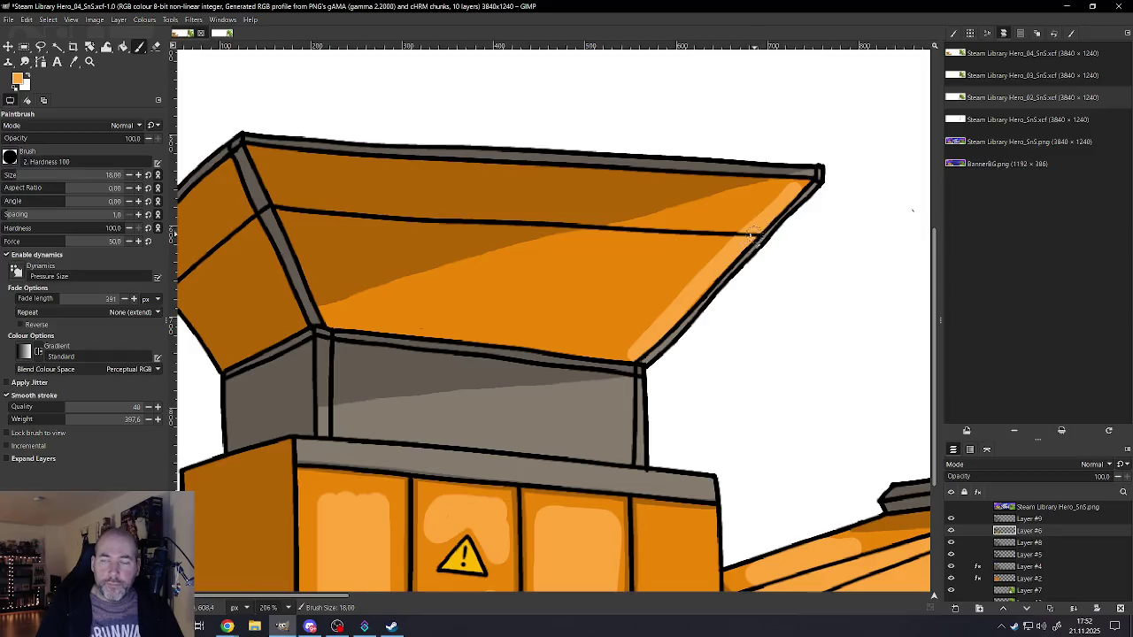
- Enlarge the brush and paint a light-orange highlight down the rightmost door panel
scroll(743, 283, "down", 2)
scroll(733, 327, "down", 1)
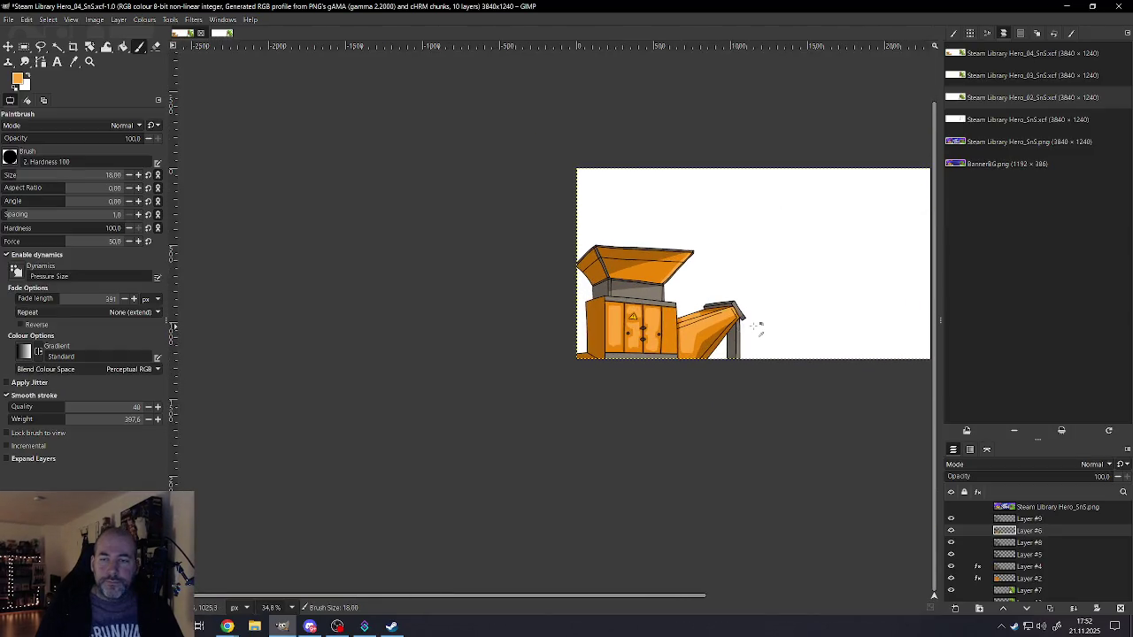
scroll(736, 330, "down", 1)
scroll(744, 333, "up", 2)
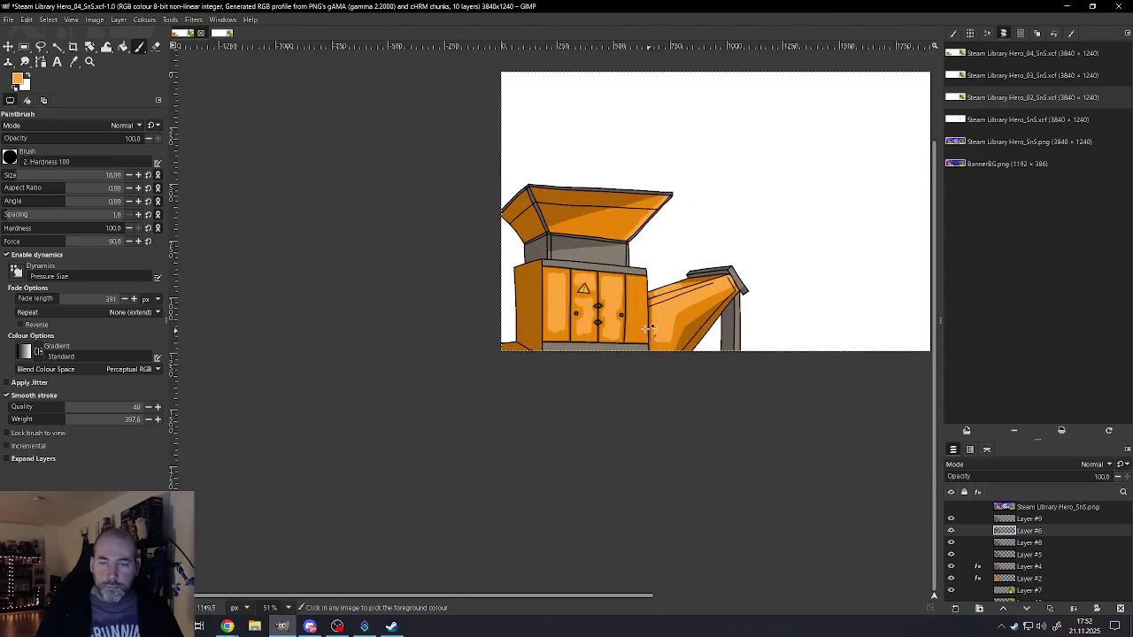
scroll(646, 309, "up", 2)
scroll(634, 303, "up", 2)
scroll(624, 301, "up", 1)
key("bracketright")
key("bracketright")
key("bracketright")
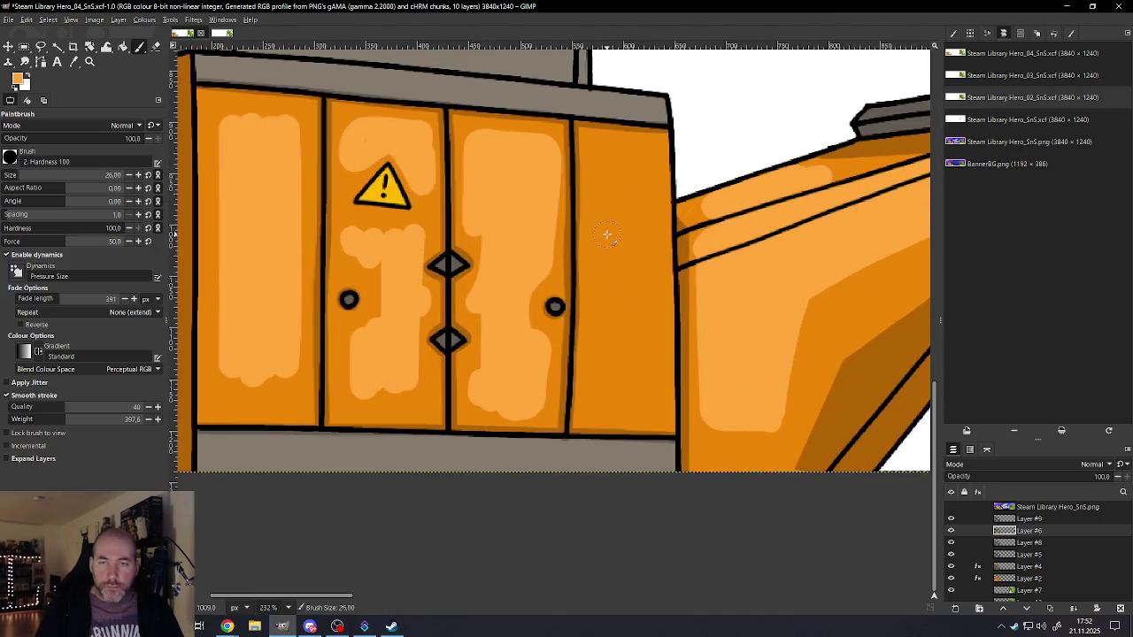
mouse_move(603, 160)
left_mouse_down()
mouse_move(599, 407)
mouse_move(615, 399)
mouse_move(625, 157)
mouse_move(639, 191)
mouse_move(649, 413)
mouse_move(661, 257)
mouse_move(650, 154)
left_mouse_up()
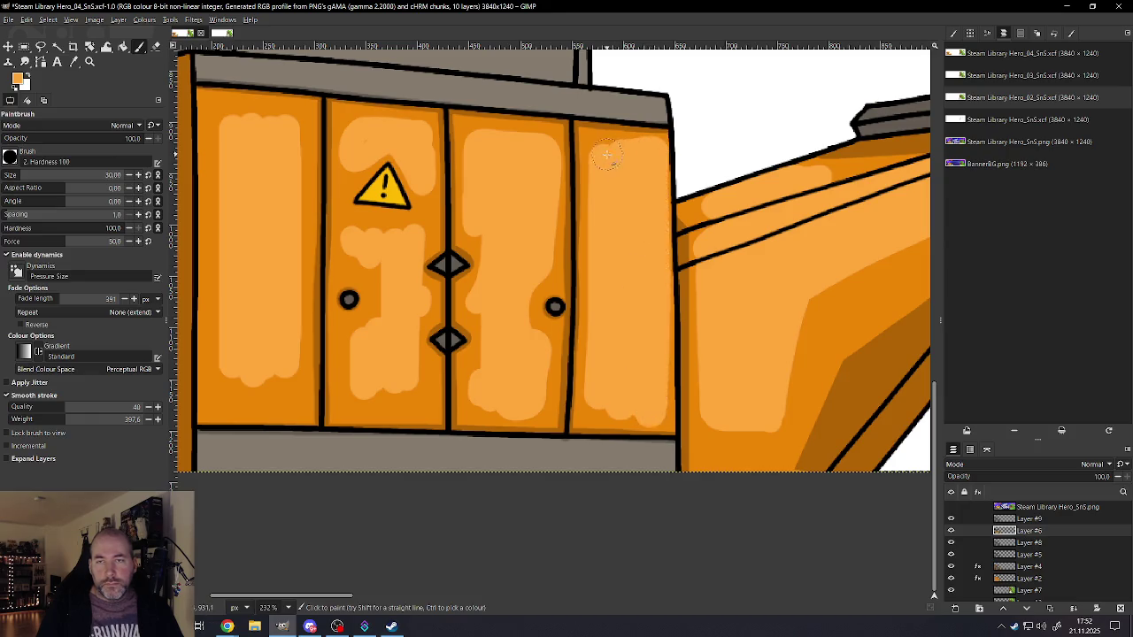
- Extend the light-orange highlights along the bottoms of the left and second doors
scroll(611, 252, "down", 3, "ctrl")
scroll(608, 262, "up", 1, "ctrl")
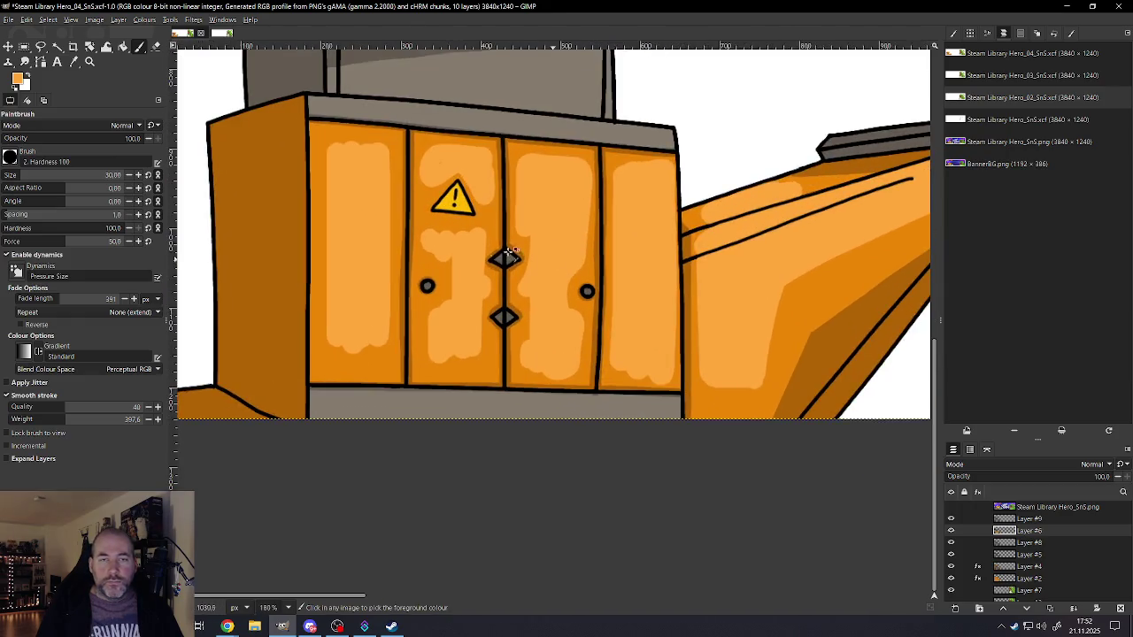
mouse_move(369, 344)
left_mouse_down()
mouse_move(379, 358)
mouse_move(328, 365)
mouse_move(331, 141)
mouse_move(372, 140)
mouse_move(382, 168)
left_mouse_up()
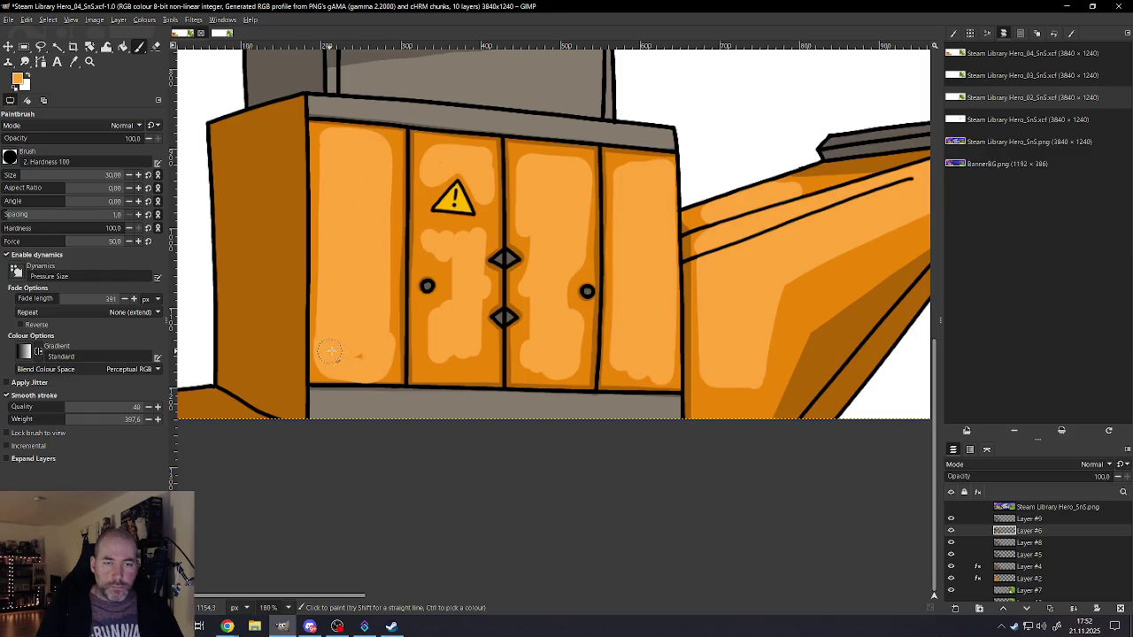
mouse_move(430, 366)
left_mouse_down()
mouse_move(488, 367)
mouse_move(479, 352)
mouse_move(426, 340)
mouse_move(438, 305)
mouse_move(464, 283)
mouse_move(418, 232)
mouse_move(492, 236)
left_mouse_up()
- Paint highlights over the third door panel and touch up the fourth door's bottom
left_click_drag(529, 366, 568, 367)
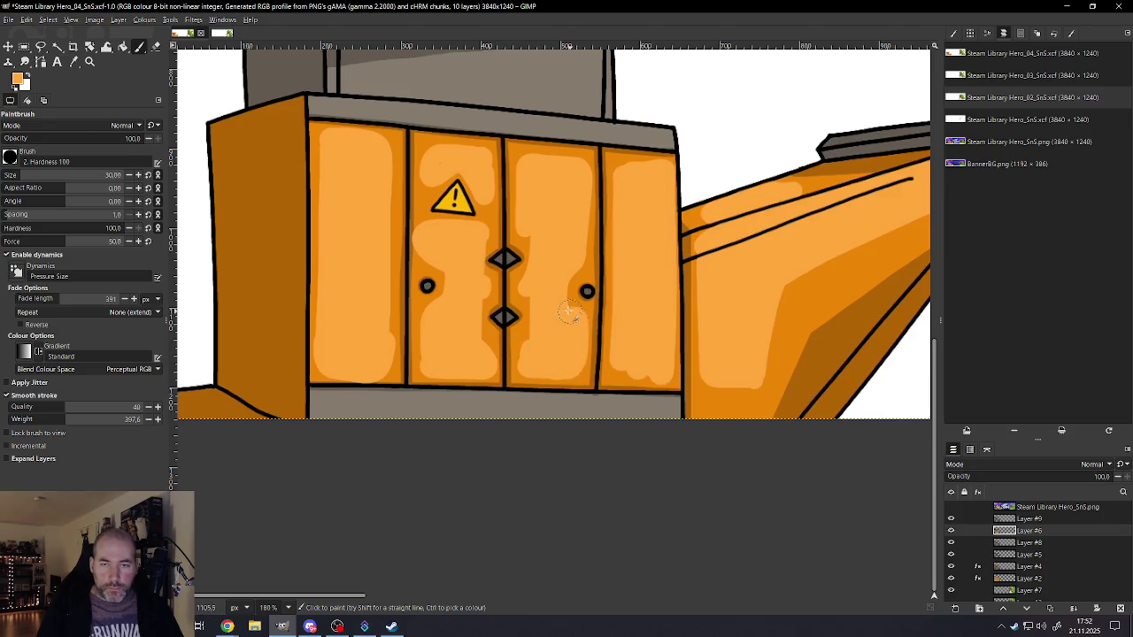
left_click_drag(562, 292, 579, 250)
left_click_drag(537, 161, 539, 256)
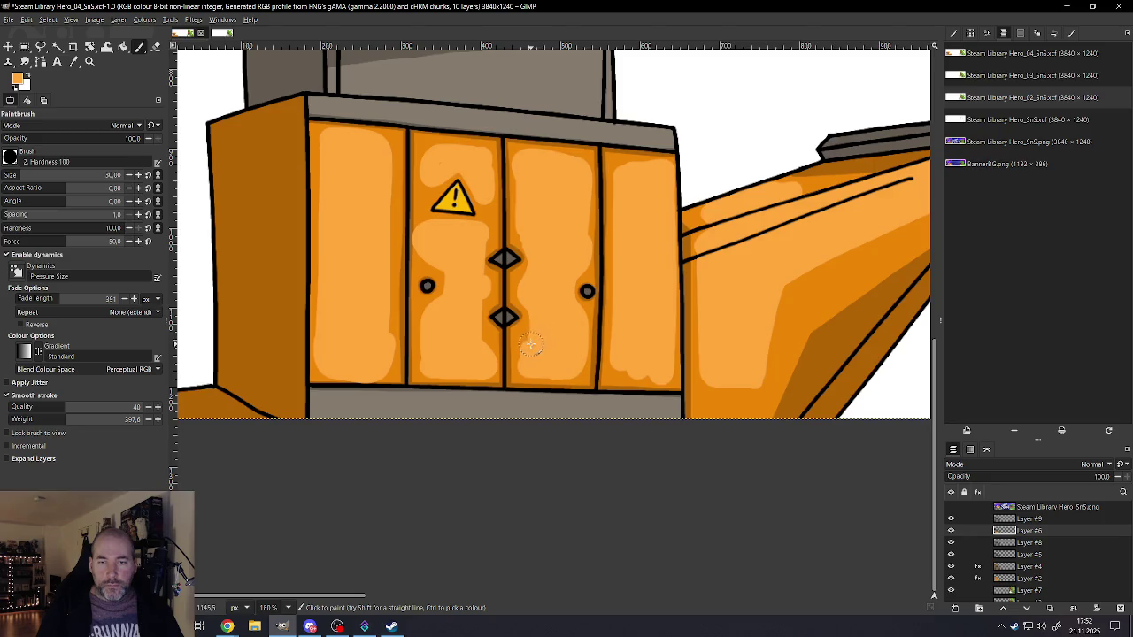
mouse_move(529, 338)
left_mouse_down()
mouse_move(523, 324)
mouse_move(527, 361)
left_mouse_up()
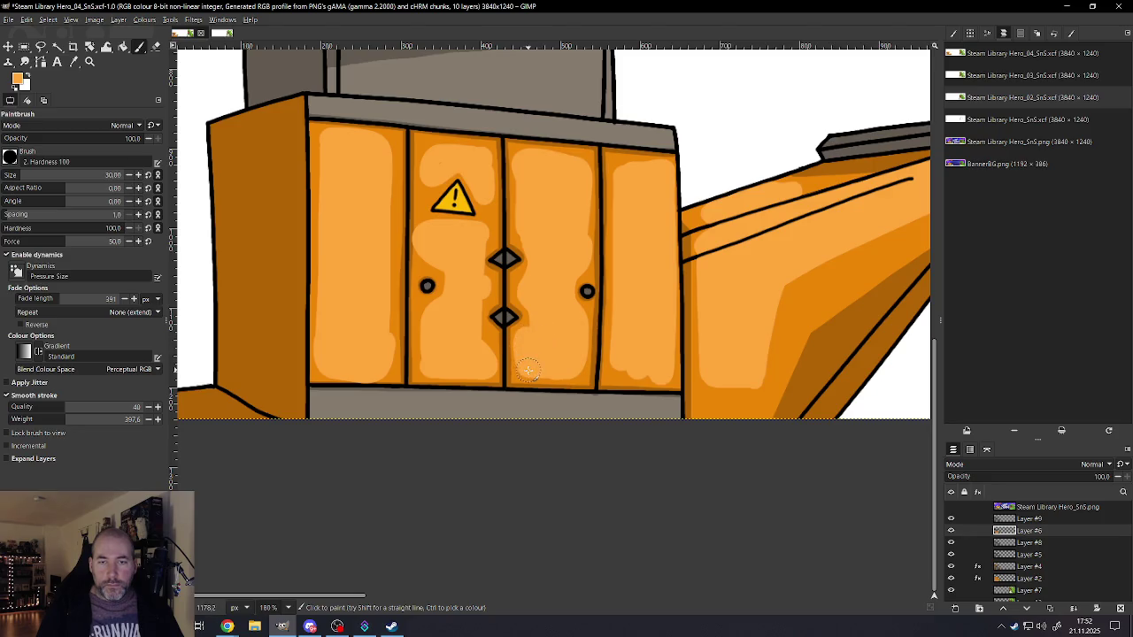
left_click_drag(621, 370, 619, 371)
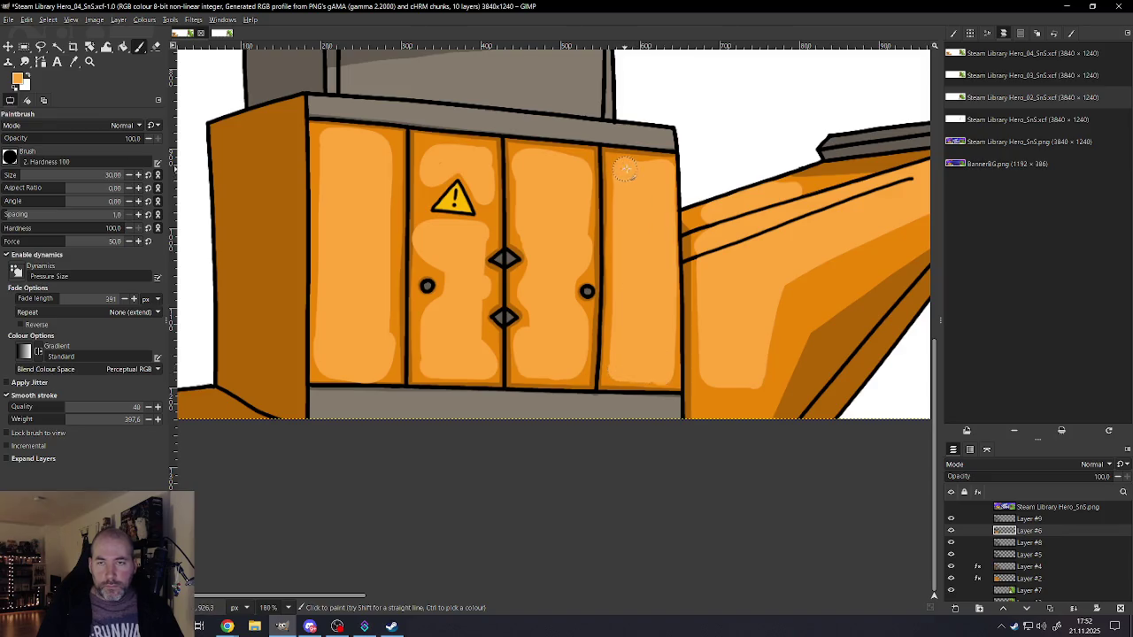
- Shrink the brush to 25 and paint a diagonal light-orange stroke across the hopper top
scroll(633, 255, "down", 2)
scroll(626, 278, "down", 2)
scroll(662, 210, "up", 1)
scroll(624, 152, "up", 1)
scroll(624, 152, "up", 2)
scroll(708, 114, "up", 2)
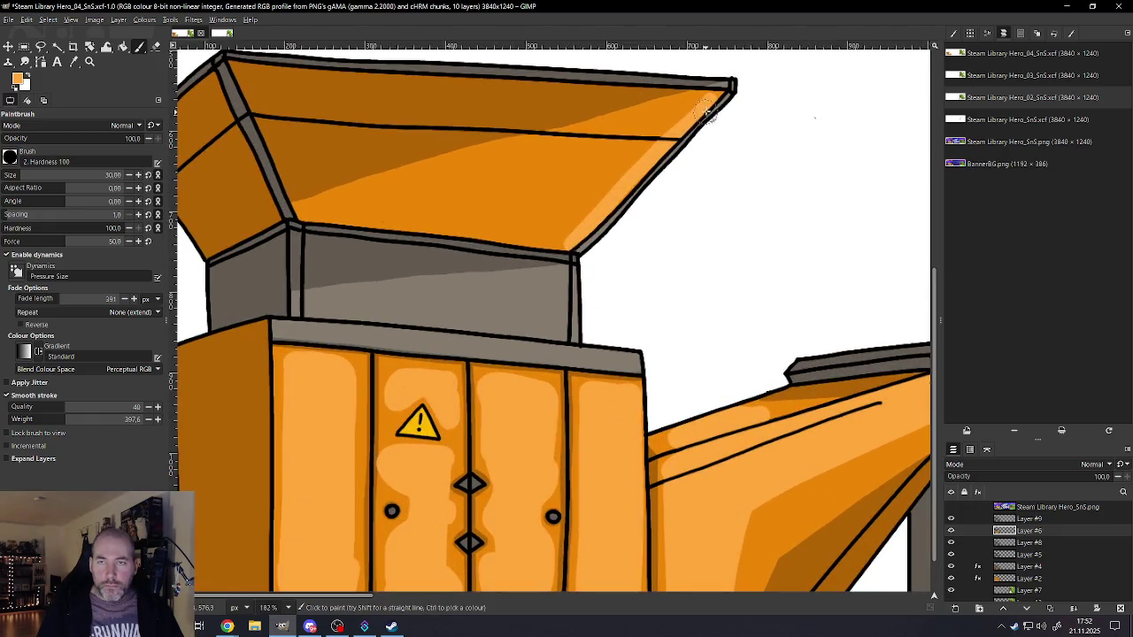
key("bracketleft")
key("bracketleft")
key("bracketleft")
mouse_move(704, 105)
left_mouse_down()
mouse_move(518, 237)
mouse_move(569, 237)
mouse_move(626, 168)
left_mouse_up()
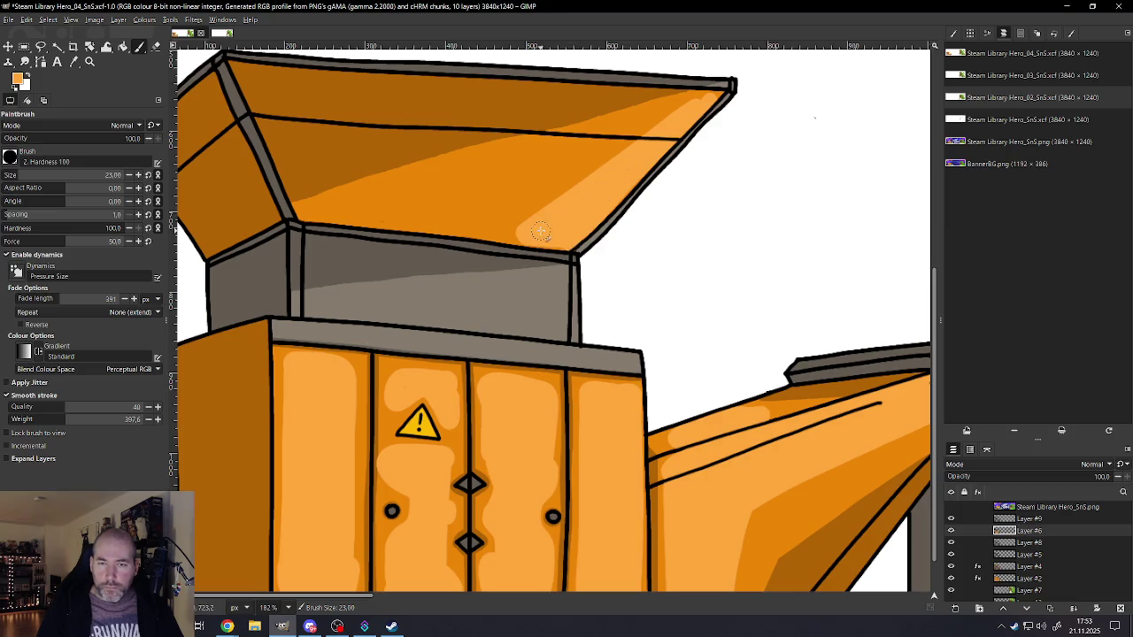
scroll(563, 229, "down", 2, "ctrl")
scroll(585, 266, "down", 1, "ctrl")
scroll(608, 306, "down", 1, "ctrl")
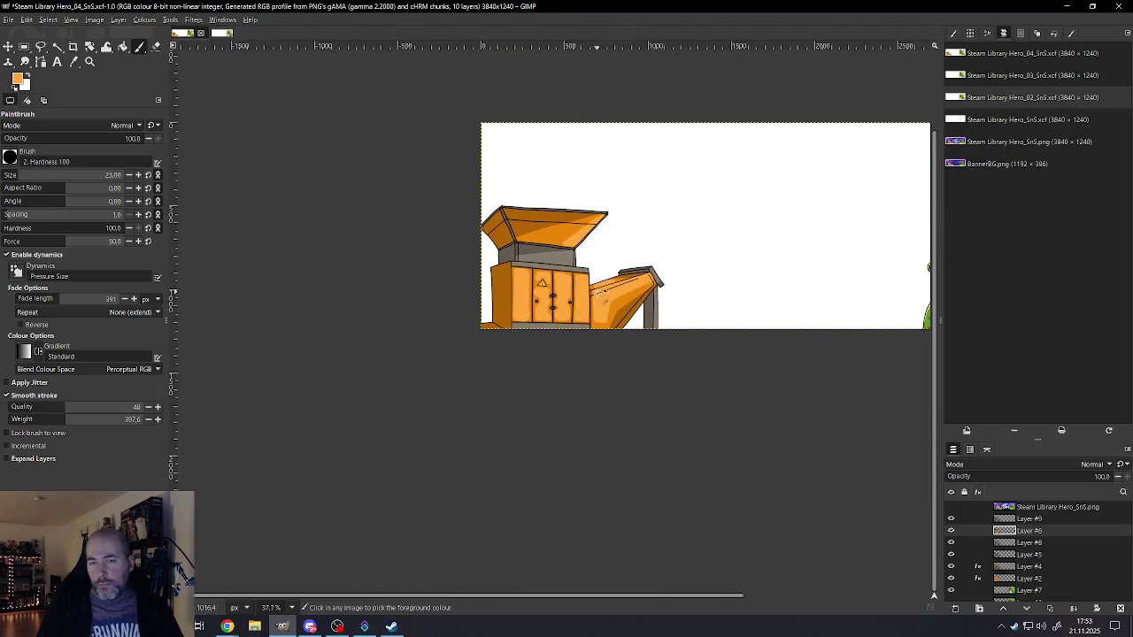
scroll(609, 305, "up", 1, "ctrl")
scroll(607, 299, "up", 1, "ctrl")
scroll(460, 301, "up", 2, "ctrl")
scroll(407, 283, "up", 1, "ctrl")
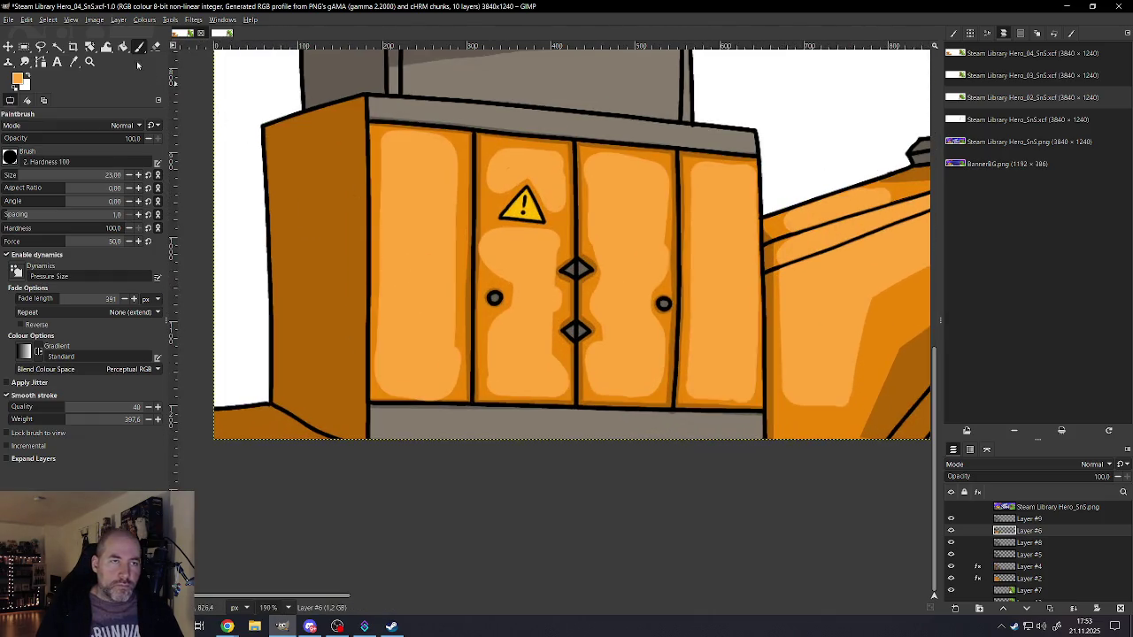
left_click(155, 46)
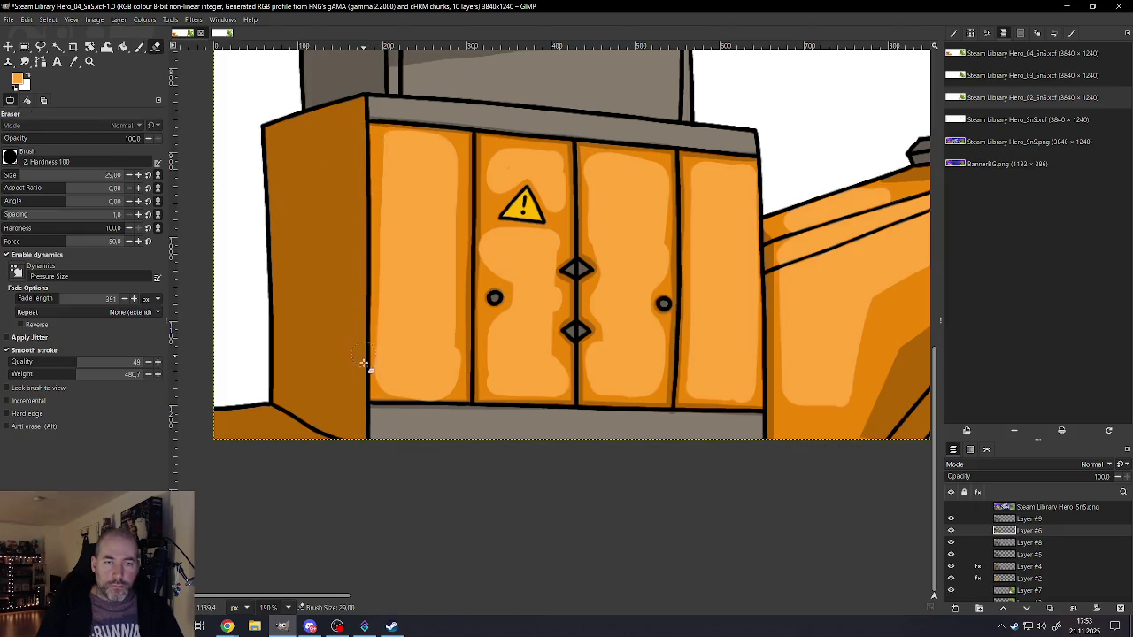
- Erase the highlight along the door panels' side edges and the doors' top and bottom edges
mouse_move(470, 138)
left_mouse_down()
mouse_move(465, 403)
mouse_move(329, 404)
left_mouse_up()
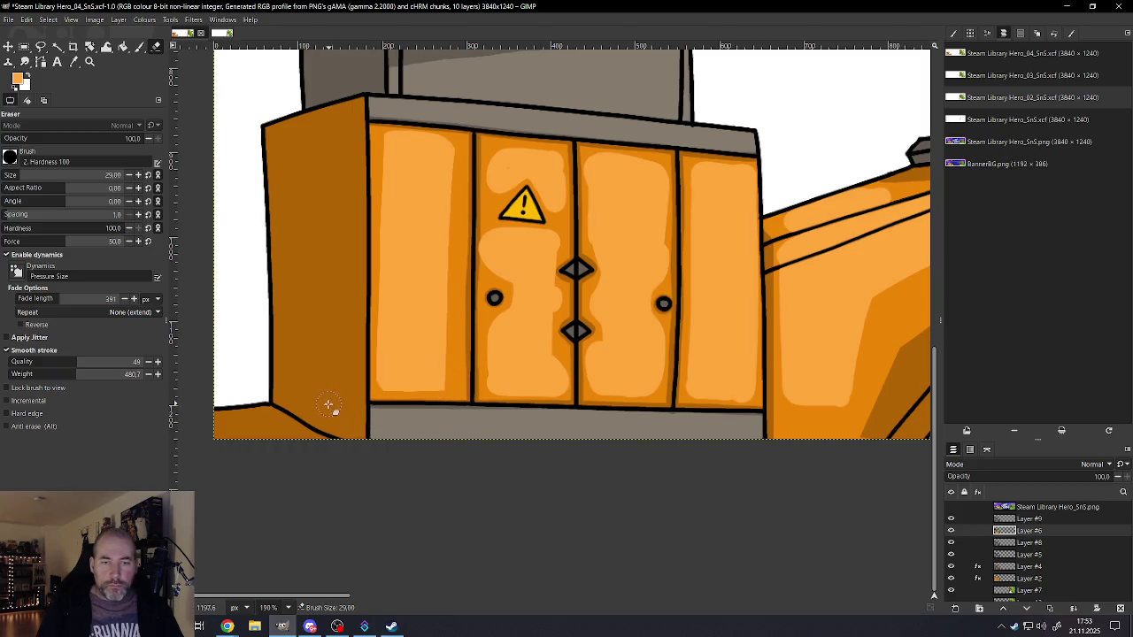
mouse_move(474, 143)
left_mouse_down()
mouse_move(382, 134)
mouse_move(367, 438)
left_mouse_up()
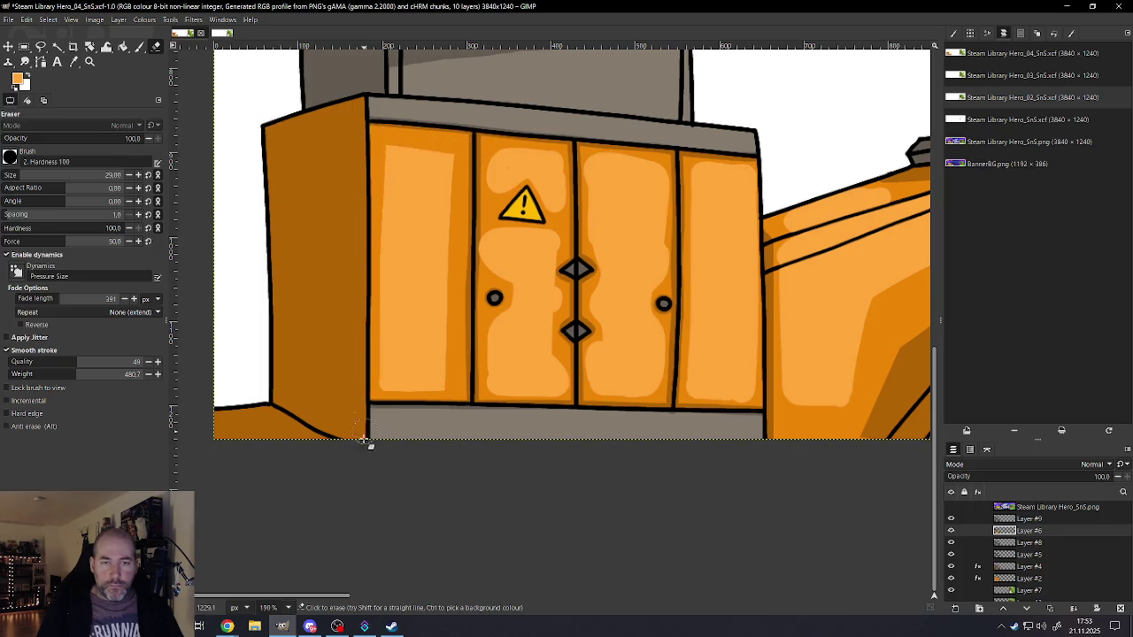
left_click_drag(590, 154, 578, 423)
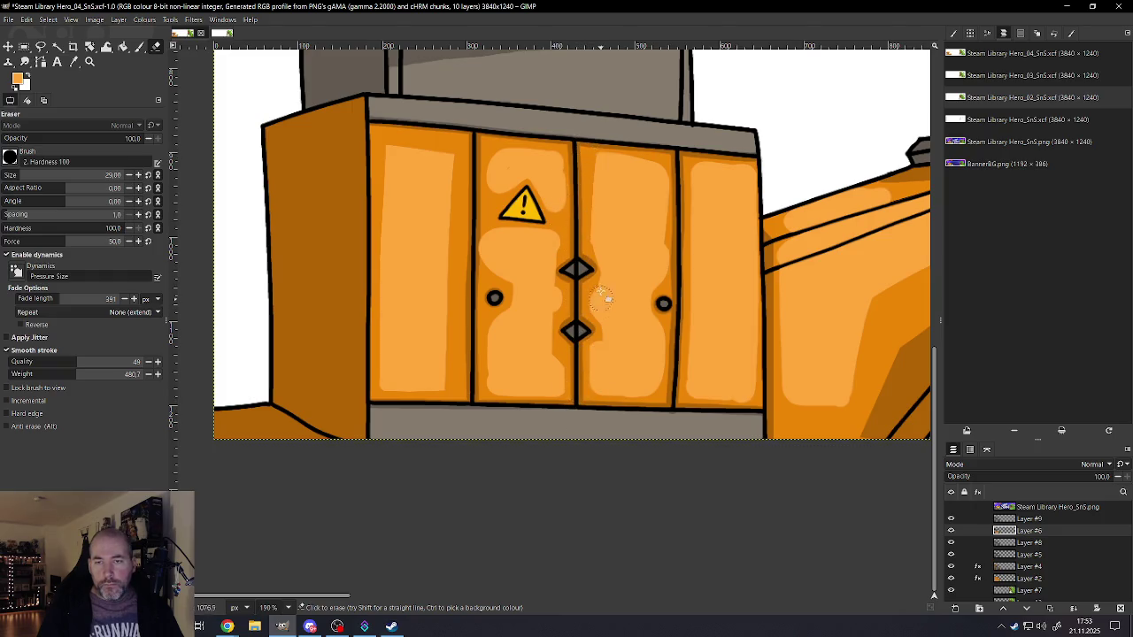
left_click_drag(582, 182, 582, 430)
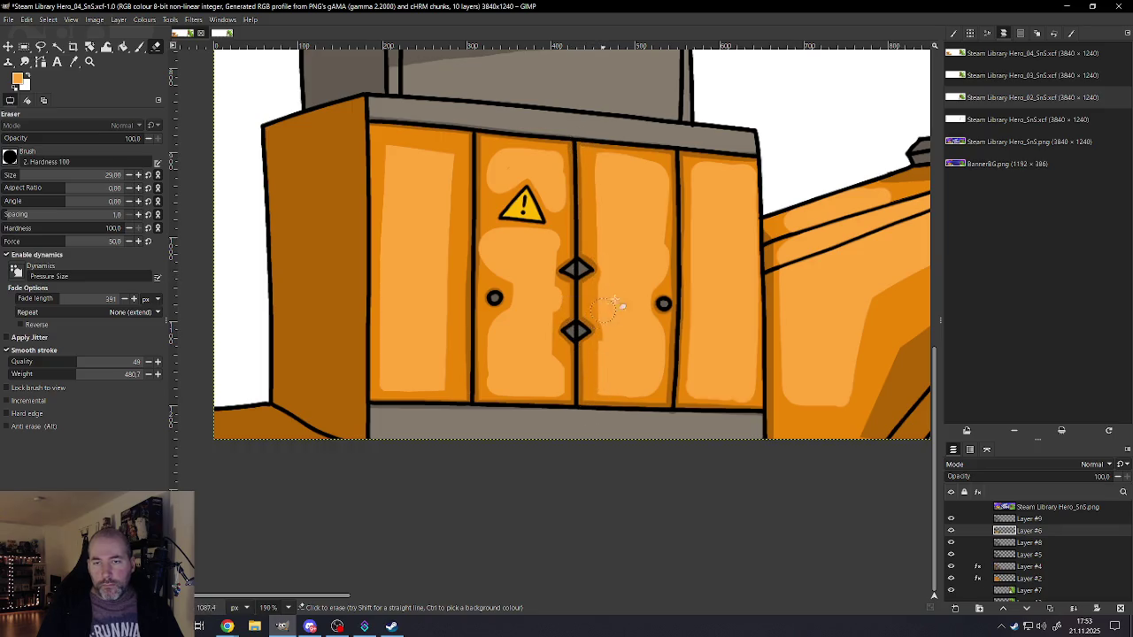
left_click_drag(670, 161, 673, 409)
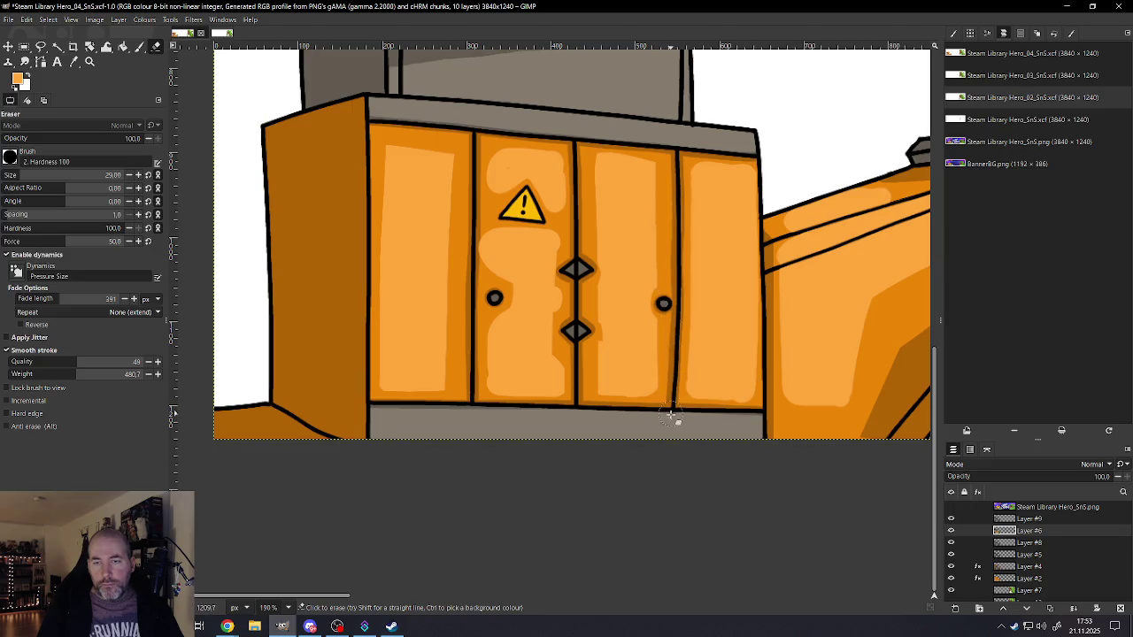
left_click_drag(458, 404, 753, 408)
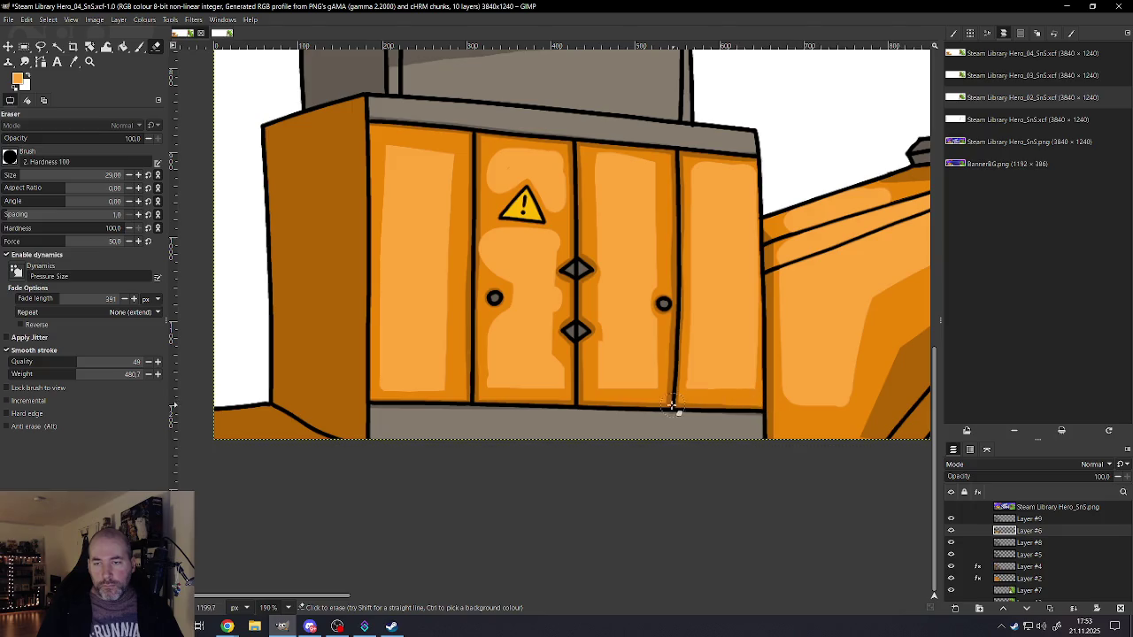
left_click_drag(767, 162, 434, 137)
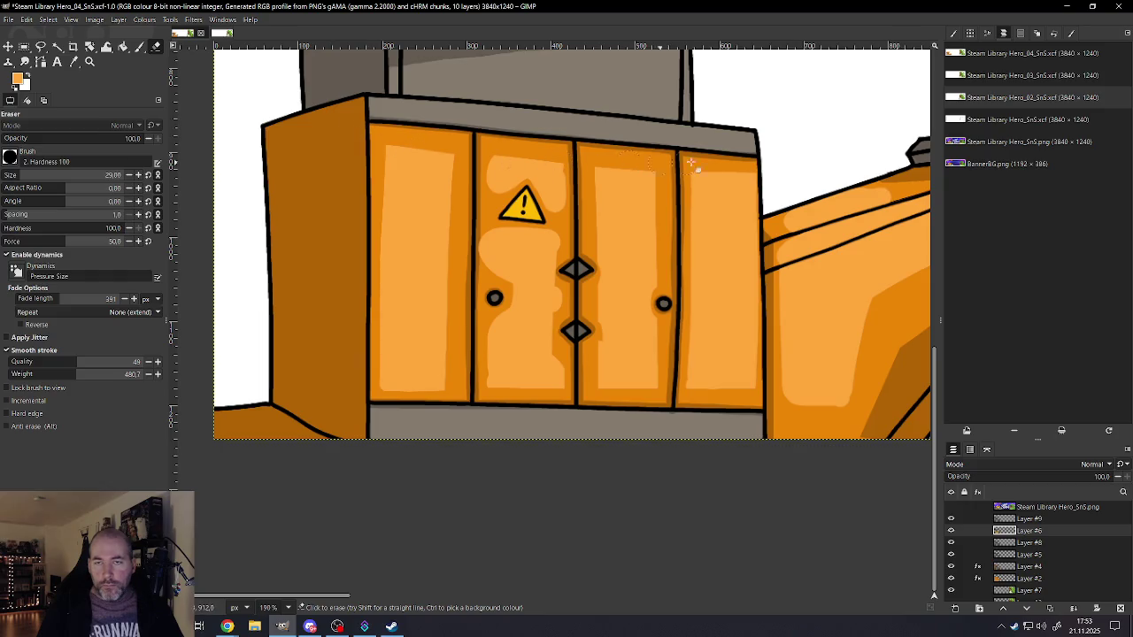
- Clear highlight along the centre seam, beside the warning sign and below the door knob
scroll(748, 186, "down", 1)
scroll(747, 187, "down", 1)
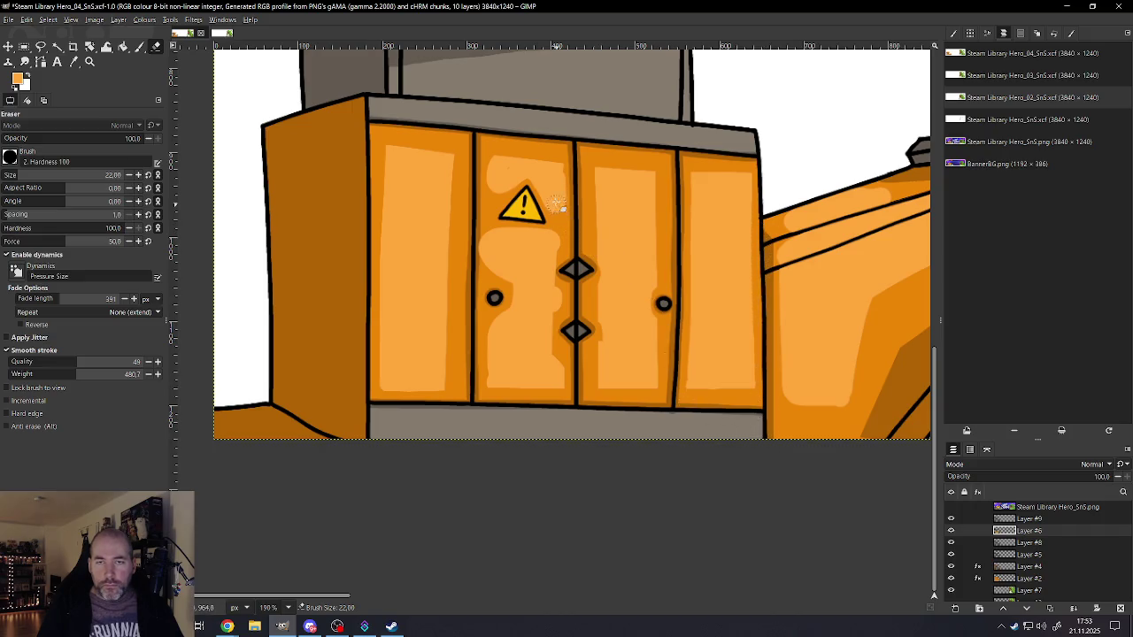
left_click_drag(570, 148, 570, 422)
mouse_move(576, 132)
left_mouse_down()
mouse_move(555, 205)
mouse_move(556, 433)
left_mouse_up()
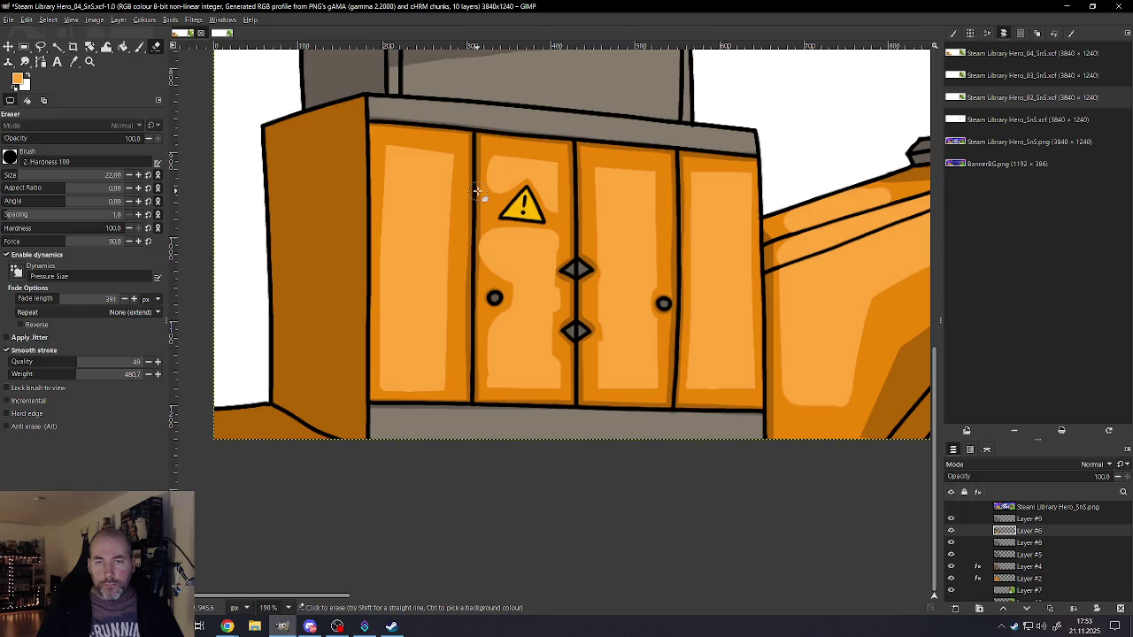
mouse_move(485, 191)
left_mouse_down()
mouse_move(607, 192)
mouse_move(501, 209)
mouse_move(522, 197)
mouse_move(489, 170)
mouse_move(484, 221)
mouse_move(522, 221)
left_mouse_up()
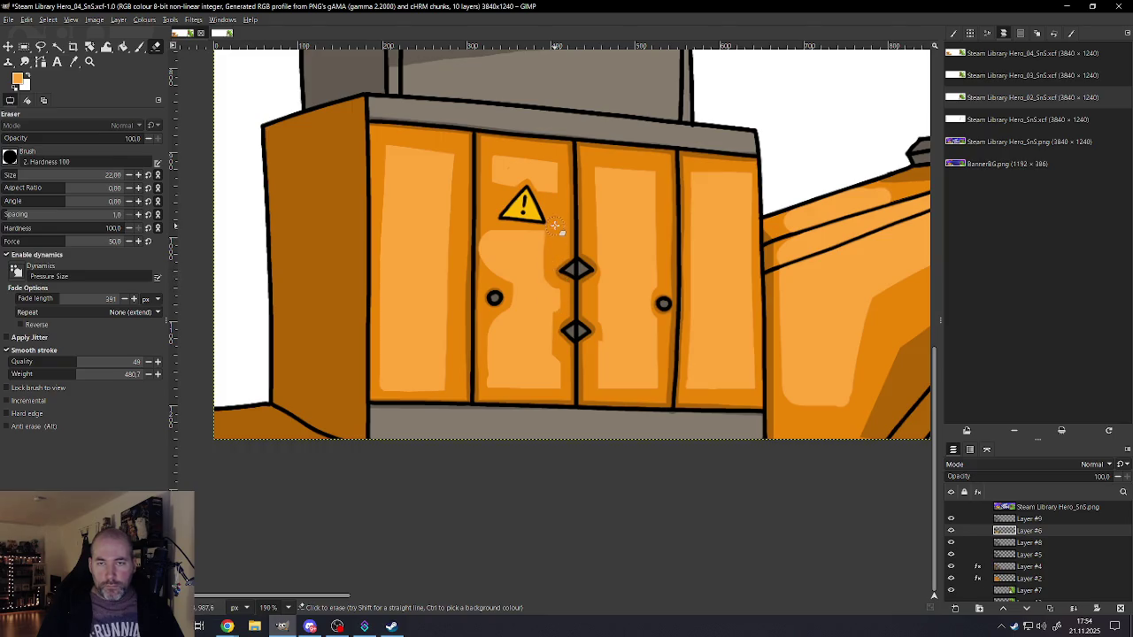
left_click_drag(481, 236, 478, 262)
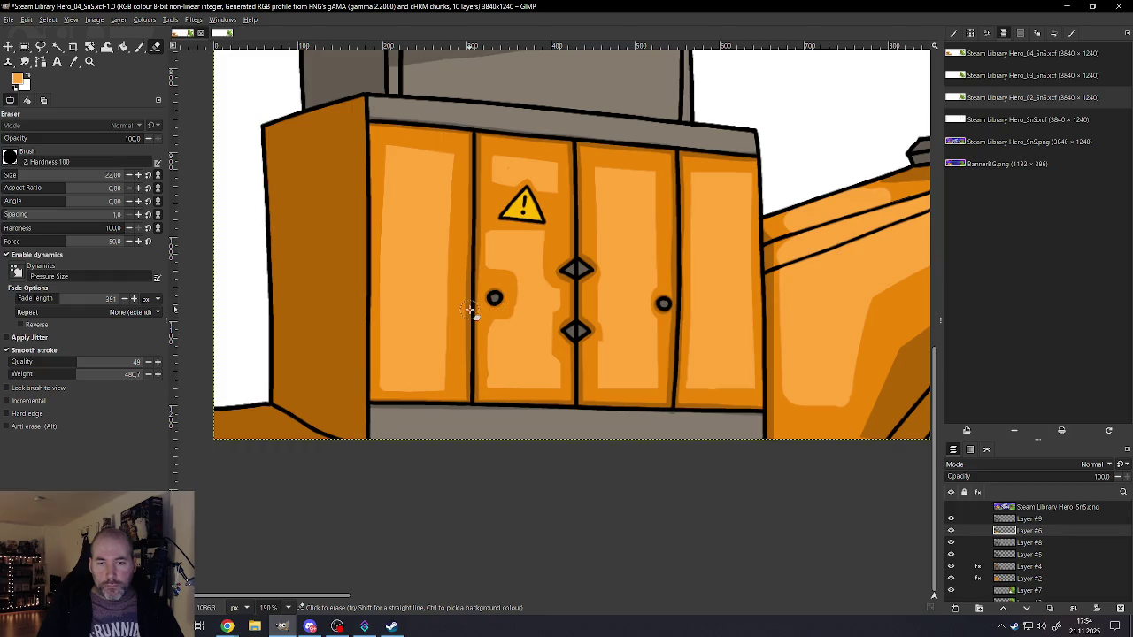
left_click_drag(491, 321, 483, 430)
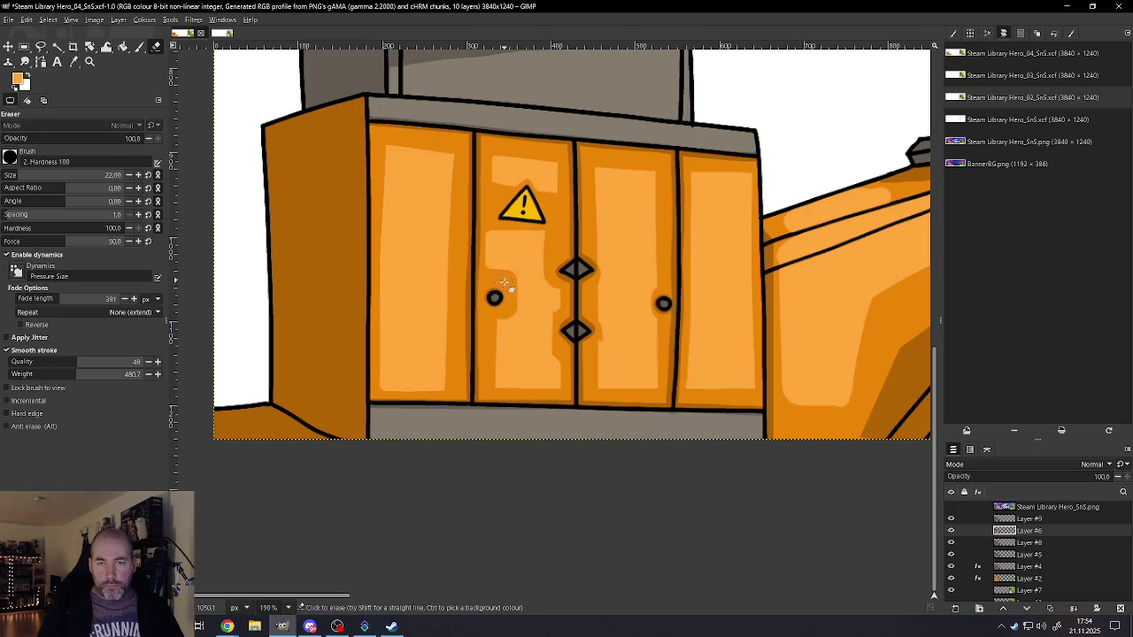
- Erase the hopper's lower-edge highlight and paint over the light patch by the grey edge
scroll(522, 308, "down", 5)
scroll(522, 308, "up", 5)
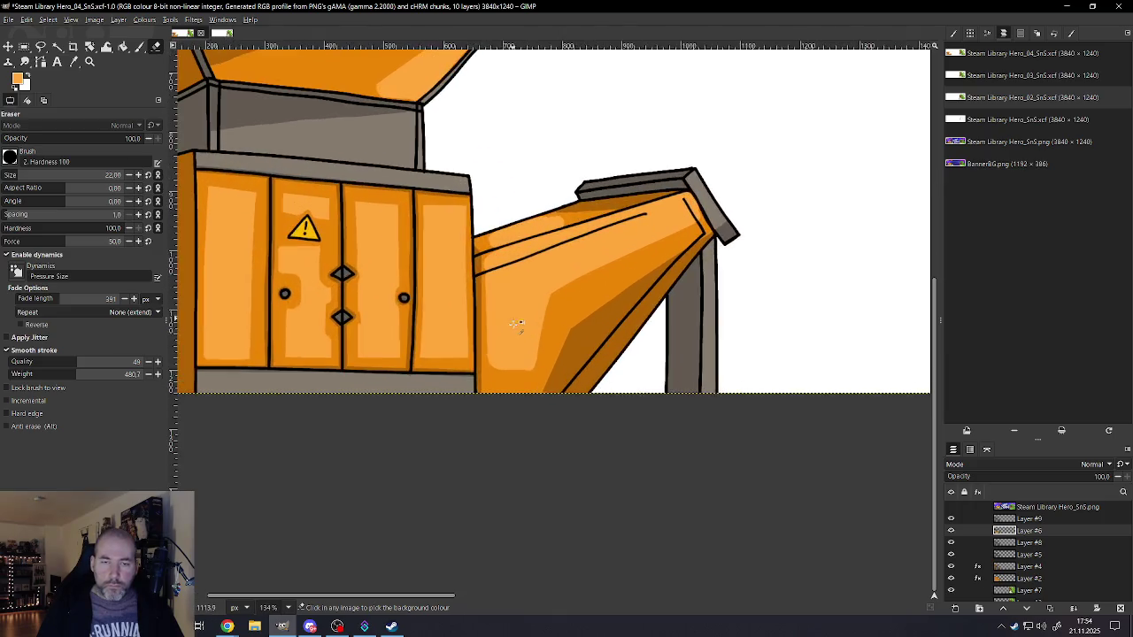
left_click_drag(497, 367, 600, 370)
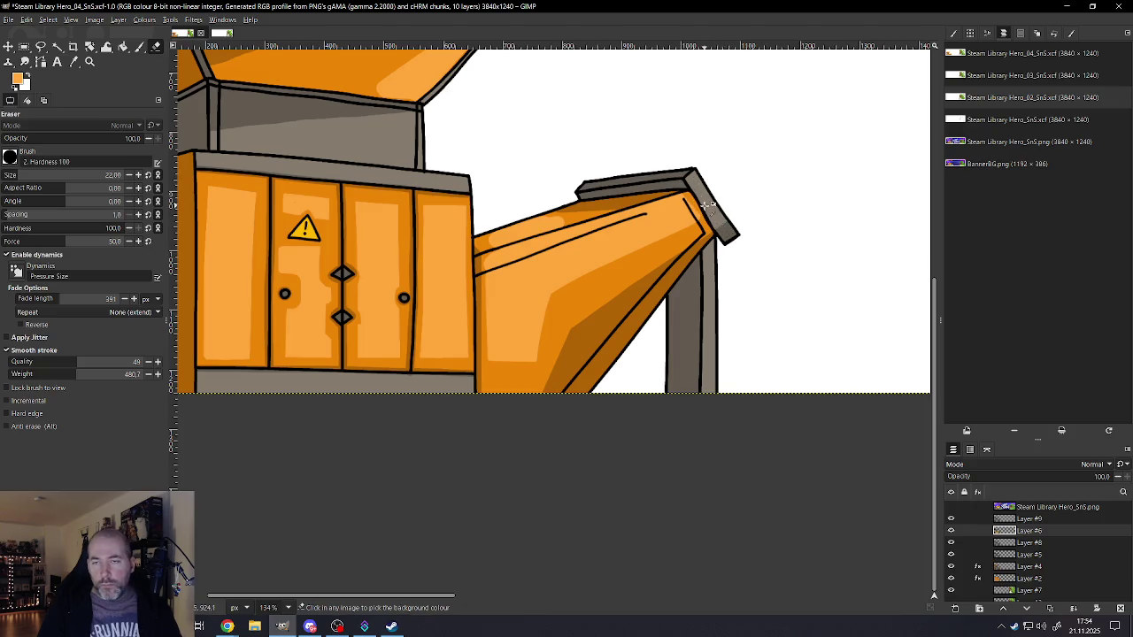
scroll(706, 190, "up", 2)
scroll(705, 190, "up", 2)
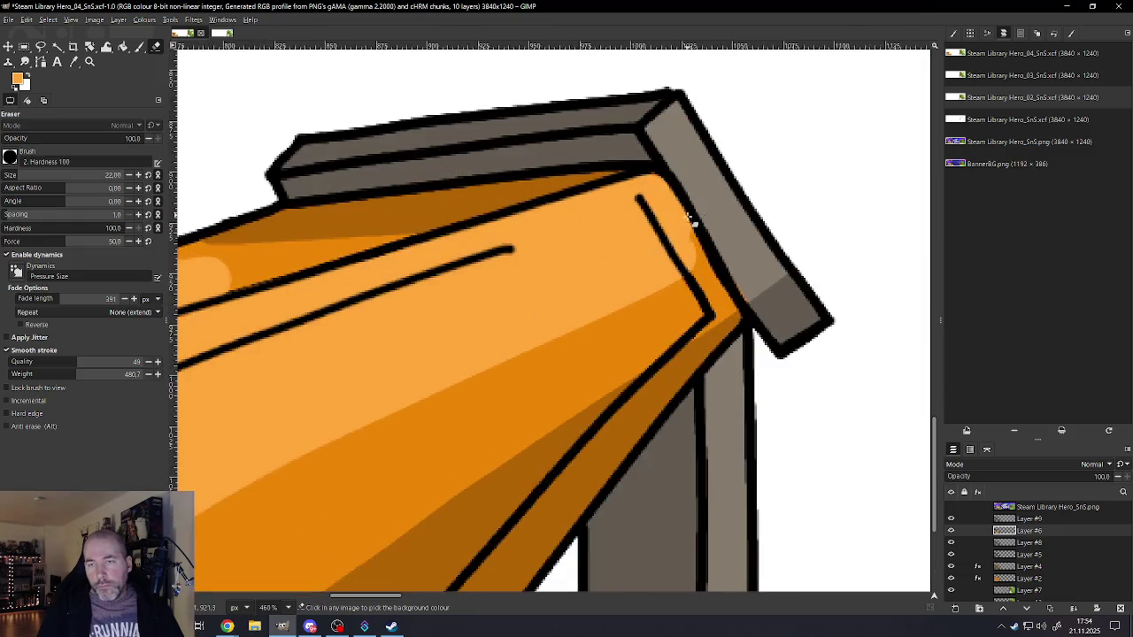
key("p")
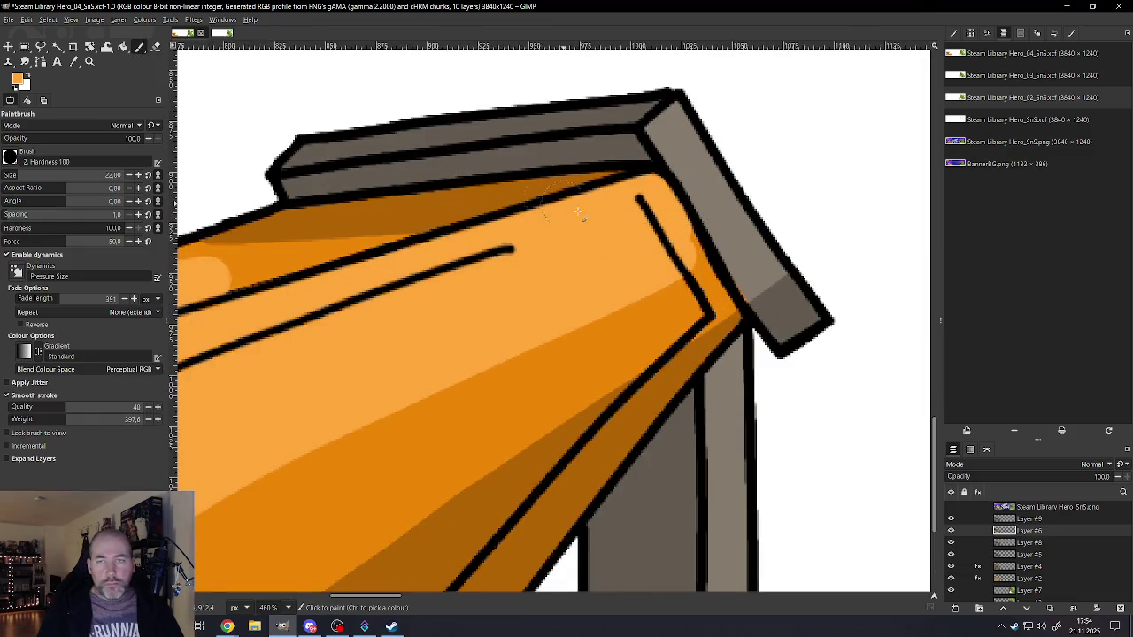
left_click_drag(695, 237, 685, 252)
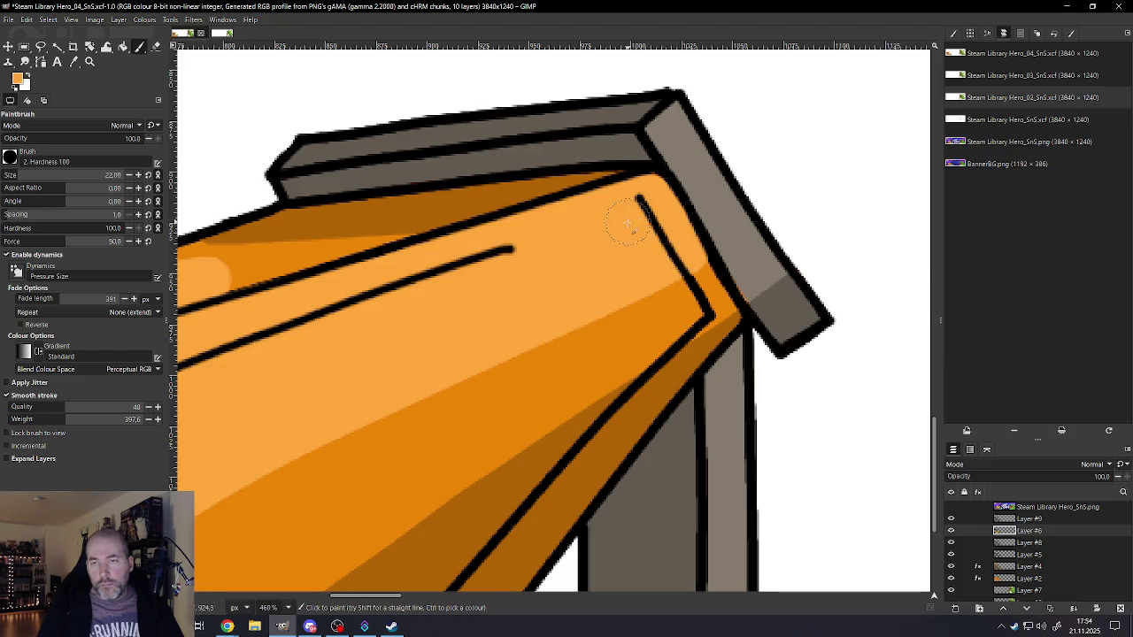
scroll(619, 224, "down", 4)
scroll(584, 225, "down", 2)
scroll(557, 225, "up", 2)
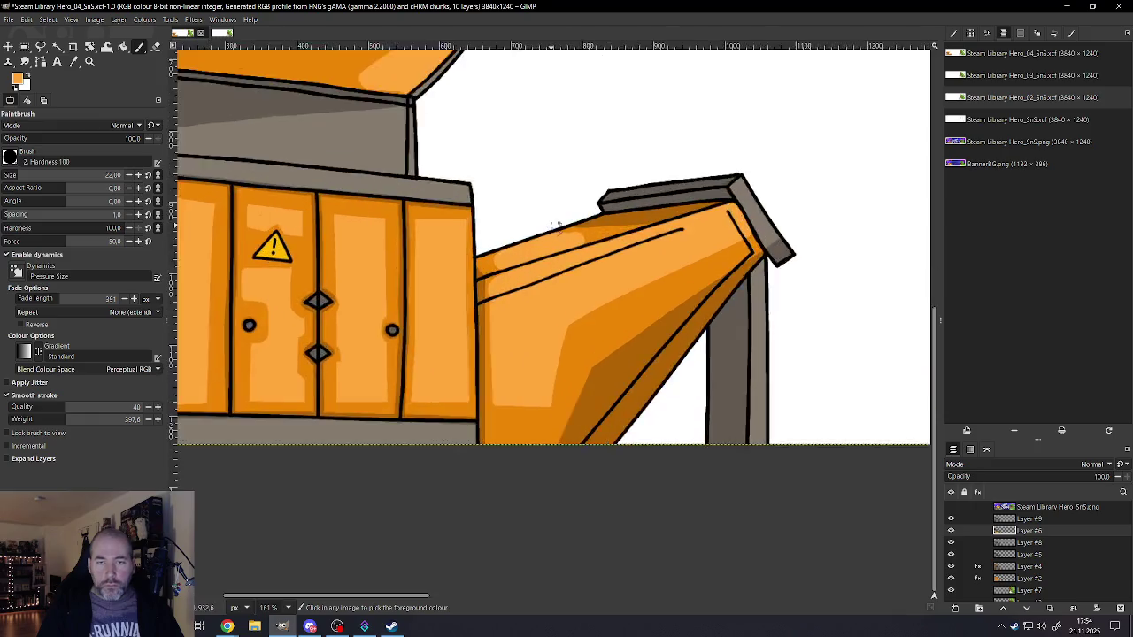
scroll(555, 226, "up", 4)
- With the eraser at size 8, trim the highlight's left edge, roof-line edge and area above the chute
key("shift+e")
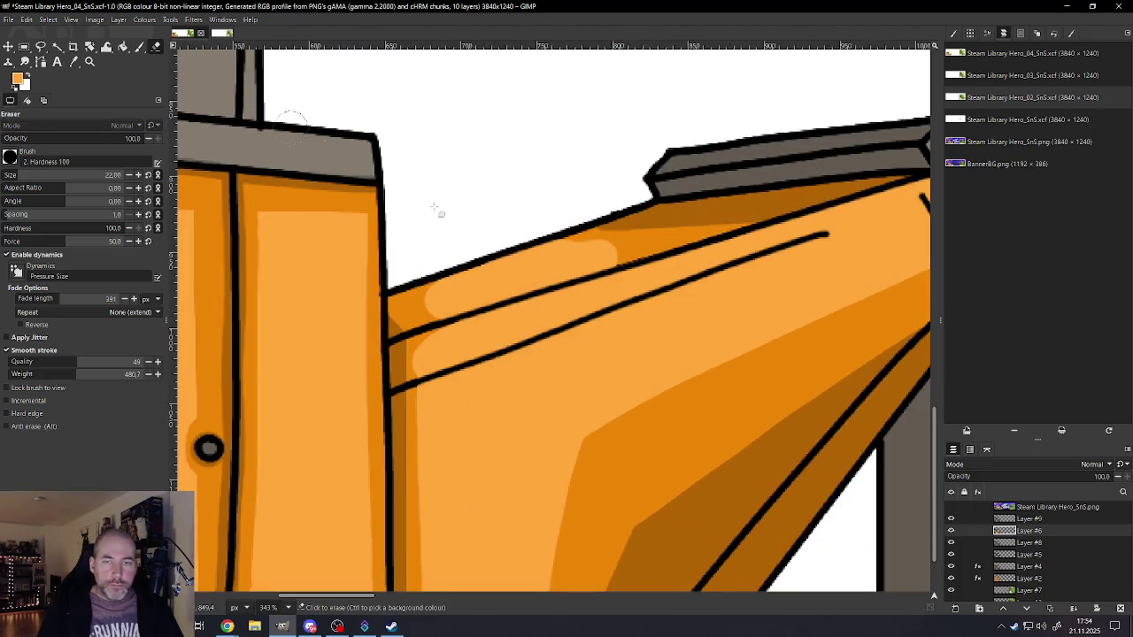
scroll(407, 286, "down", 1)
scroll(407, 286, "down", 3)
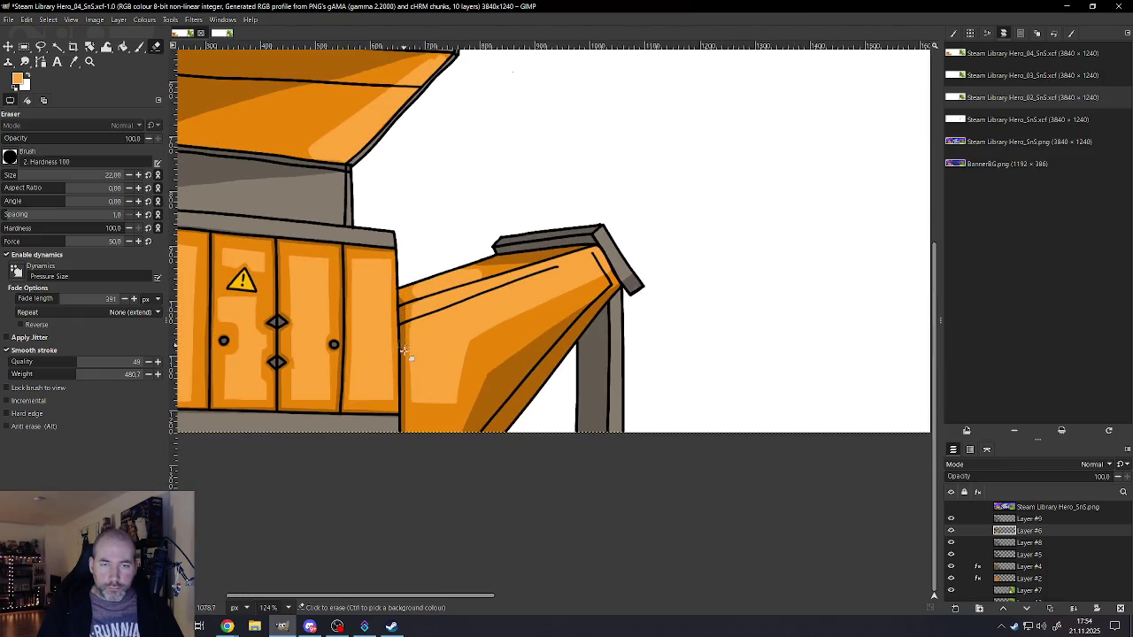
scroll(407, 283, "up", 1)
scroll(409, 283, "up", 1)
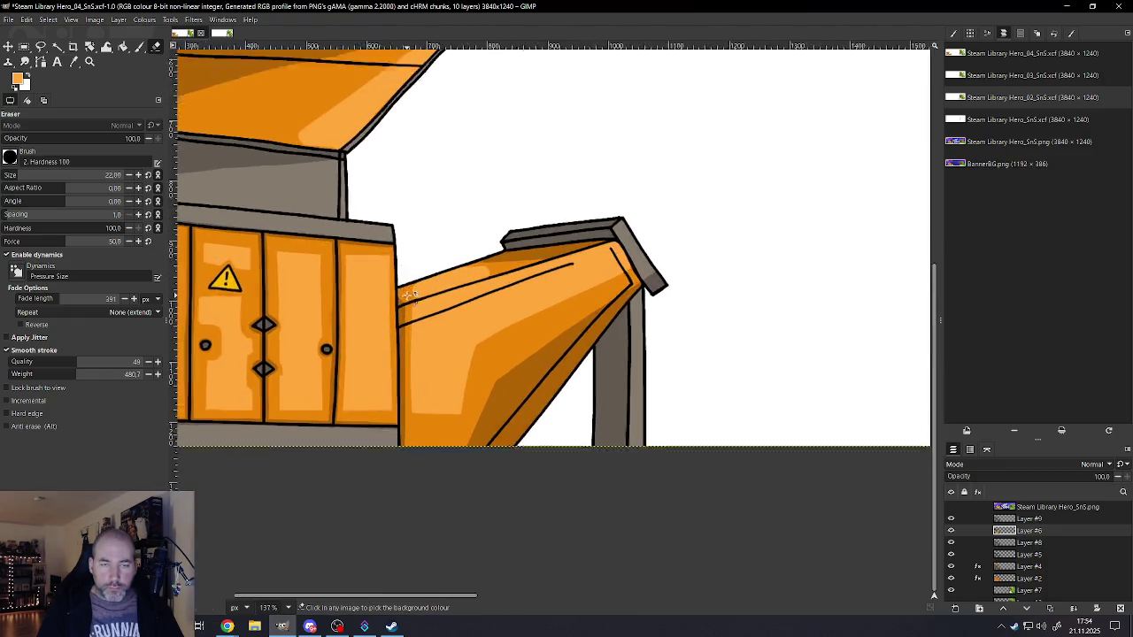
scroll(413, 286, "up", 2)
scroll(413, 286, "up", 2)
key("bracketleft")
key("bracketleft")
key("bracketleft")
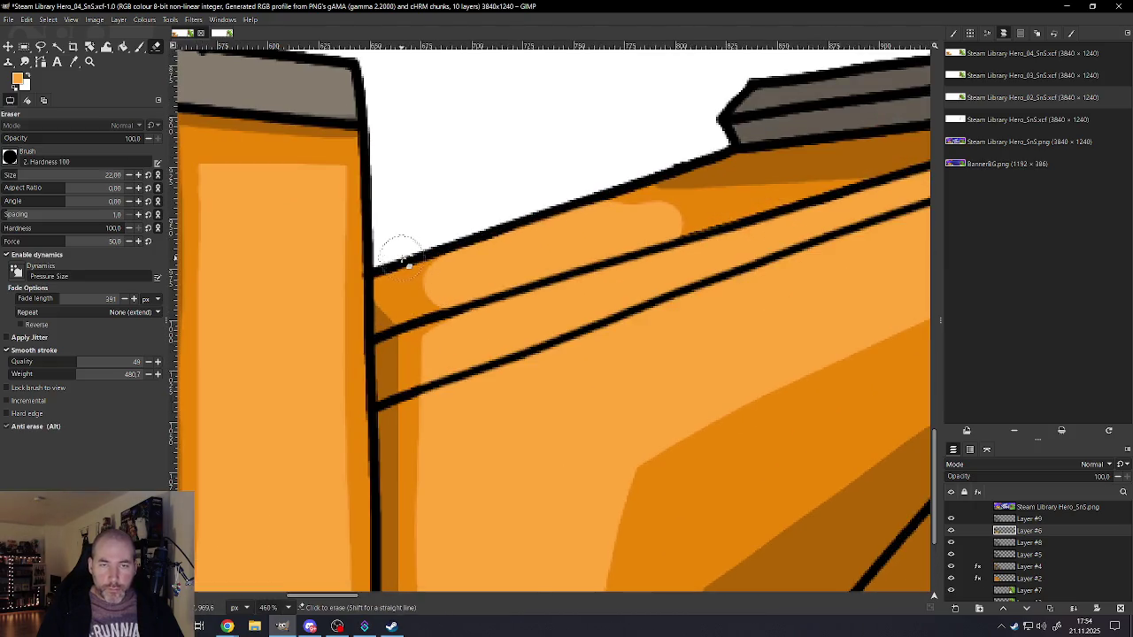
key("bracketleft")
key("bracketleft")
left_click_drag(417, 276, 441, 320)
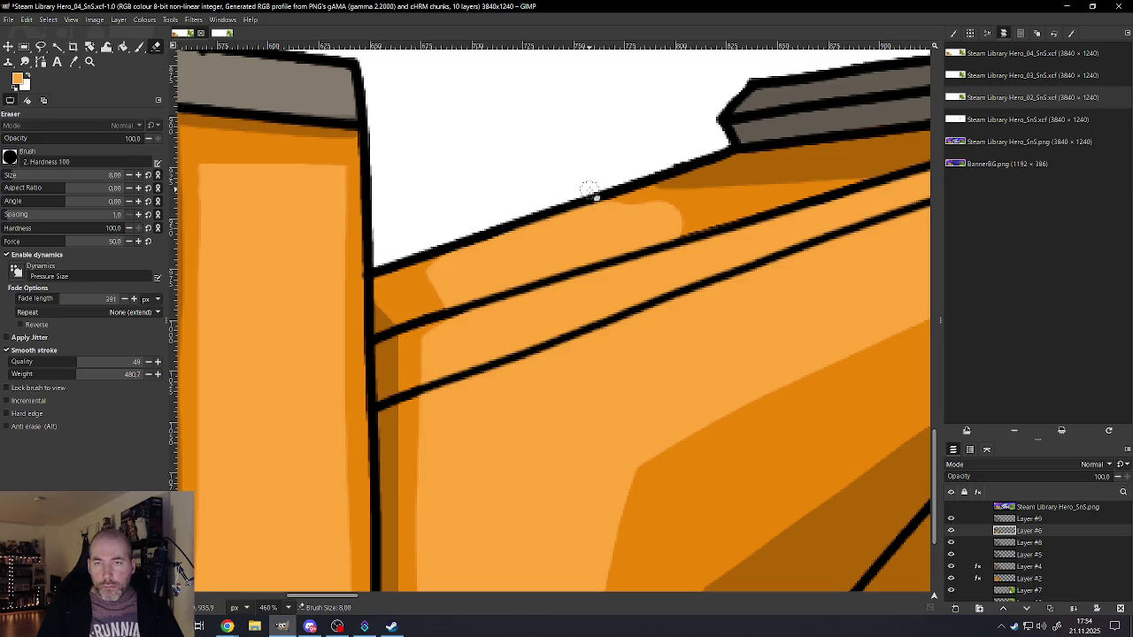
left_click_drag(620, 205, 702, 233)
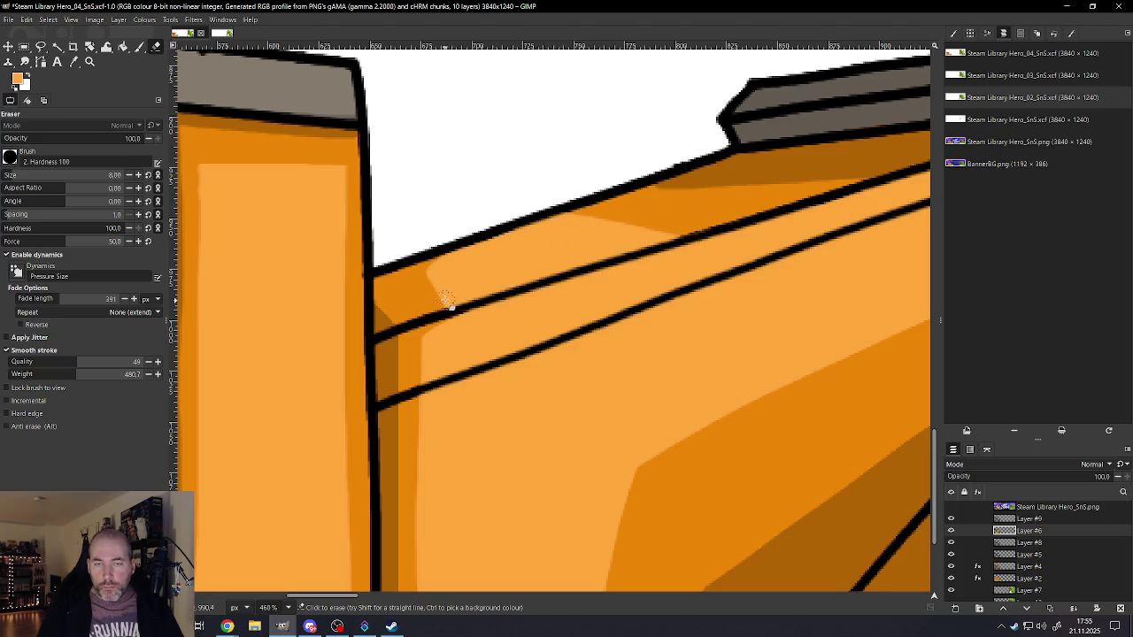
mouse_move(429, 278)
left_mouse_down()
mouse_move(487, 302)
mouse_move(429, 300)
left_mouse_up()
- Clear the highlight strip running down the chute's left edge
key("bracketleft")
key("bracketleft")
key("bracketleft")
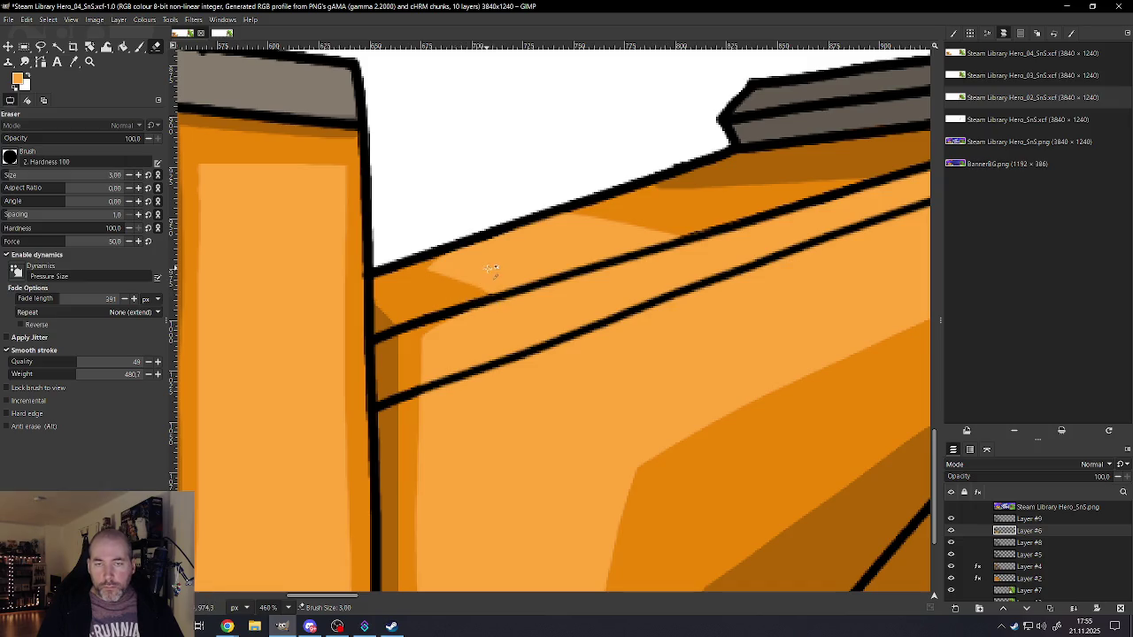
scroll(488, 267, "down", 5, "ctrl")
scroll(478, 288, "down", 5, "ctrl")
scroll(472, 297, "up", 3, "ctrl")
scroll(472, 301, "up", 3, "ctrl")
scroll(474, 303, "up", 2, "ctrl")
key("bracketright")
key("bracketright")
key("bracketright")
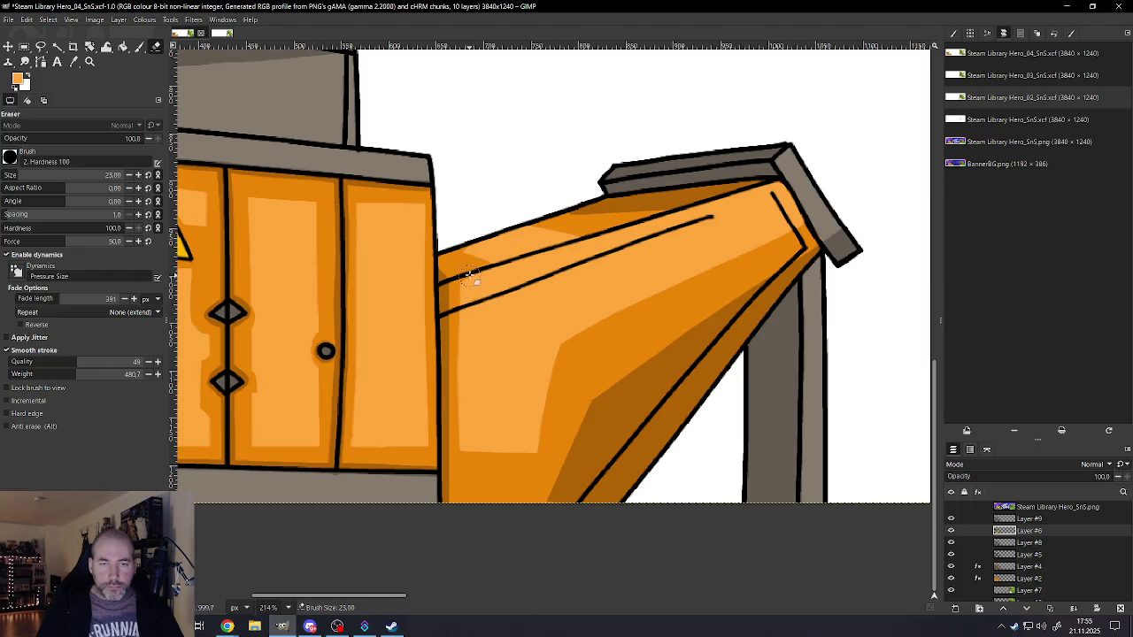
left_click_drag(468, 343, 467, 476)
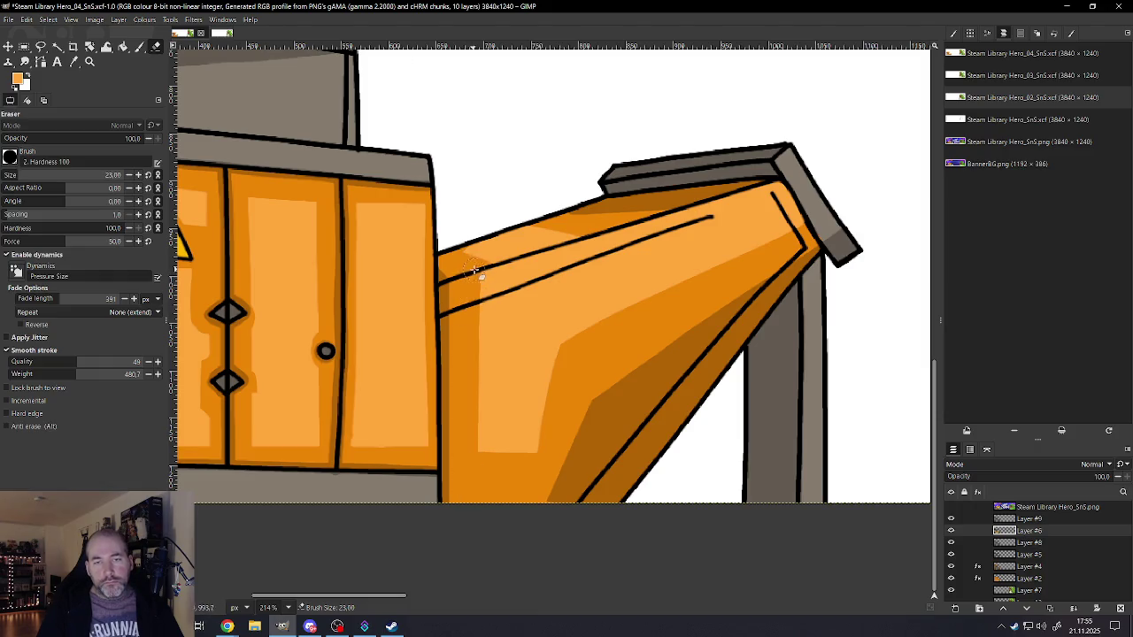
left_click_drag(479, 346, 474, 471)
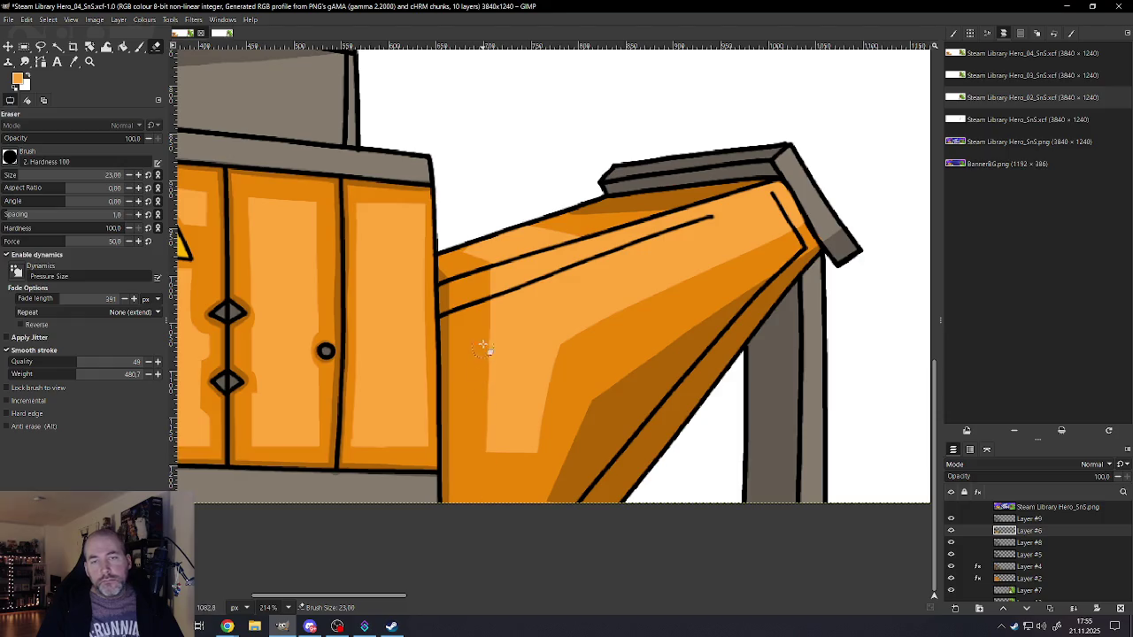
left_click_drag(479, 270, 480, 475)
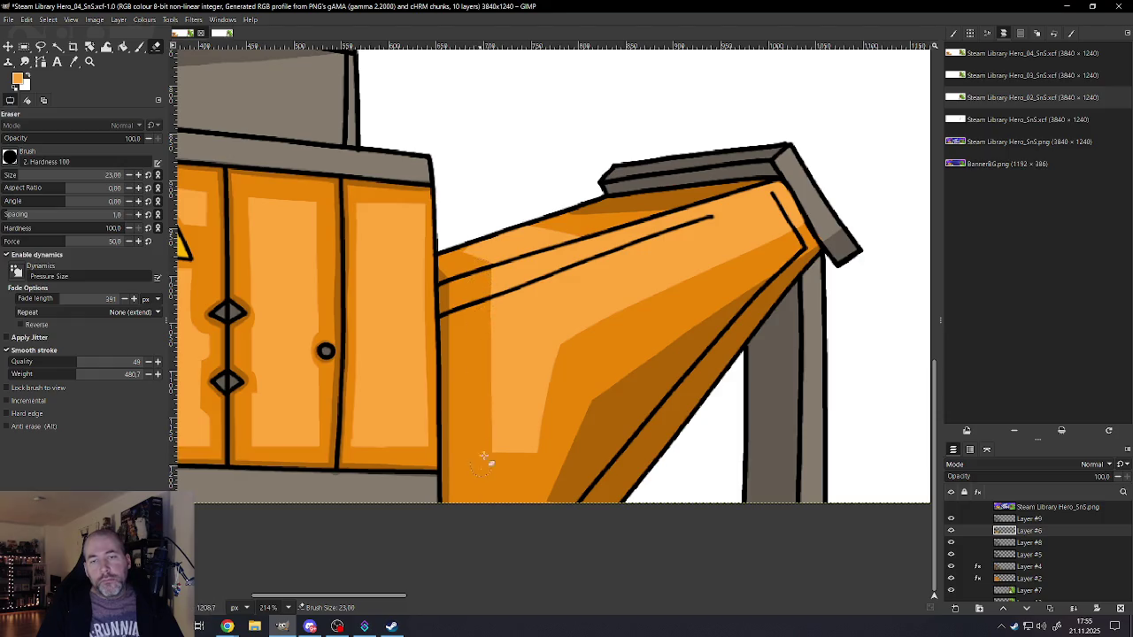
- Trim the hopper lid's highlight along its diagonal edge
scroll(497, 400, "down", 2)
scroll(496, 400, "down", 2)
scroll(524, 408, "up", 2)
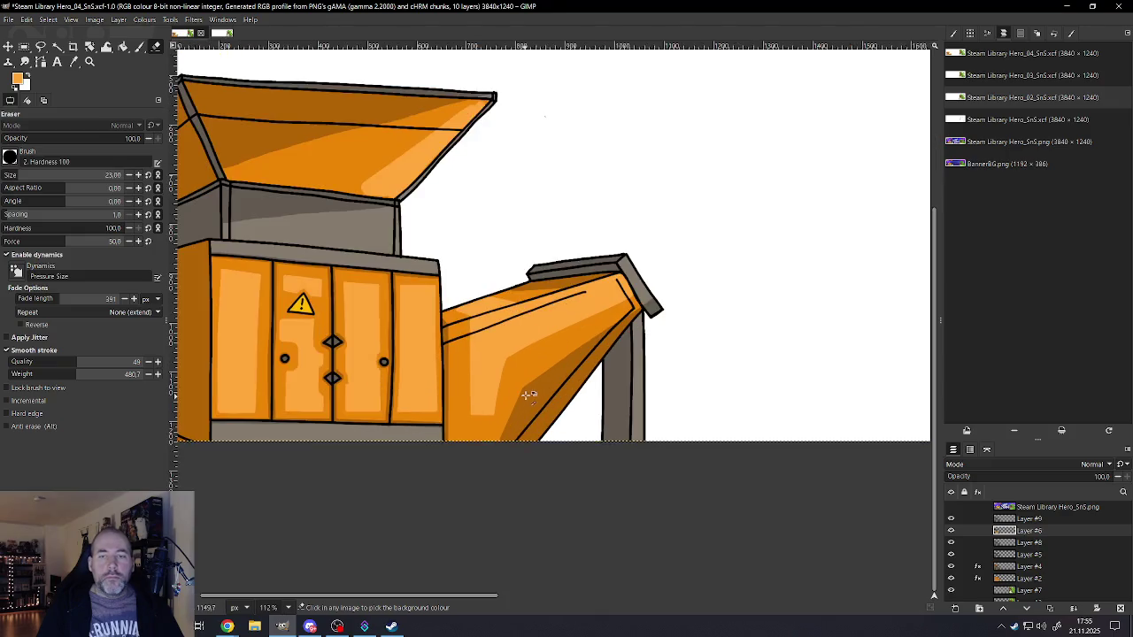
scroll(524, 402, "up", 2)
scroll(503, 375, "down", 11)
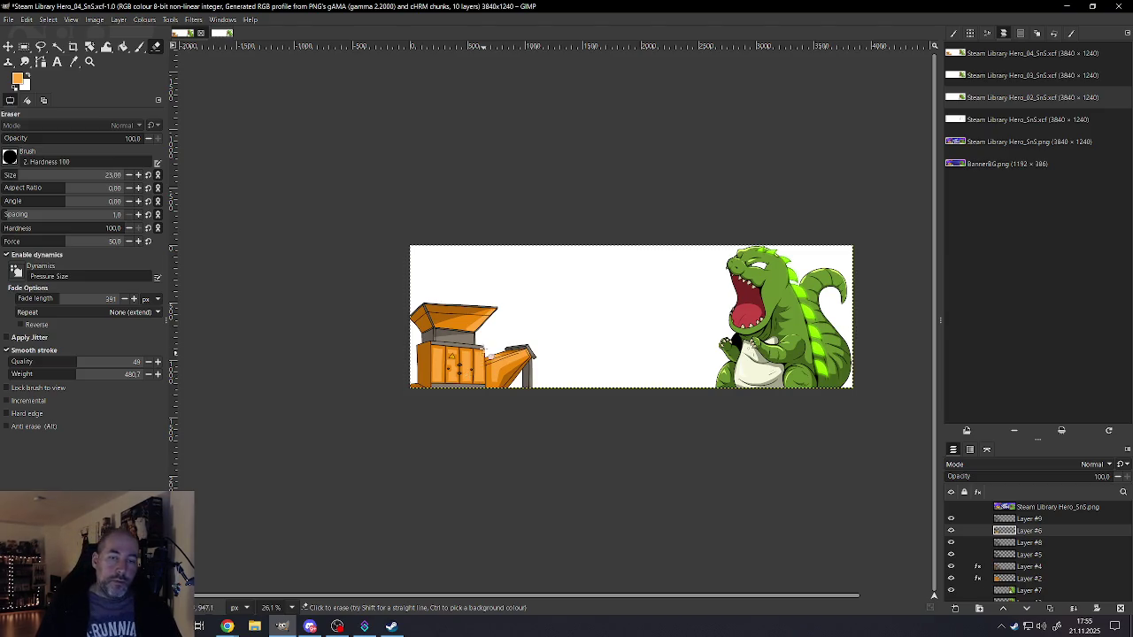
scroll(487, 314, "up", 4)
scroll(531, 301, "up", 5)
scroll(567, 248, "up", 3)
scroll(582, 221, "up", 2)
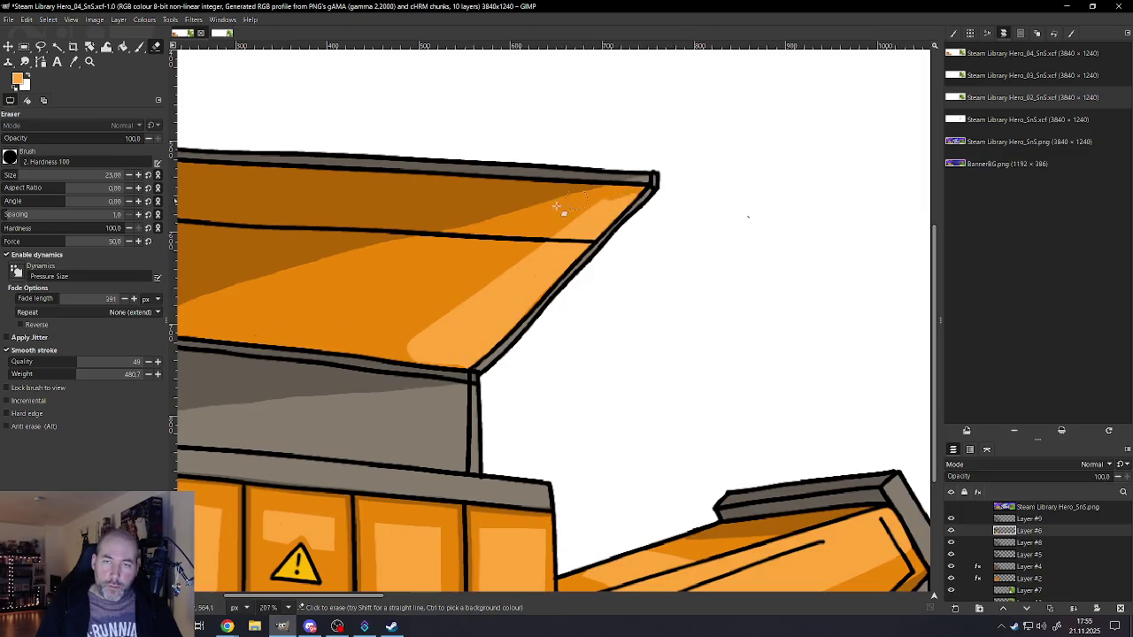
mouse_move(655, 177)
left_mouse_down()
mouse_move(526, 253)
mouse_move(358, 381)
left_mouse_up()
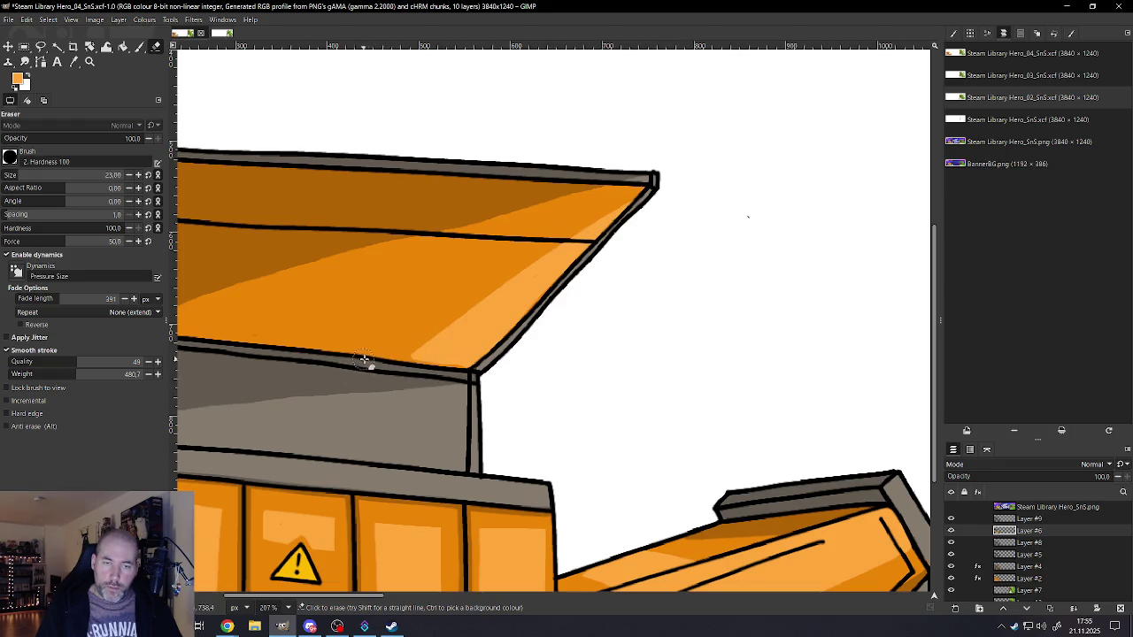
- At eraser size 15, thin the dark line on the chute's upper face, undoing a stray erase
scroll(521, 374, "down", 5, "ctrl")
scroll(520, 379, "down", 1, "ctrl")
scroll(531, 381, "down", 2, "ctrl")
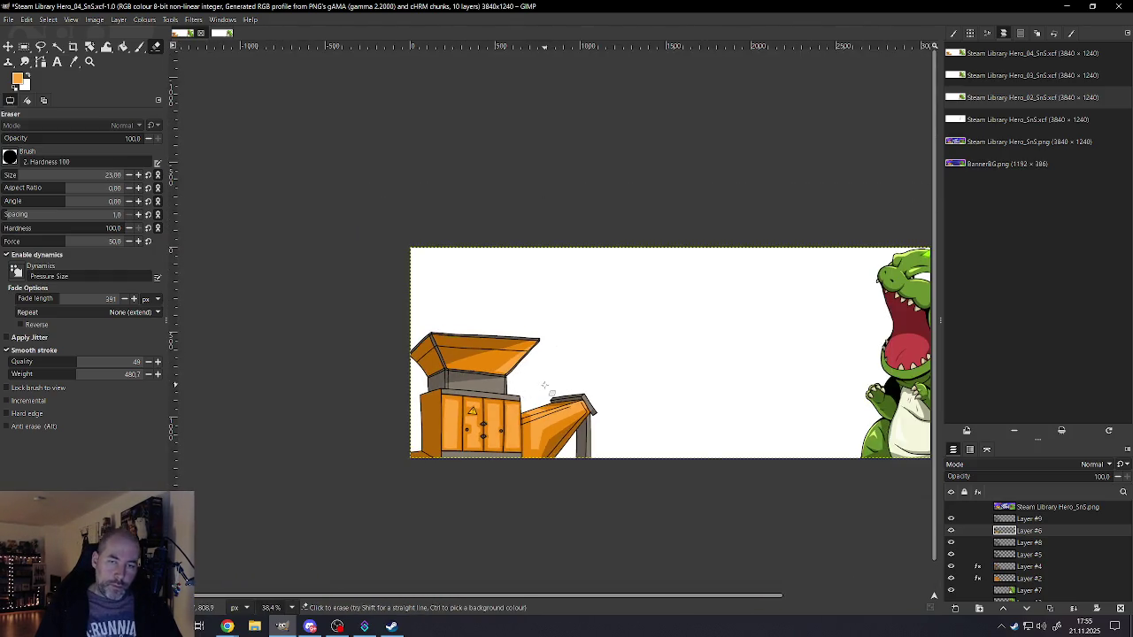
scroll(543, 423, "up", 1, "ctrl")
scroll(540, 423, "up", 4, "ctrl")
scroll(522, 423, "up", 3, "ctrl")
key("bracketleft")
key("bracketleft")
key("bracketleft")
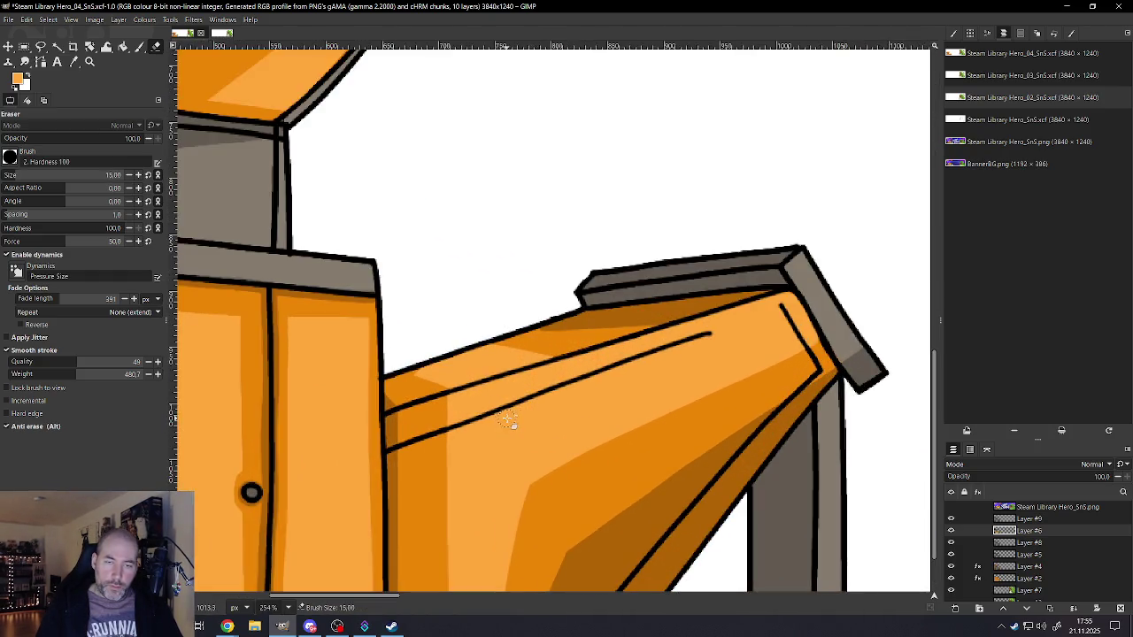
key("alt")
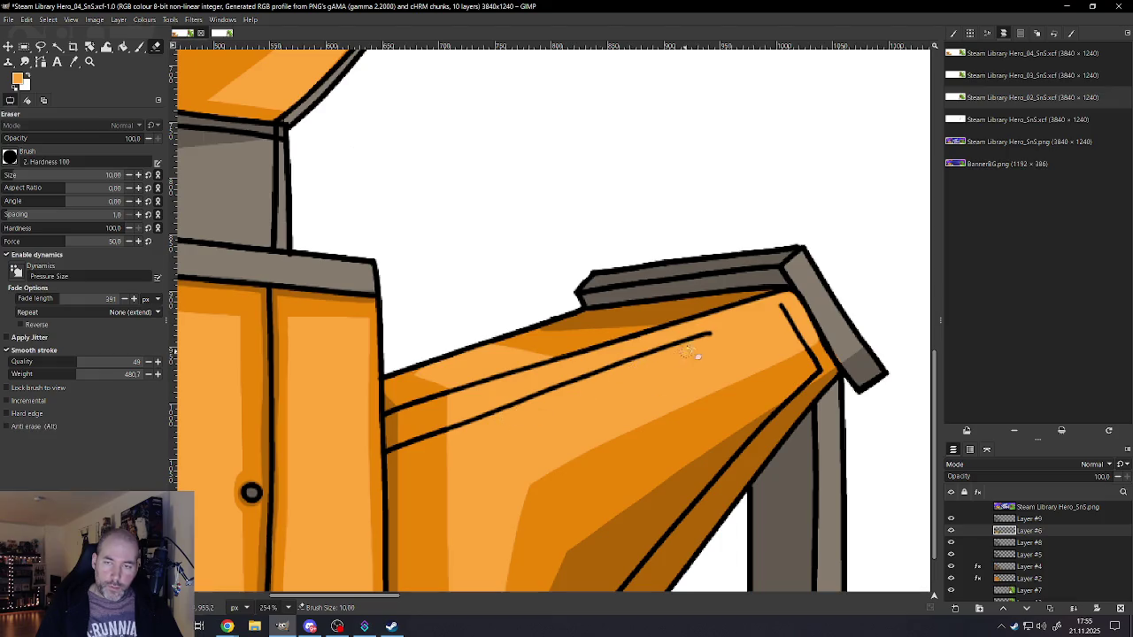
left_click_drag(709, 334, 409, 447)
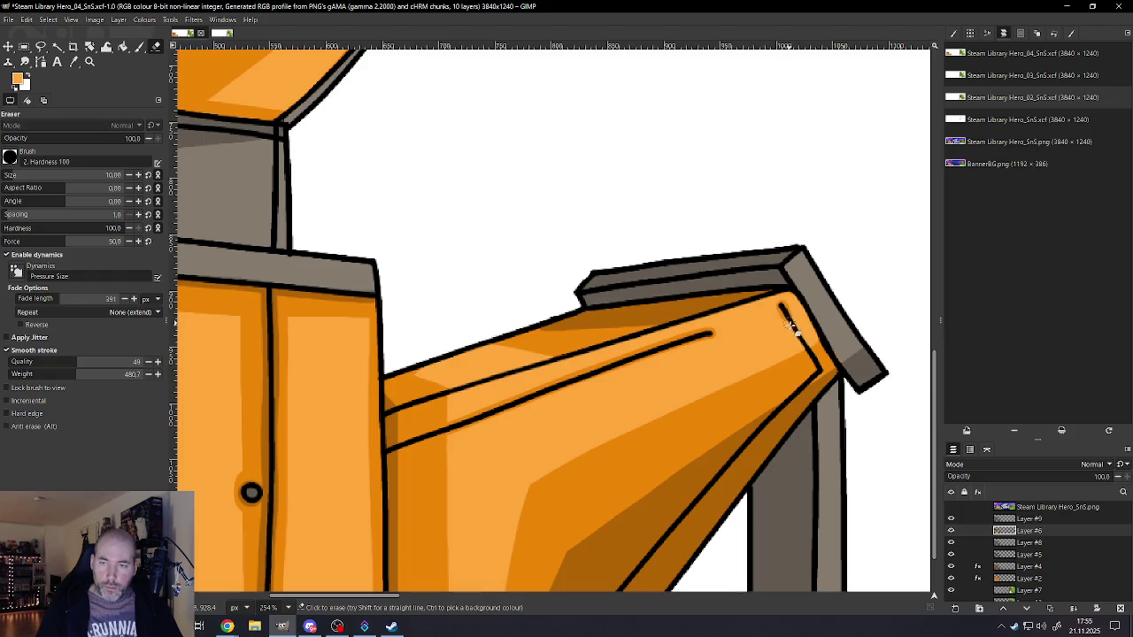
left_click_drag(801, 347, 782, 310)
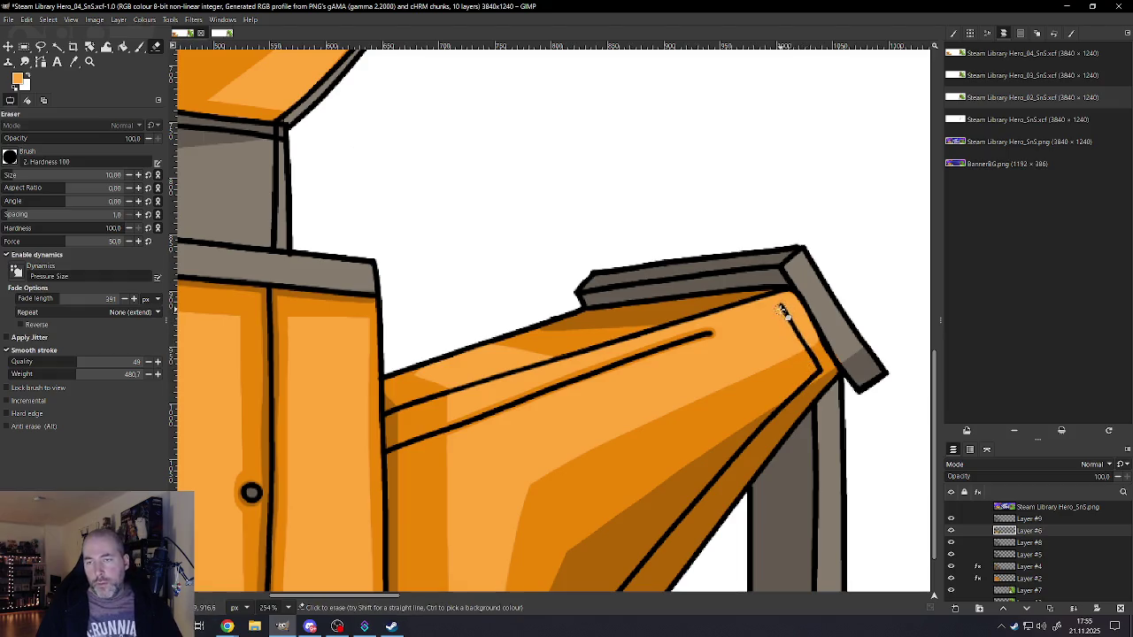
key("ctrl+z")
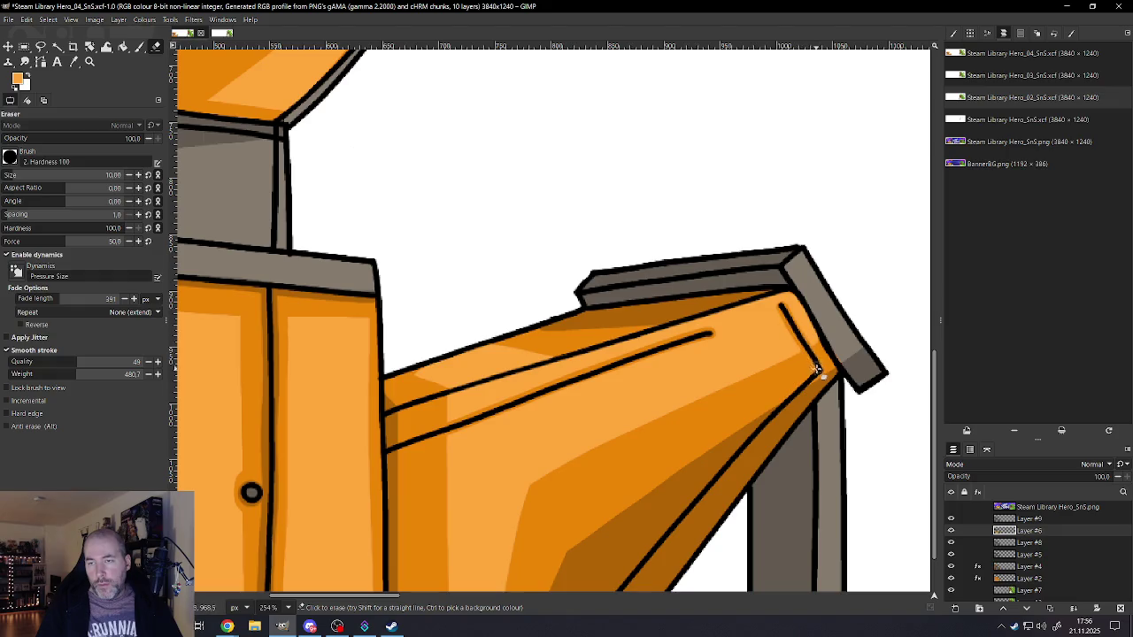
- Review the artwork and save it as Steam Library Hero_04_SnS.xcf
scroll(717, 335, "down", 3)
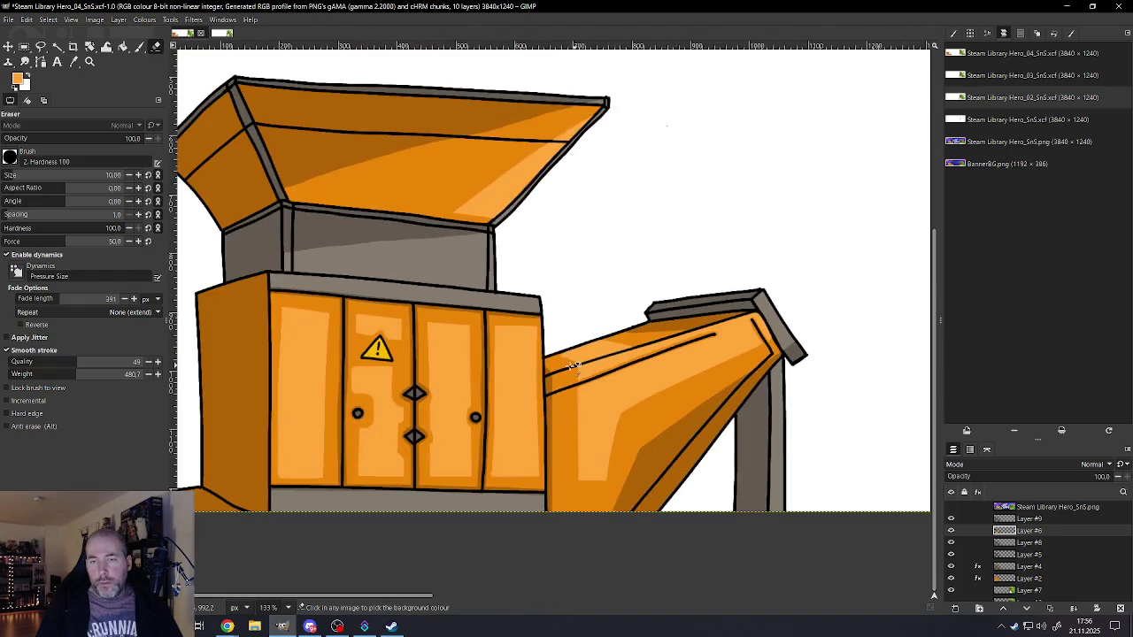
scroll(605, 354, "up", 2)
scroll(605, 354, "up", 3)
scroll(688, 317, "down", 2)
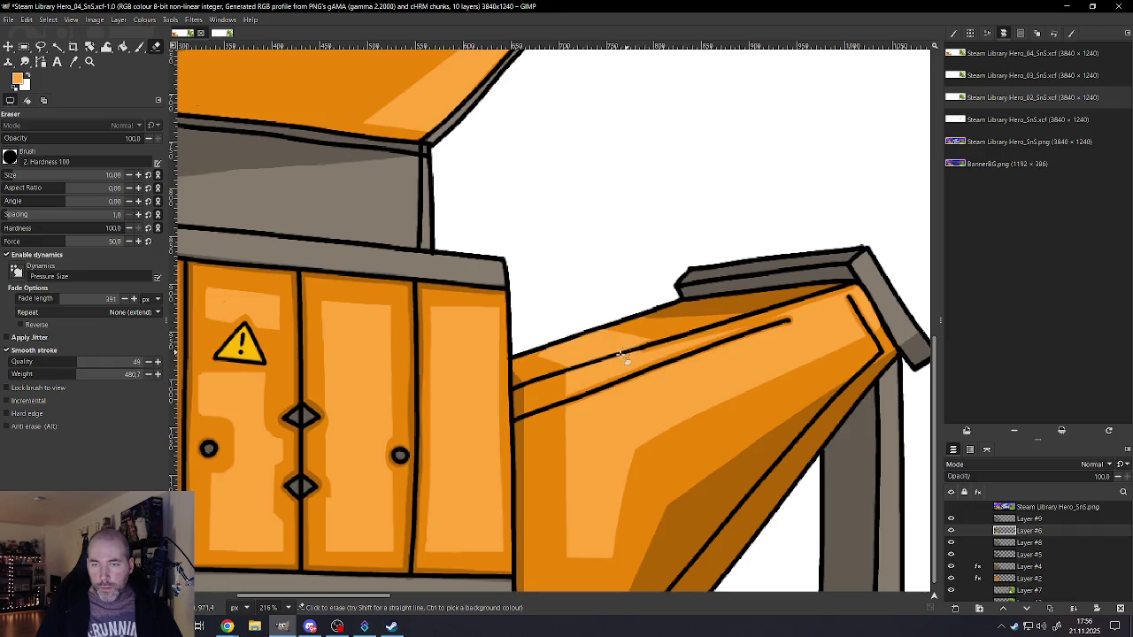
scroll(620, 371, "down", 3)
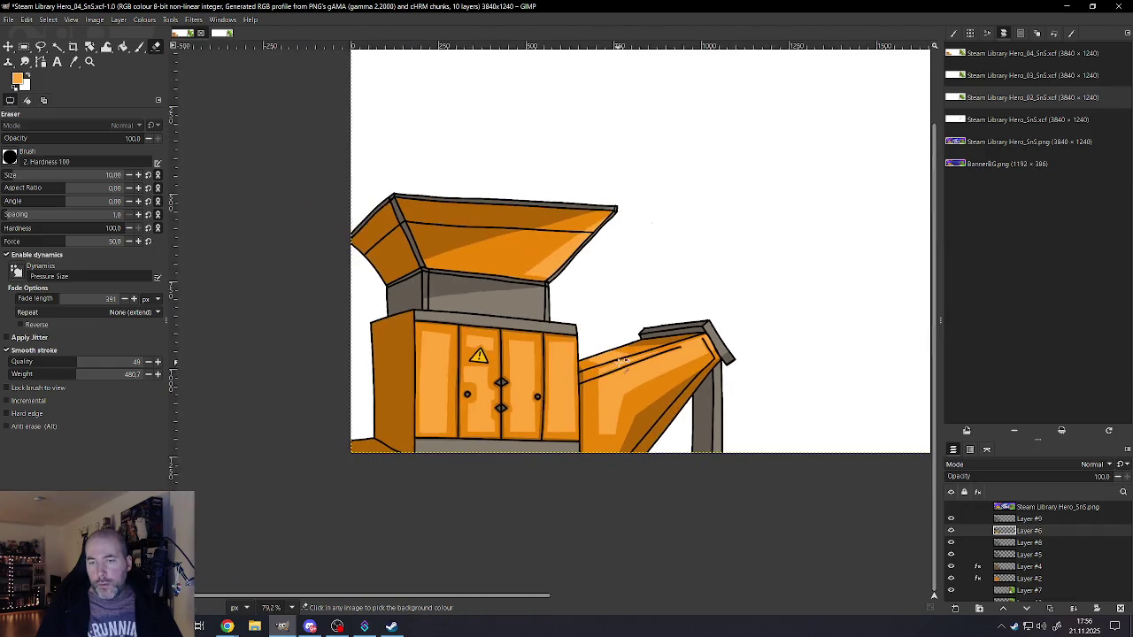
scroll(628, 370, "up", 1)
scroll(655, 350, "up", 3)
scroll(681, 327, "up", 1)
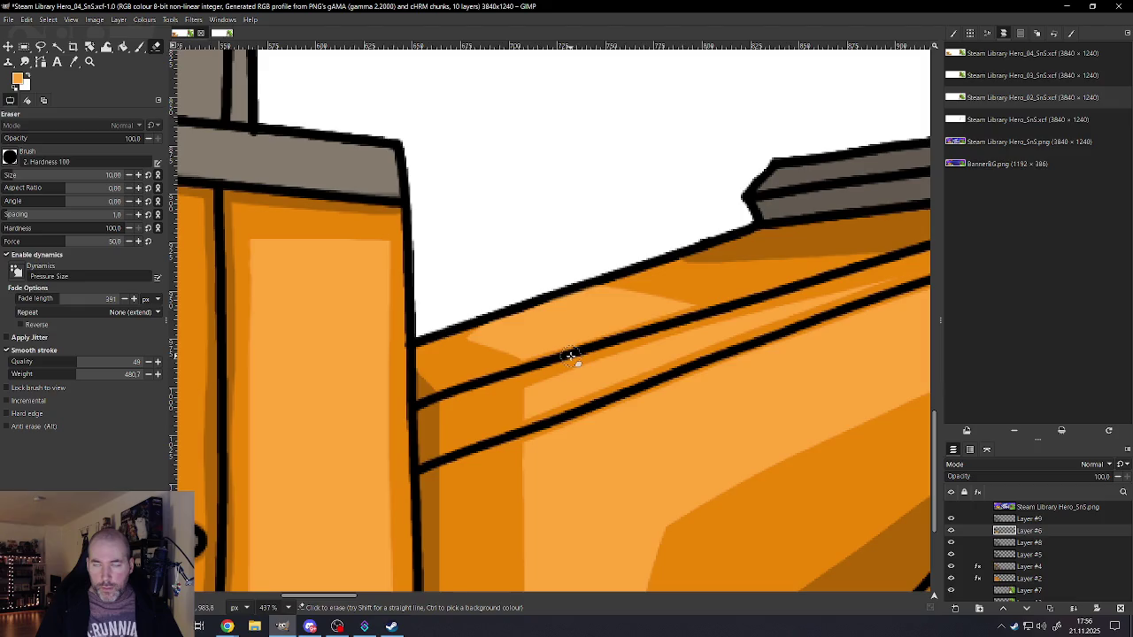
scroll(546, 395, "down", 4, "ctrl")
scroll(688, 345, "up", 3, "ctrl")
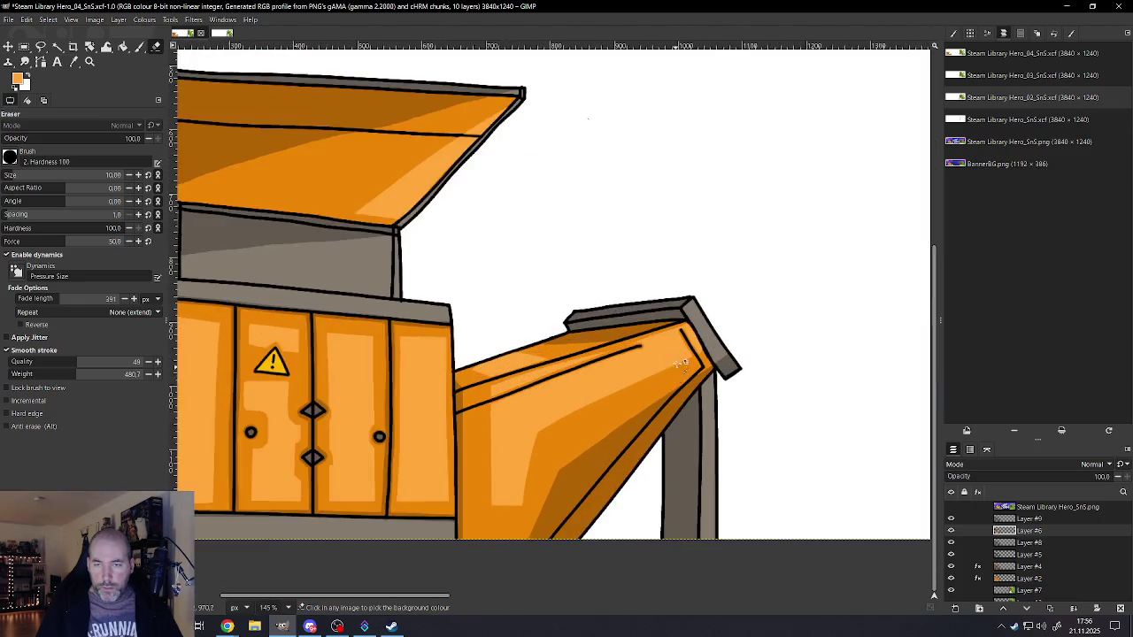
scroll(689, 345, "up", 1, "ctrl")
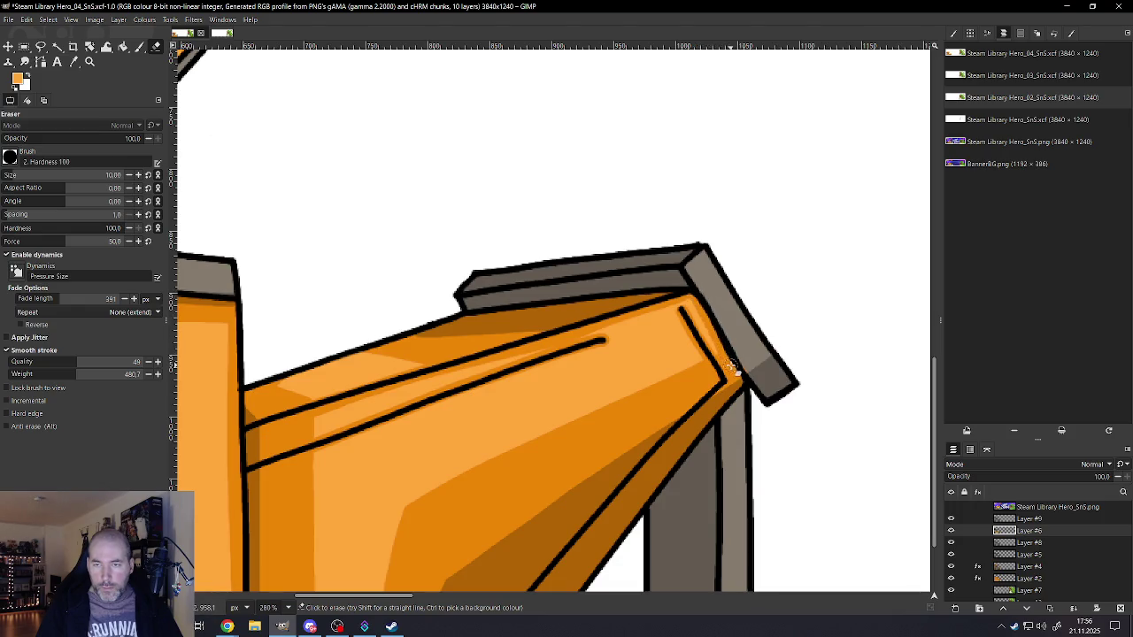
scroll(575, 391, "down", 2, "ctrl")
scroll(575, 385, "down", 3, "ctrl")
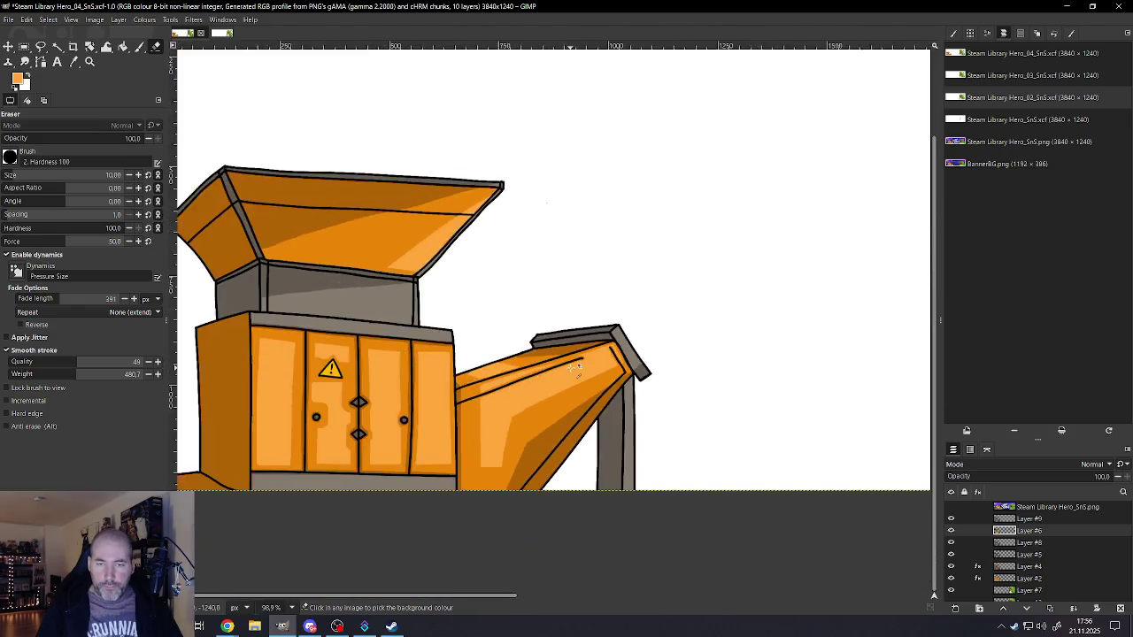
scroll(574, 379, "down", 1, "ctrl")
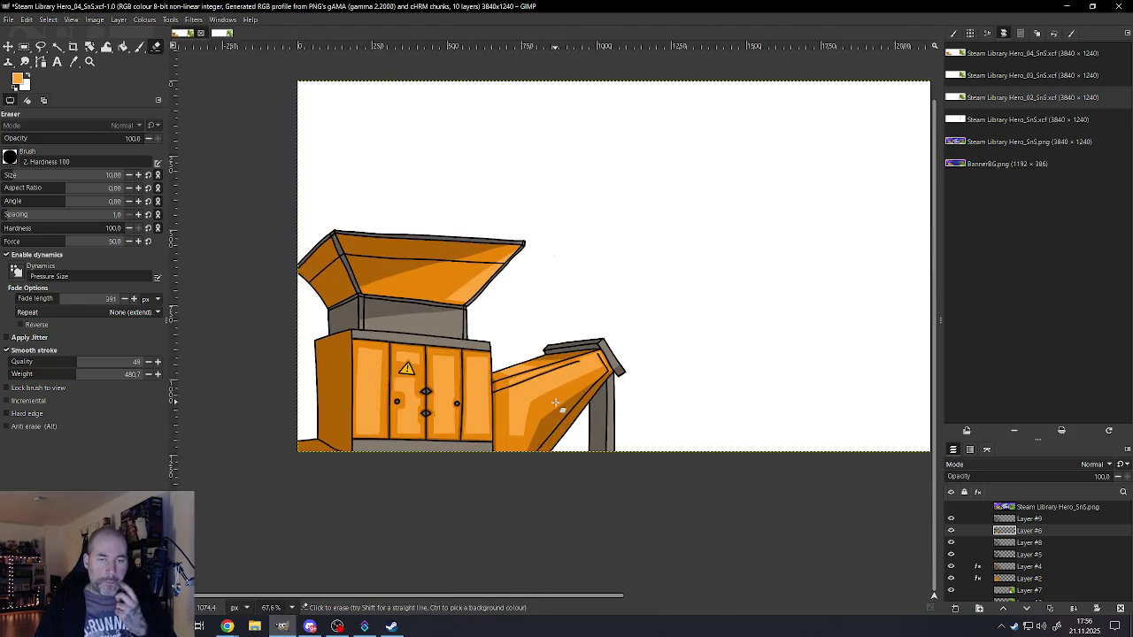
left_click(8, 19)
left_click(35, 100)
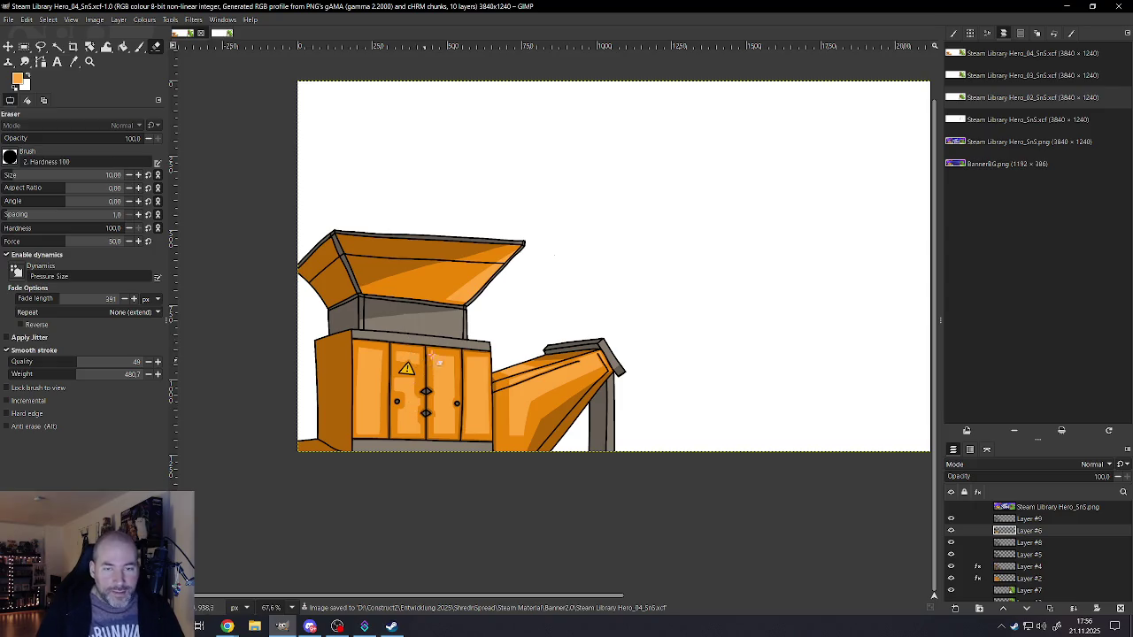
scroll(416, 359, "up", 2)
scroll(432, 347, "up", 2)
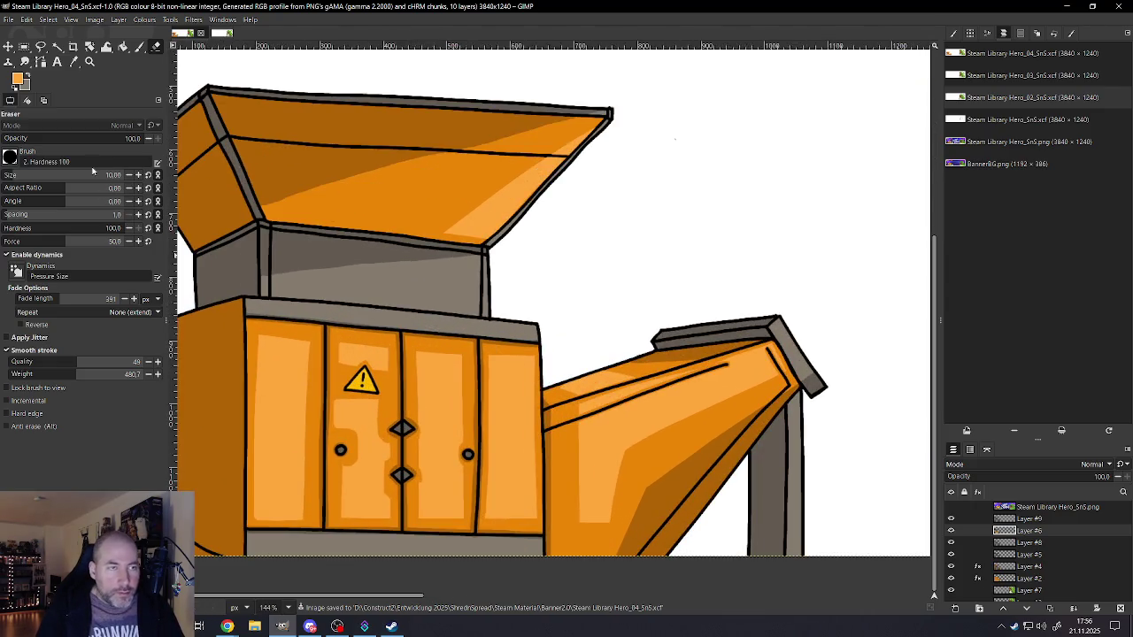
- Set the foreground colour to a light beige for highlights
left_click(18, 83)
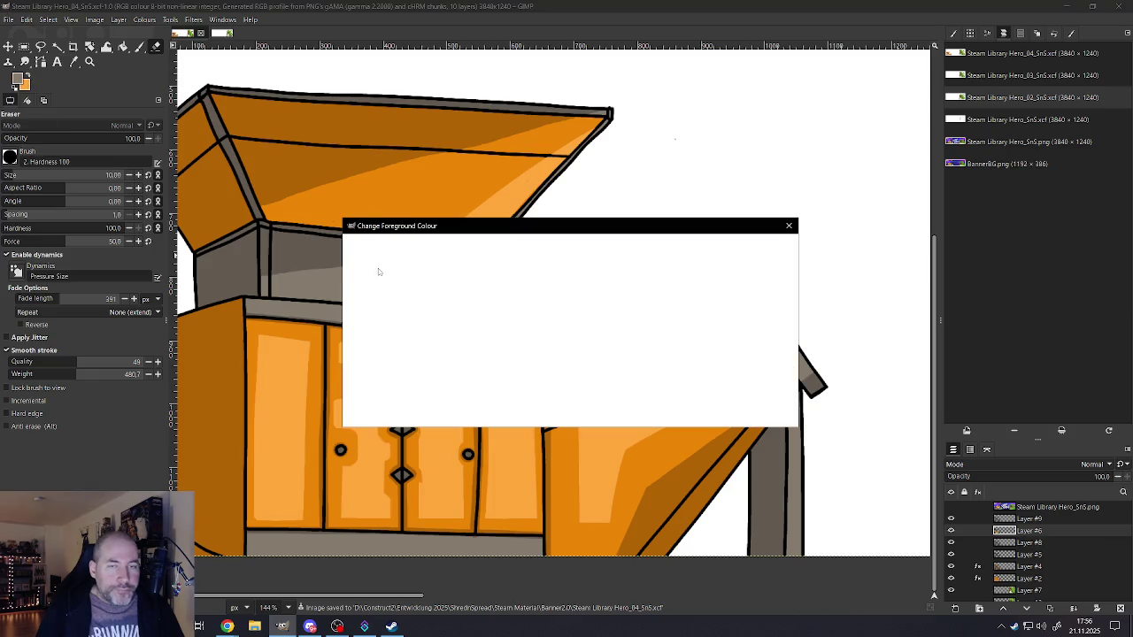
left_click(386, 280)
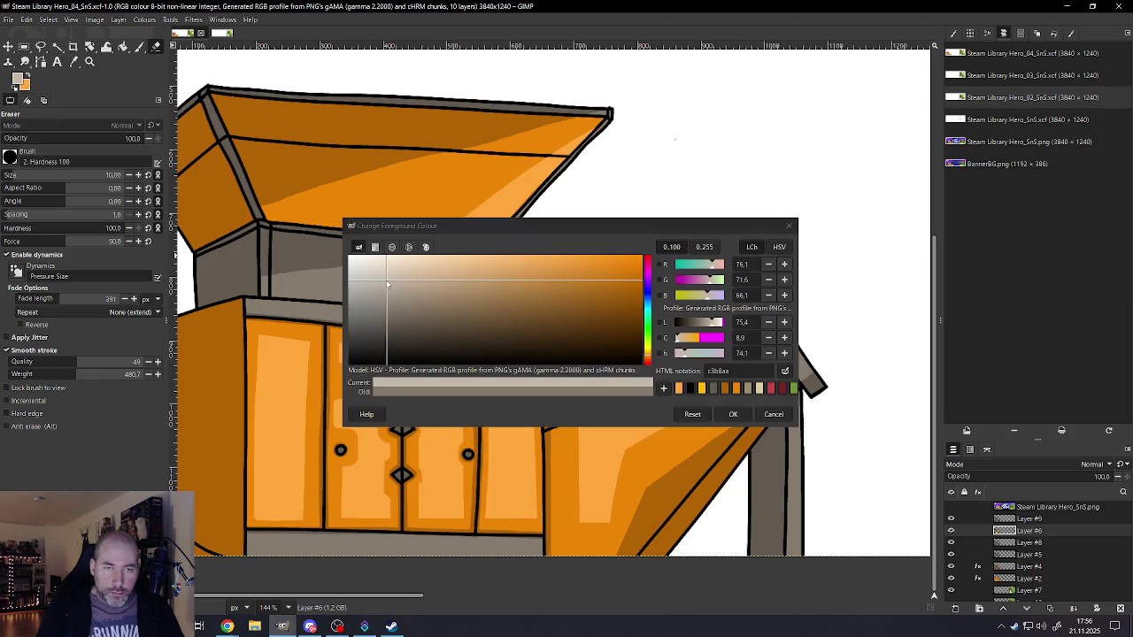
left_click(733, 414)
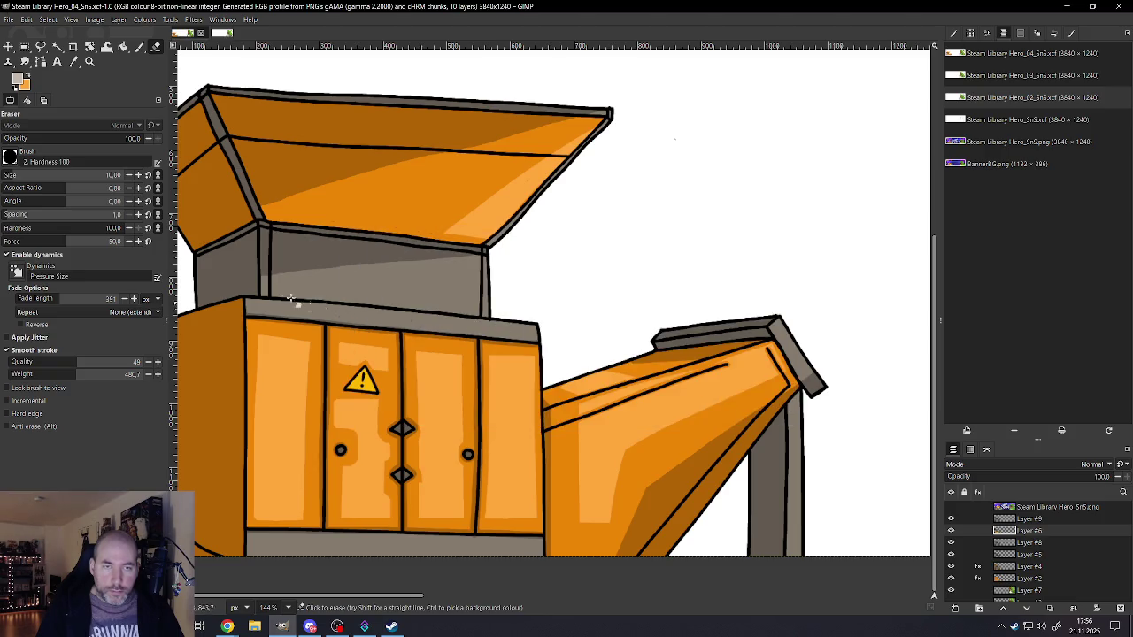
scroll(297, 300, "up", 2, "ctrl")
scroll(298, 299, "up", 4, "ctrl")
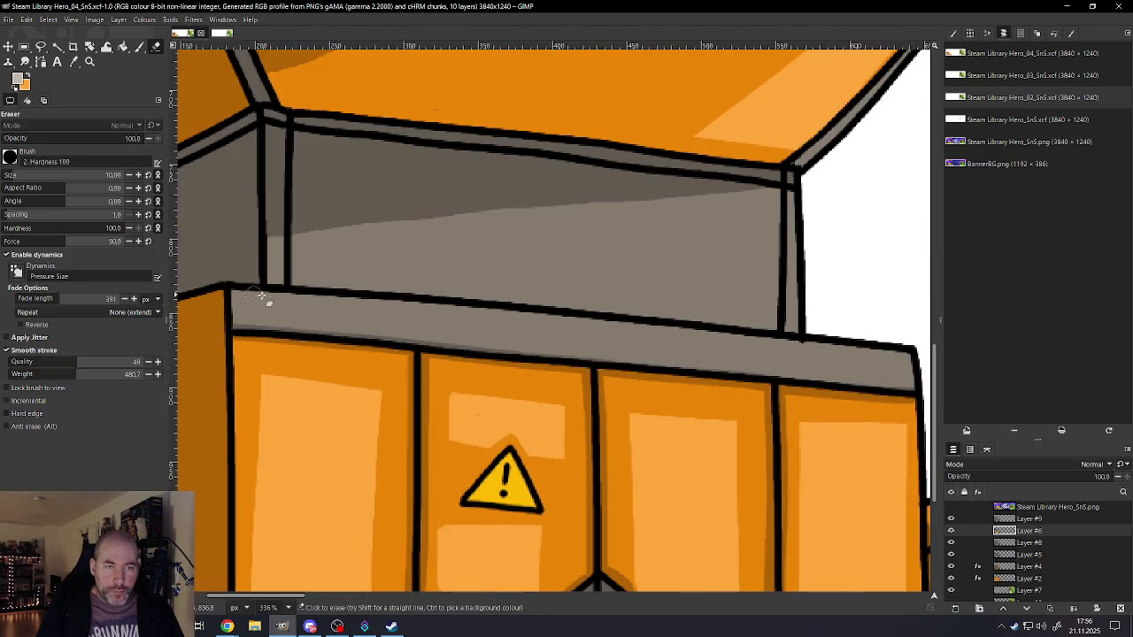
- Paint a light beige highlight along the cabinet's top ledge from the right end to the left corner
left_click(142, 48)
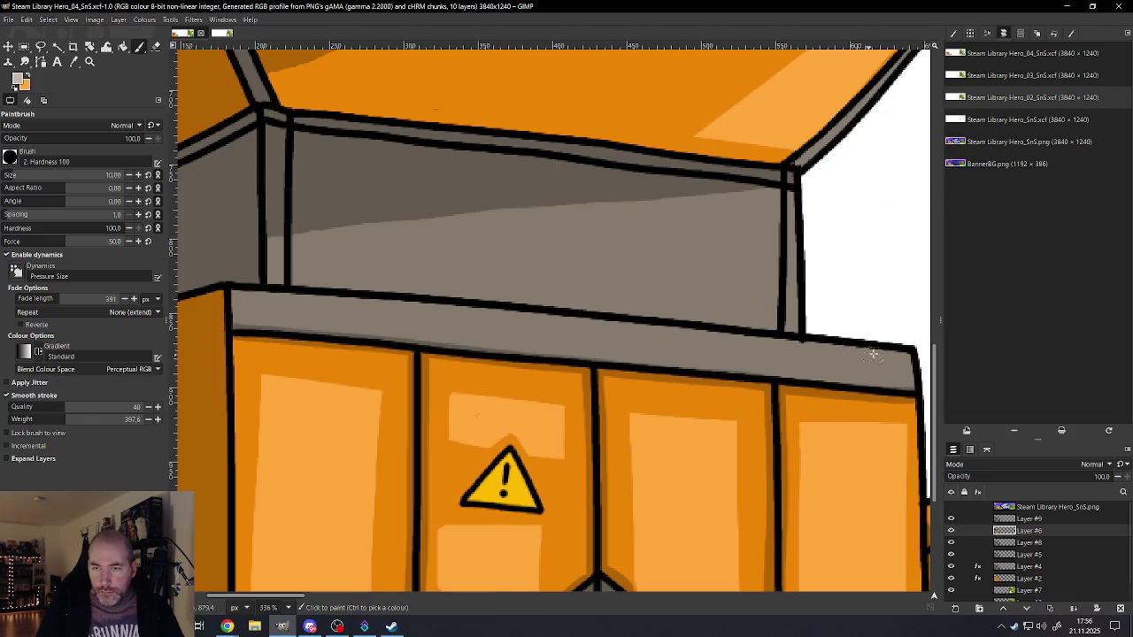
mouse_move(907, 355)
left_mouse_down()
mouse_move(754, 333)
mouse_move(229, 297)
left_mouse_up()
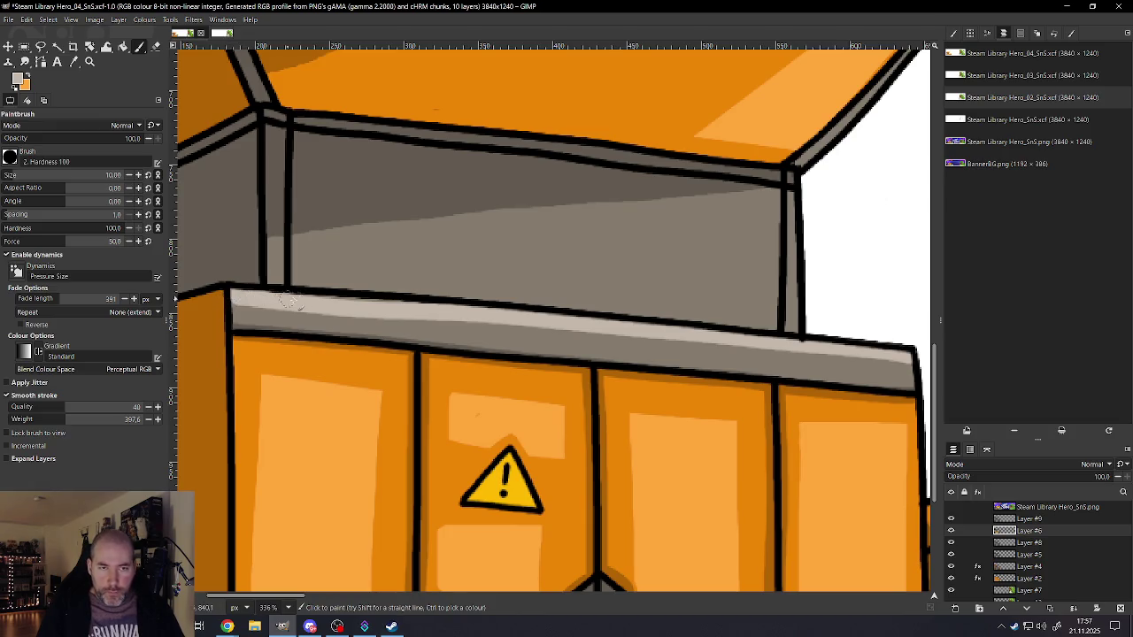
left_click_drag(497, 320, 905, 363)
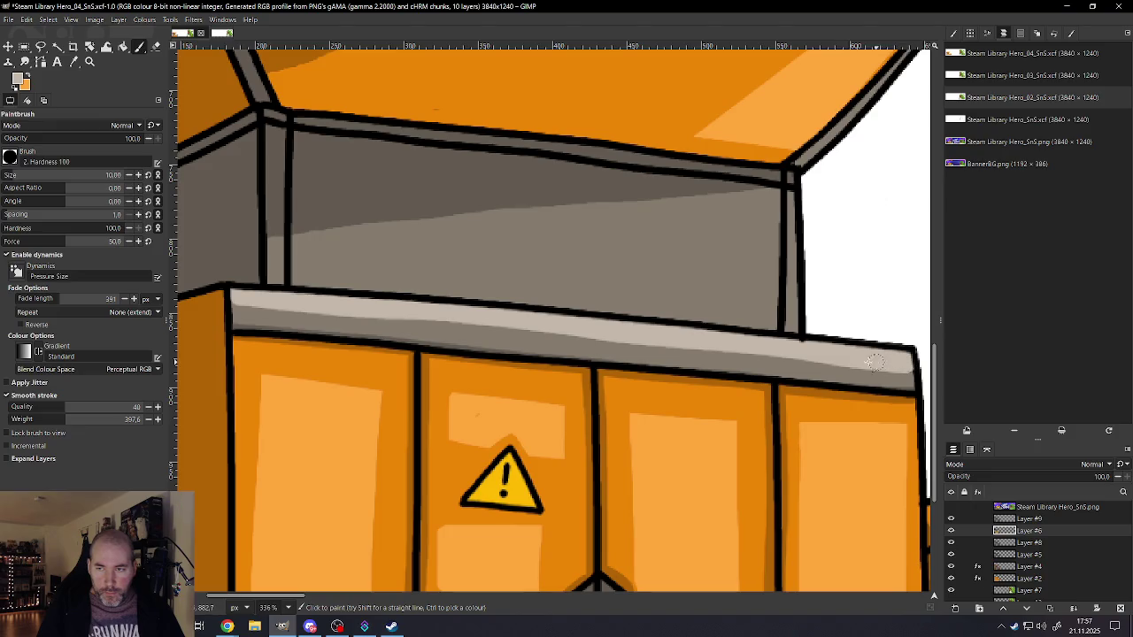
left_click_drag(599, 334, 396, 312)
left_click_drag(258, 302, 227, 300)
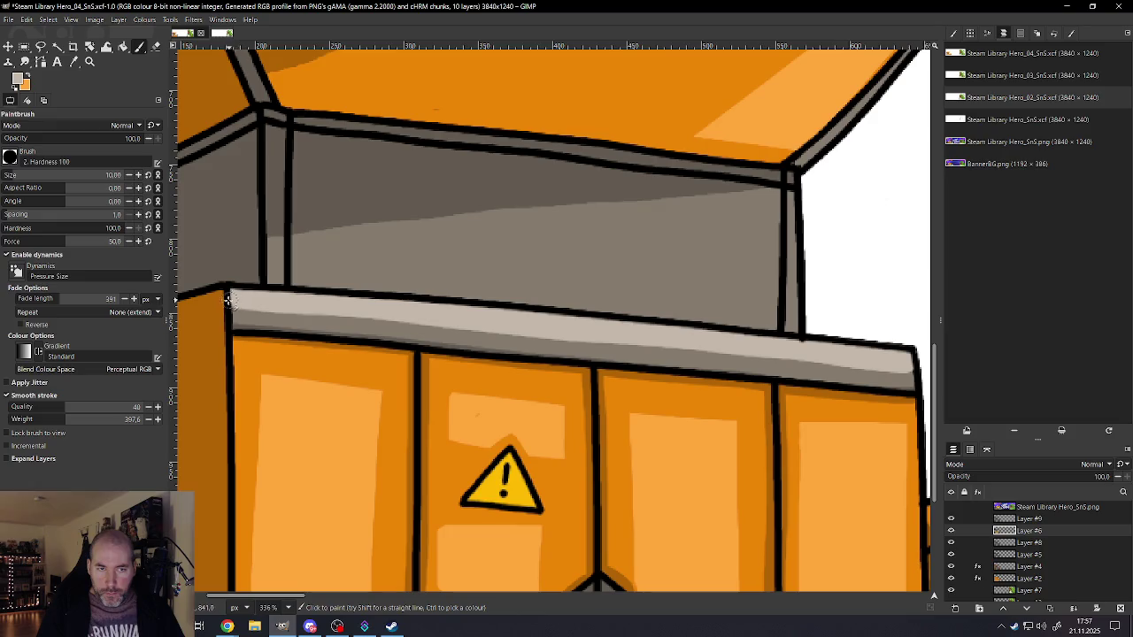
scroll(417, 362, "down", 5)
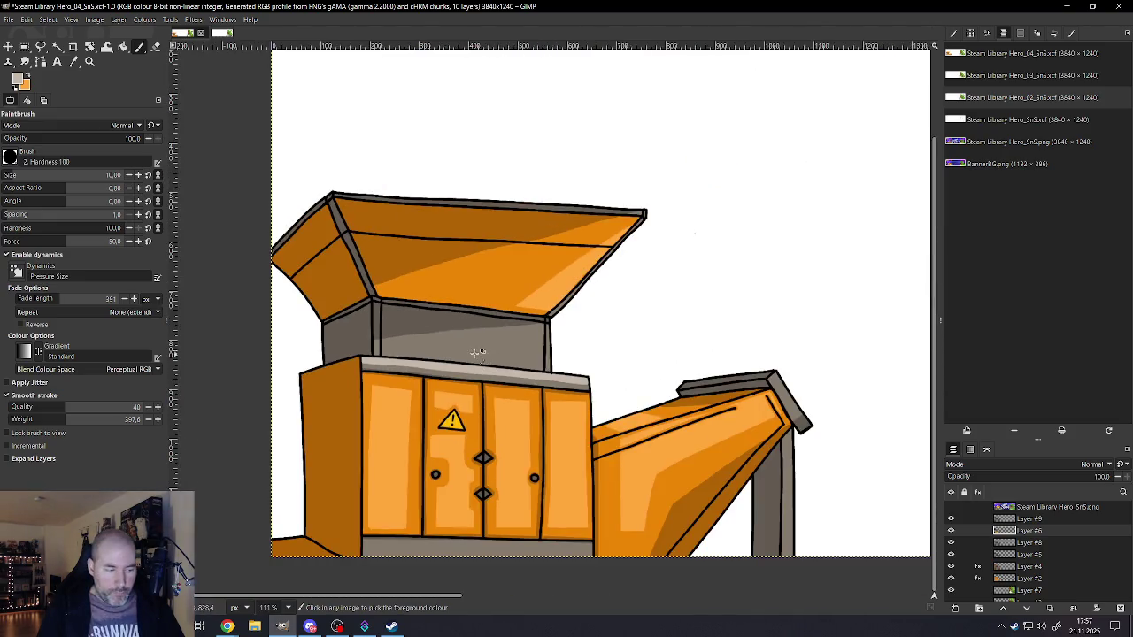
scroll(527, 346, "up", 2)
scroll(462, 348, "up", 1)
scroll(354, 329, "up", 1)
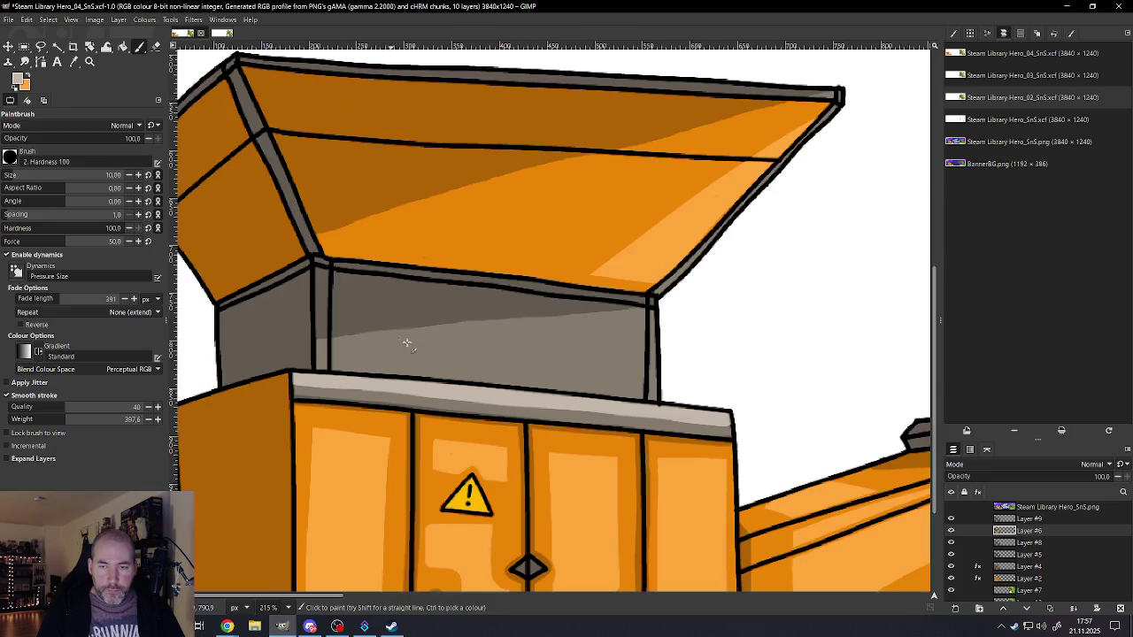
- With a 16 px Eraser, thin the ledge highlight and trim back its ends
left_click(156, 46)
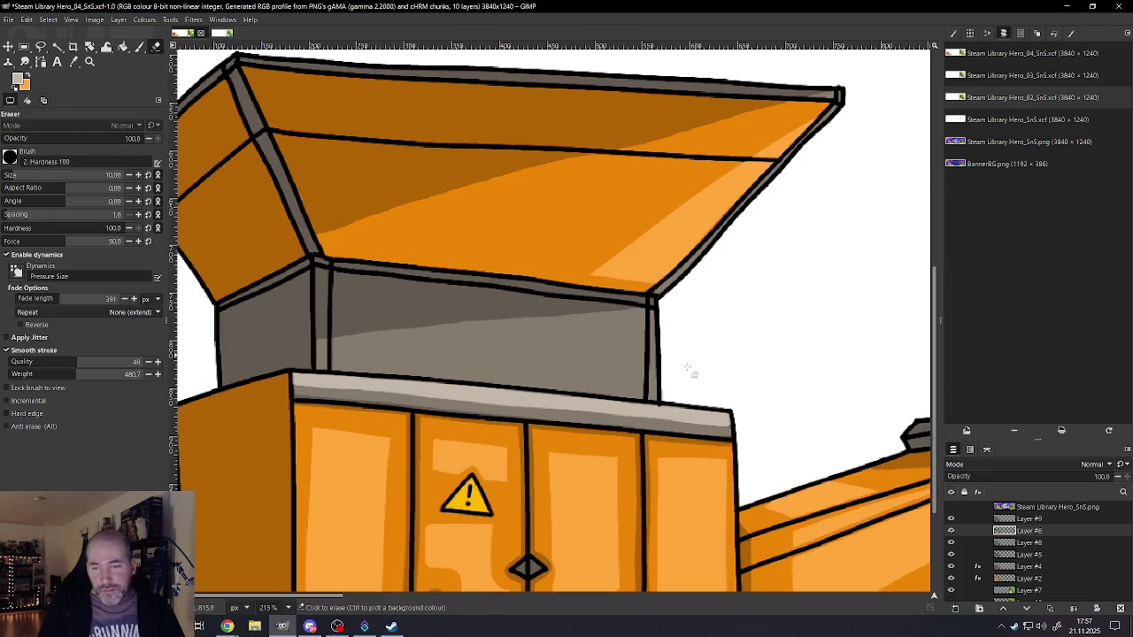
key("bracketright")
key("bracketright")
key("bracketright")
key("bracketright")
key("bracketright")
key("bracketright")
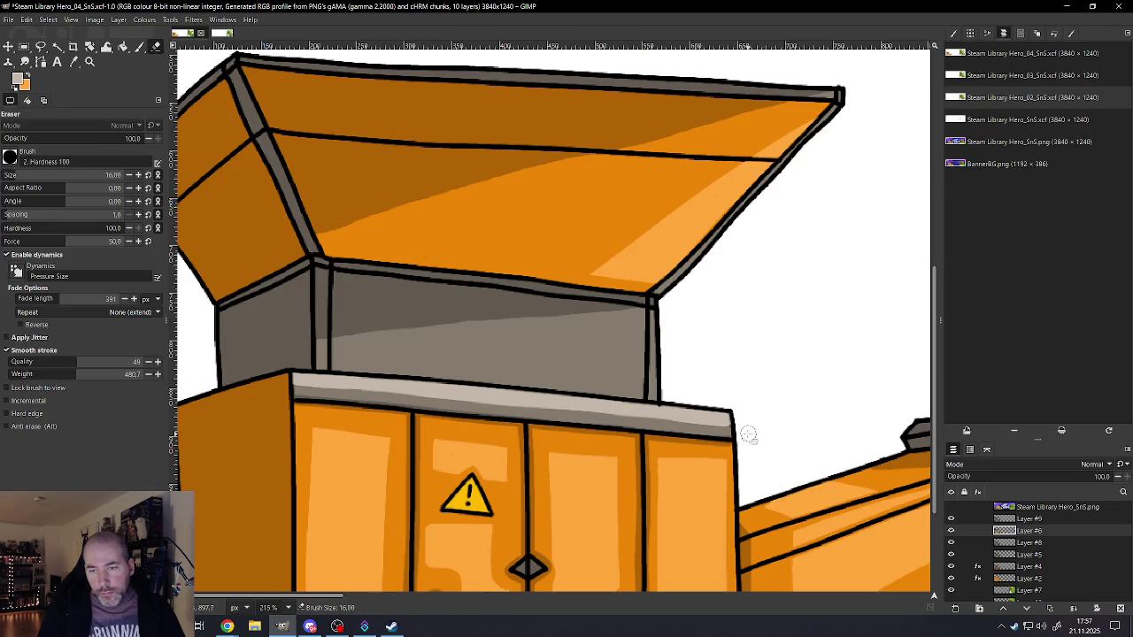
left_click_drag(689, 427, 262, 389)
left_click_drag(667, 421, 448, 403)
left_click_drag(344, 390, 232, 383)
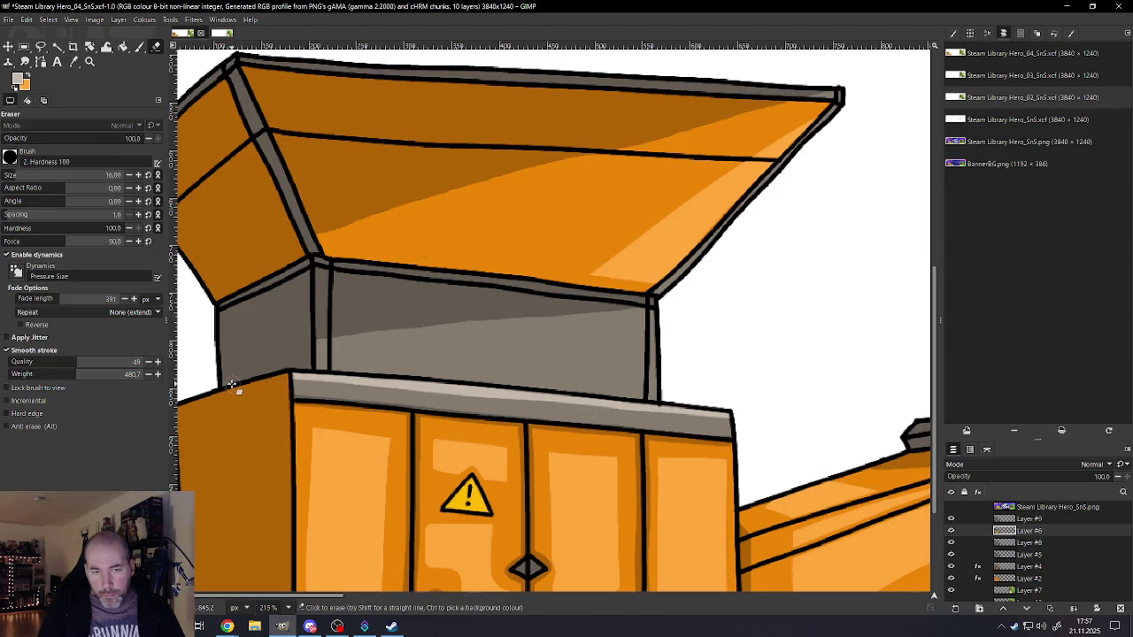
left_click_drag(689, 420, 425, 398)
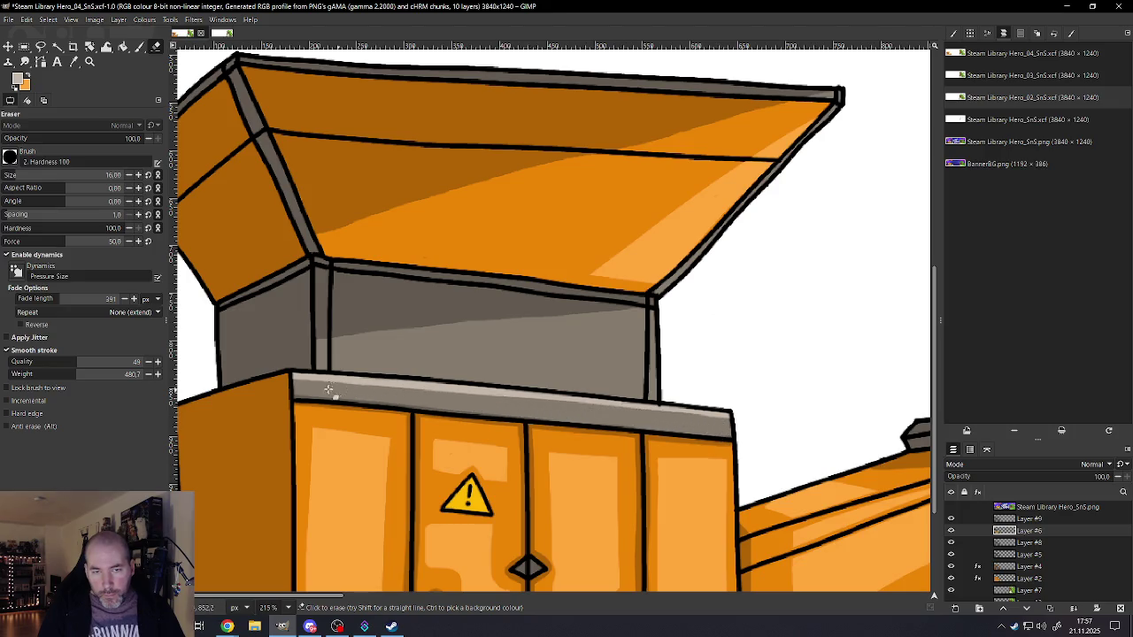
scroll(264, 390, "down", 1)
scroll(372, 389, "down", 7)
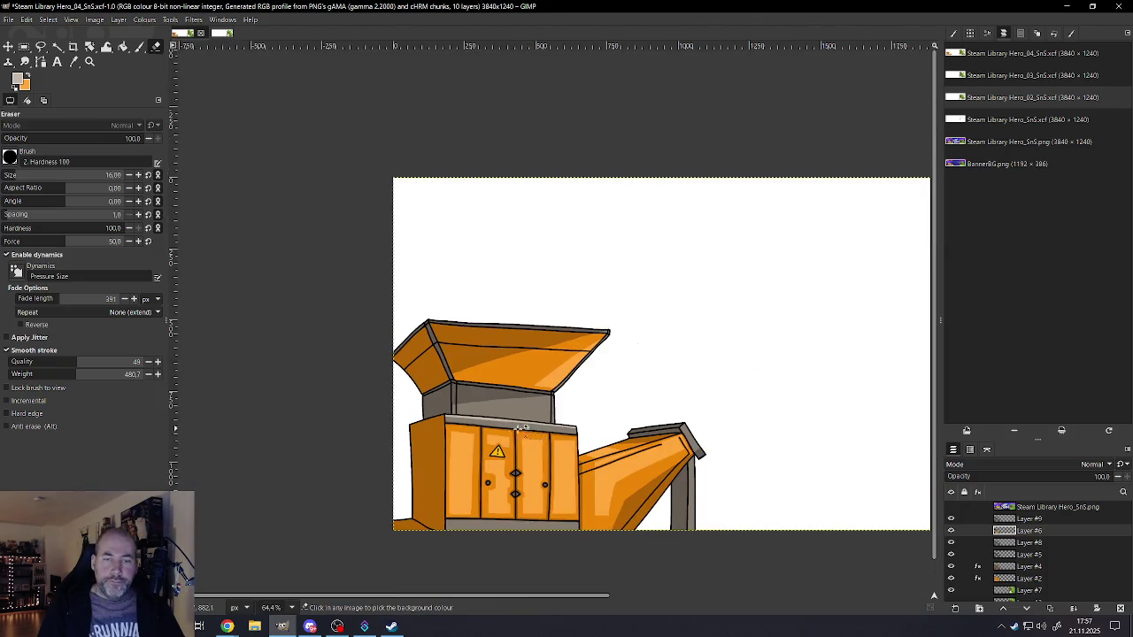
scroll(500, 400, "up", 6)
scroll(500, 400, "up", 5)
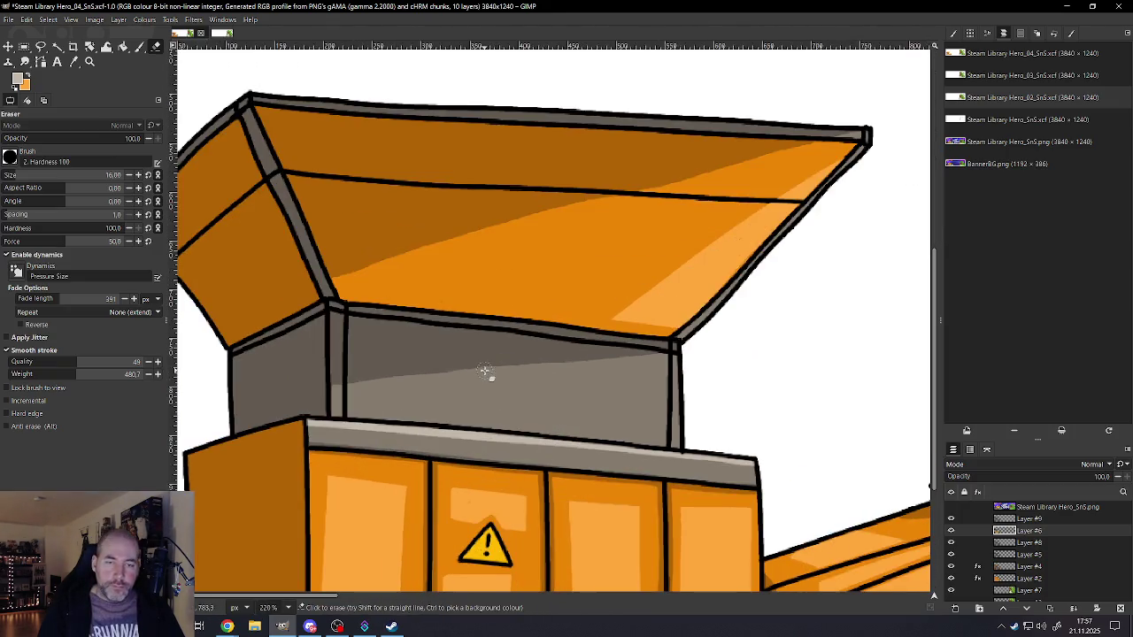
- With a size 10 brush, paint a light streak down the corner edge and fill the dark wedge with light grey
left_click(139, 46)
scroll(678, 399, "up", 3)
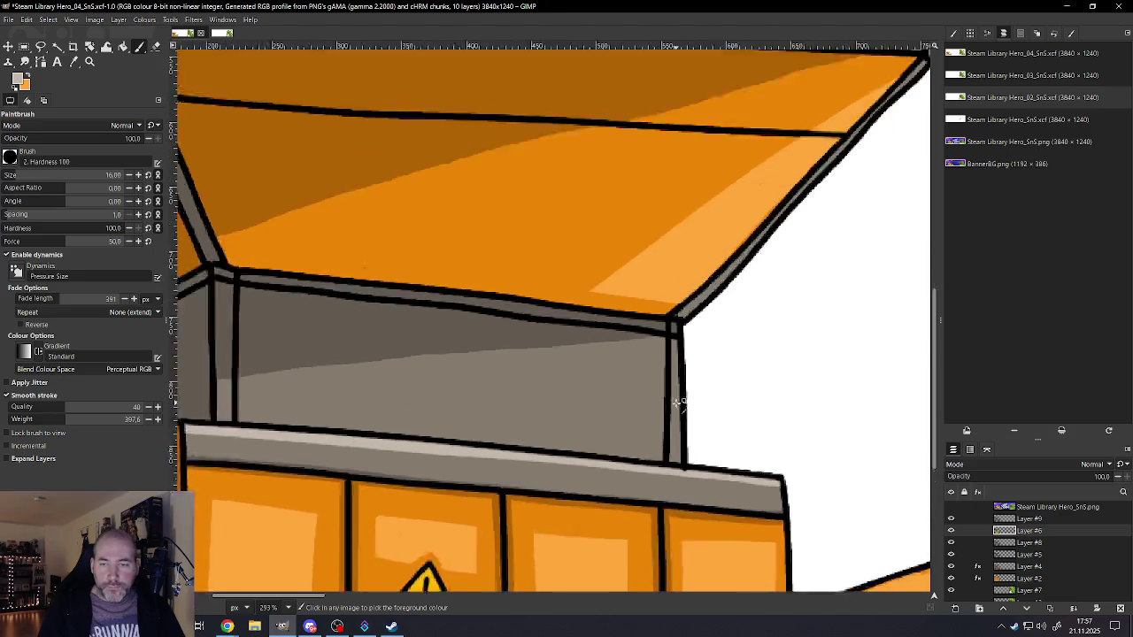
scroll(677, 368, "up", 2)
key("bracketleft")
key("bracketleft")
key("bracketleft")
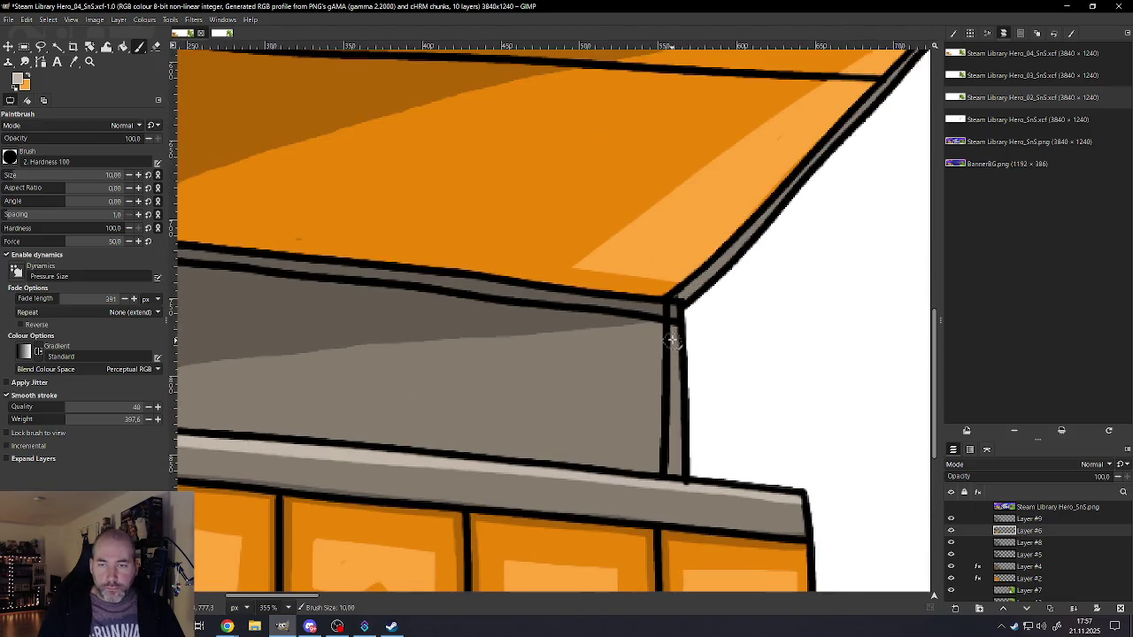
left_click_drag(674, 320, 676, 473)
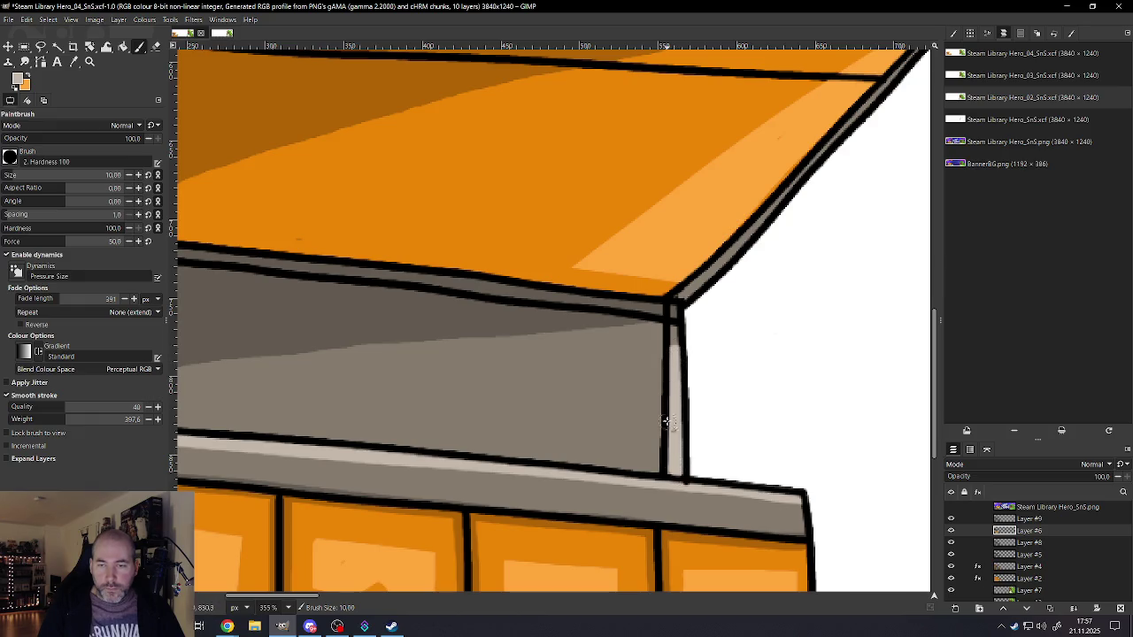
mouse_move(667, 353)
left_mouse_down()
mouse_move(392, 447)
mouse_move(675, 472)
mouse_move(447, 433)
mouse_move(667, 454)
left_mouse_up()
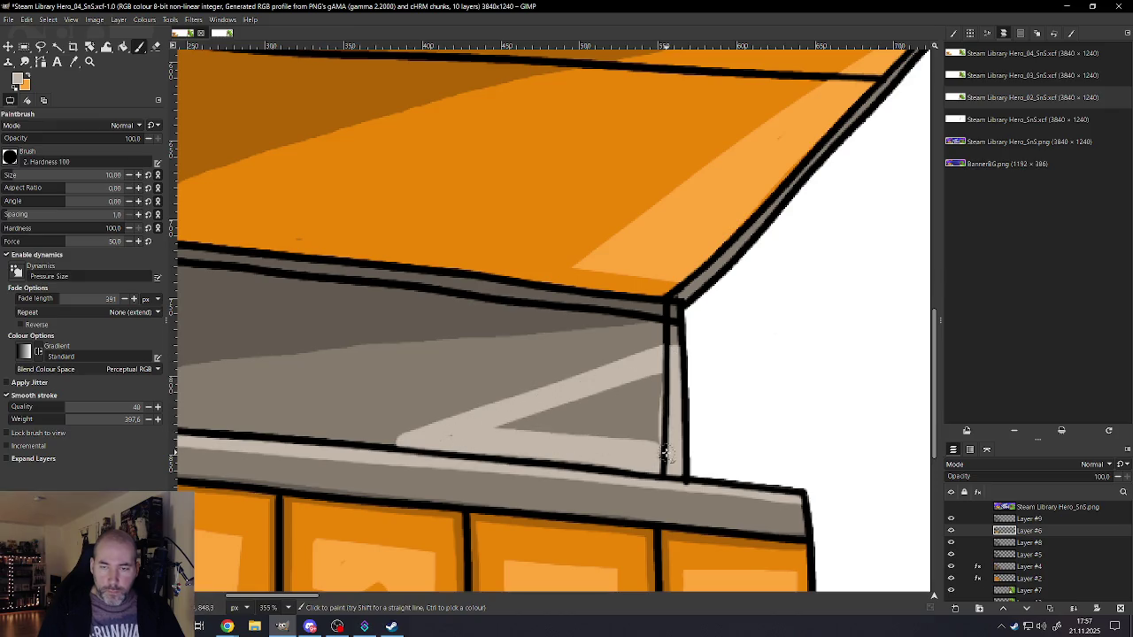
mouse_move(661, 409)
left_mouse_down()
mouse_move(663, 372)
mouse_move(498, 430)
mouse_move(658, 402)
left_mouse_up()
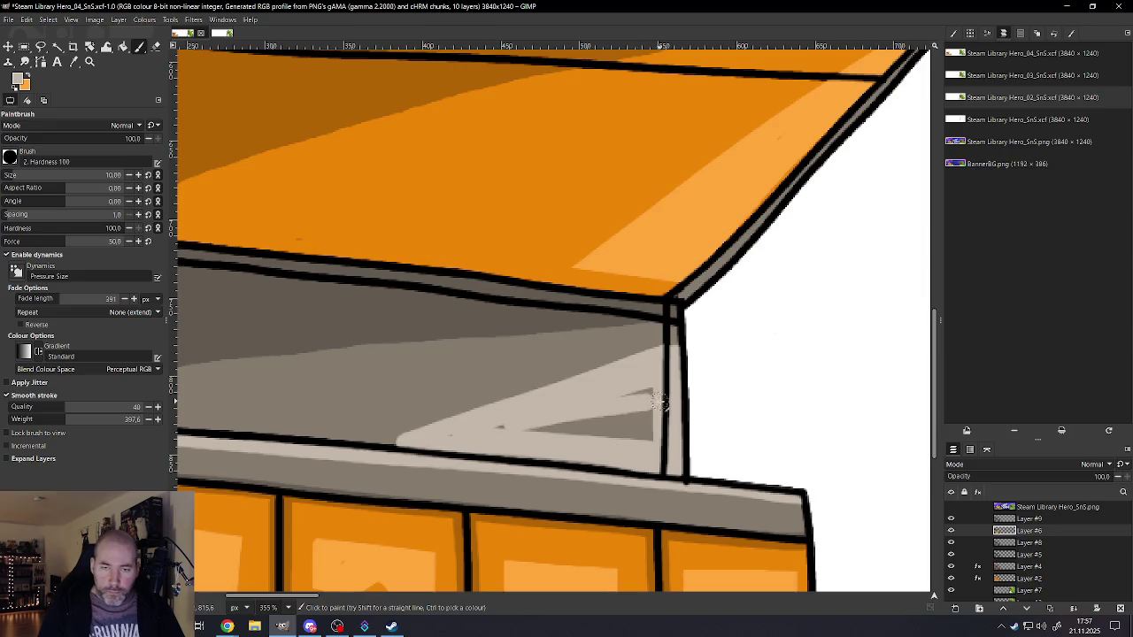
mouse_move(509, 424)
left_mouse_down()
mouse_move(630, 437)
mouse_move(651, 383)
left_mouse_up()
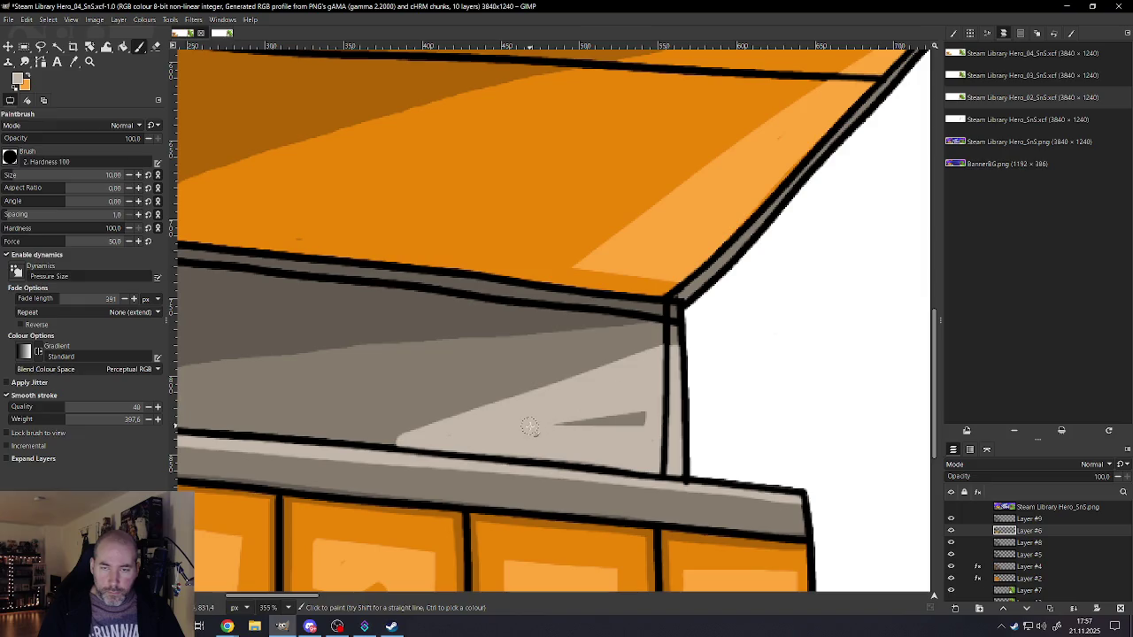
left_click_drag(530, 426, 667, 421)
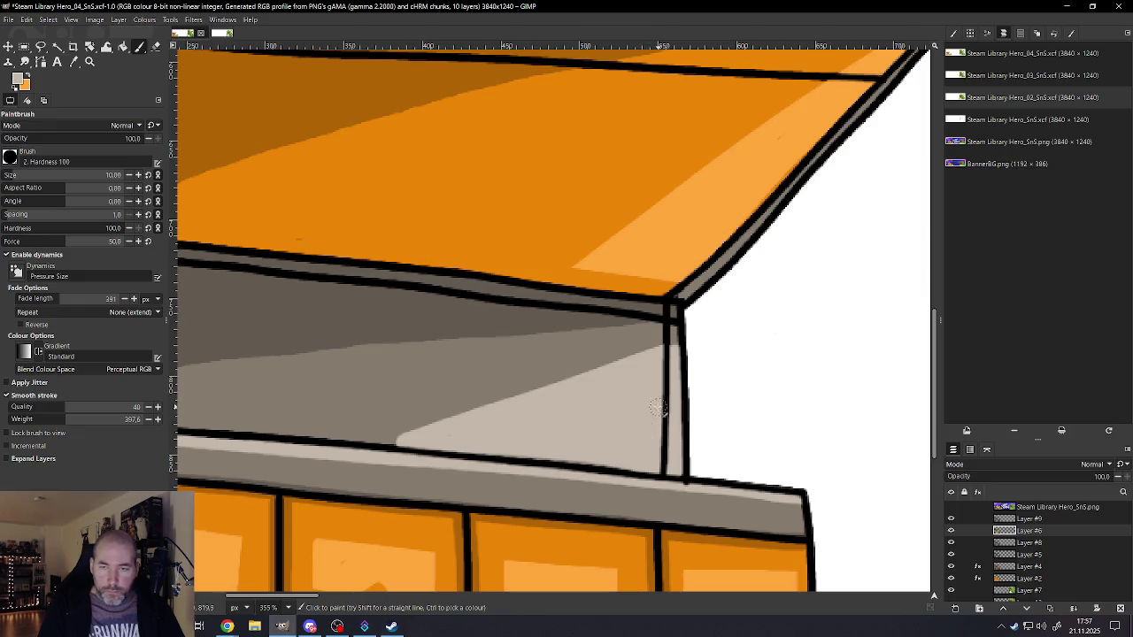
- With a size 3 brush, tidy the light area's corner and extend it between the post lines, sampling colour
key("bracketleft")
key("bracketleft")
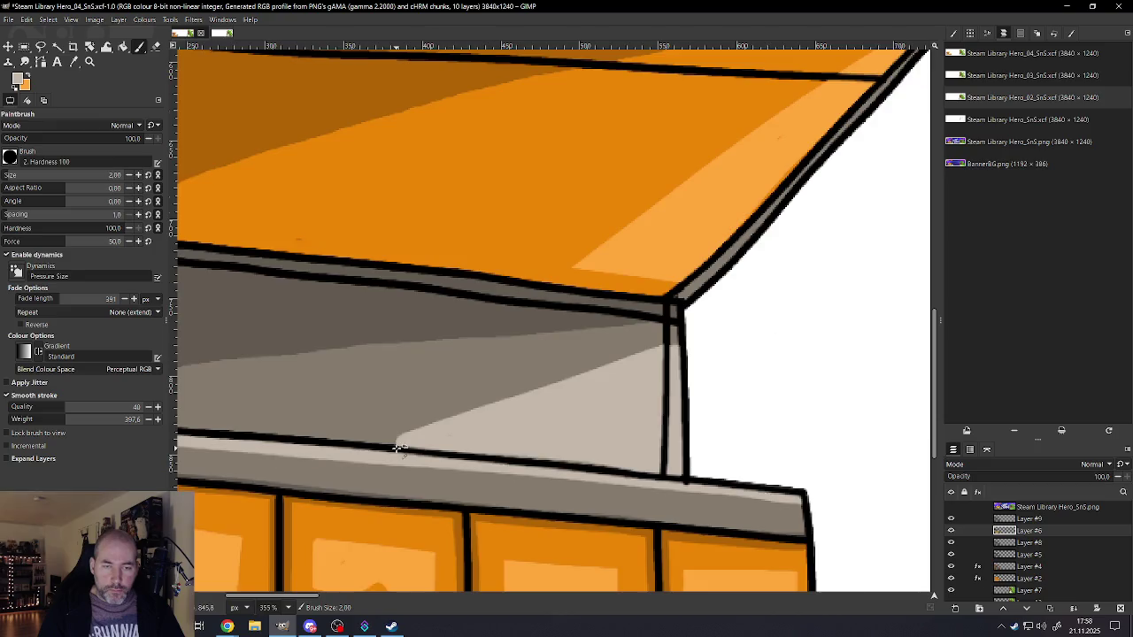
scroll(398, 449, "up", 5, "ctrl")
key("bracketright")
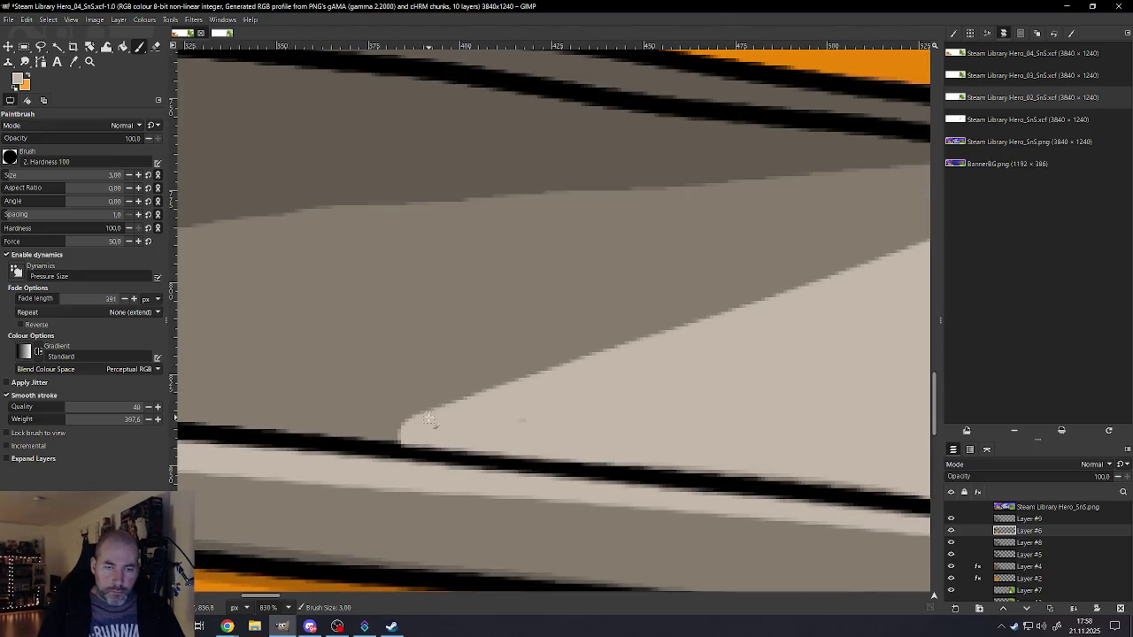
mouse_move(403, 431)
left_mouse_down()
mouse_move(426, 428)
mouse_move(348, 445)
left_mouse_up()
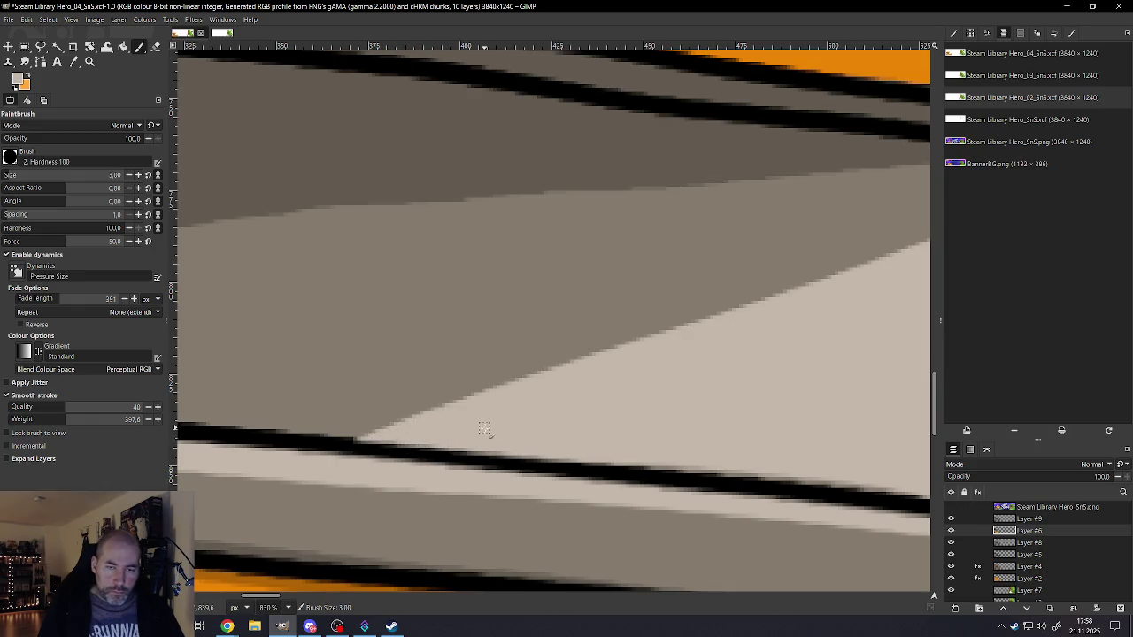
scroll(484, 428, "down", 3, "ctrl")
scroll(546, 430, "down", 3, "ctrl")
scroll(640, 413, "up", 3, "ctrl")
scroll(703, 374, "up", 3, "ctrl")
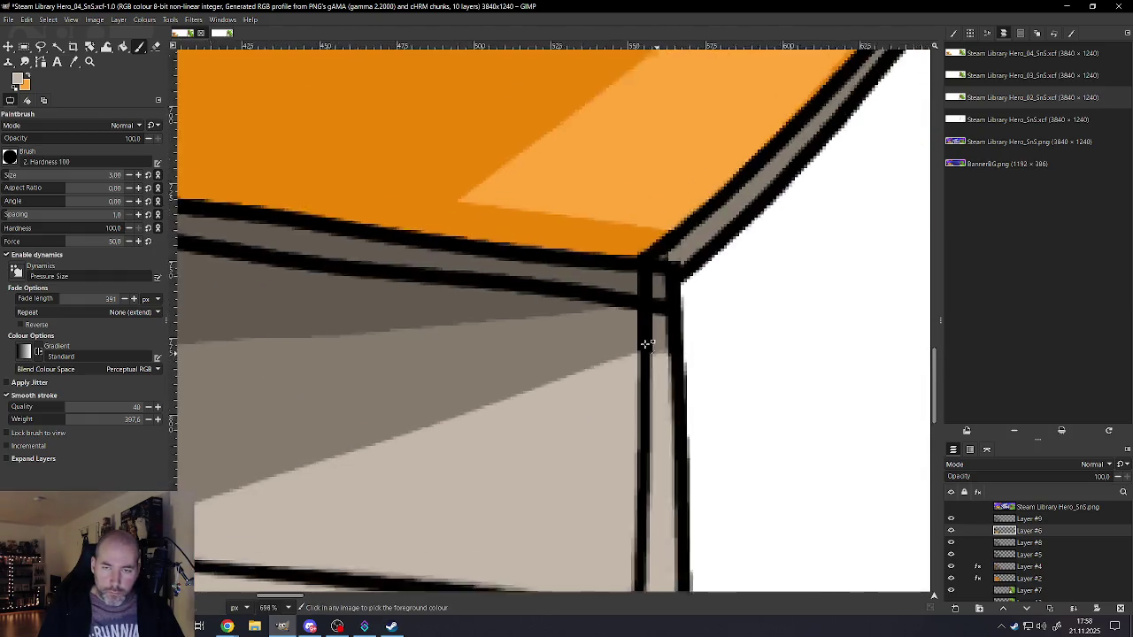
scroll(647, 346, "up", 3, "ctrl")
mouse_move(645, 354)
left_mouse_down()
mouse_move(691, 353)
mouse_move(646, 349)
left_mouse_up()
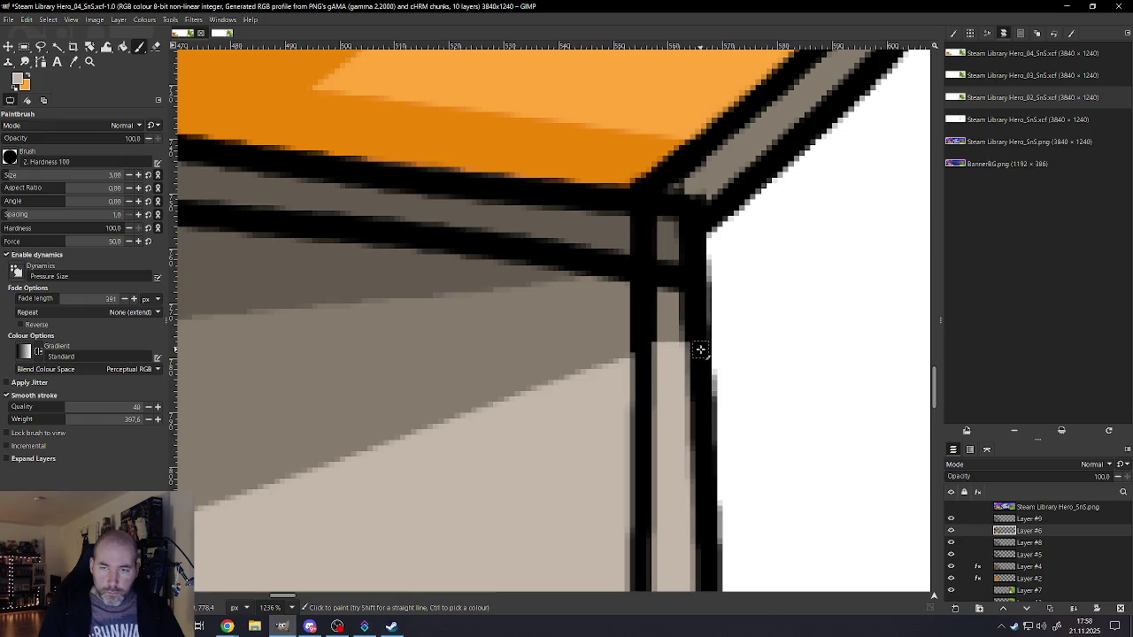
scroll(700, 350, "down", 2, "ctrl")
scroll(664, 372, "down", 3, "ctrl")
scroll(638, 407, "down", 3, "ctrl")
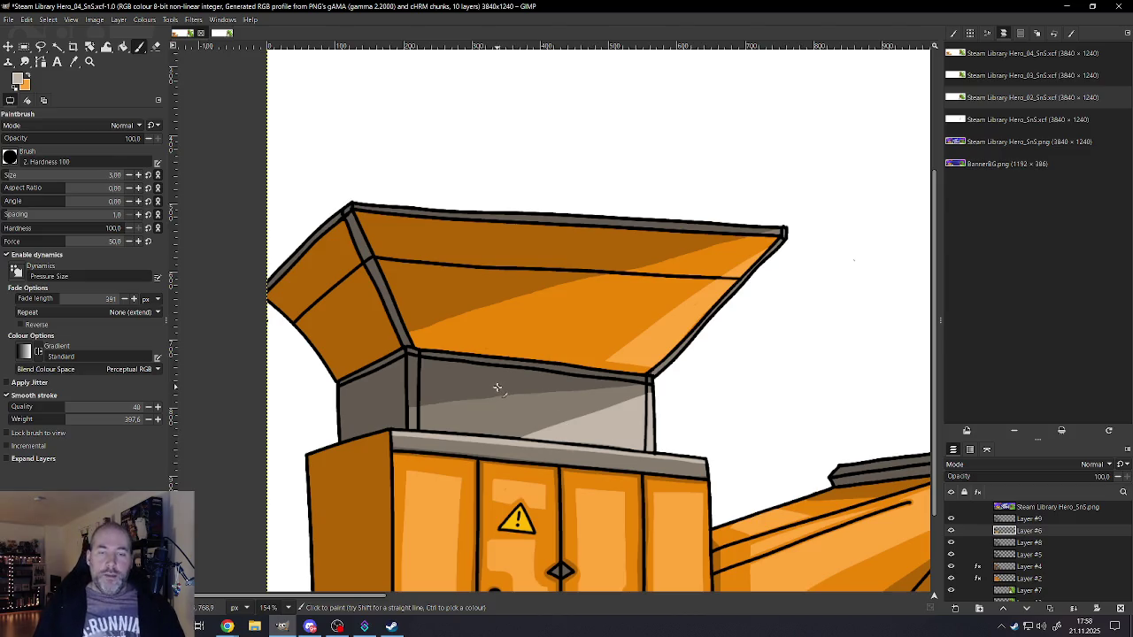
scroll(497, 387, "down", 2, "ctrl")
scroll(567, 454, "down", 2, "ctrl")
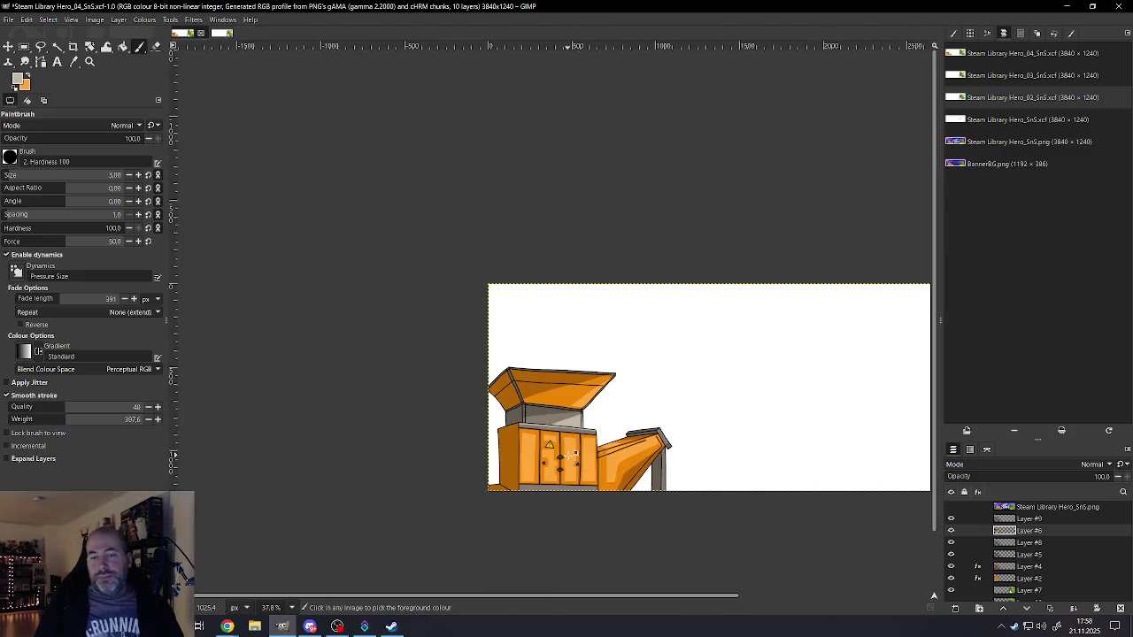
scroll(574, 442, "up", 1, "ctrl")
scroll(573, 416, "up", 2, "ctrl")
scroll(572, 380, "up", 2, "ctrl")
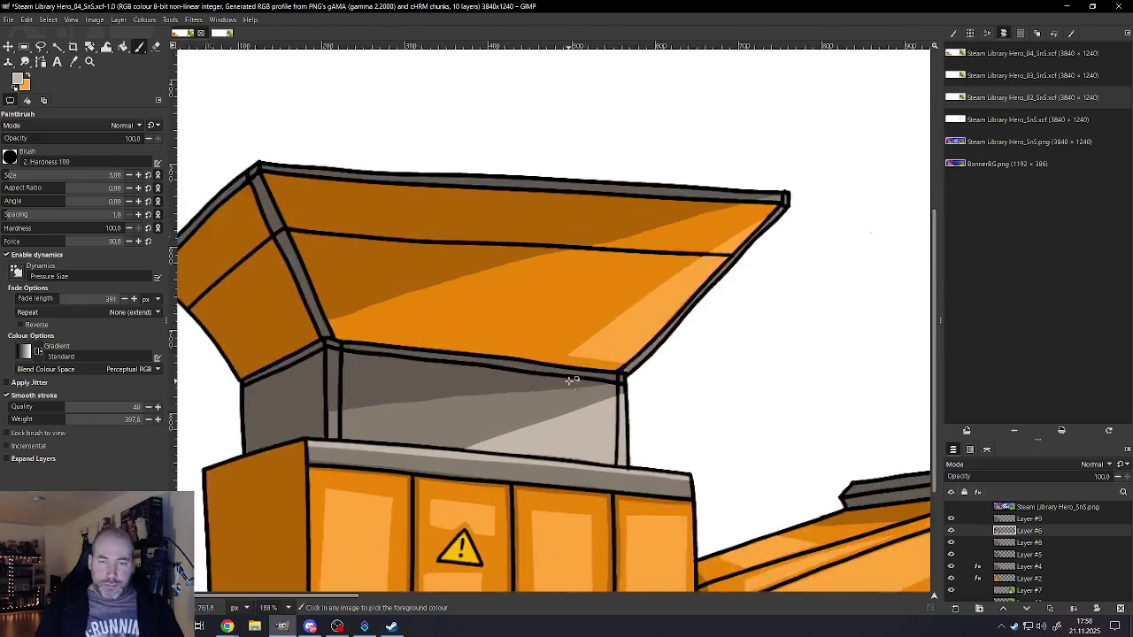
scroll(572, 381, "up", 2, "ctrl")
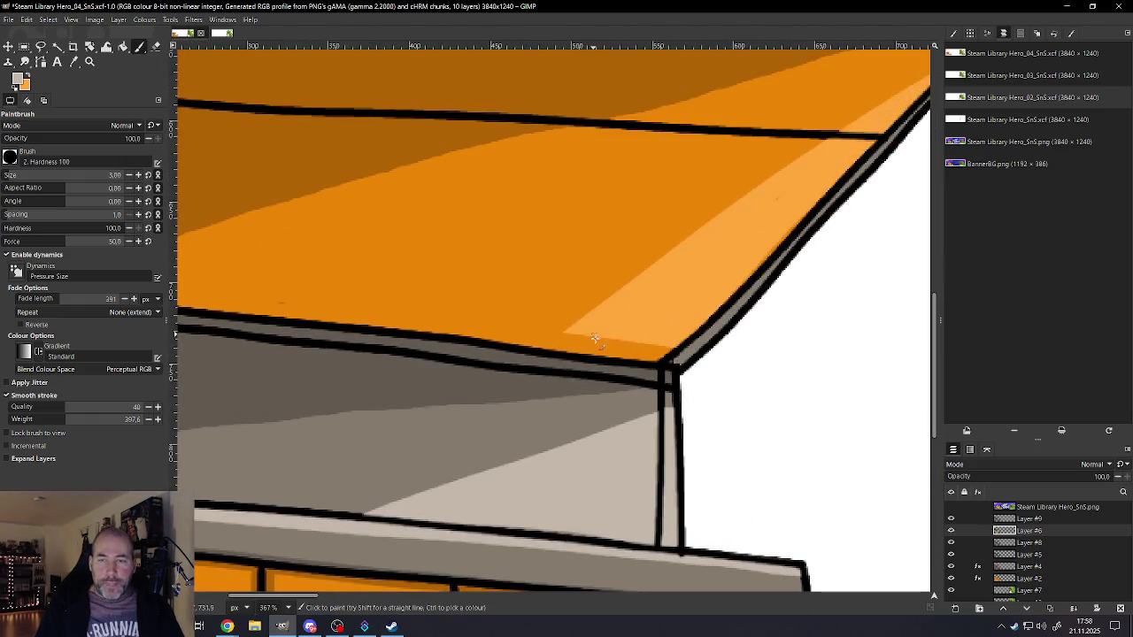
scroll(595, 339, "down", 2, "ctrl")
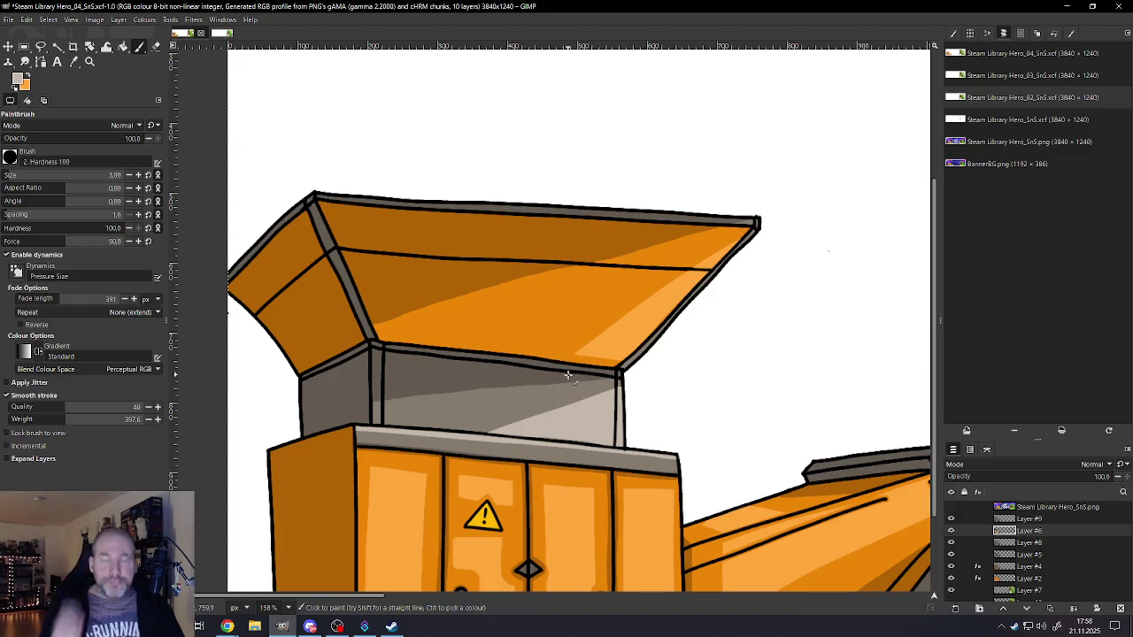
key("ctrl")
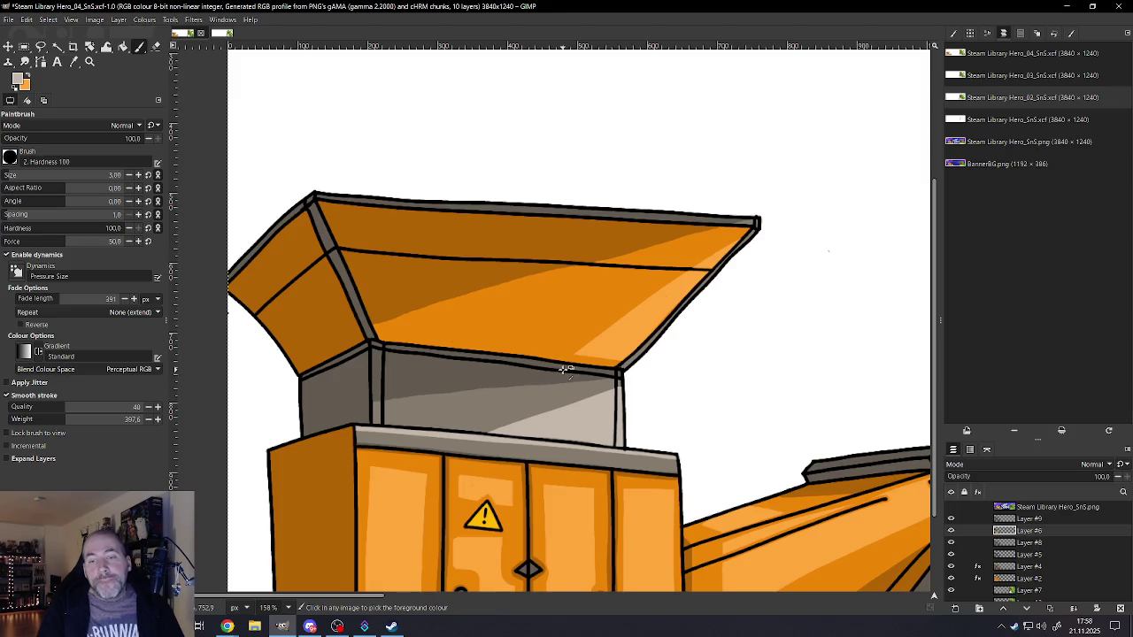
scroll(575, 382, "up", 4, "ctrl")
scroll(571, 394, "up", 1, "ctrl")
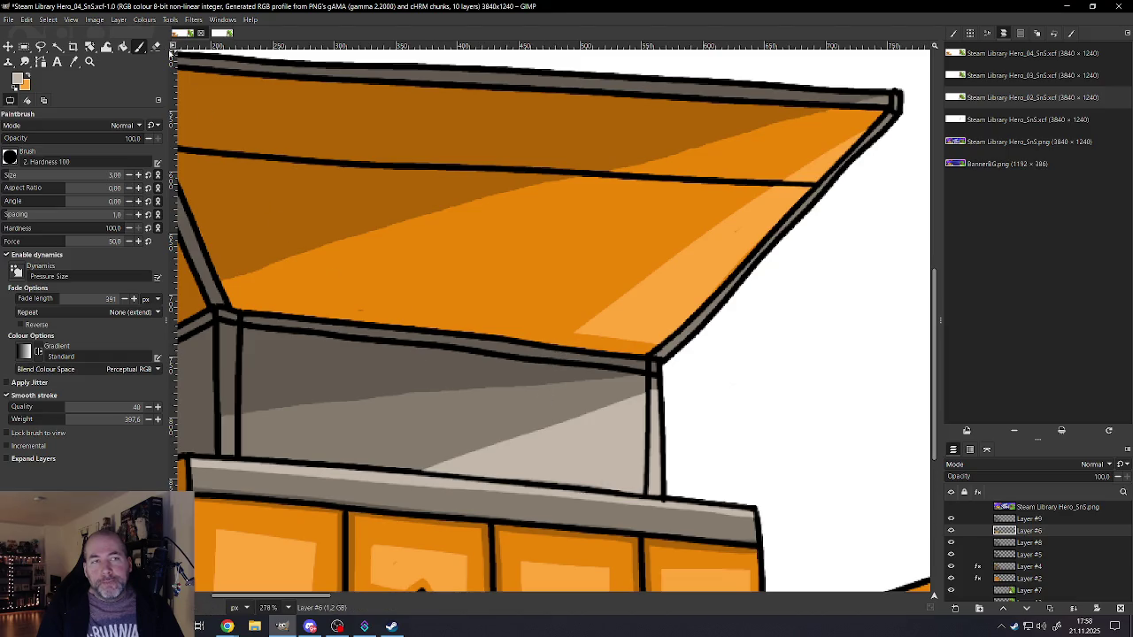
- Round off the black roof corner with the Eraser
left_click(157, 50)
scroll(468, 379, "up", 3, "alt")
scroll(459, 381, "up", 1, "alt")
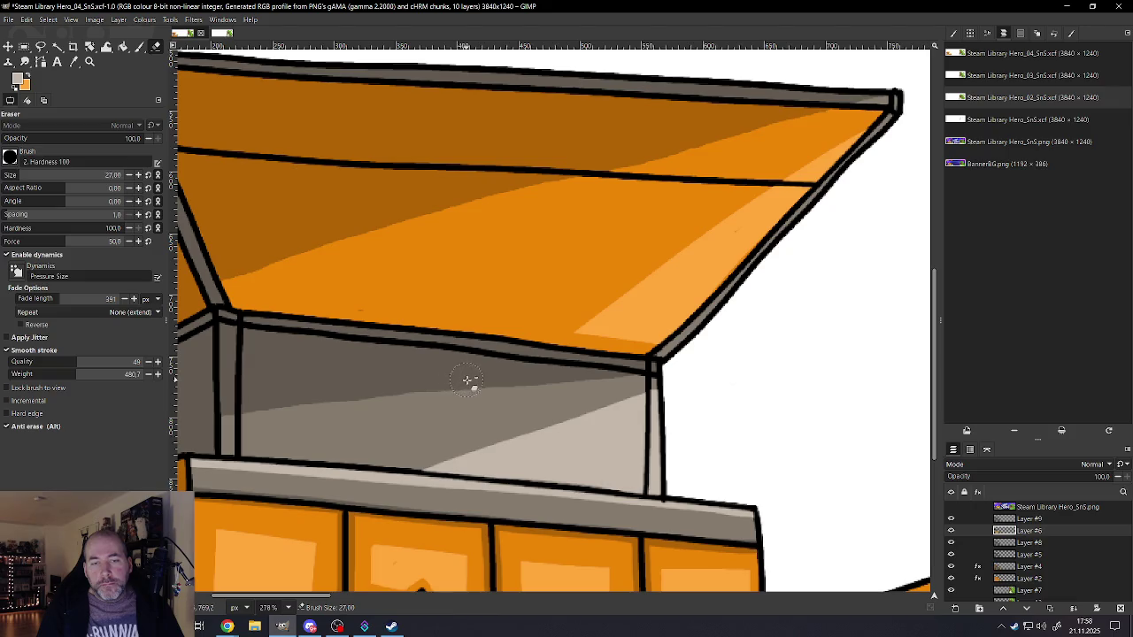
scroll(643, 372, "down", 2, "alt")
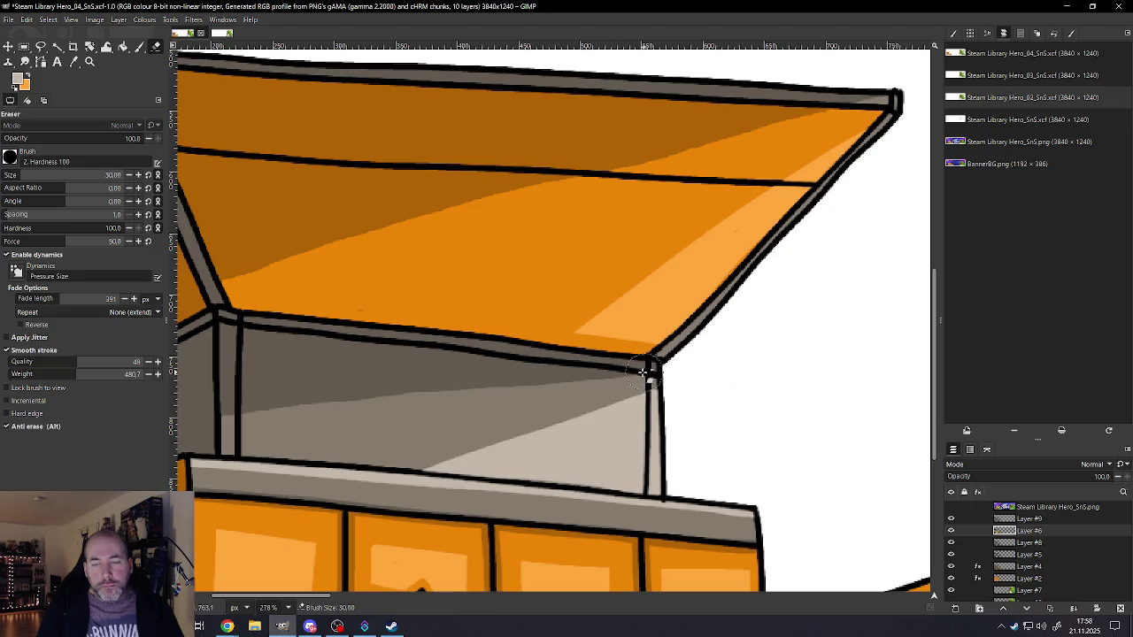
left_click(641, 371)
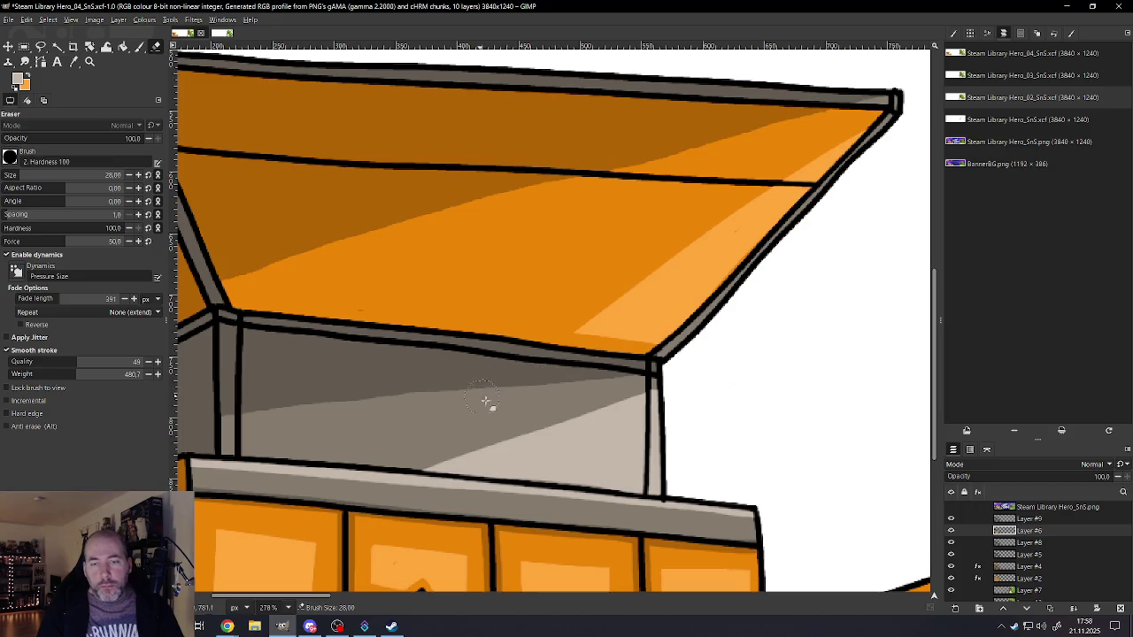
- On Layer #4, erase the dark grey shading beneath the roof beam
left_click(994, 543)
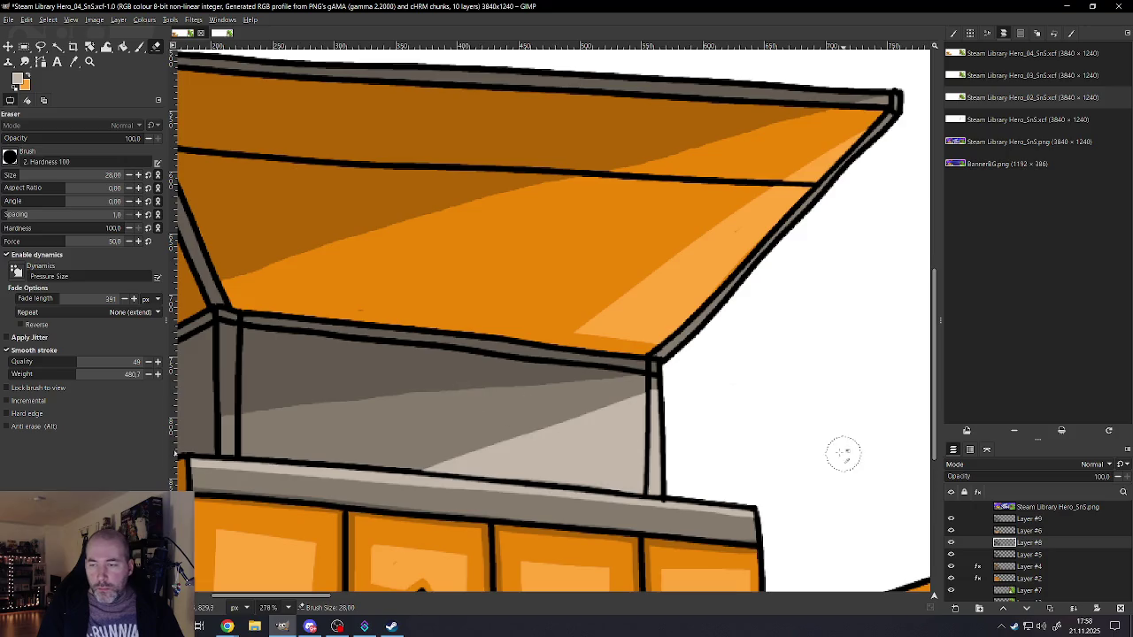
left_click(979, 554)
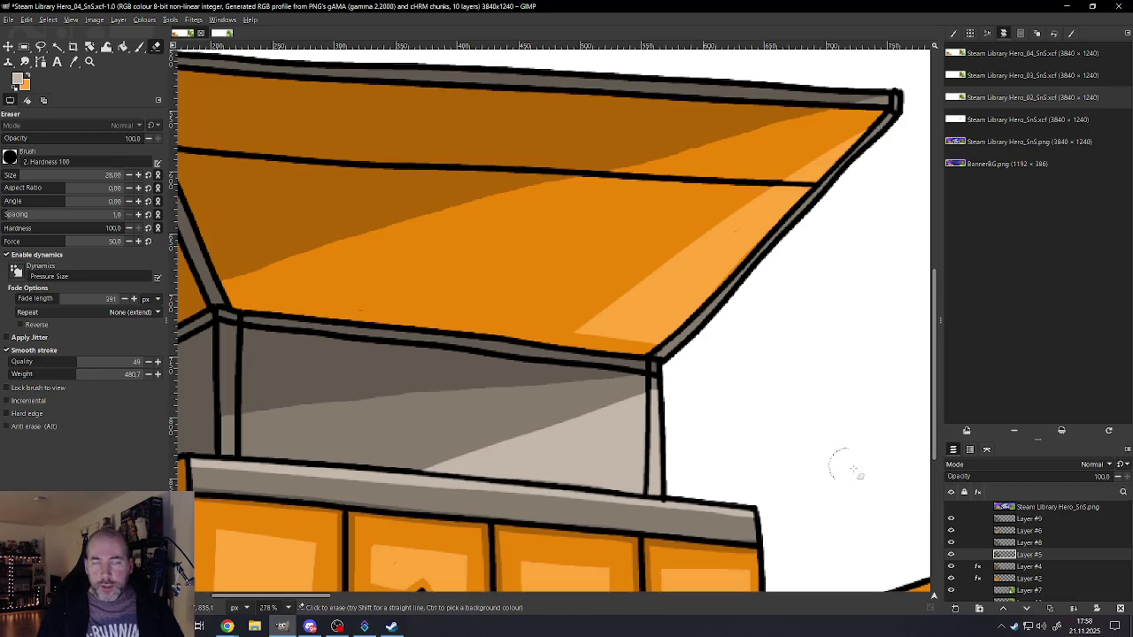
left_click(1018, 567)
mouse_move(644, 376)
left_mouse_down()
mouse_move(447, 395)
mouse_move(523, 392)
left_mouse_up()
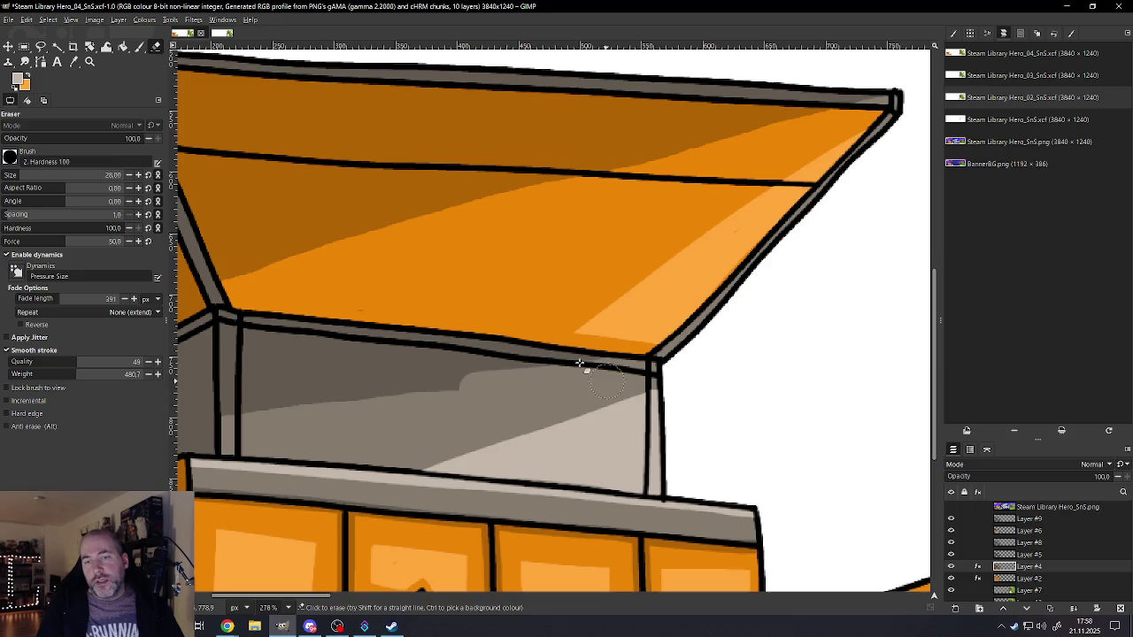
mouse_move(607, 366)
left_mouse_down()
mouse_move(619, 375)
mouse_move(227, 410)
left_mouse_up()
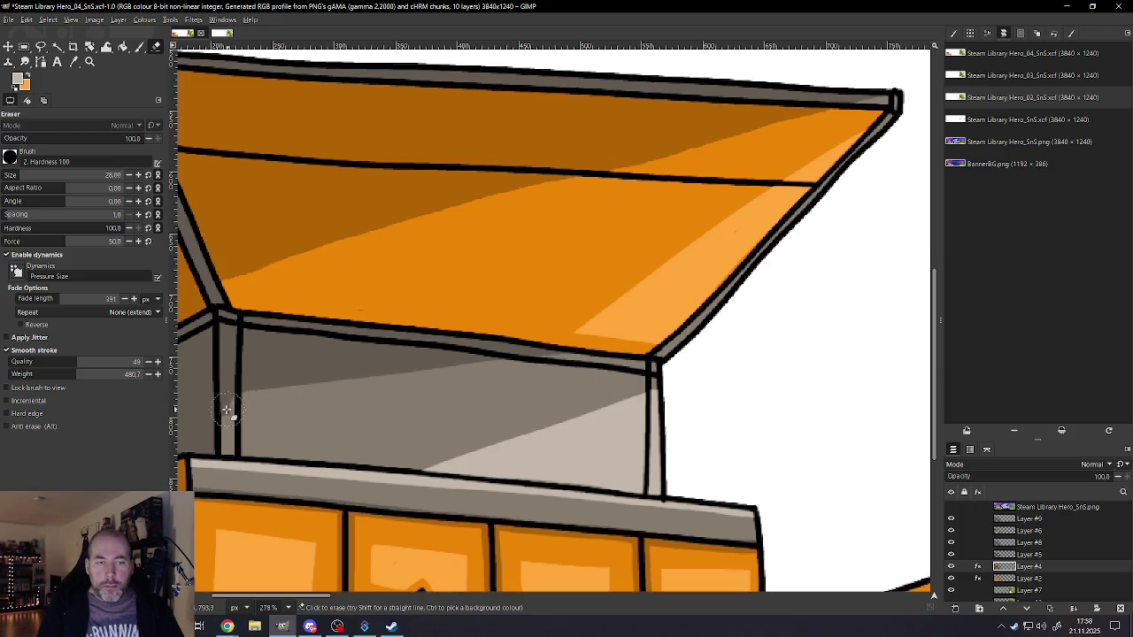
scroll(415, 389, "down", 5, "ctrl")
scroll(408, 385, "down", 3, "ctrl")
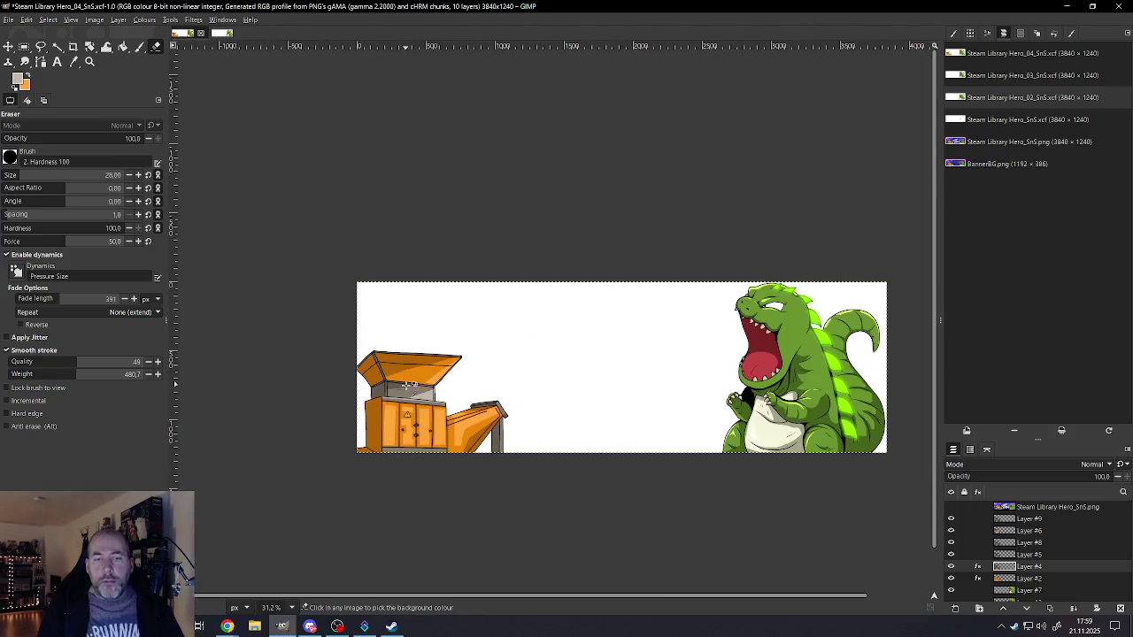
scroll(403, 387, "up", 2, "ctrl")
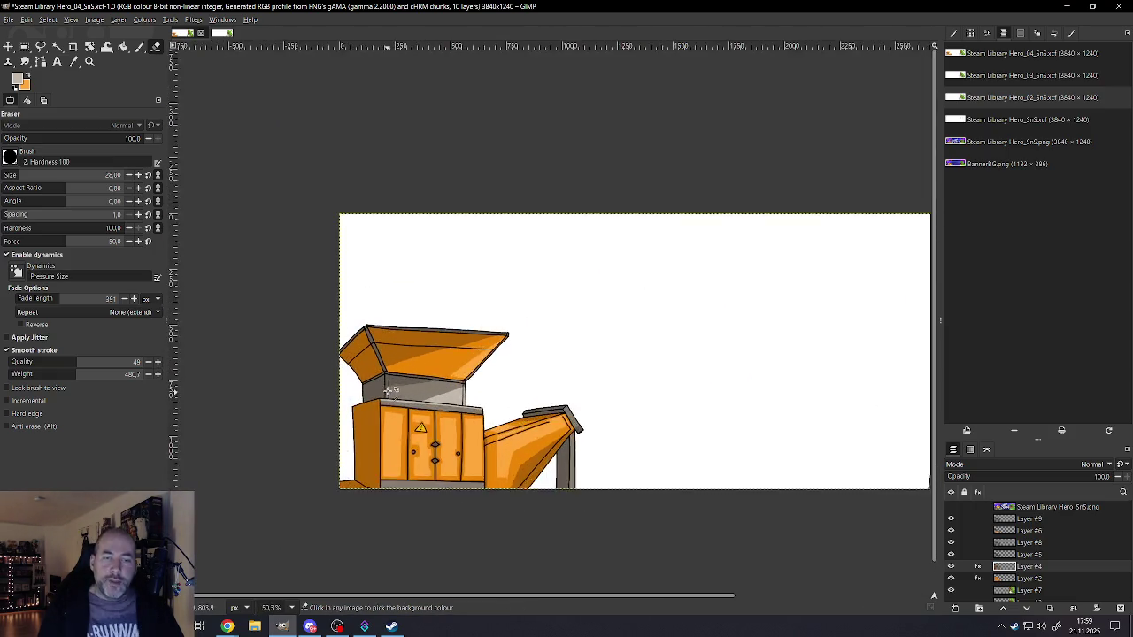
scroll(391, 390, "up", 5, "ctrl")
scroll(392, 374, "up", 3, "ctrl")
scroll(384, 374, "up", 1, "ctrl")
scroll(372, 447, "down", 5, "alt")
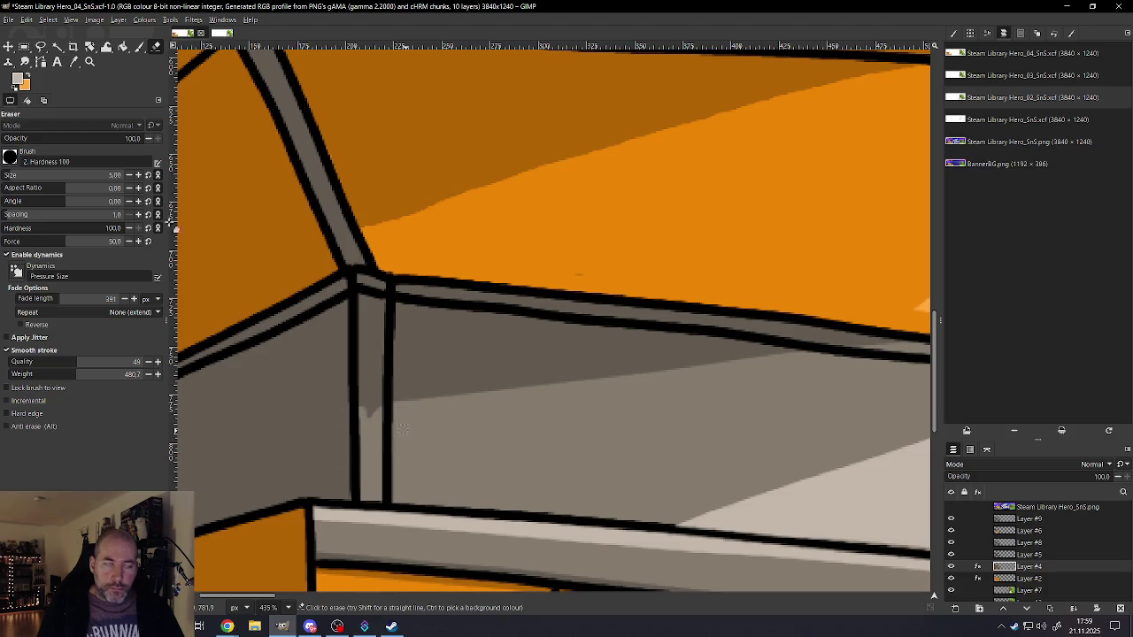
- Save the banner as Steam Library Hero_04_SnS.xcf
left_click(8, 20)
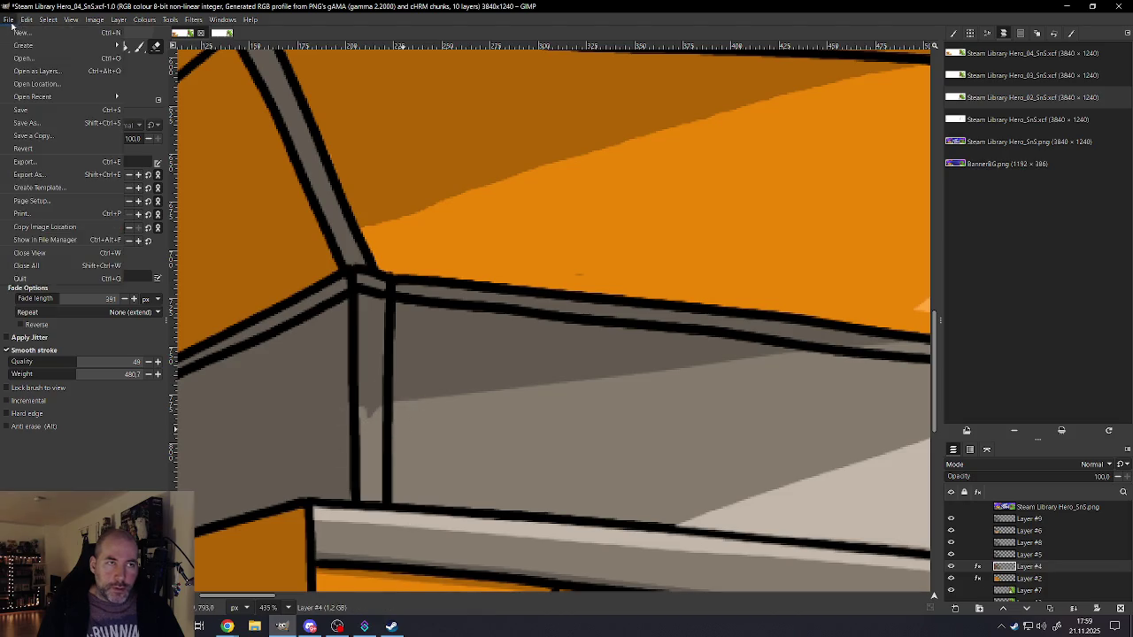
left_click(31, 113)
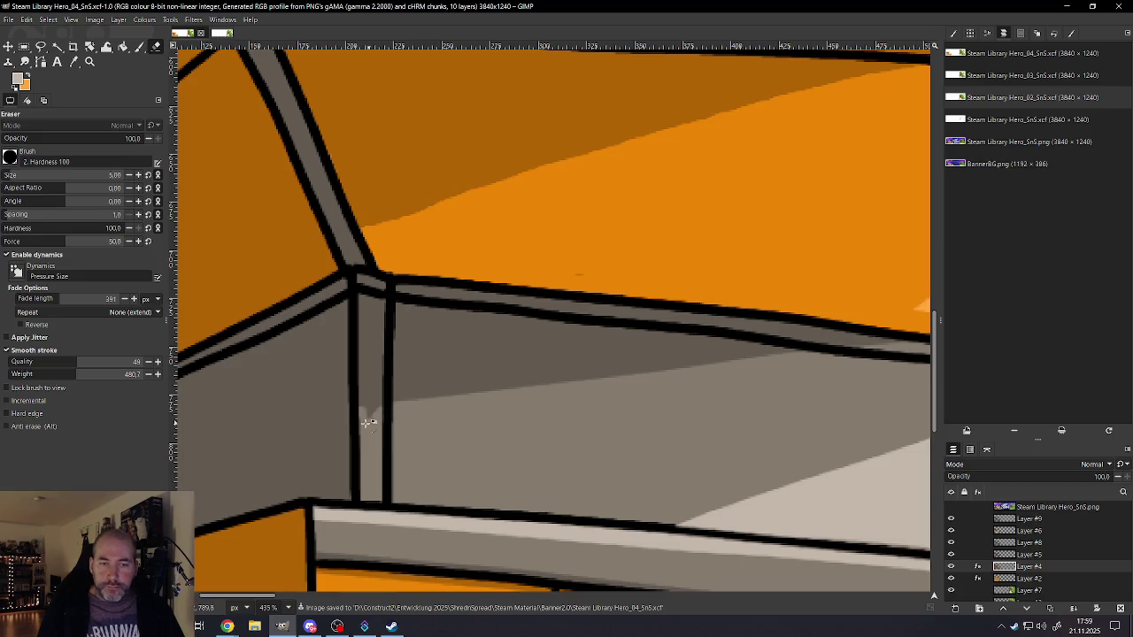
scroll(370, 411, "up", 3)
scroll(373, 416, "up", 2)
- With a slightly larger eraser, erase the dark notch at the post's base and touch up its edge
key("bracketright")
key("bracketright")
key("bracketright")
left_click(379, 412)
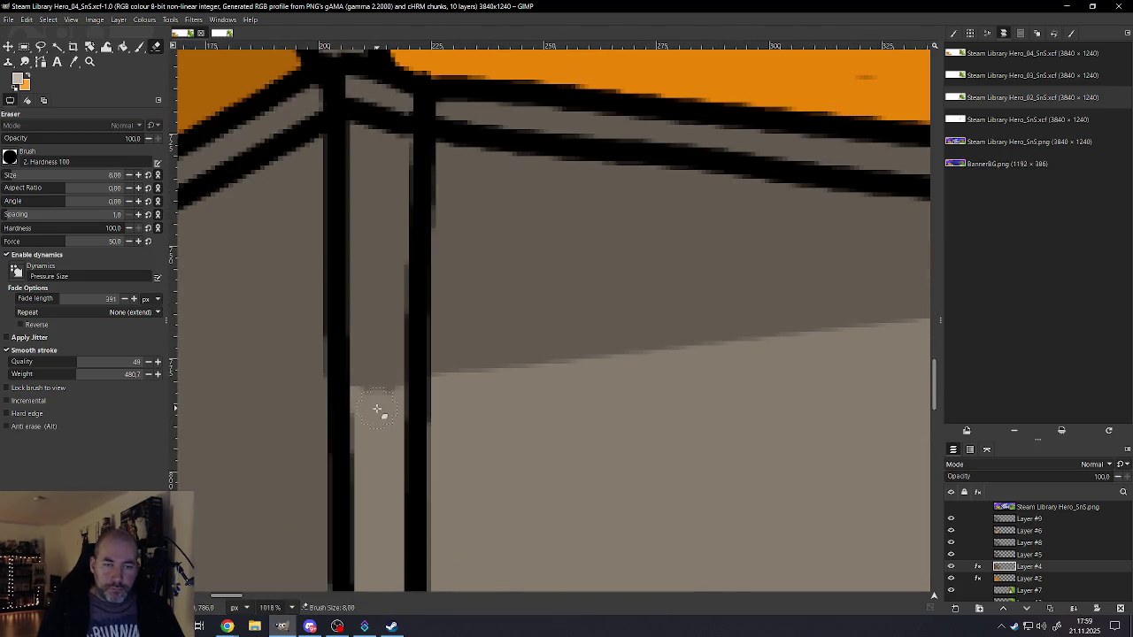
left_click(442, 416)
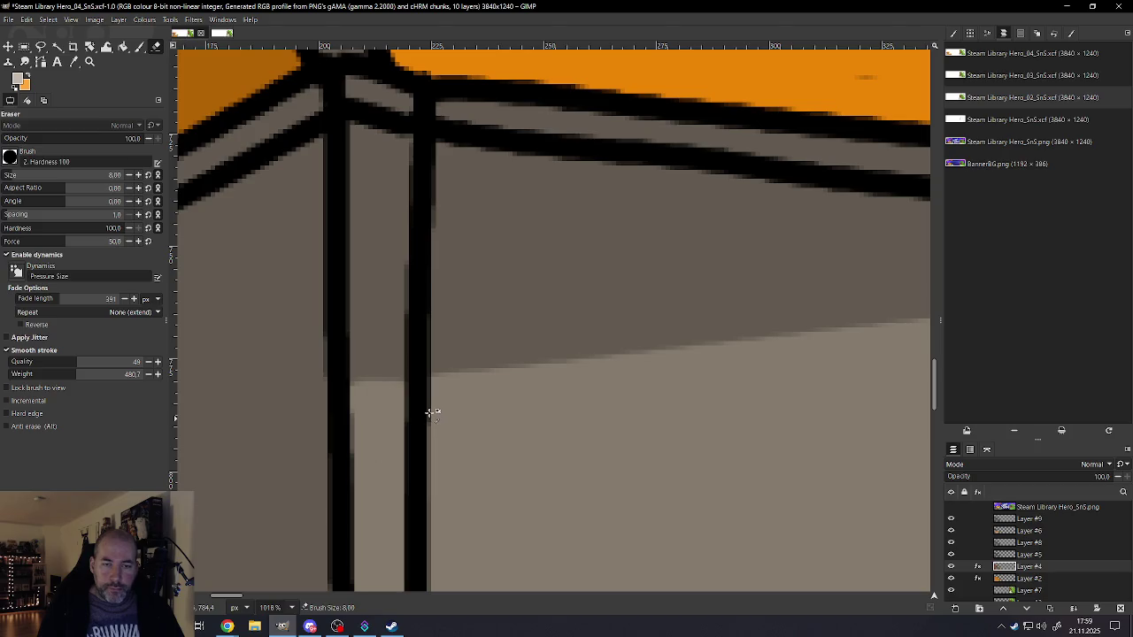
scroll(429, 411, "down", 1, "ctrl")
scroll(443, 403, "down", 2, "ctrl")
scroll(477, 398, "down", 1, "ctrl")
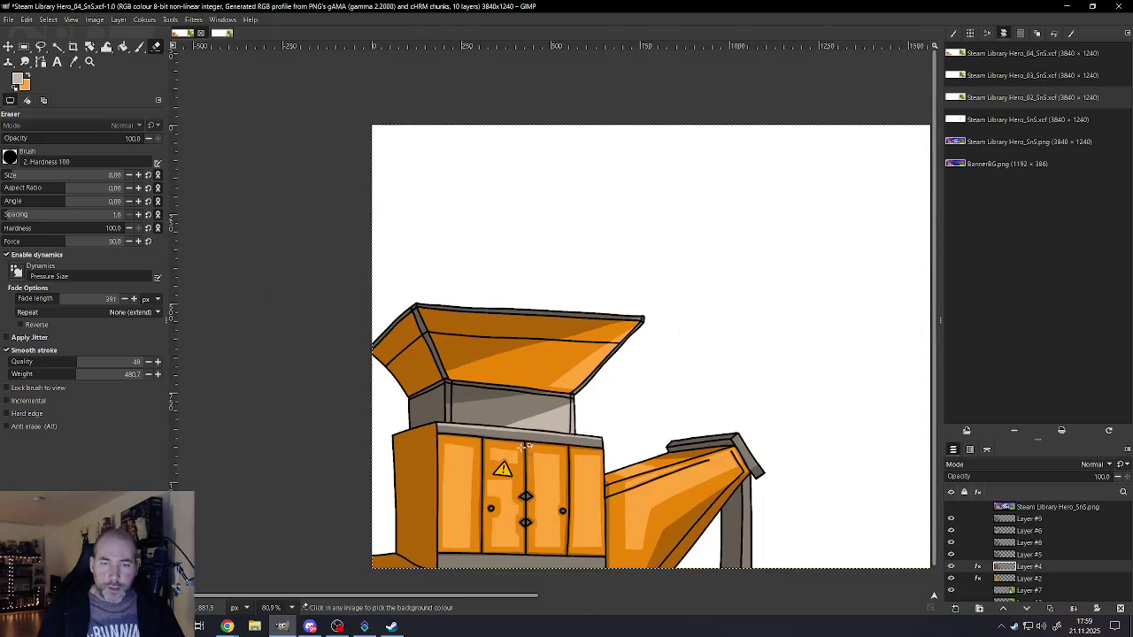
scroll(506, 392, "down", 2, "ctrl")
left_click(8, 19)
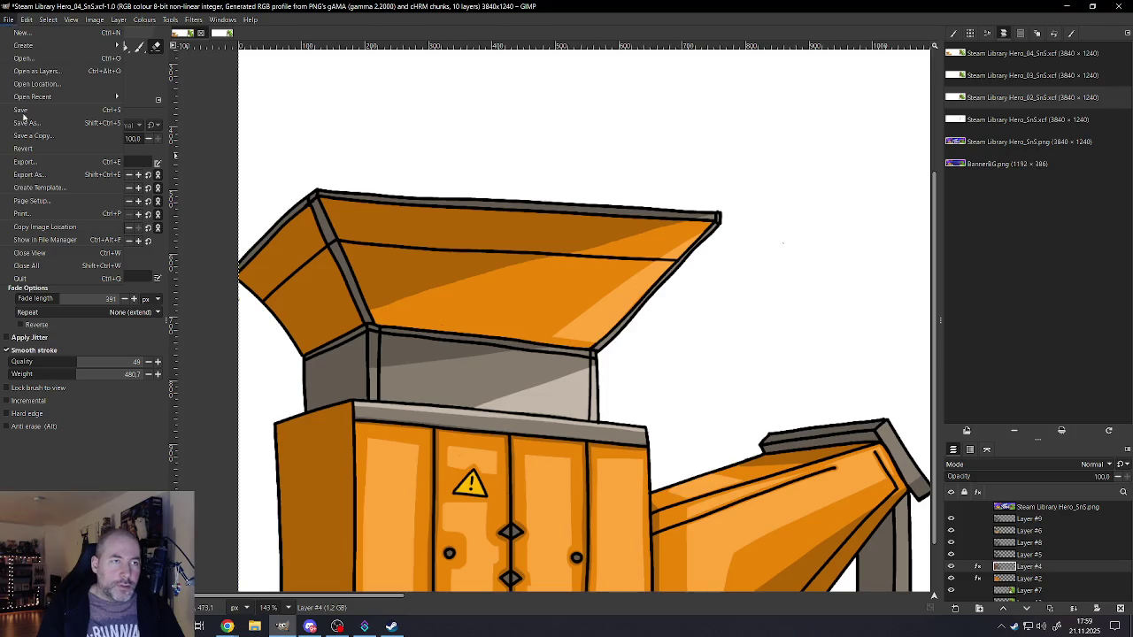
- Save Steam Library Hero_04_SnS.xcf
left_click(23, 112)
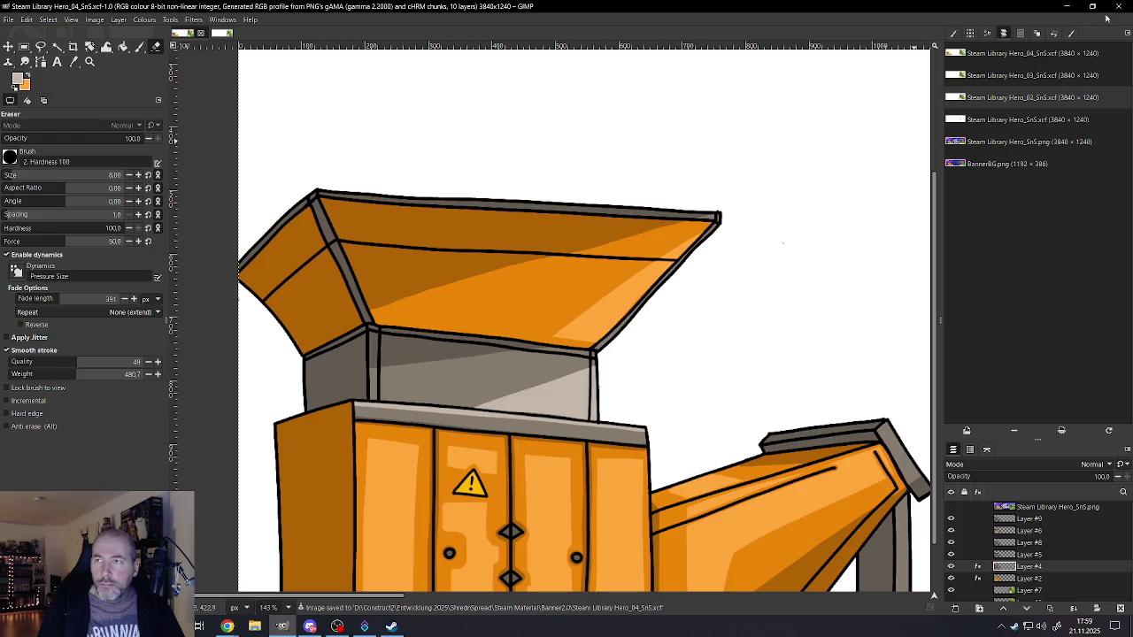
mouse_move(1029, 554)
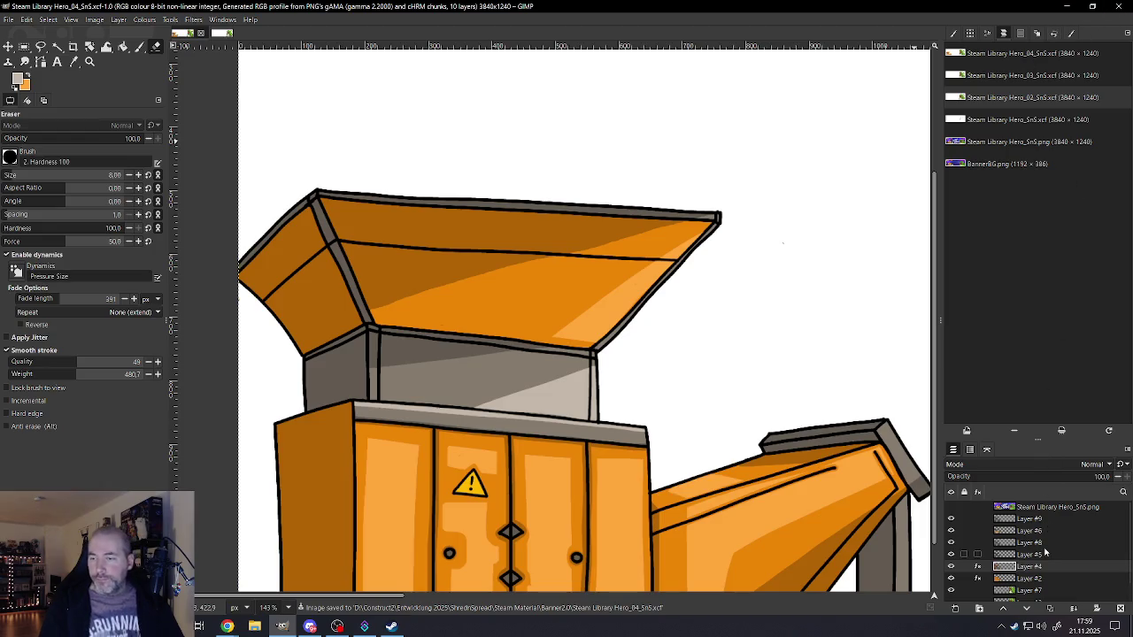
scroll(1034, 560, "down", 1)
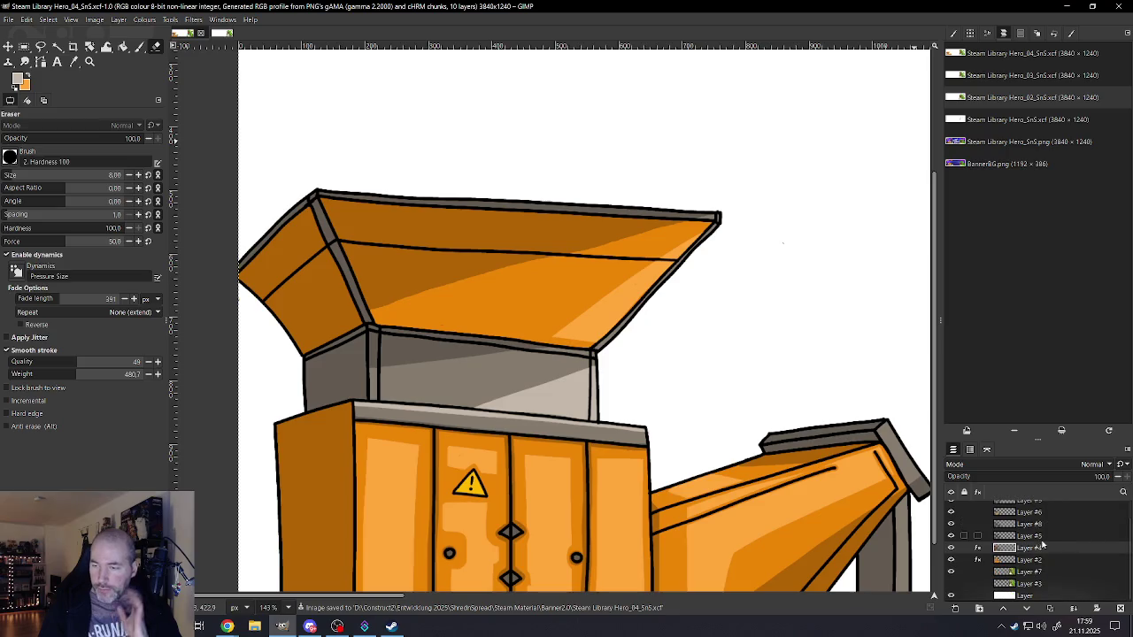
scroll(1027, 536, "up", 1)
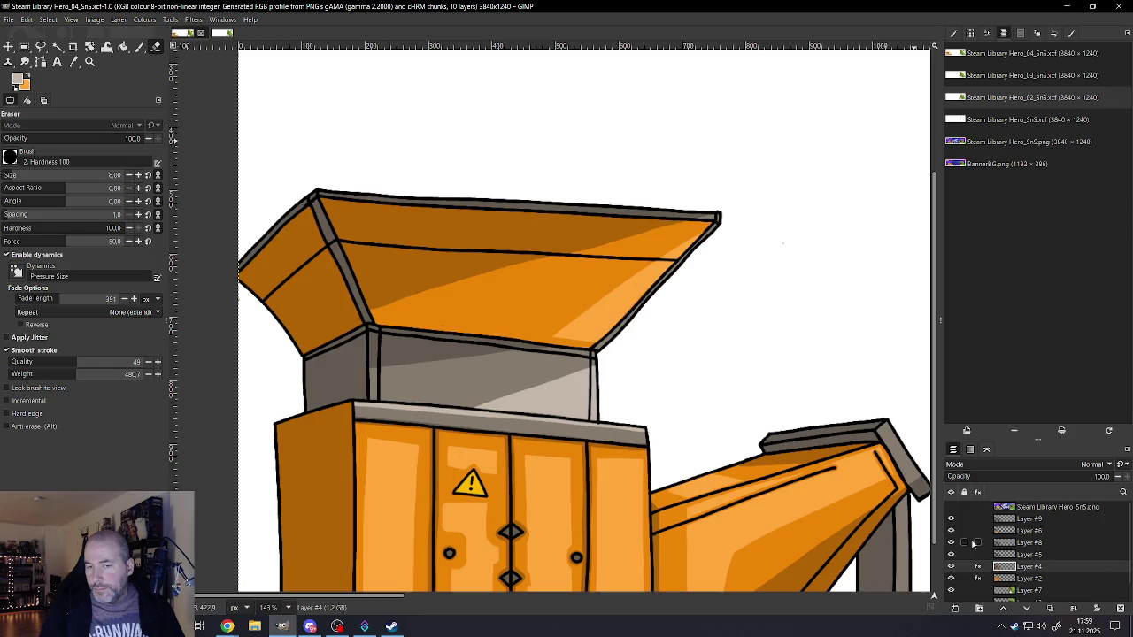
- Close the Hero_02 banner version, discarding its unsaved changes
left_click(1120, 7)
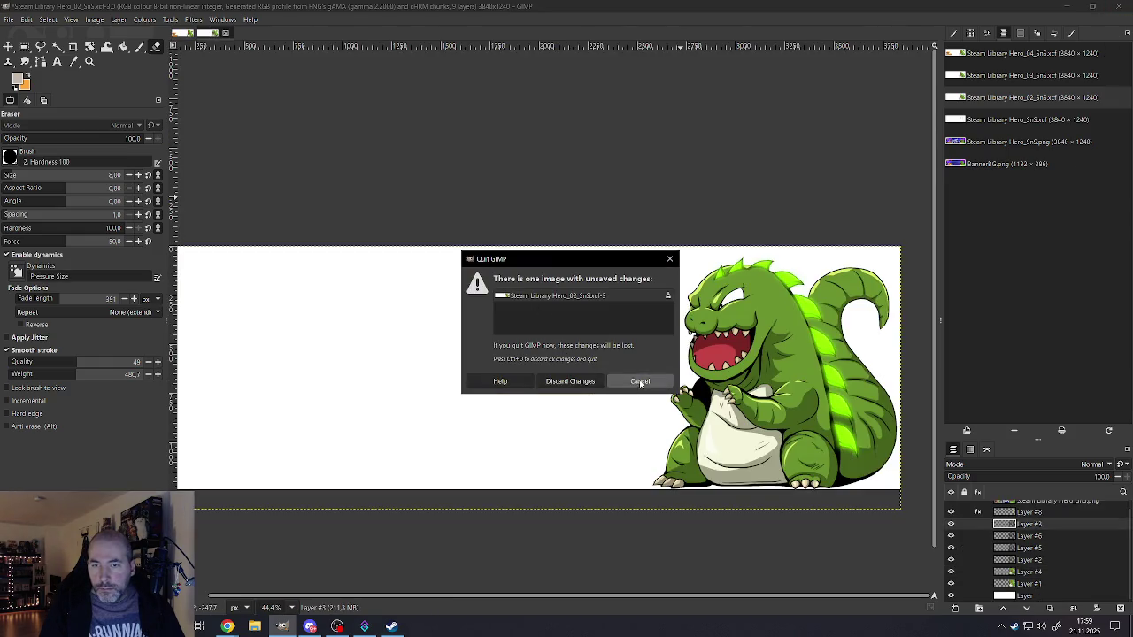
left_click(624, 386)
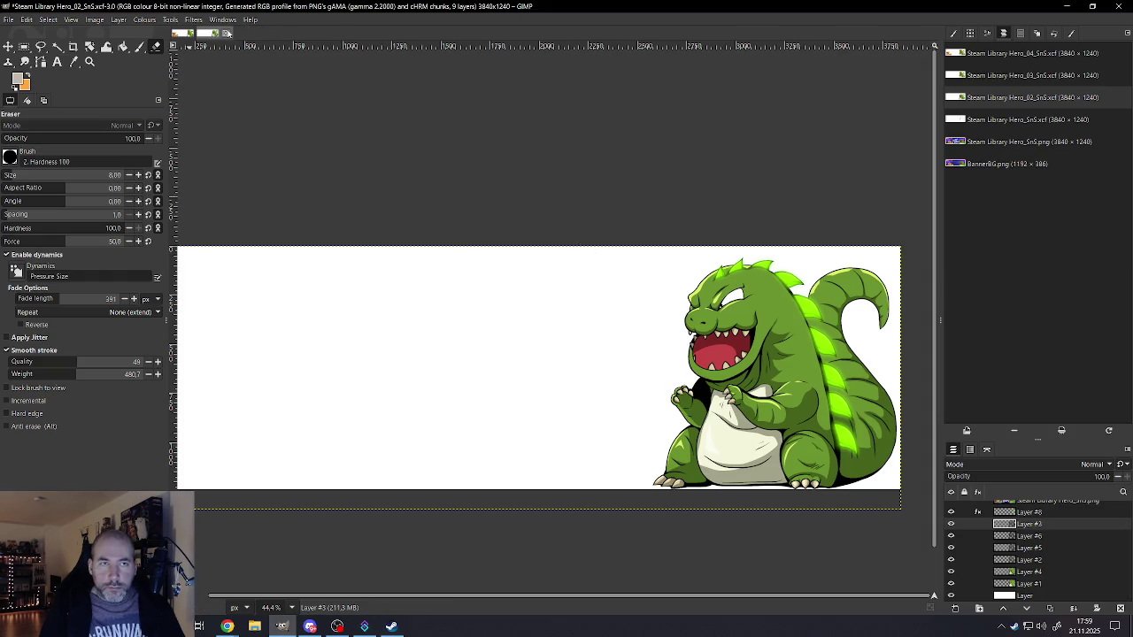
left_click(228, 33)
left_click(624, 357)
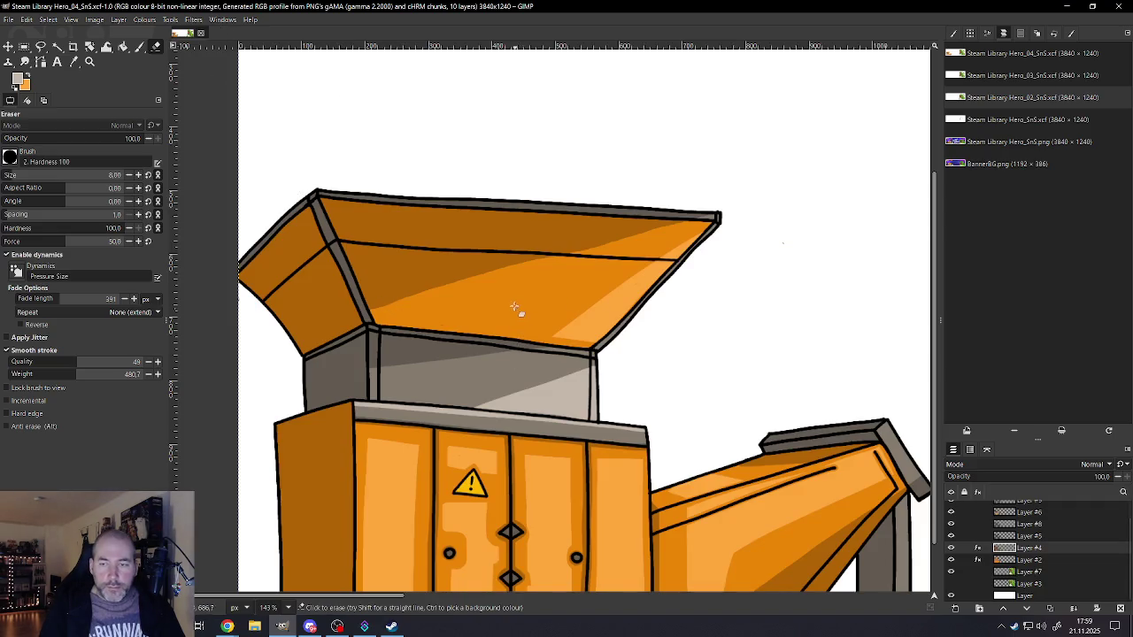
scroll(507, 307, "down", 3, "ctrl")
scroll(594, 324, "down", 3, "ctrl")
scroll(645, 304, "up", 2, "ctrl")
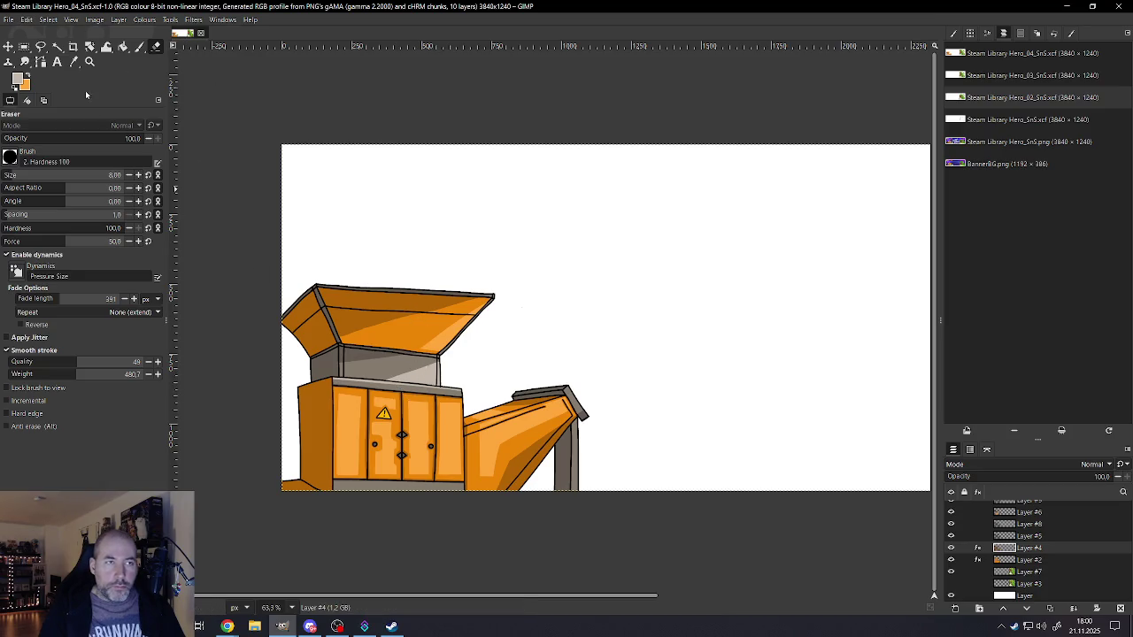
- Save the banner once more and quit GIMP
left_click(10, 19)
left_click(35, 115)
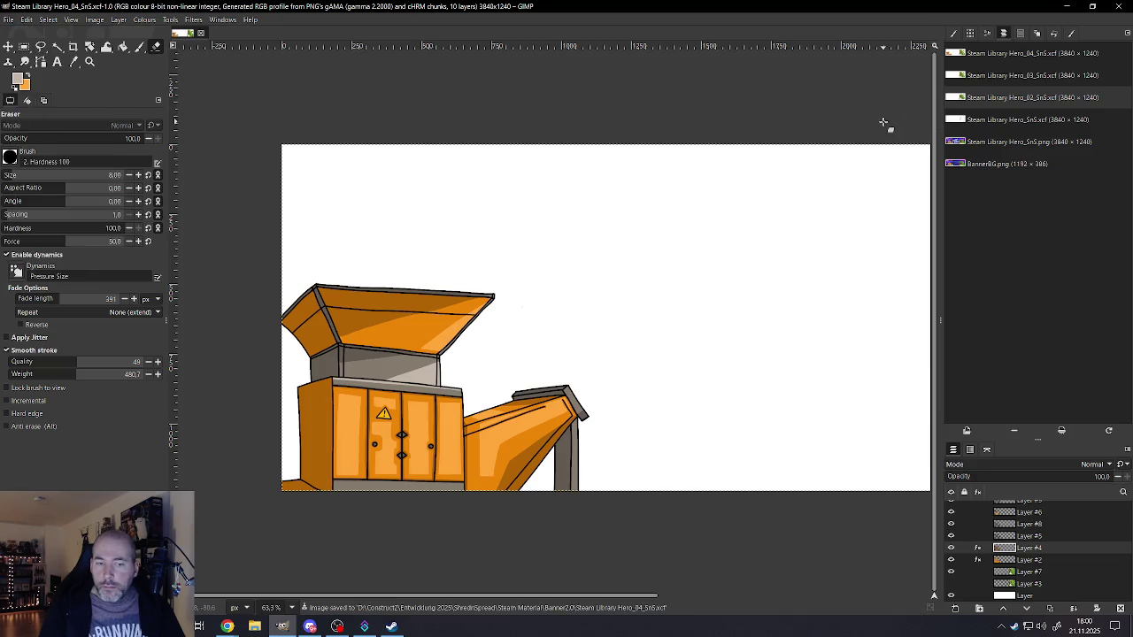
left_click(1106, 7)
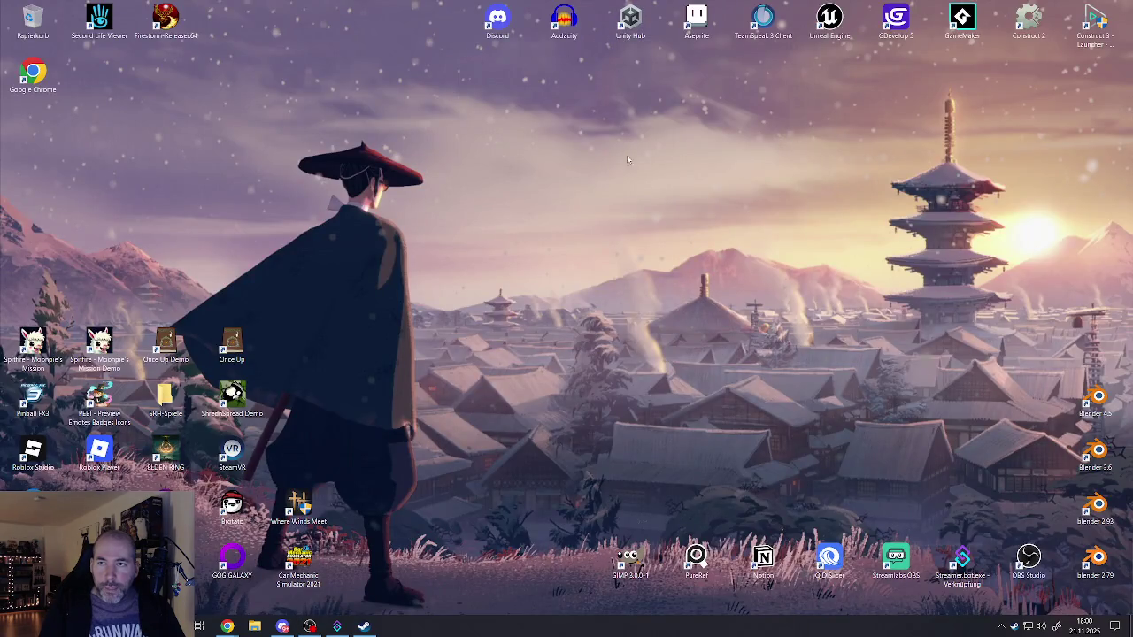
- Launch GIMP from its desktop shortcut and let it finish loading
double_click(612, 545)
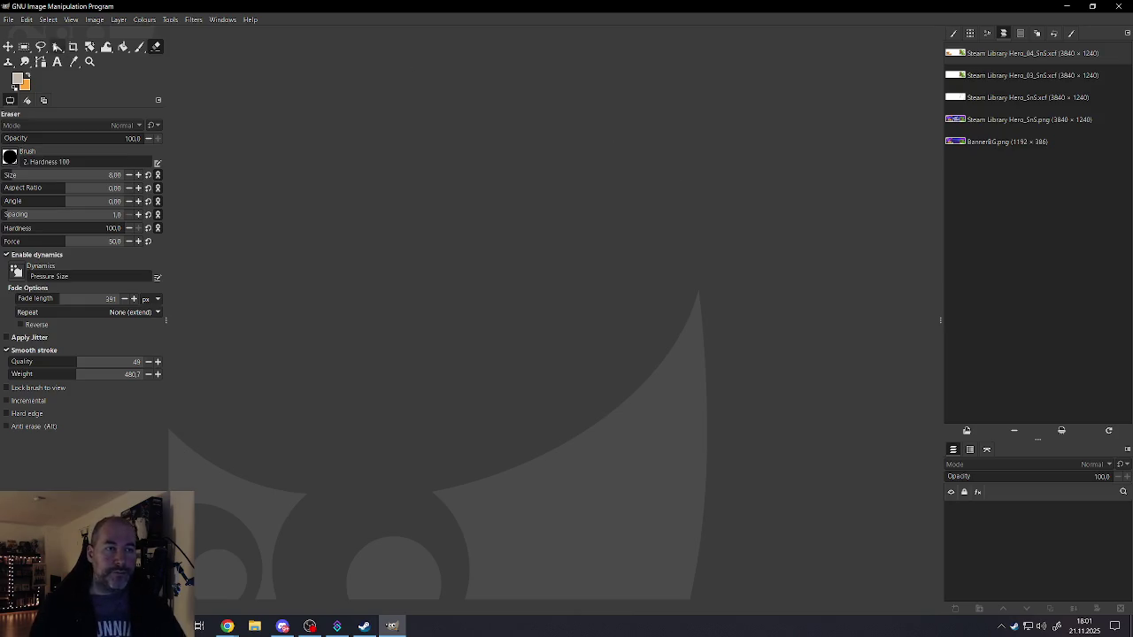
- Open Steam Library Hero_04_SnS.xcf through the Open Image dialog
left_click(8, 20)
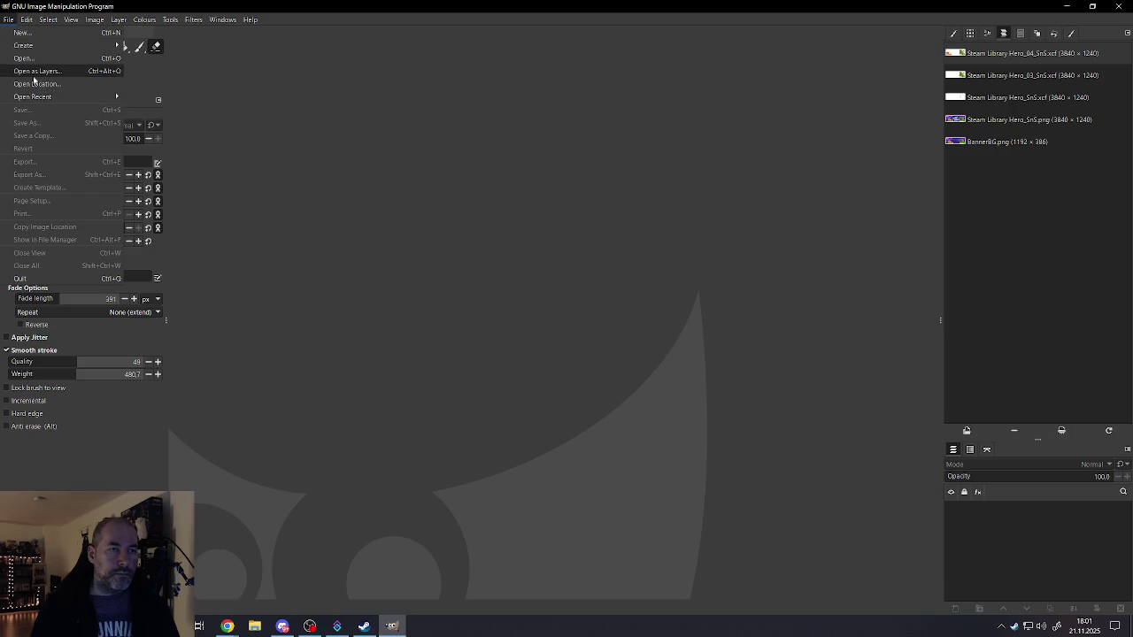
mouse_move(33, 96)
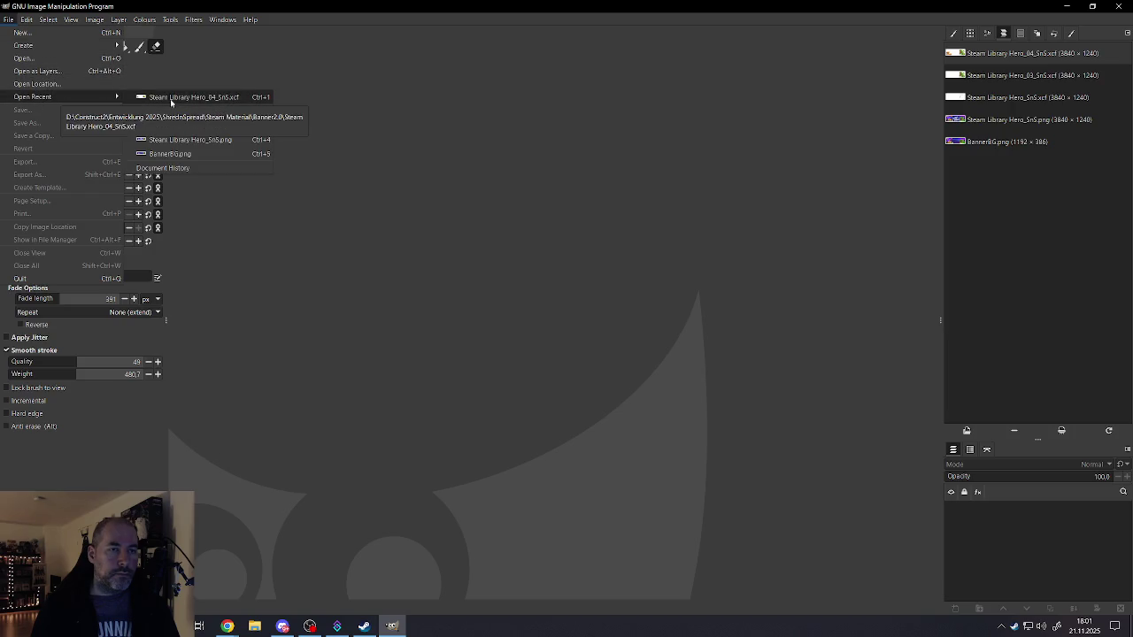
left_click(40, 58)
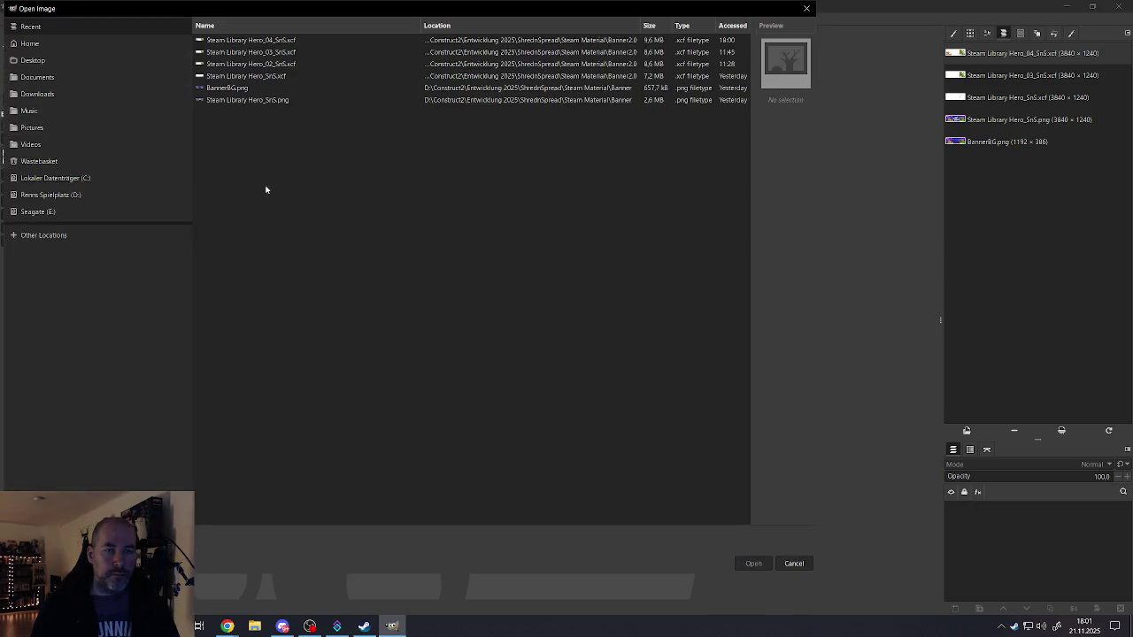
left_click(264, 44)
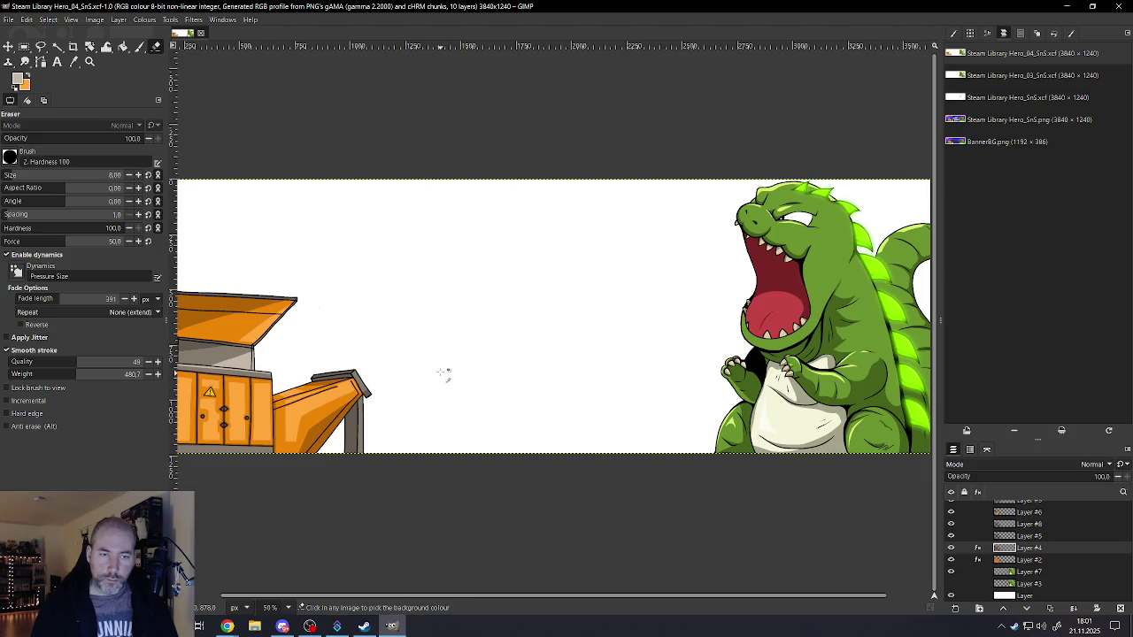
- Zoom in to inspect the orange machine's chute shading, then select the Paintbrush tool
scroll(442, 372, "down", 3, "ctrl")
scroll(443, 372, "down", 2, "ctrl")
scroll(445, 373, "down", 1, "ctrl")
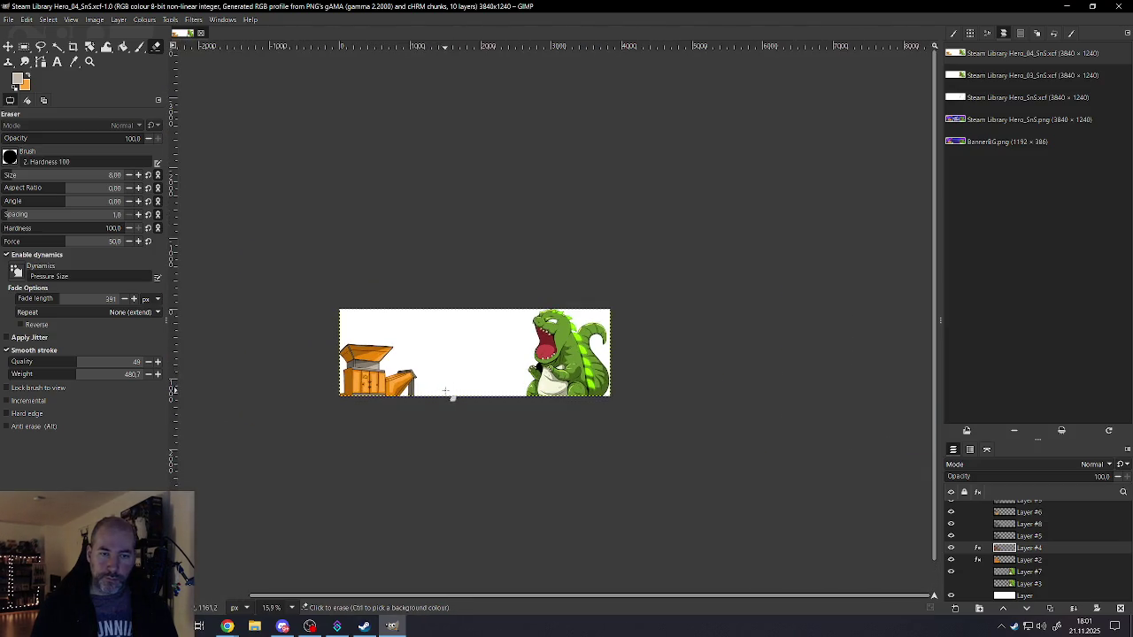
scroll(468, 380, "up", 1, "ctrl")
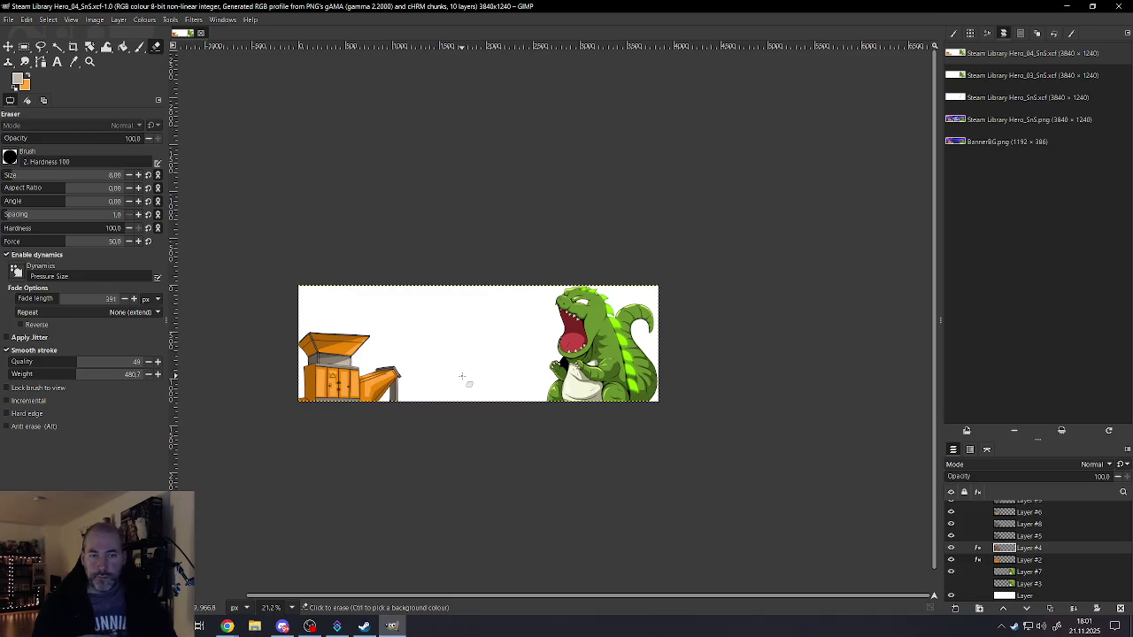
scroll(316, 370, "up", 2, "ctrl")
scroll(336, 359, "up", 3, "ctrl")
scroll(372, 345, "up", 3, "ctrl")
scroll(402, 330, "up", 3, "ctrl")
scroll(402, 332, "up", 1, "ctrl")
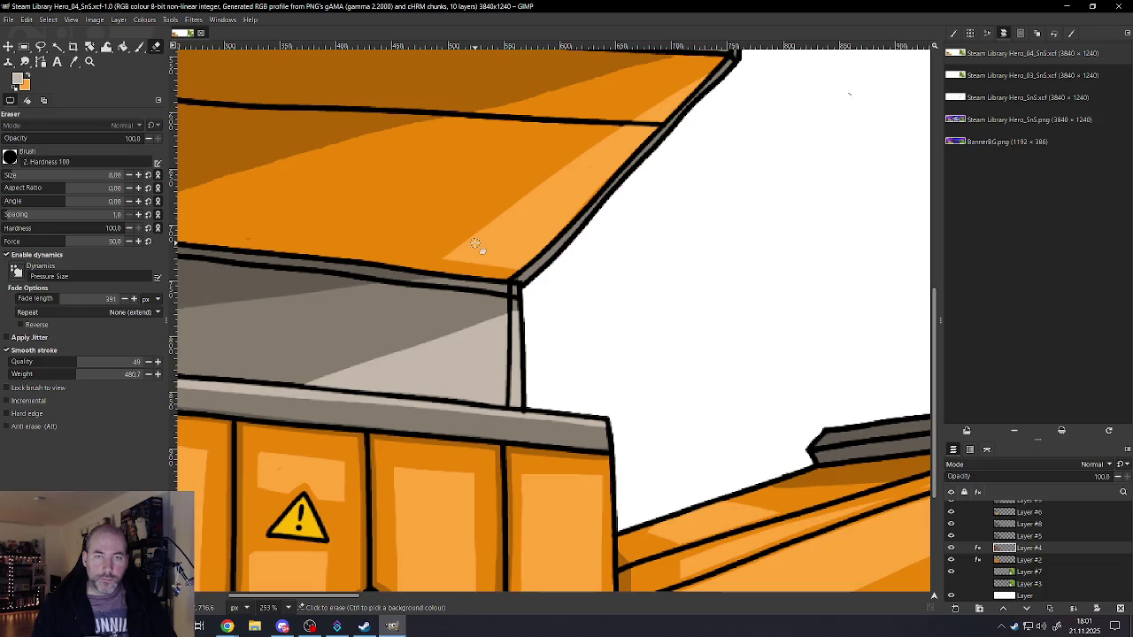
scroll(458, 297, "down", 2, "ctrl")
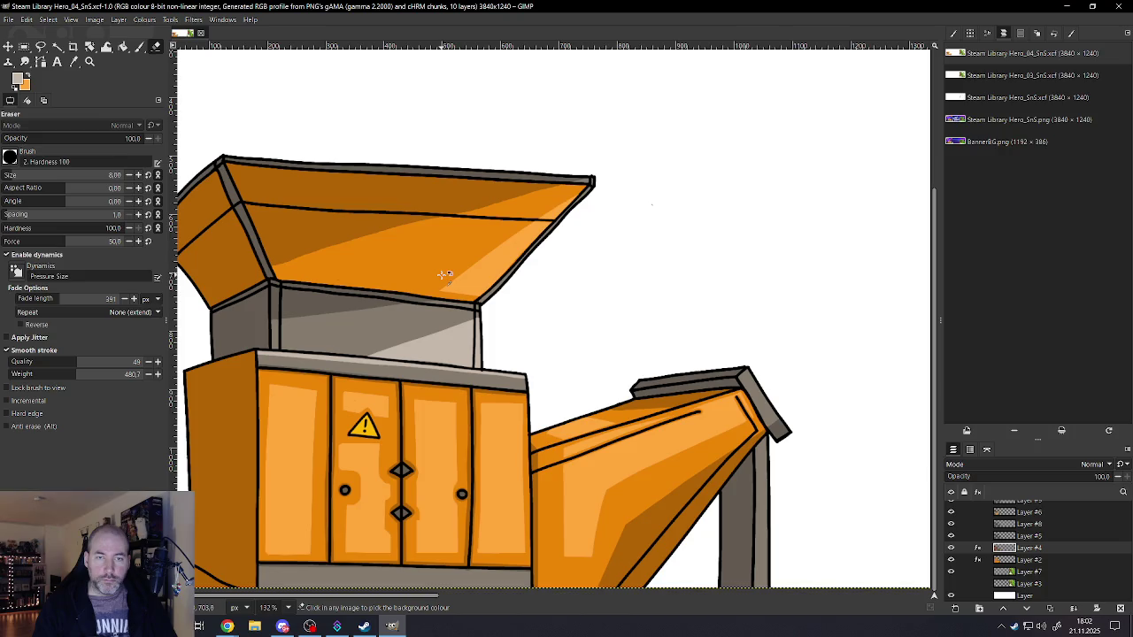
scroll(442, 275, "down", 2)
scroll(447, 292, "down", 2)
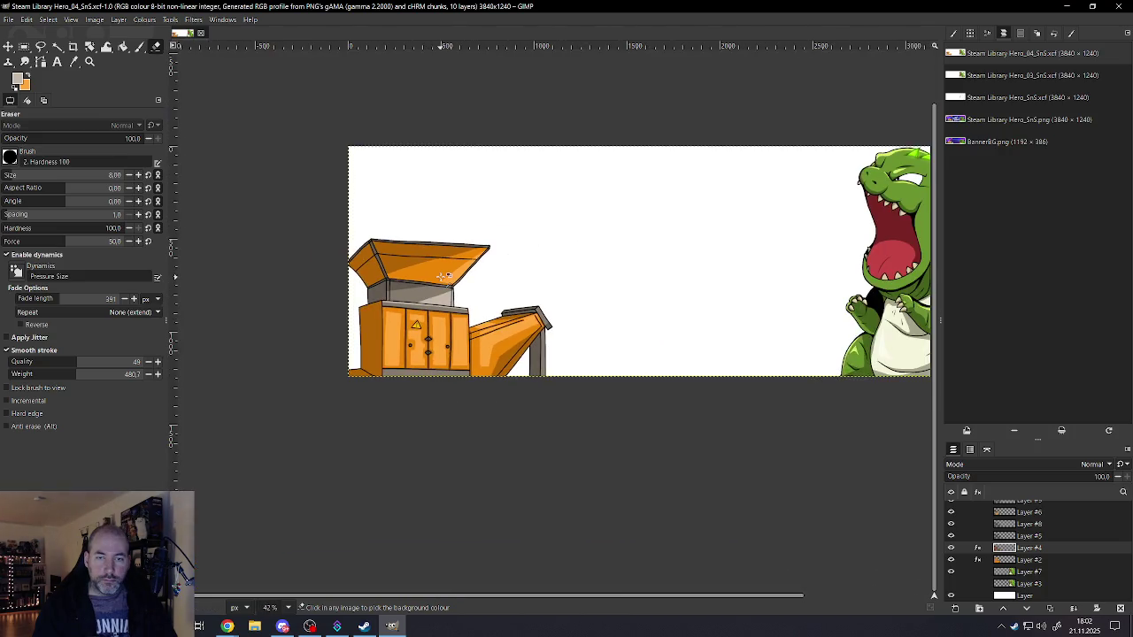
scroll(503, 342, "up", 2)
scroll(503, 330, "up", 2)
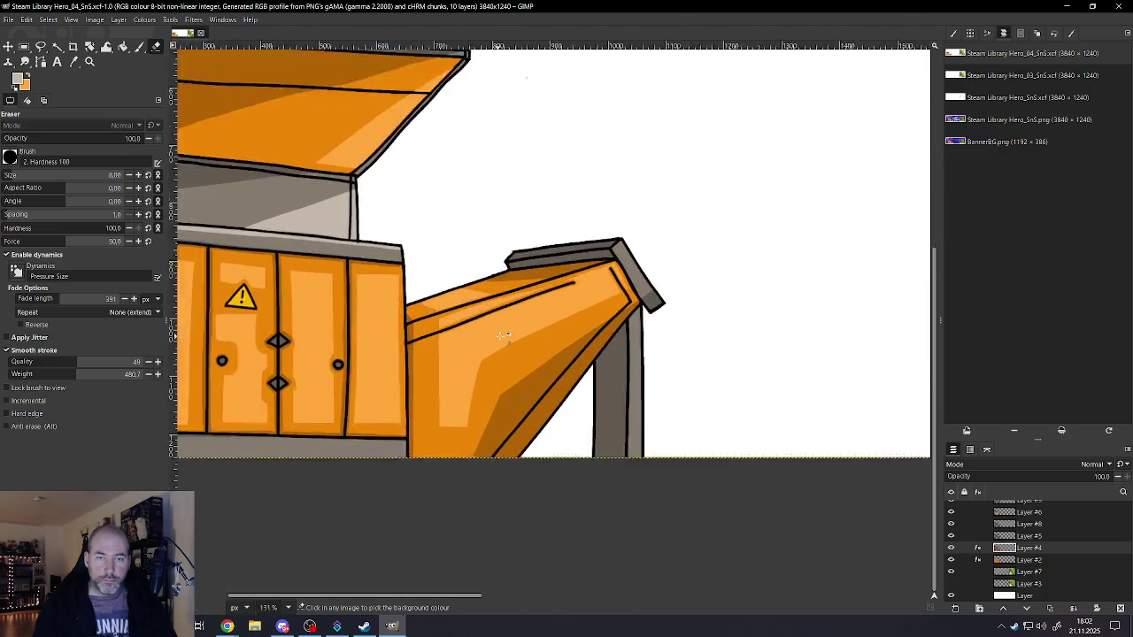
scroll(503, 317, "up", 2)
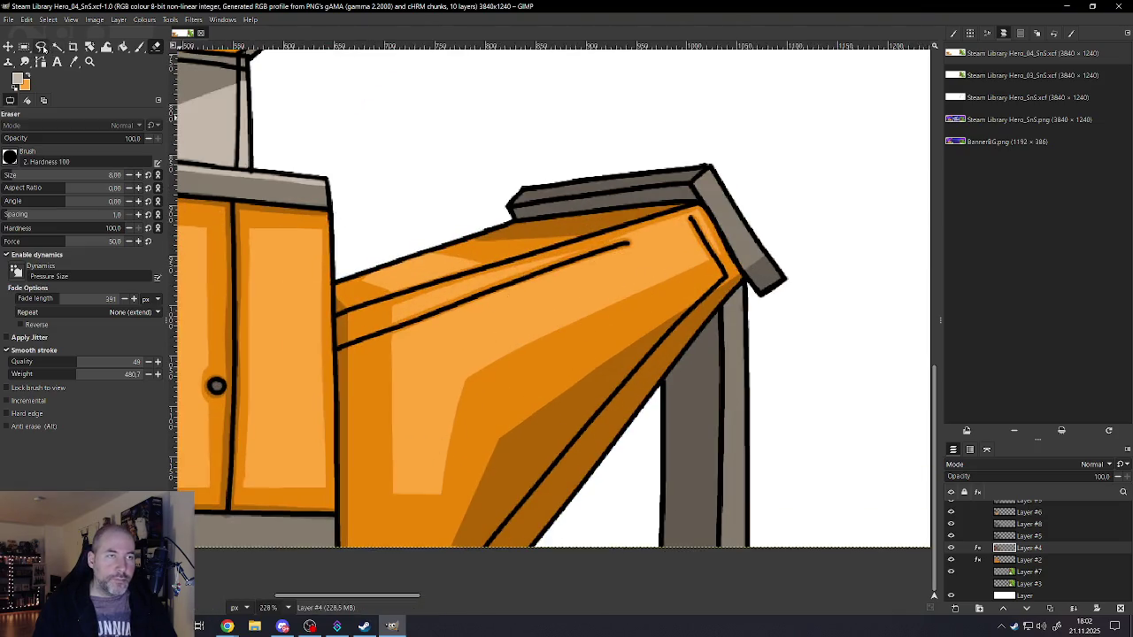
left_click(139, 46)
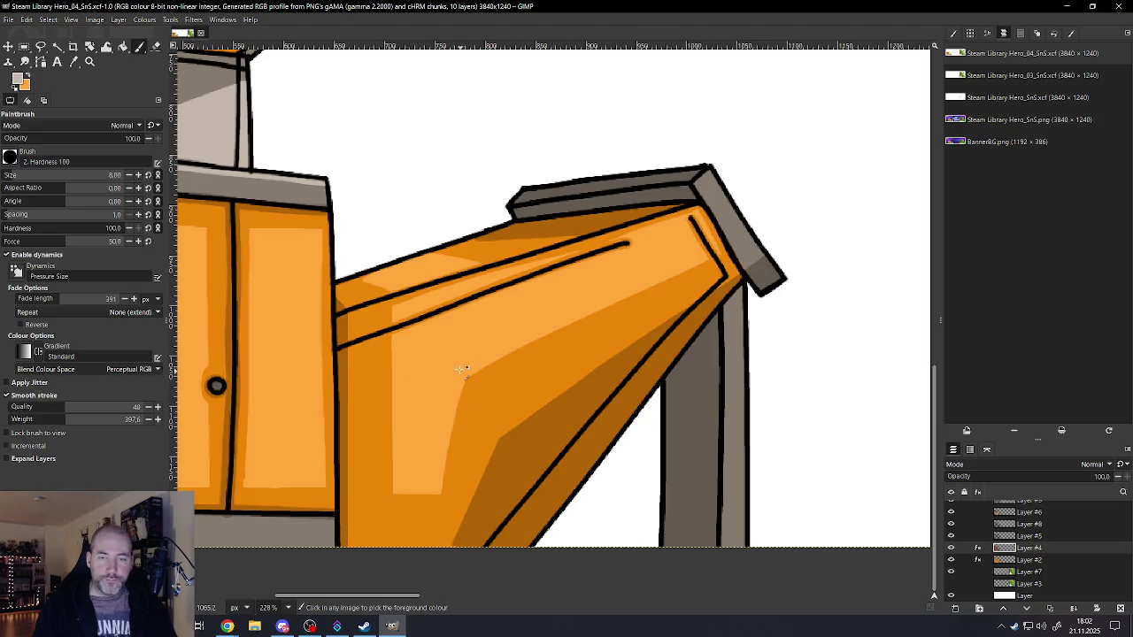
- On Layer #6, paint two light-orange highlight strokes across the chute
left_click(951, 524)
left_click(952, 526)
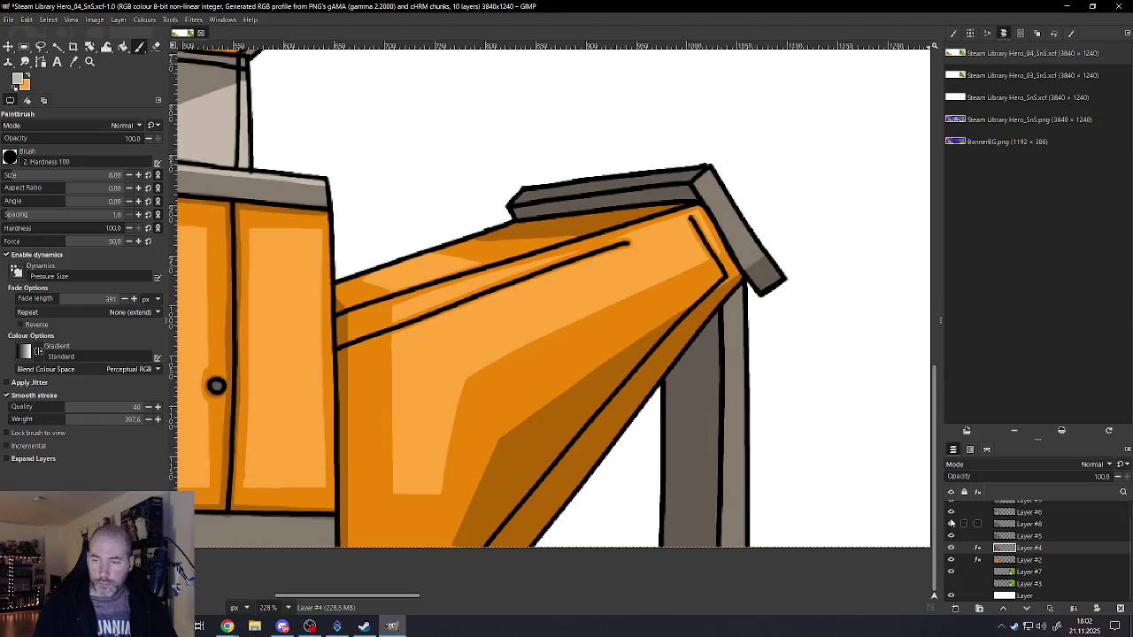
left_click(951, 512)
left_click(952, 512)
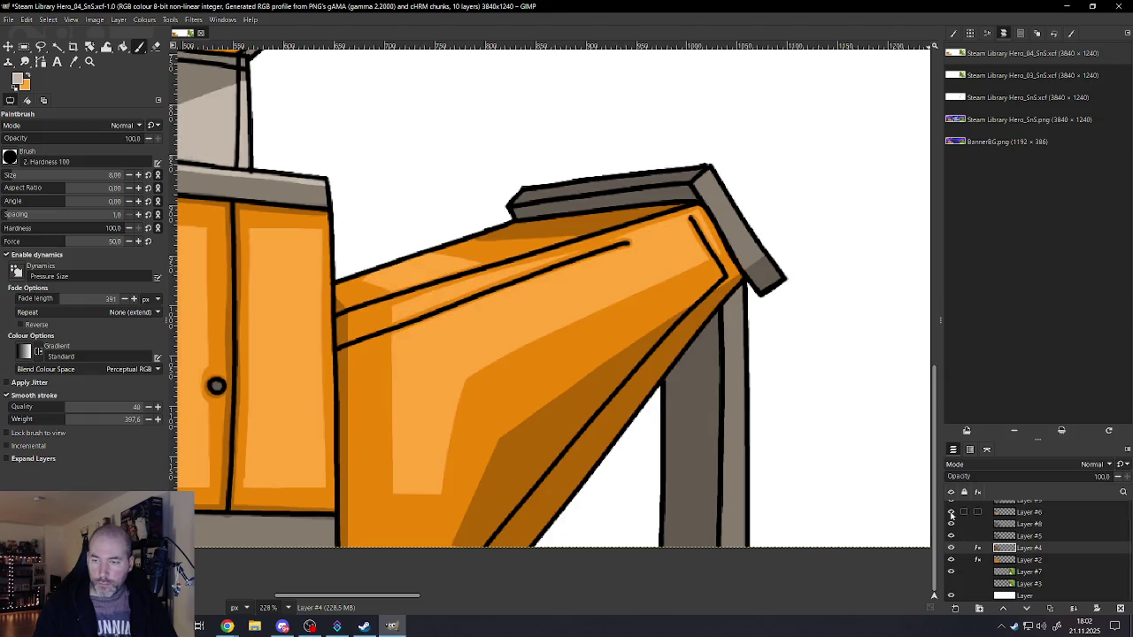
left_click(1027, 517)
key("bracketright")
key("bracketright")
key("bracketright")
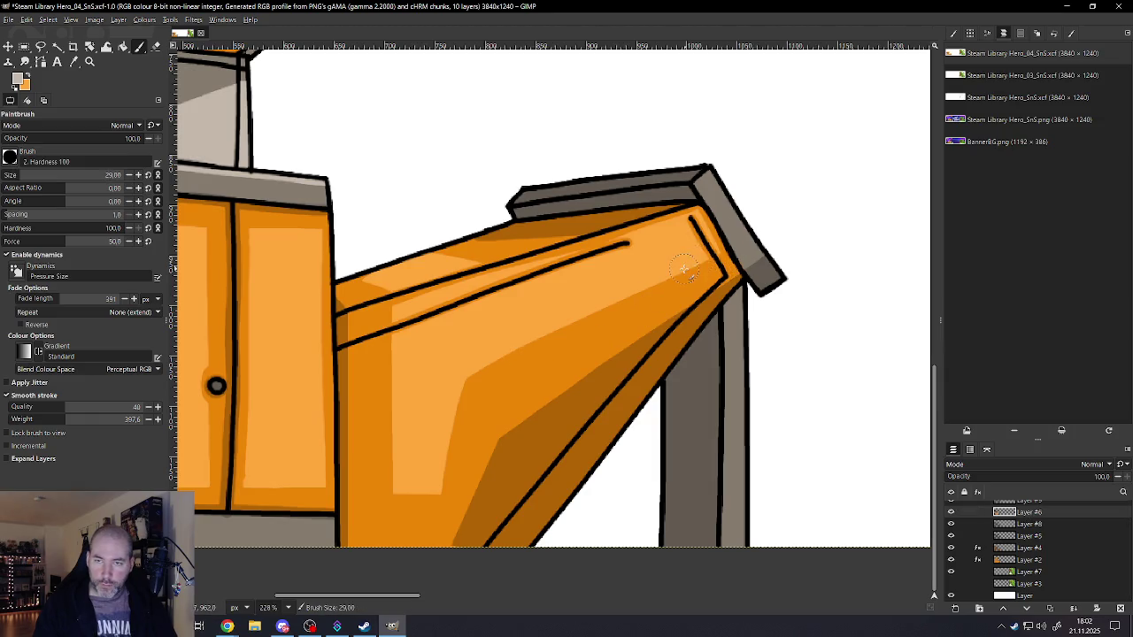
left_click_drag(689, 265, 467, 386)
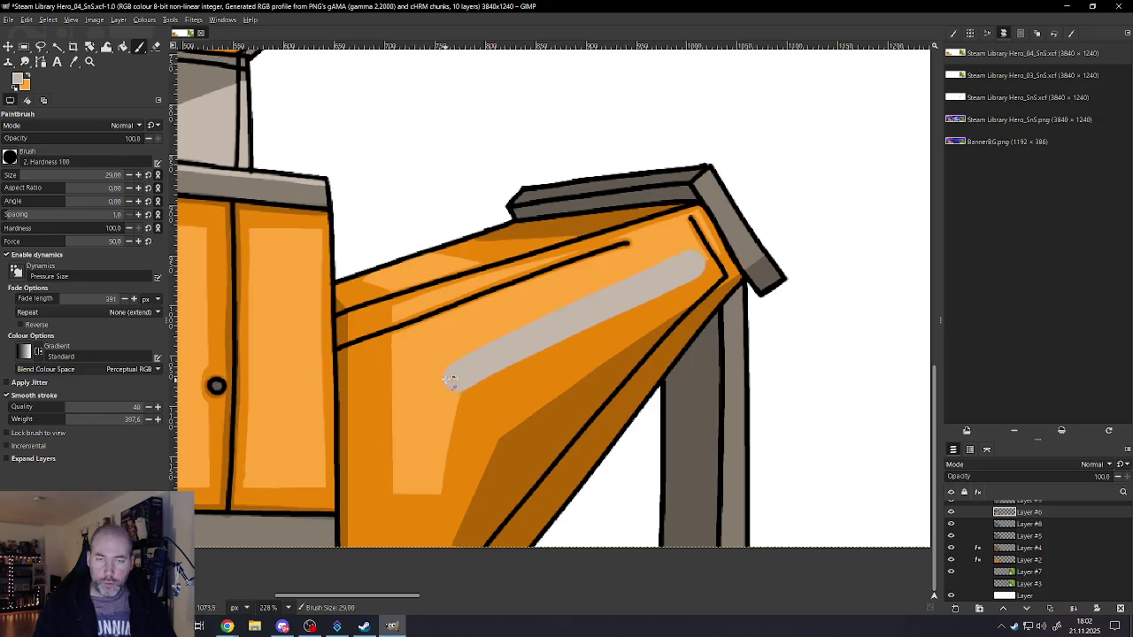
key("ctrl+z")
left_click_drag(698, 268, 456, 384)
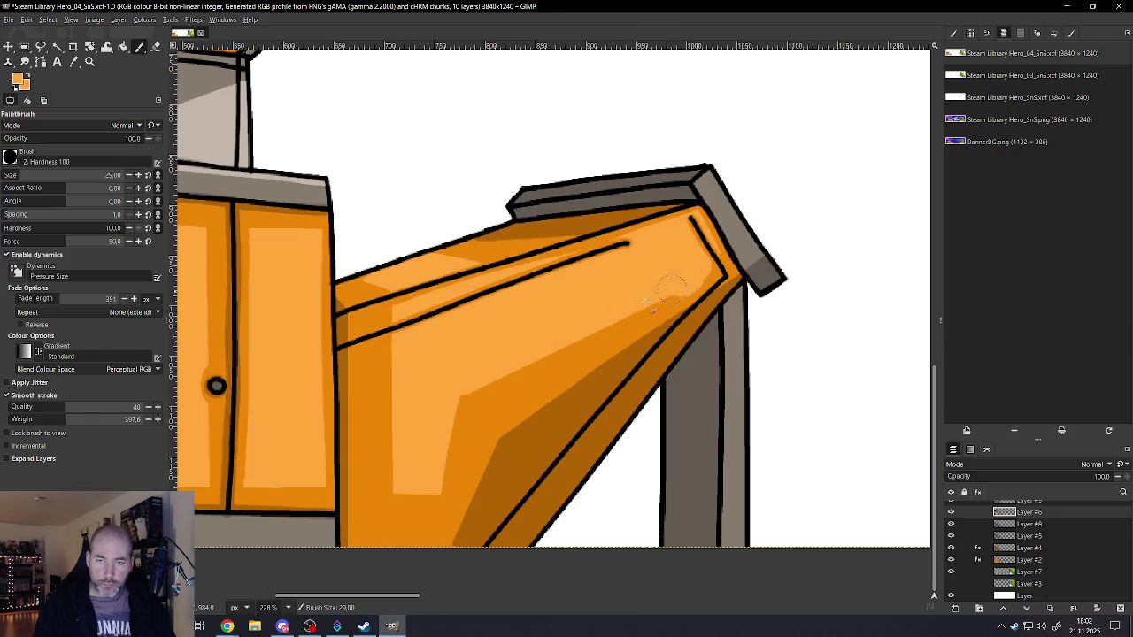
left_click_drag(675, 284, 435, 418)
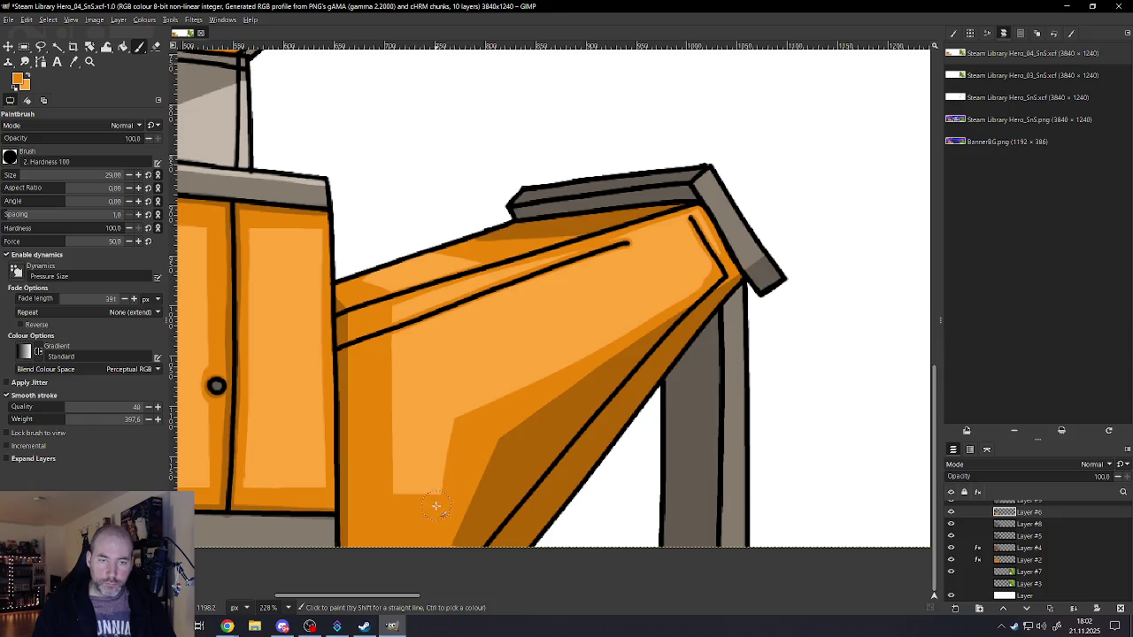
- Erase the highlight along the chute's lower diagonal edge with a size-27 eraser
key("shift+e")
mouse_move(439, 478)
left_mouse_down()
mouse_move(395, 490)
mouse_move(410, 473)
mouse_move(392, 473)
mouse_move(483, 431)
left_mouse_up()
key("bracketleft")
key("bracketleft")
key("bracketleft")
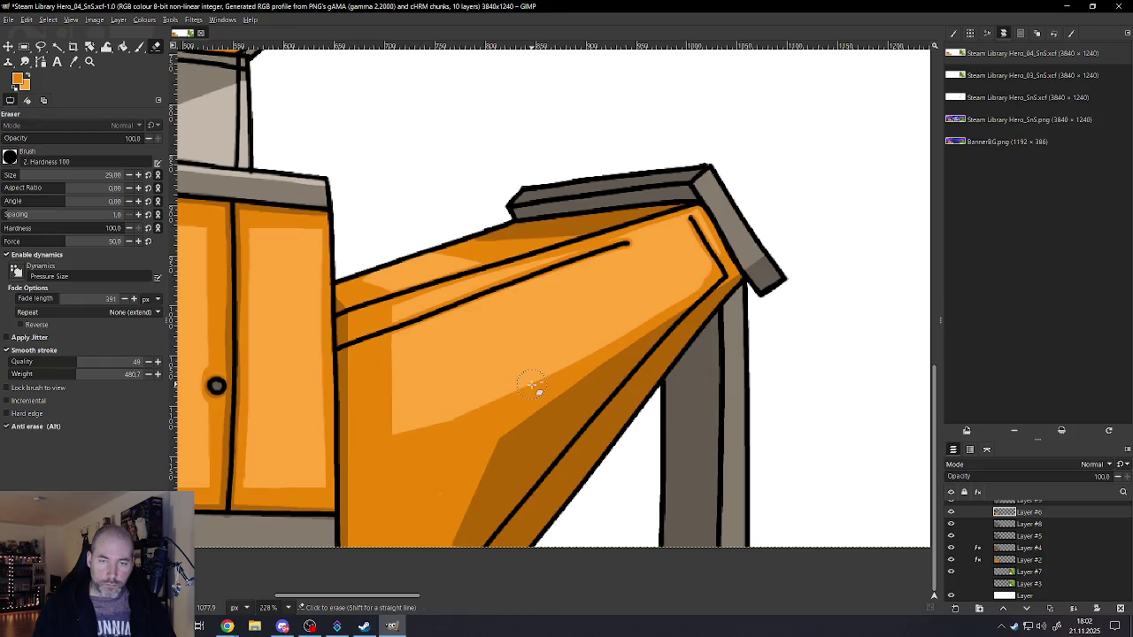
key("bracketright")
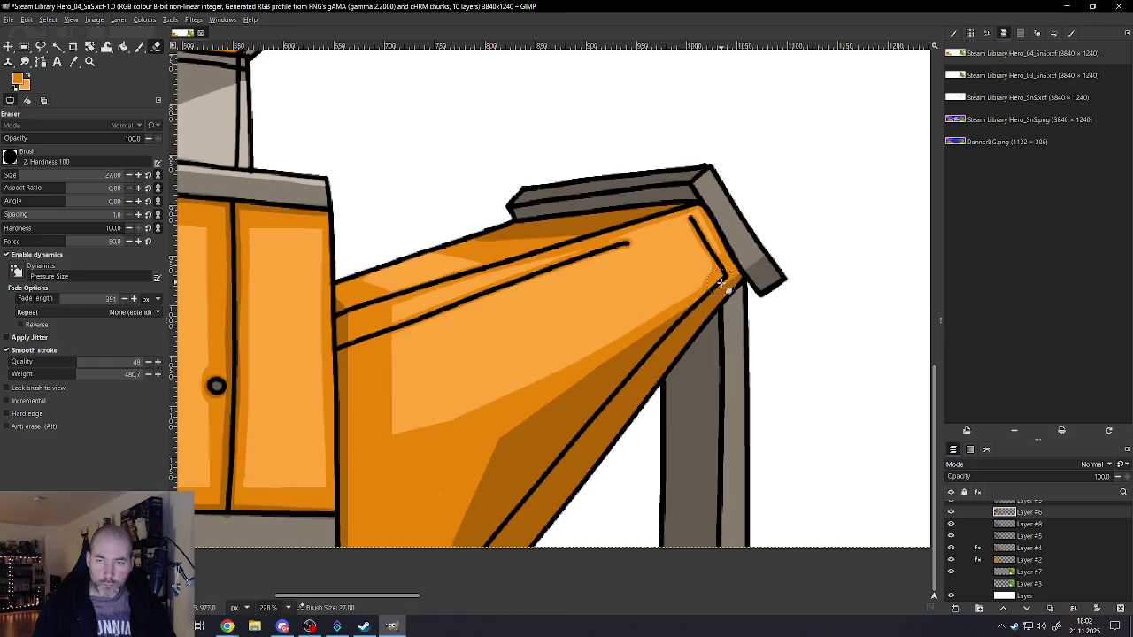
left_click_drag(721, 283, 416, 447)
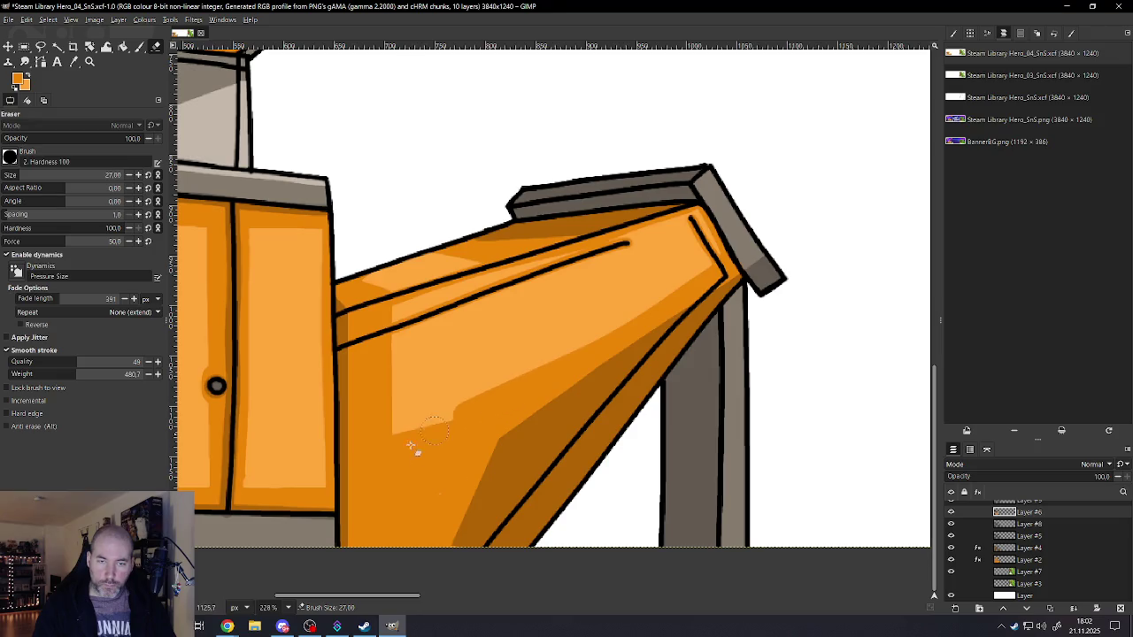
key("ctrl+z")
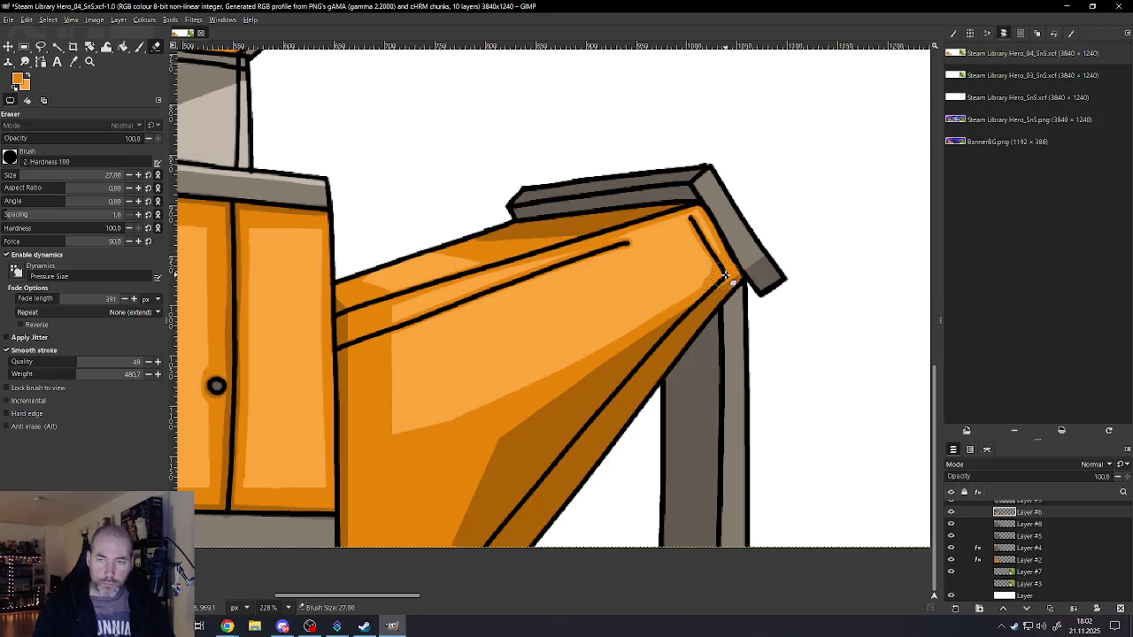
left_click_drag(670, 321, 418, 445)
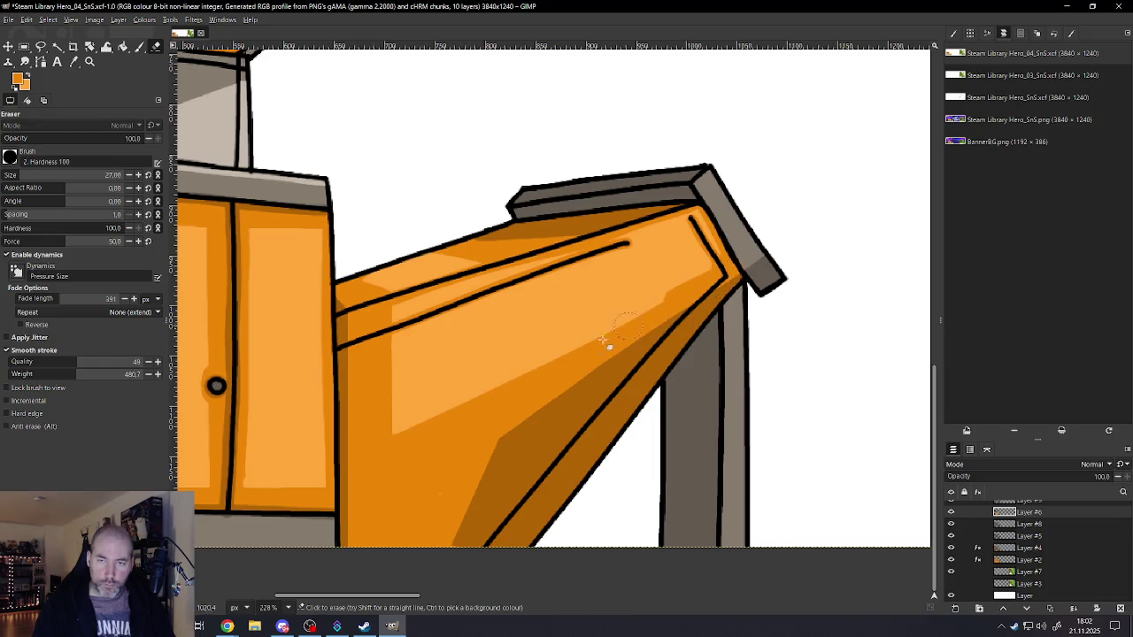
left_click_drag(677, 290, 375, 469)
- With a smaller eraser, extend the darker edge band up to the chute's corner
key("bracketleft")
key("bracketleft")
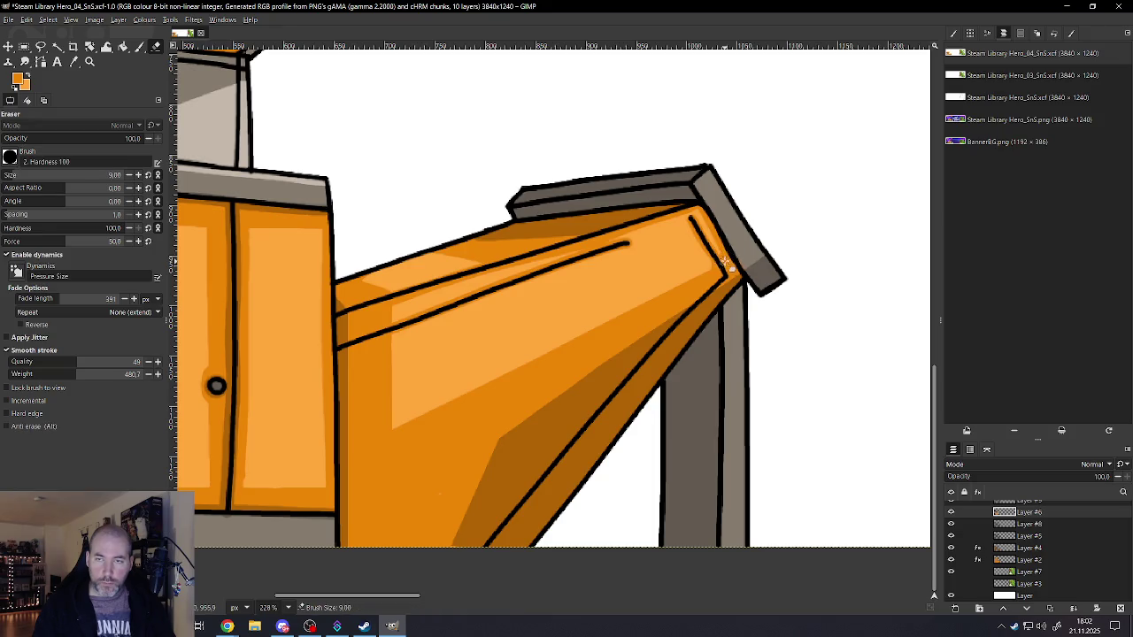
scroll(726, 255, "up", 2)
scroll(654, 208, "up", 2)
left_click_drag(644, 174, 709, 324)
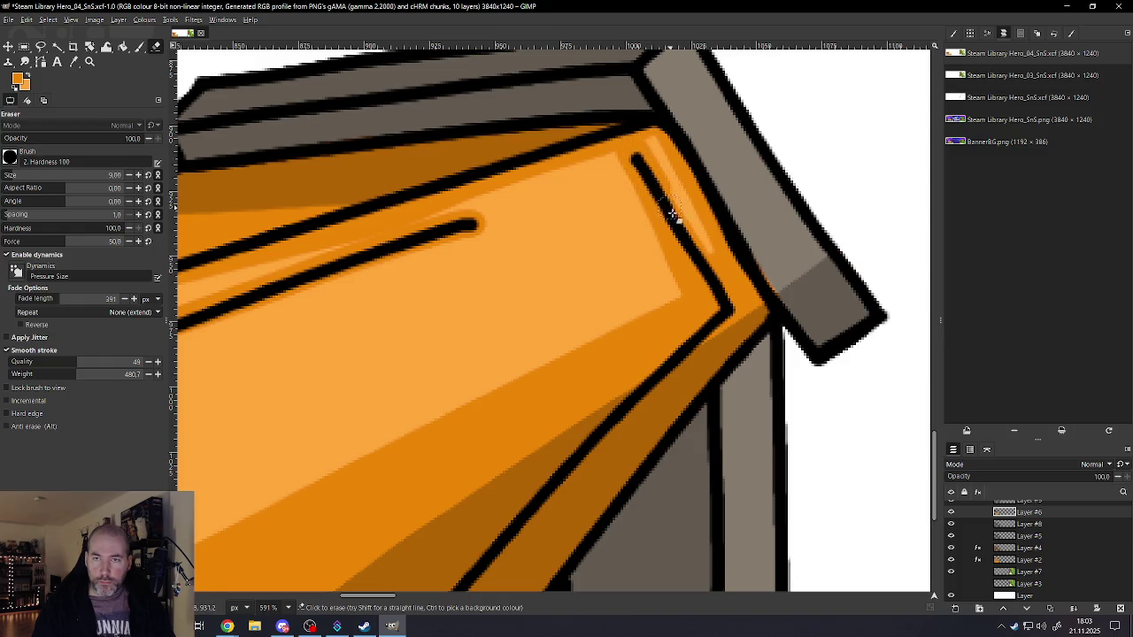
scroll(672, 306, "down", 3, "ctrl")
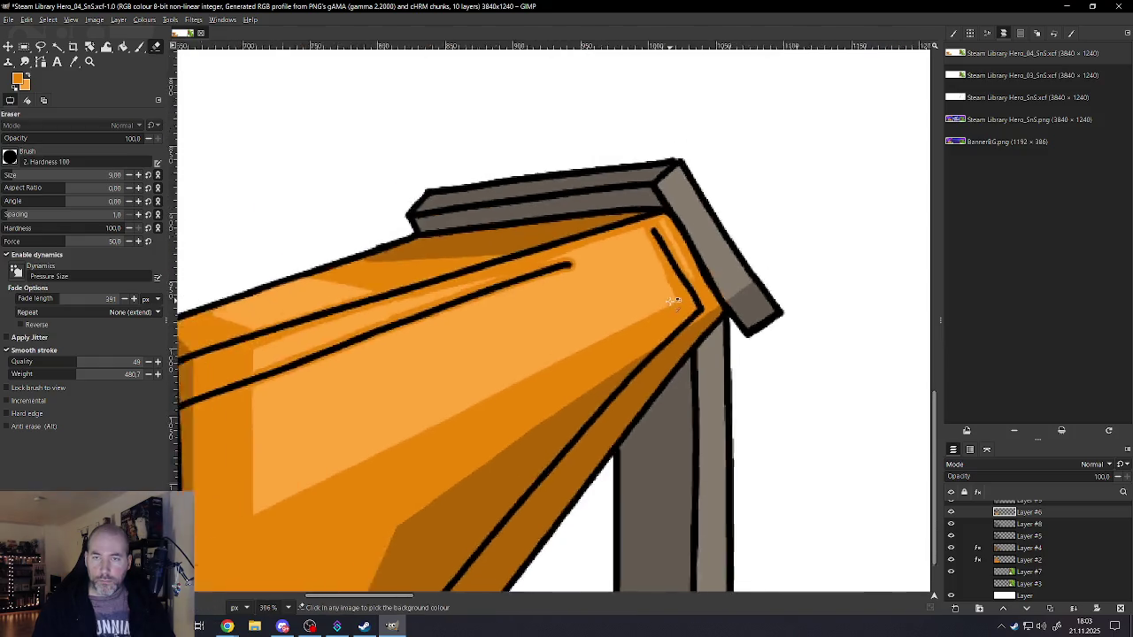
scroll(672, 303, "down", 6, "ctrl")
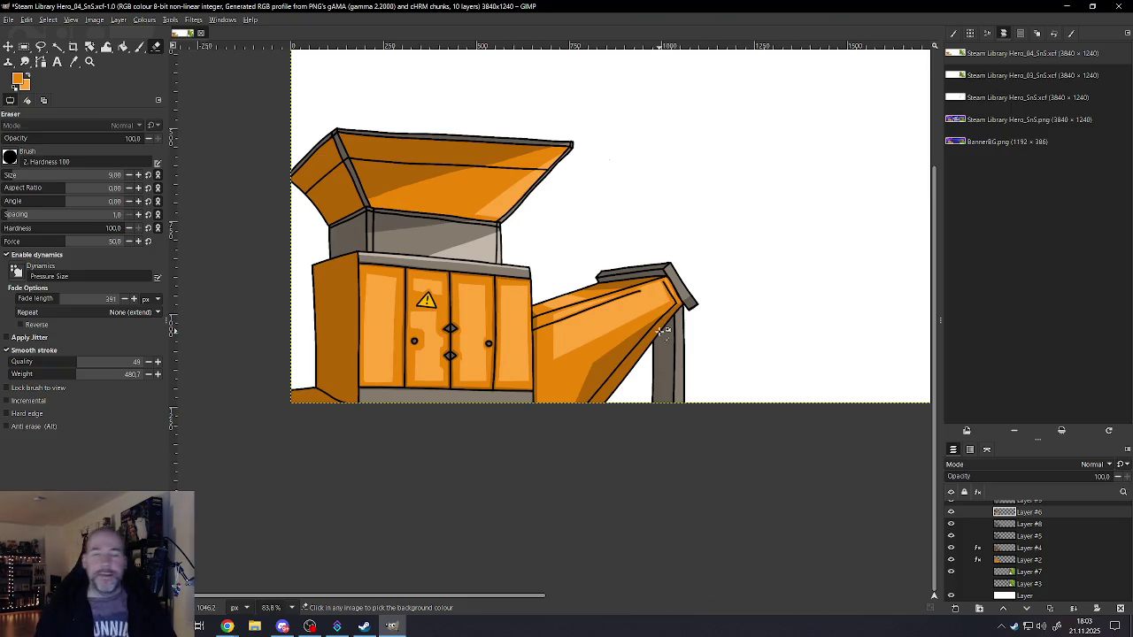
scroll(619, 349, "up", 2, "ctrl")
scroll(561, 369, "up", 3, "ctrl")
scroll(532, 360, "up", 1, "ctrl")
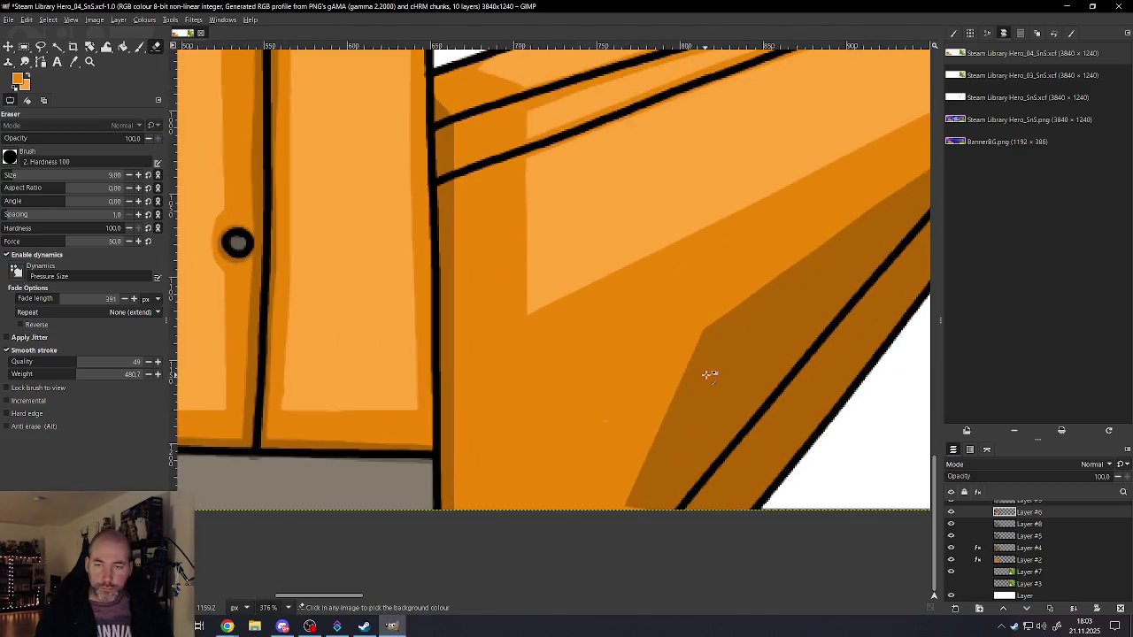
- On Layer #4, pick the darker orange from the canvas and paint shading across the chute's lower part
left_click(1024, 550)
left_click(951, 548)
left_click(951, 548)
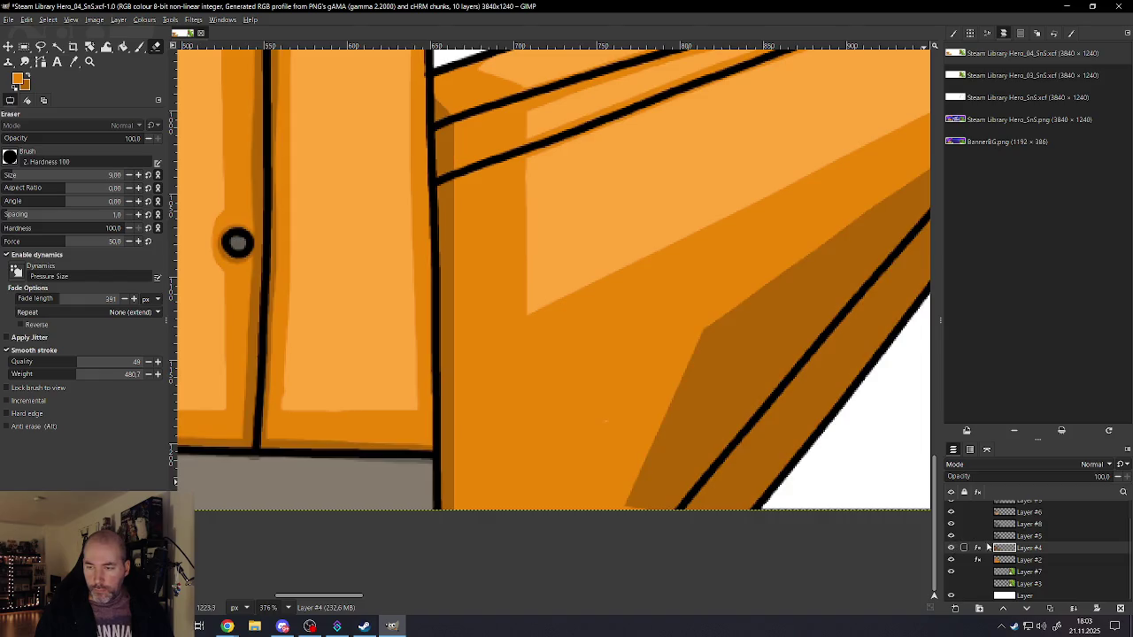
left_click_drag(751, 305, 704, 336)
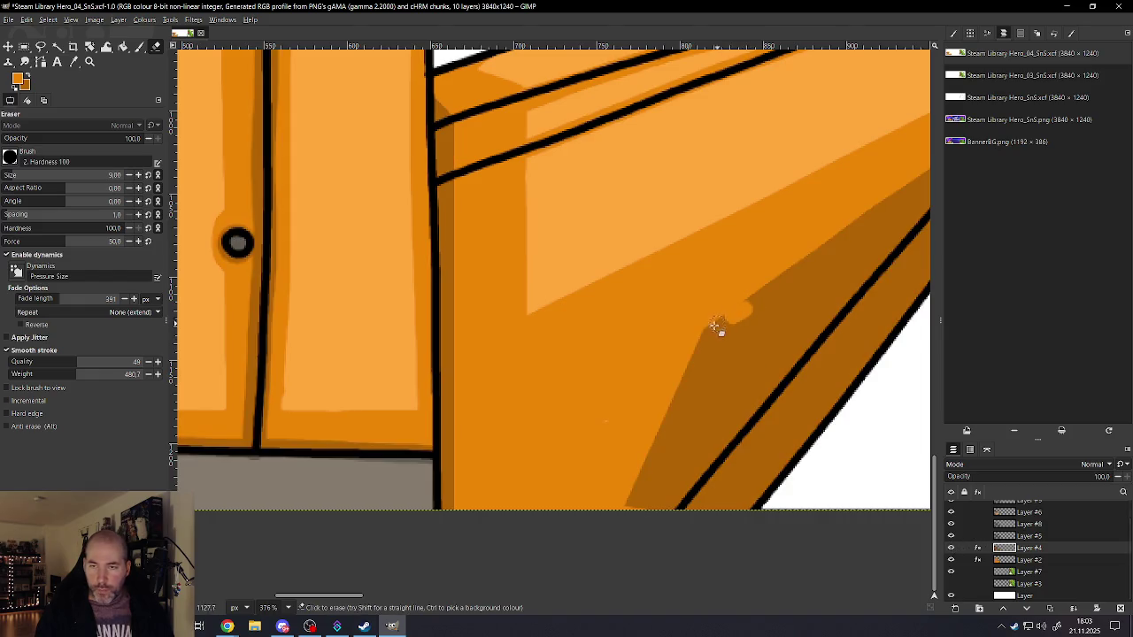
key("ctrl+z")
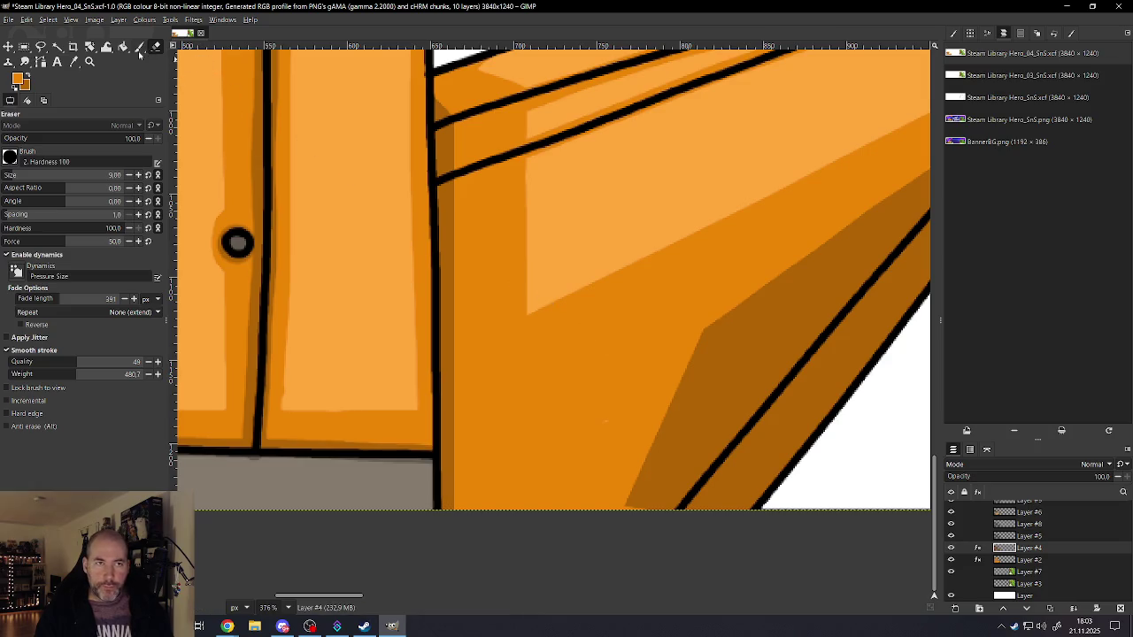
key("p")
left_click_drag(774, 293, 704, 337)
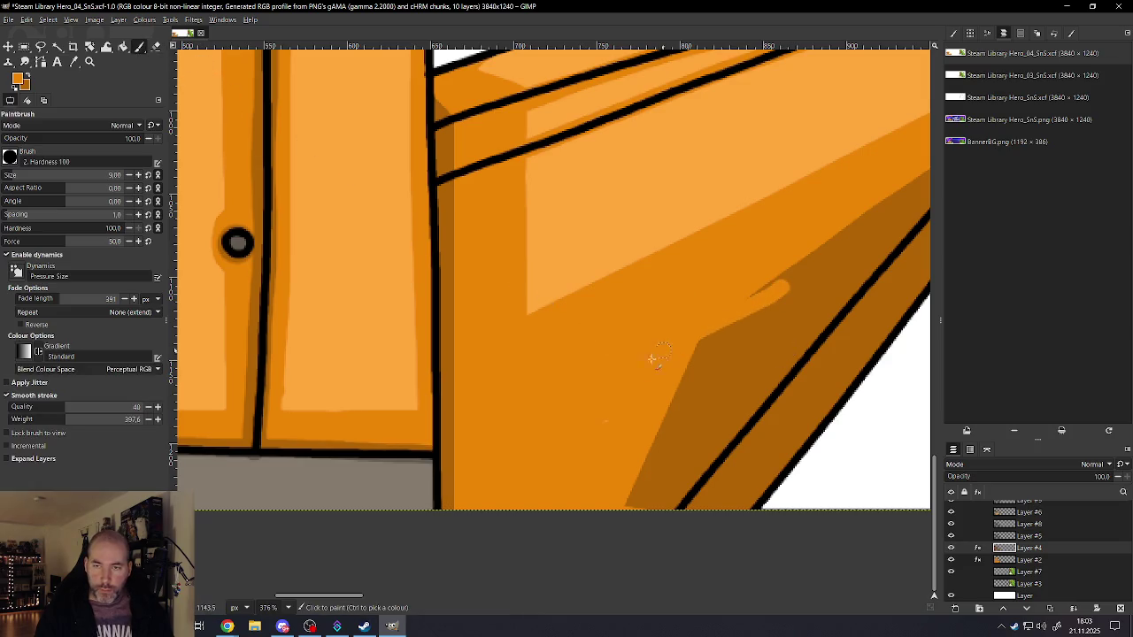
key("ctrl+z")
left_click(770, 350, "ctrl")
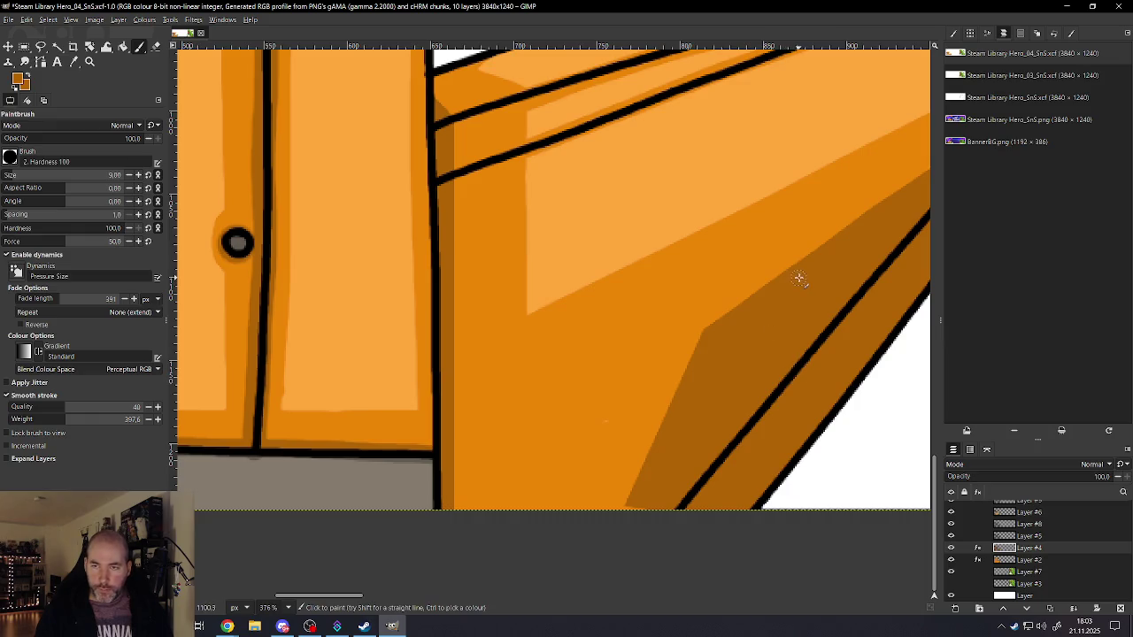
mouse_move(716, 330)
left_mouse_down()
mouse_move(542, 410)
mouse_move(527, 556)
left_mouse_up()
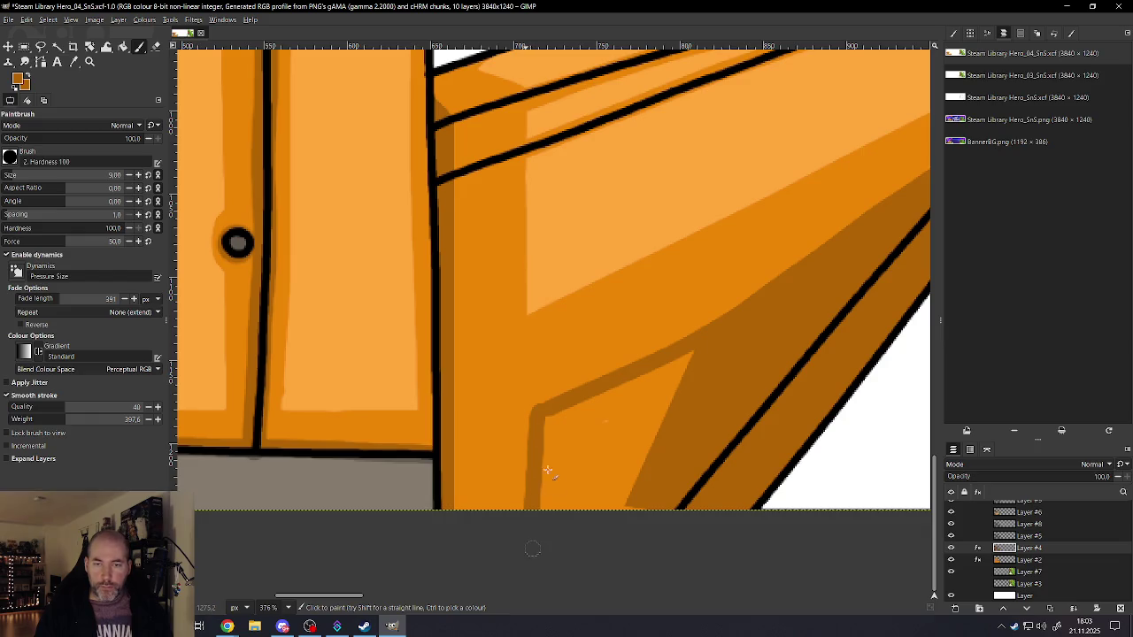
key("bracketright")
key("bracketright")
key("bracketright")
key("bracketright")
key("bracketright")
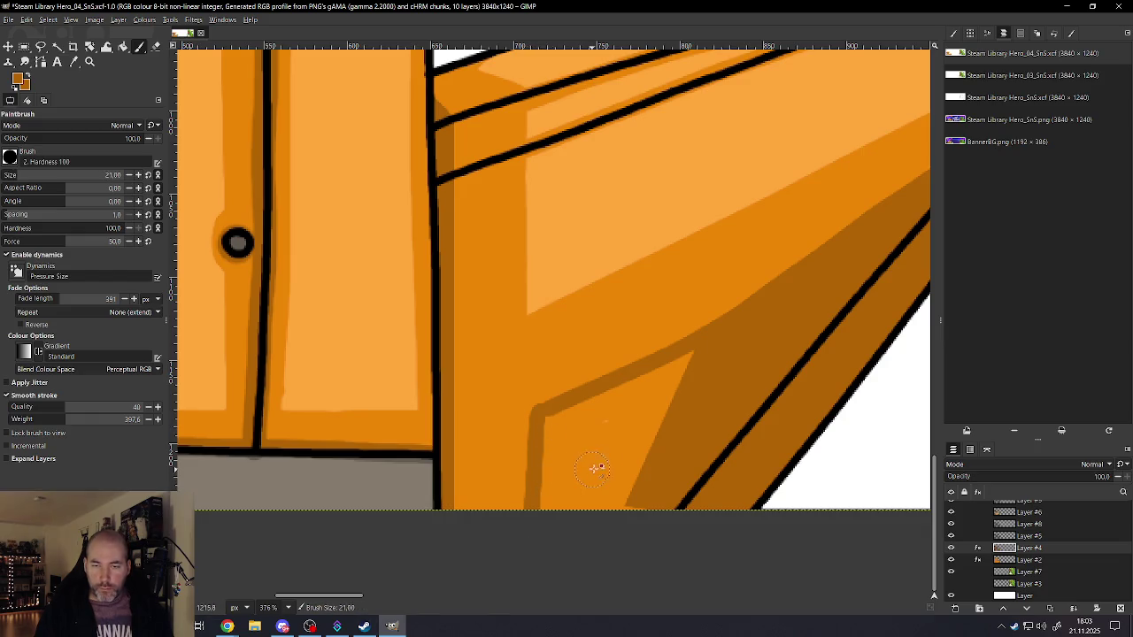
mouse_move(710, 365)
left_mouse_down()
mouse_move(544, 542)
mouse_move(577, 417)
mouse_move(700, 375)
mouse_move(561, 449)
mouse_move(569, 531)
mouse_move(605, 447)
mouse_move(599, 522)
mouse_move(639, 416)
left_mouse_up()
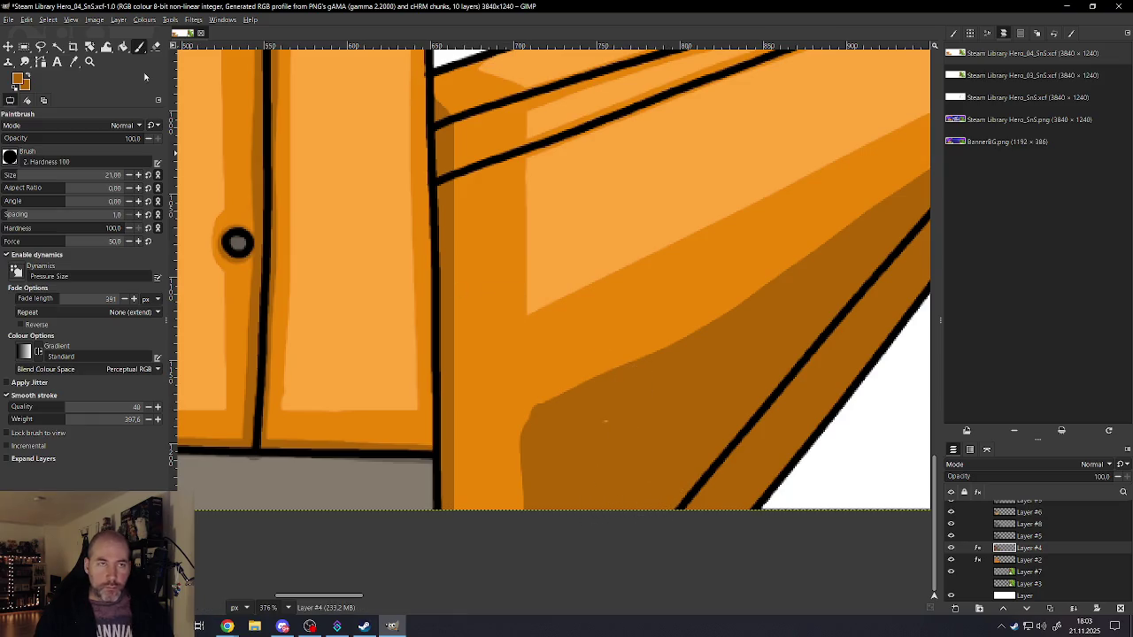
- Erase the dark shading's top to lower its upper boundary and clean its left edge
left_click(156, 47)
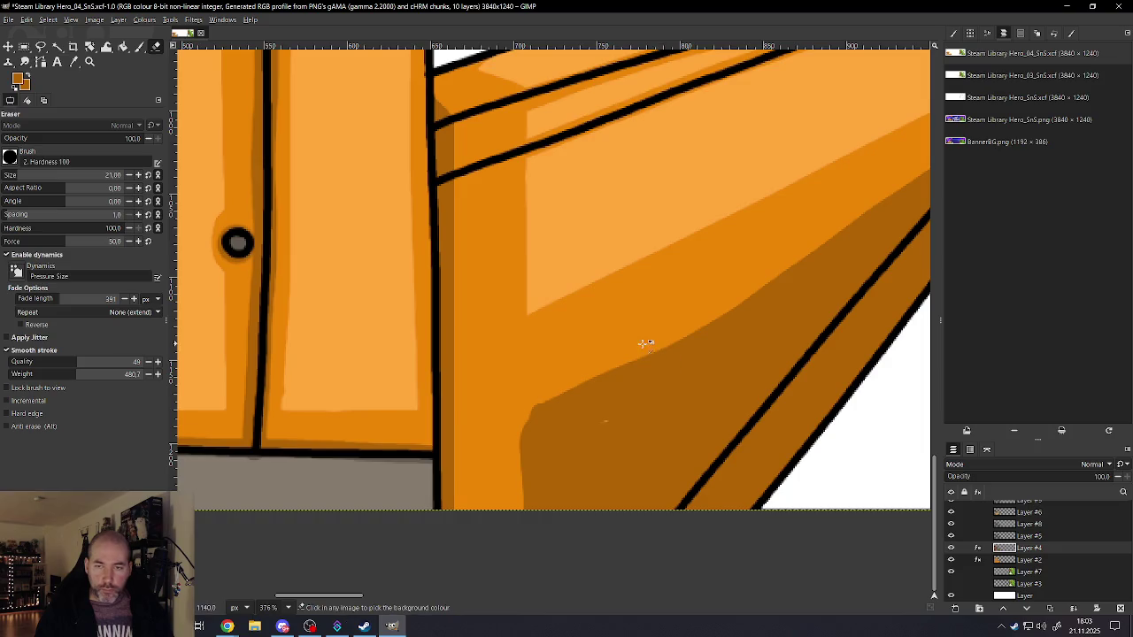
left_click_drag(614, 353, 535, 409)
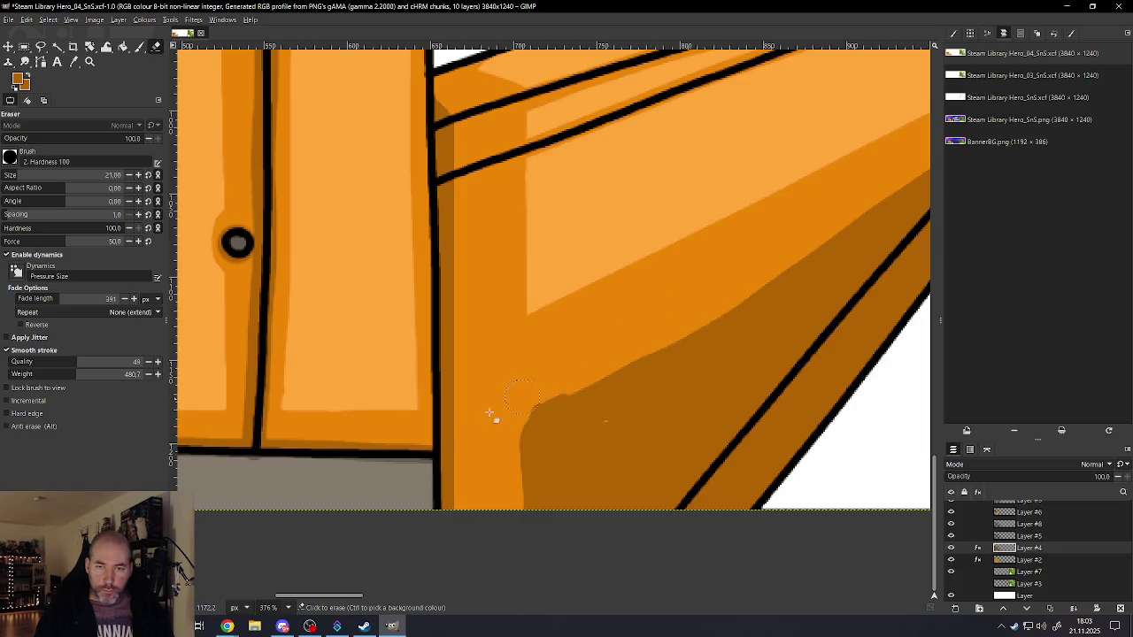
left_click_drag(611, 371, 502, 428)
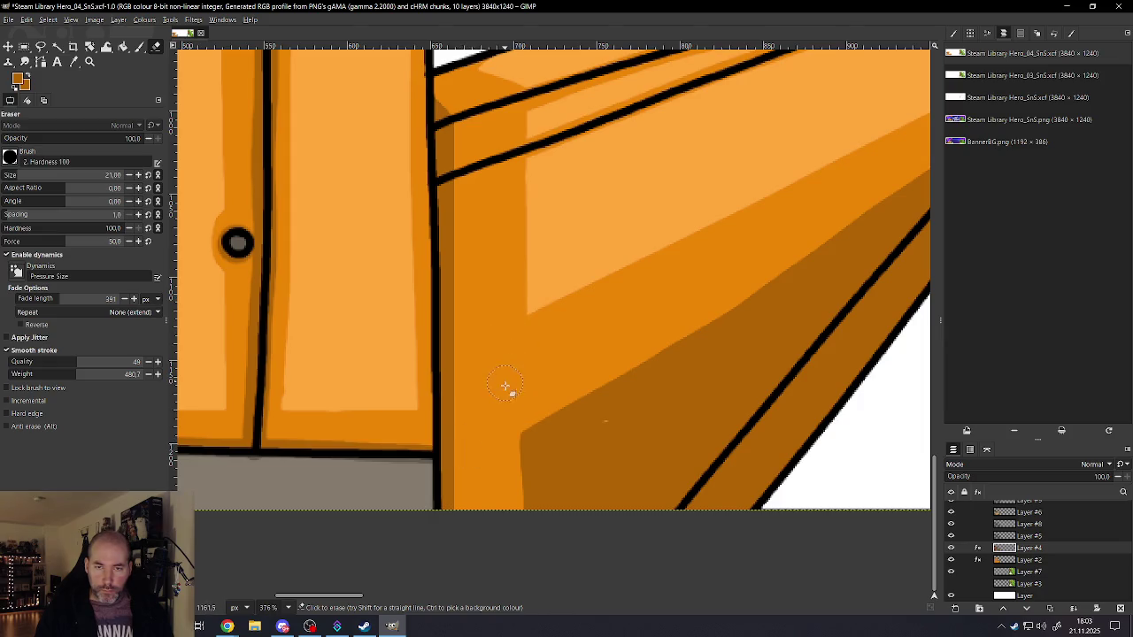
mouse_move(506, 492)
left_mouse_down()
mouse_move(529, 432)
mouse_move(505, 536)
left_mouse_up()
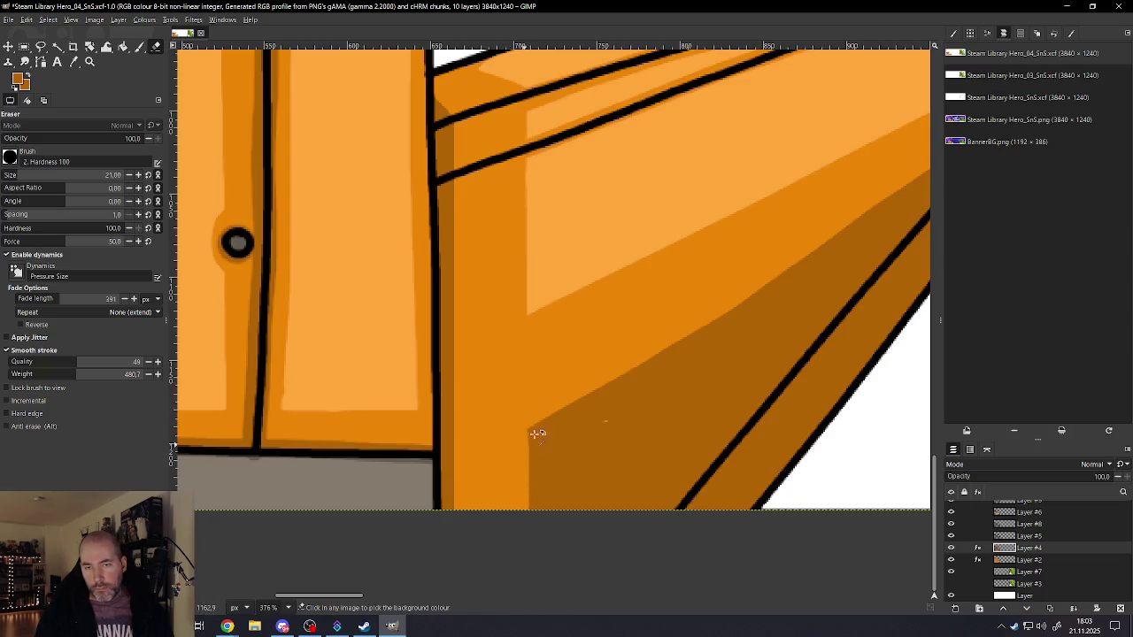
scroll(540, 438, "down", 5, "ctrl")
scroll(555, 445, "down", 3, "ctrl")
scroll(601, 447, "up", 3, "ctrl")
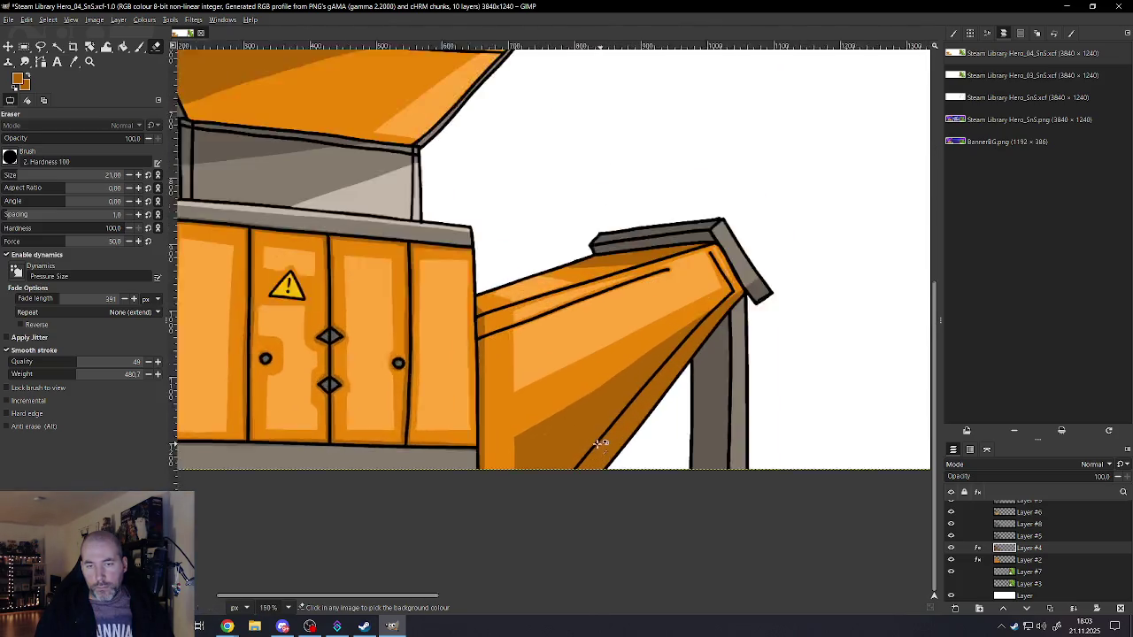
scroll(566, 438, "up", 3, "ctrl")
scroll(522, 433, "up", 2, "ctrl")
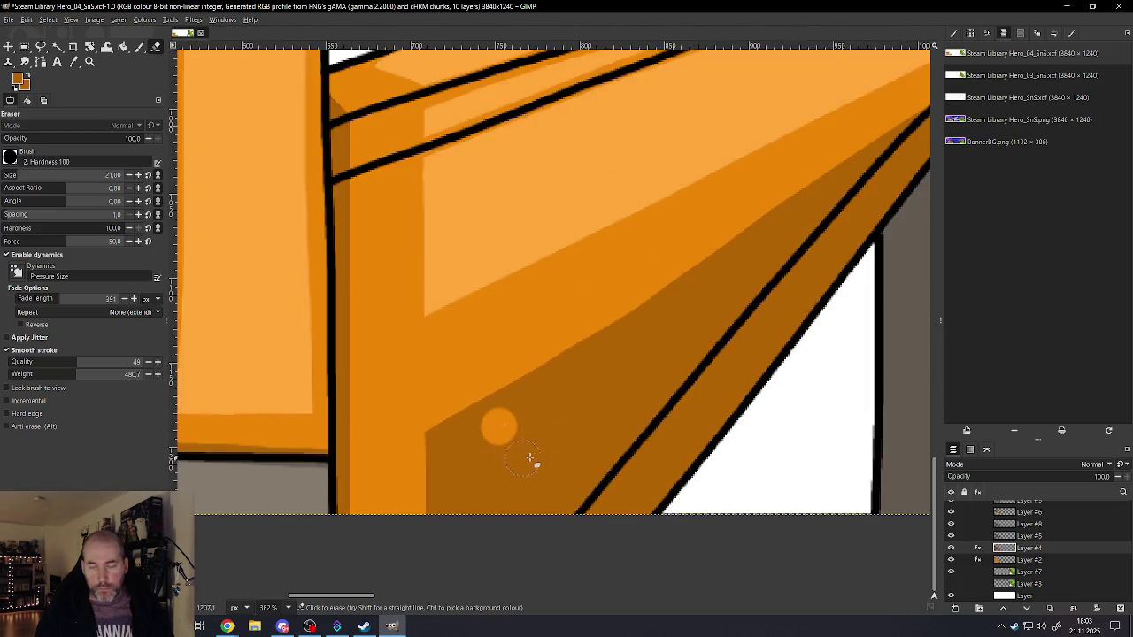
key("ctrl+z")
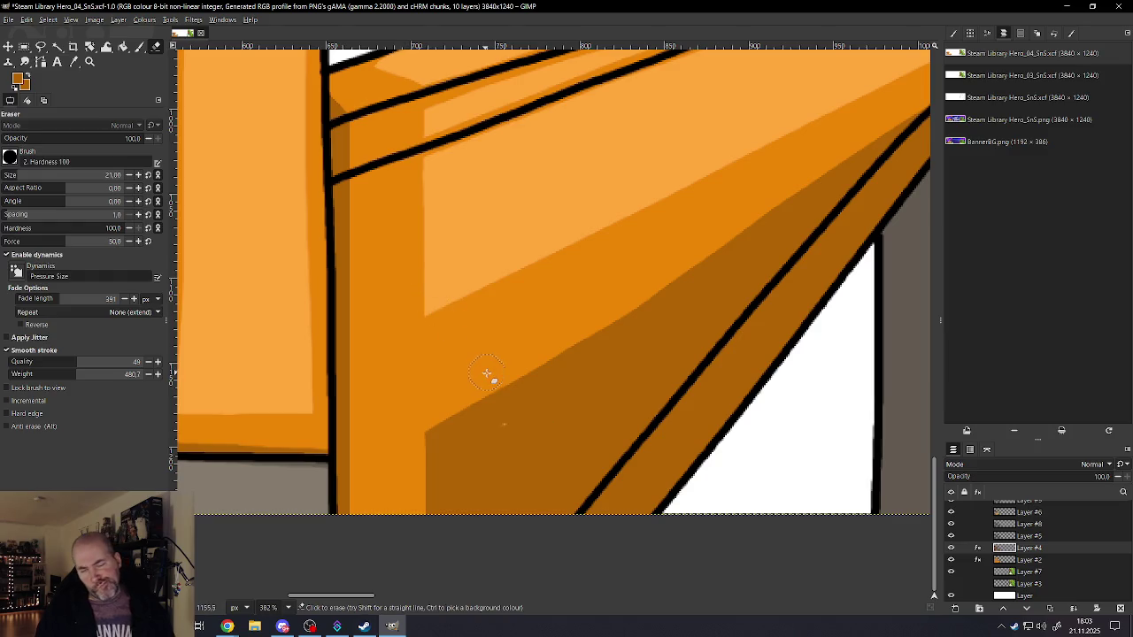
scroll(503, 390, "down", 1, "ctrl")
scroll(504, 390, "down", 1, "ctrl")
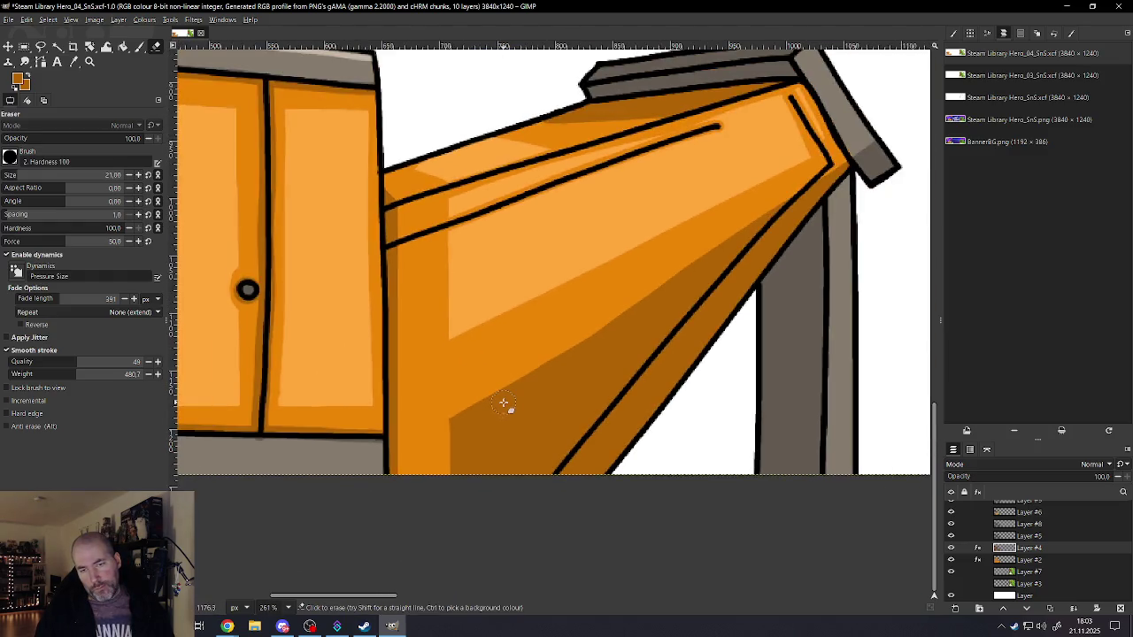
scroll(506, 403, "up", 1, "ctrl")
scroll(505, 402, "up", 2, "ctrl")
scroll(506, 399, "up", 1, "ctrl")
scroll(507, 399, "down", 1, "ctrl")
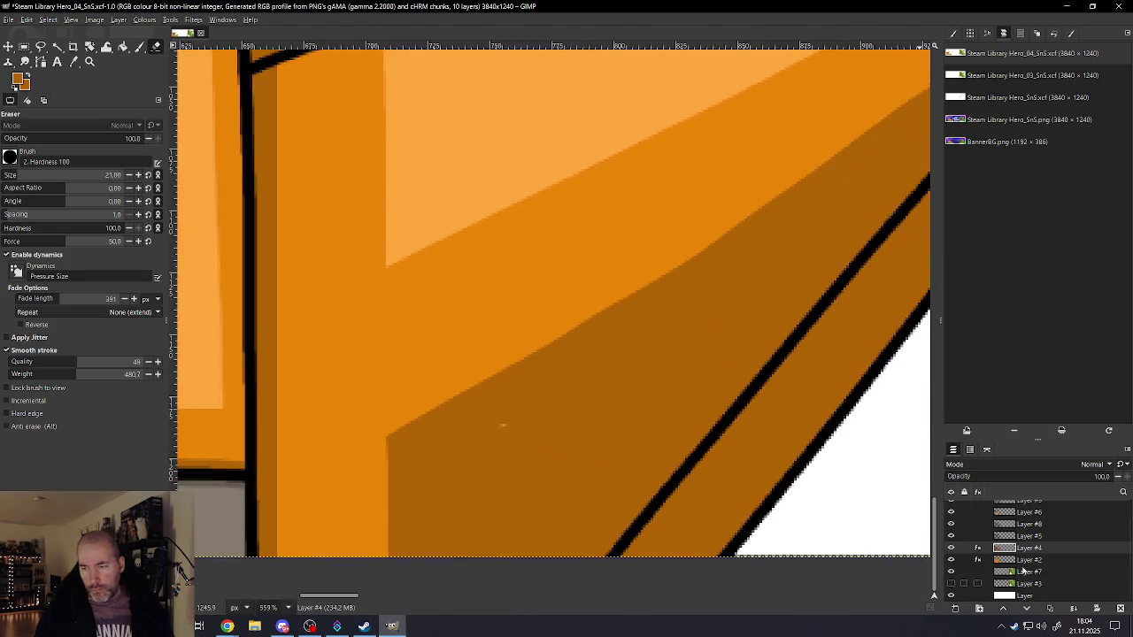
- Toggle visibility of Layers #5, #8 and #6 to locate the chute's shading layer
left_click(951, 536)
left_click(951, 536)
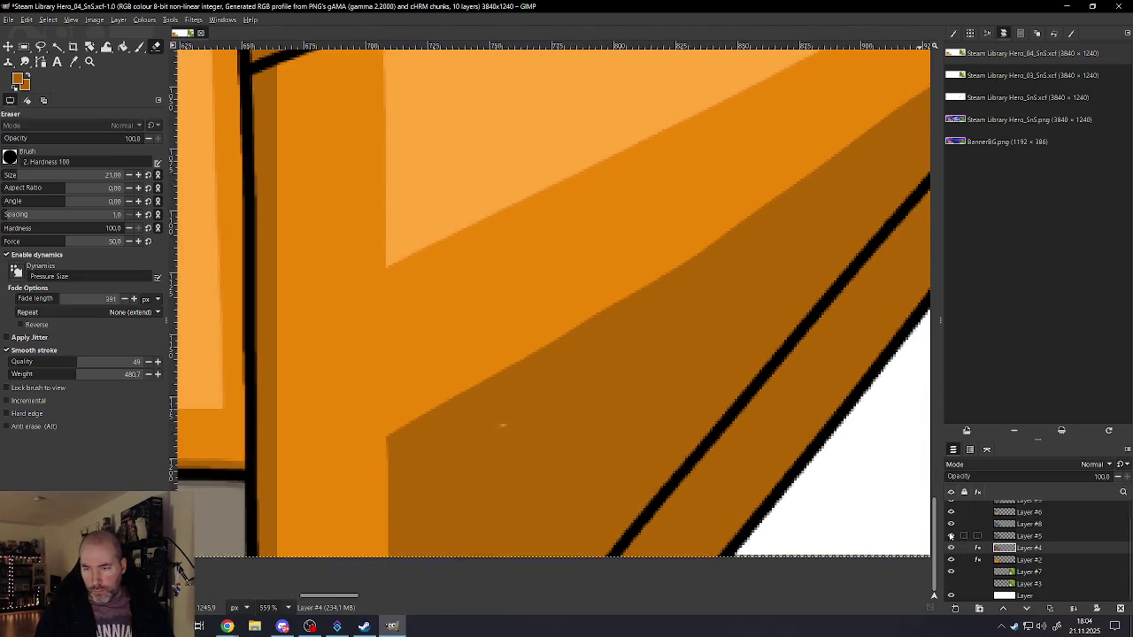
left_click(951, 524)
left_click(950, 524)
left_click(950, 511)
left_click(950, 512)
left_click(1011, 514)
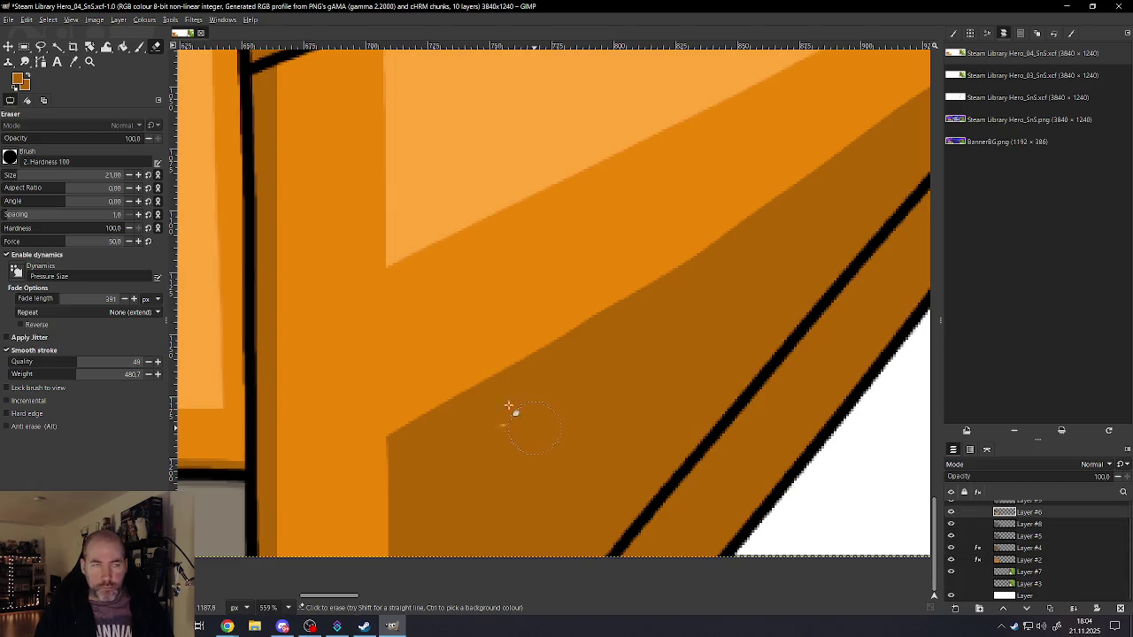
scroll(522, 416, "down", 3, "ctrl")
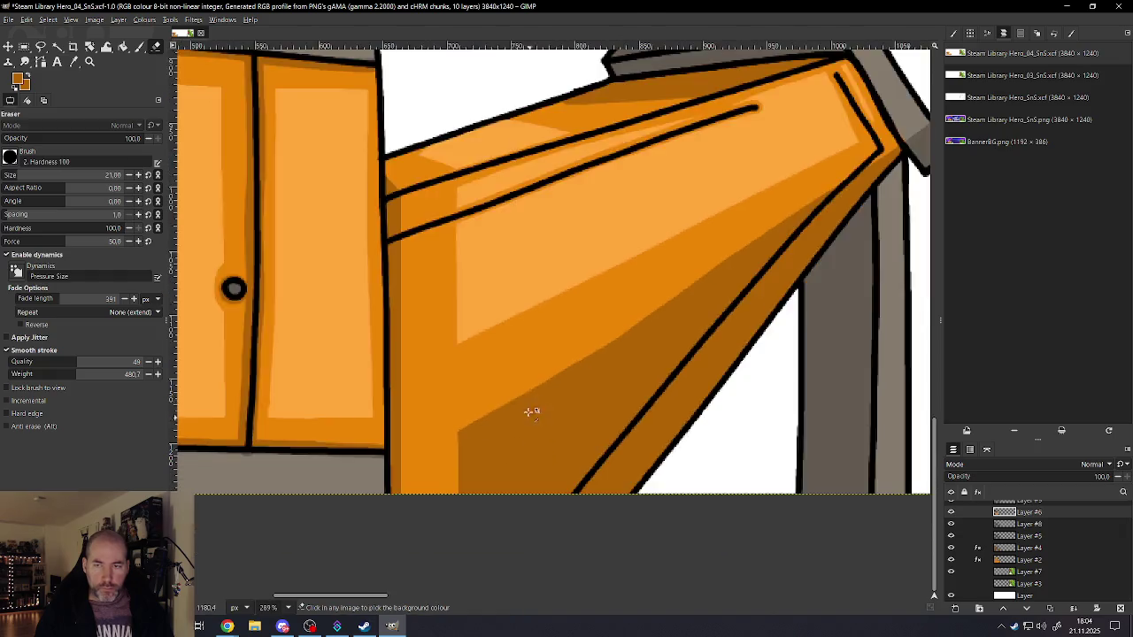
scroll(528, 407, "down", 4, "ctrl")
scroll(528, 405, "down", 4, "ctrl")
scroll(518, 424, "down", 1, "ctrl")
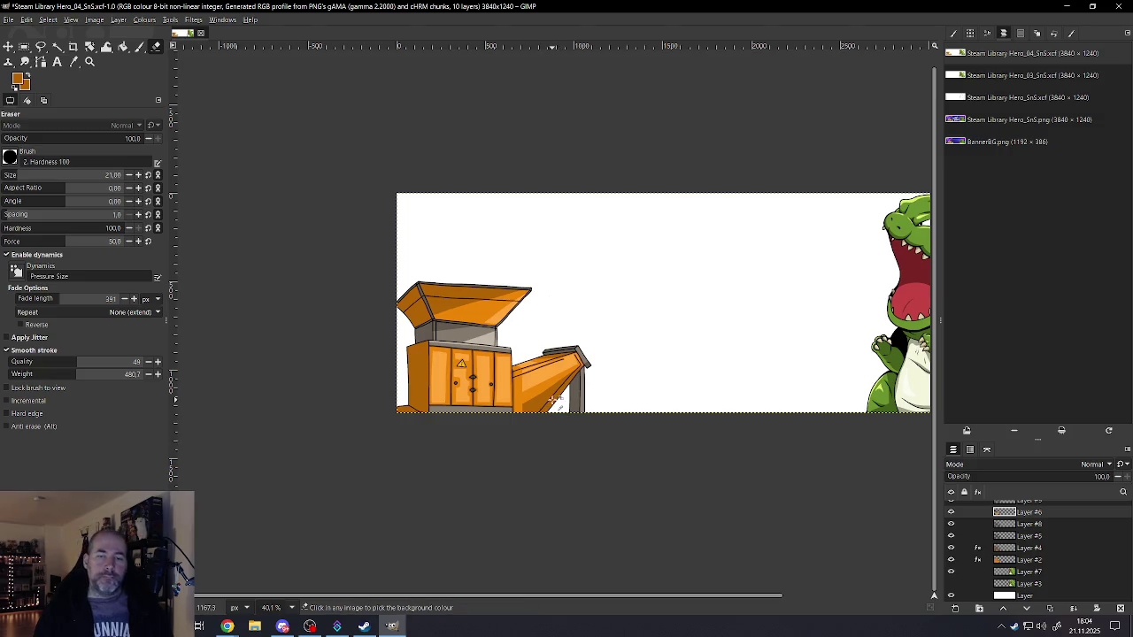
scroll(550, 400, "up", 1, "ctrl")
scroll(549, 400, "up", 1, "ctrl")
scroll(536, 397, "up", 3, "ctrl")
scroll(531, 379, "up", 1, "ctrl")
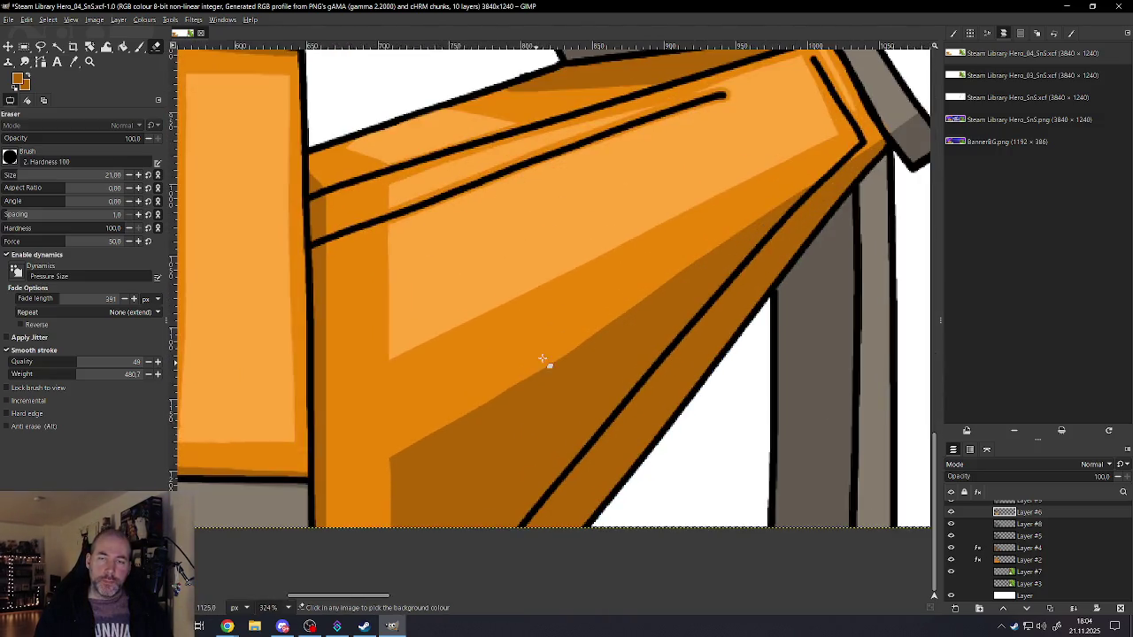
scroll(685, 262, "down", 2, "ctrl")
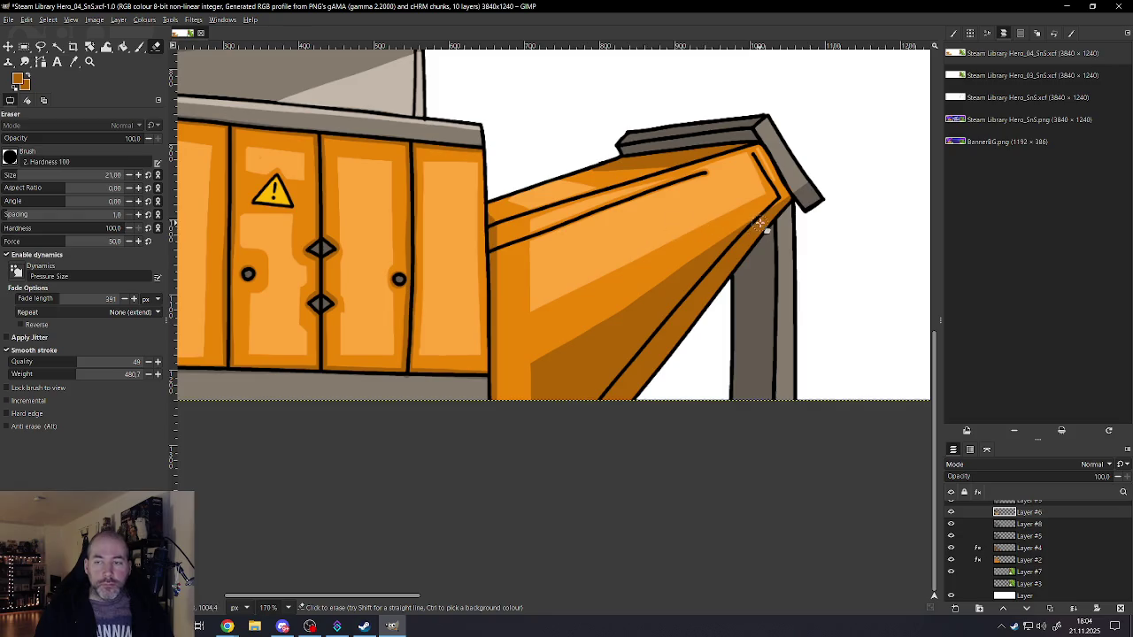
- On Layer #4, erase the dark shading along the chute's diagonal edge up to its upper corner
left_click(1025, 550)
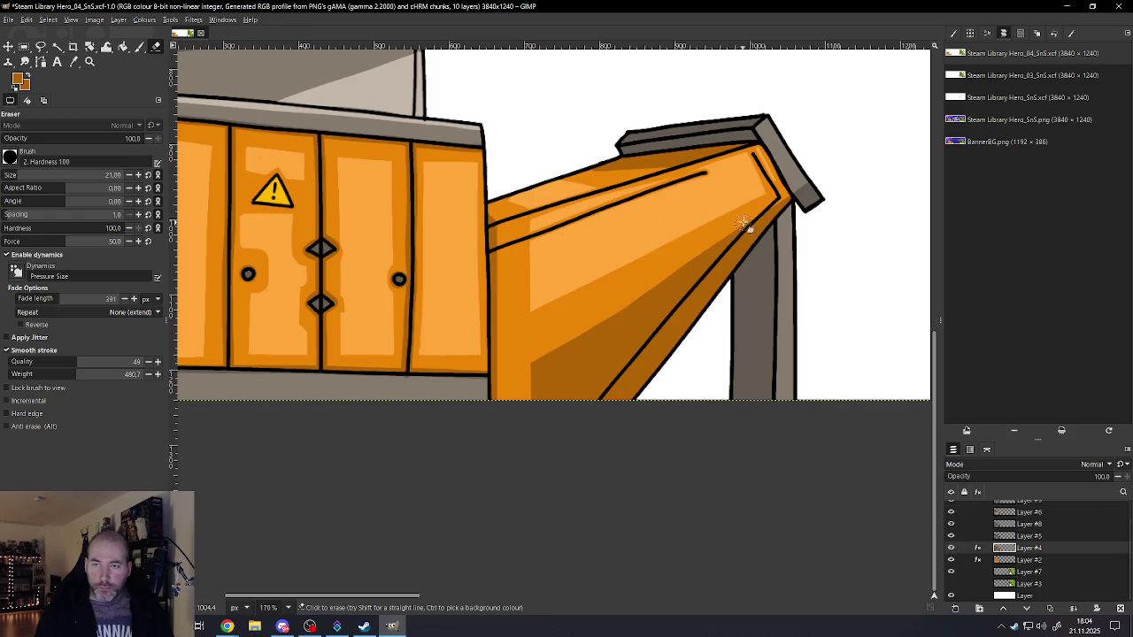
left_click_drag(741, 226, 556, 375)
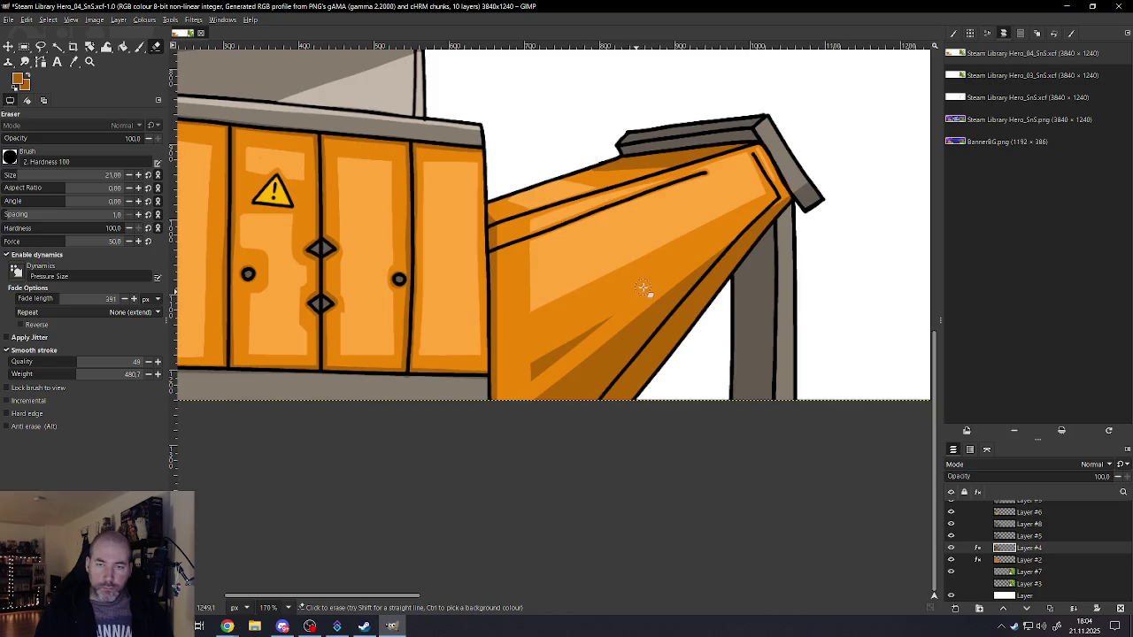
left_click_drag(741, 232, 522, 435)
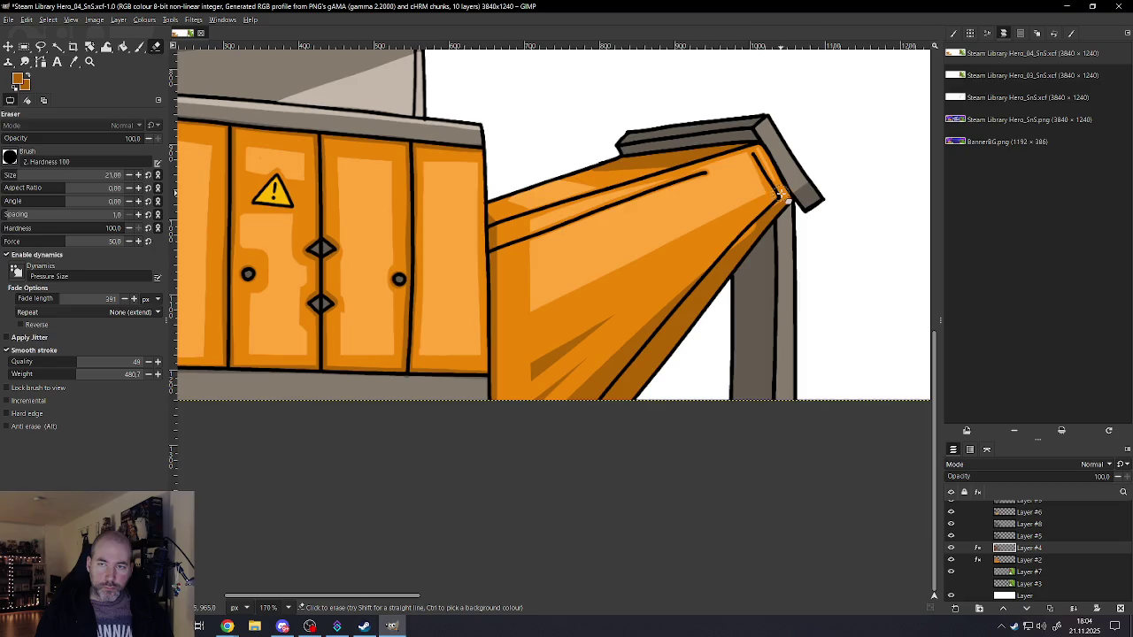
left_click_drag(779, 193, 497, 487)
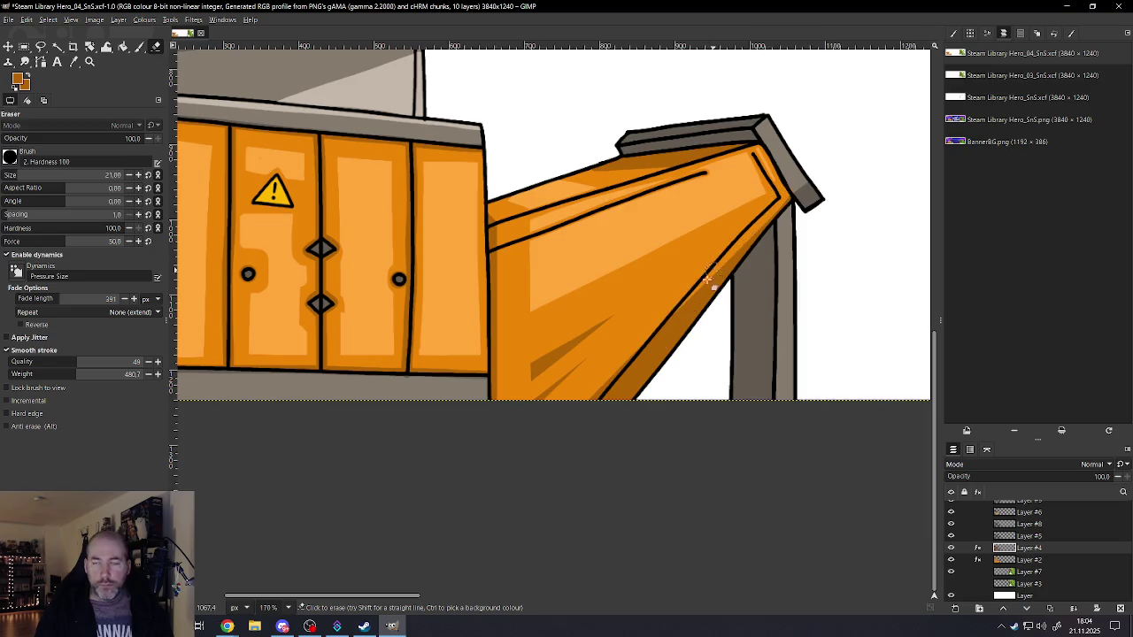
scroll(712, 275, "down", 2)
scroll(585, 434, "down", 2)
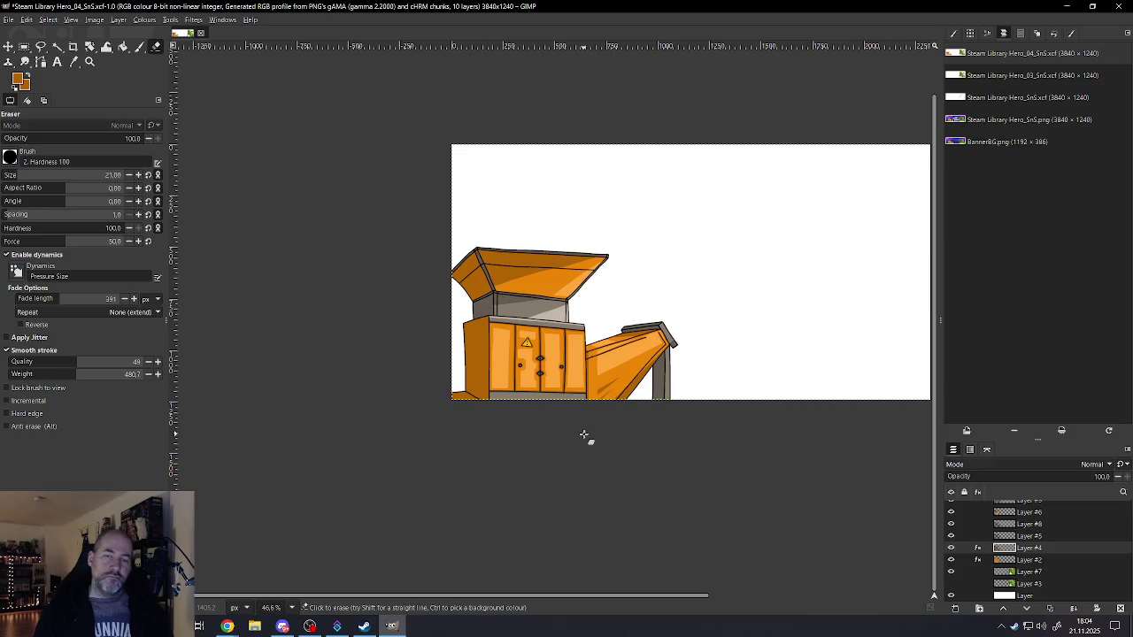
- Thin the dark shading streak on the chute with the eraser
scroll(587, 434, "up", 4)
left_click_drag(524, 422, 577, 380)
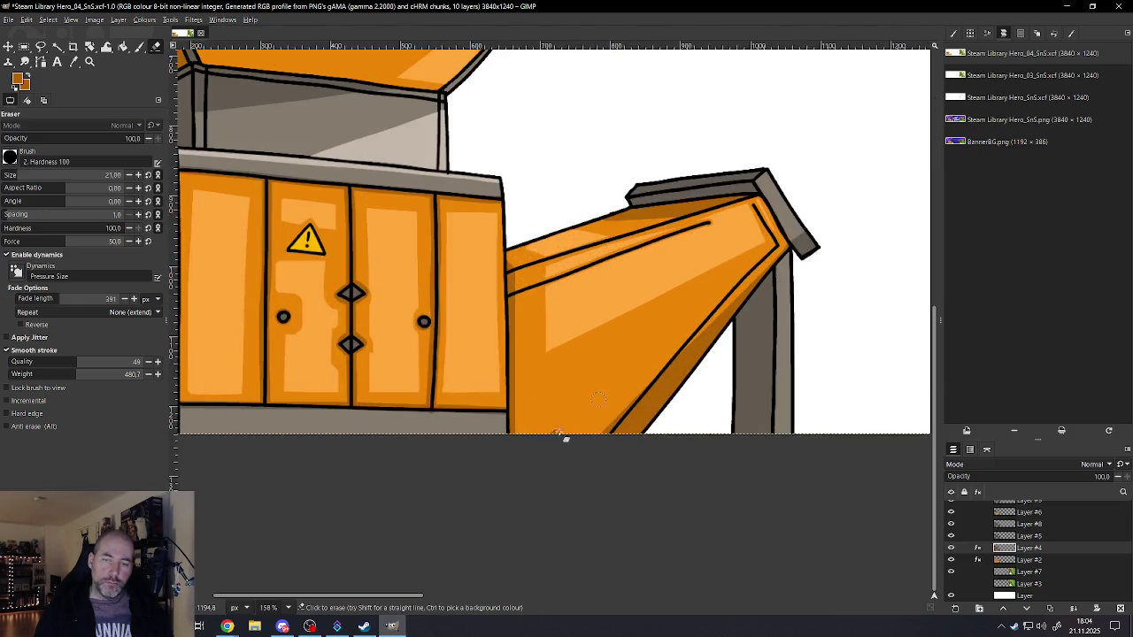
scroll(531, 459, "down", 1)
scroll(549, 460, "down", 2)
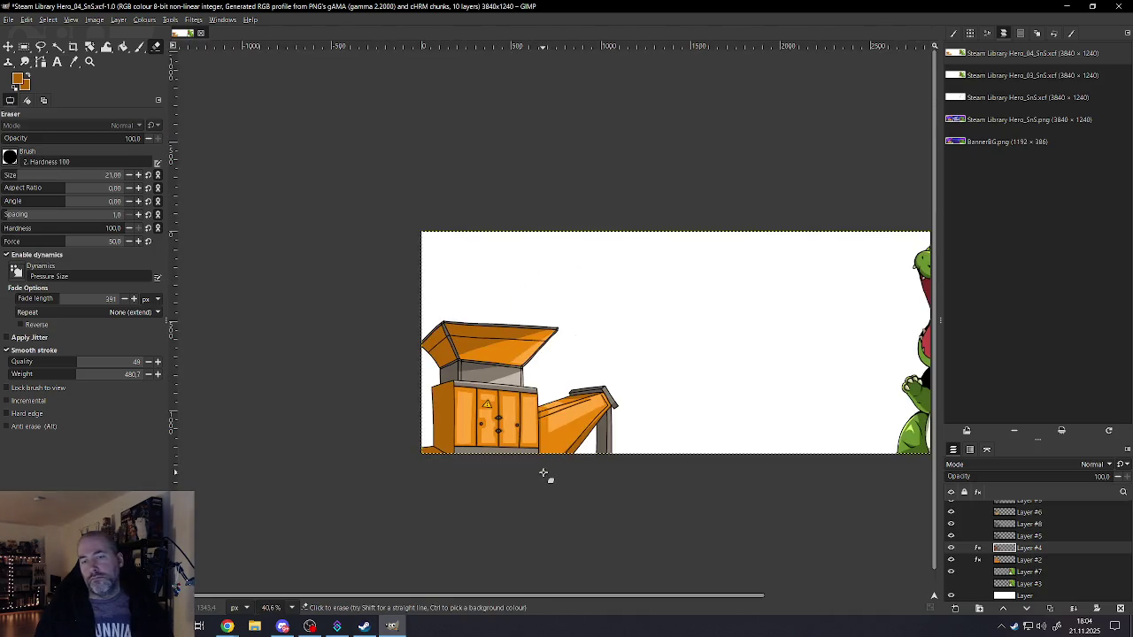
scroll(544, 471, "down", 3)
scroll(691, 434, "up", 1)
scroll(686, 438, "up", 1)
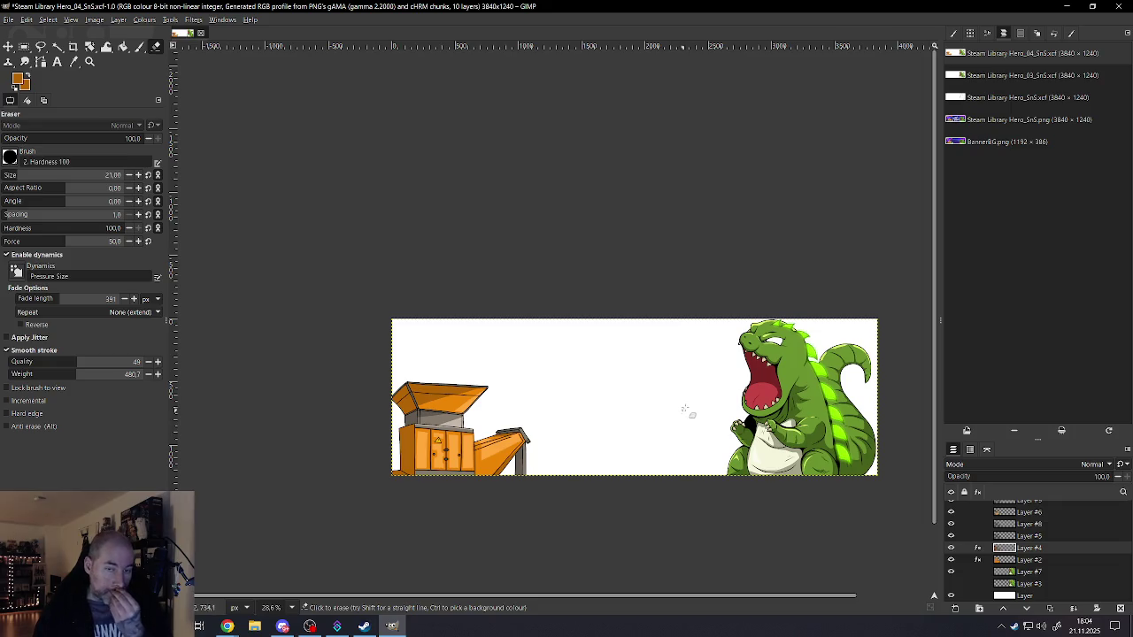
scroll(513, 447, "up", 2)
scroll(566, 425, "up", 5)
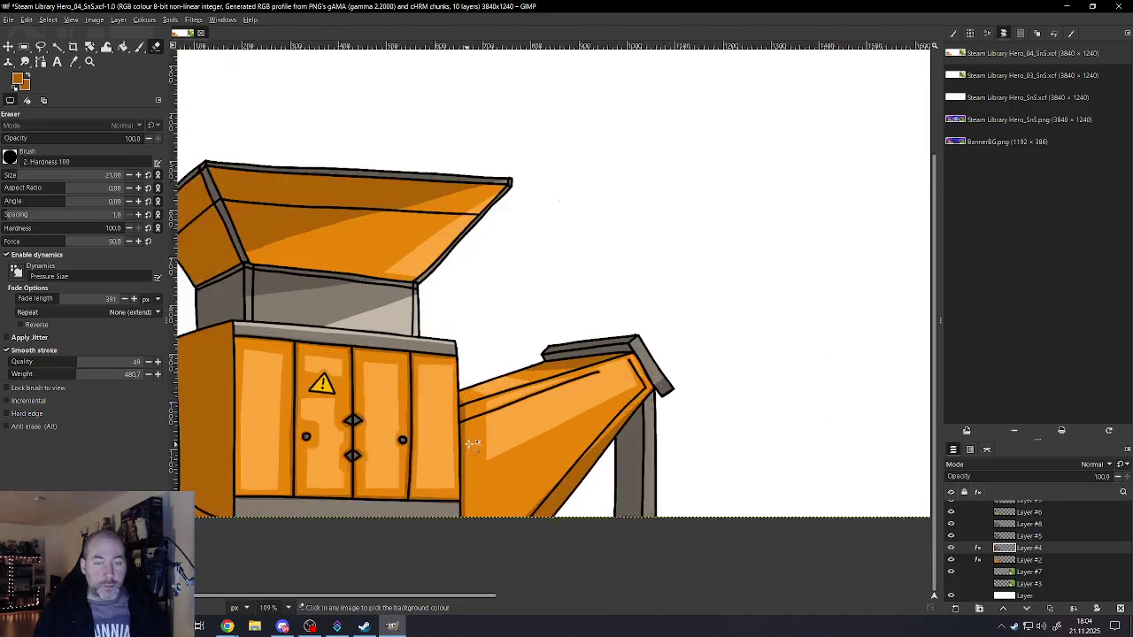
scroll(620, 403, "up", 1)
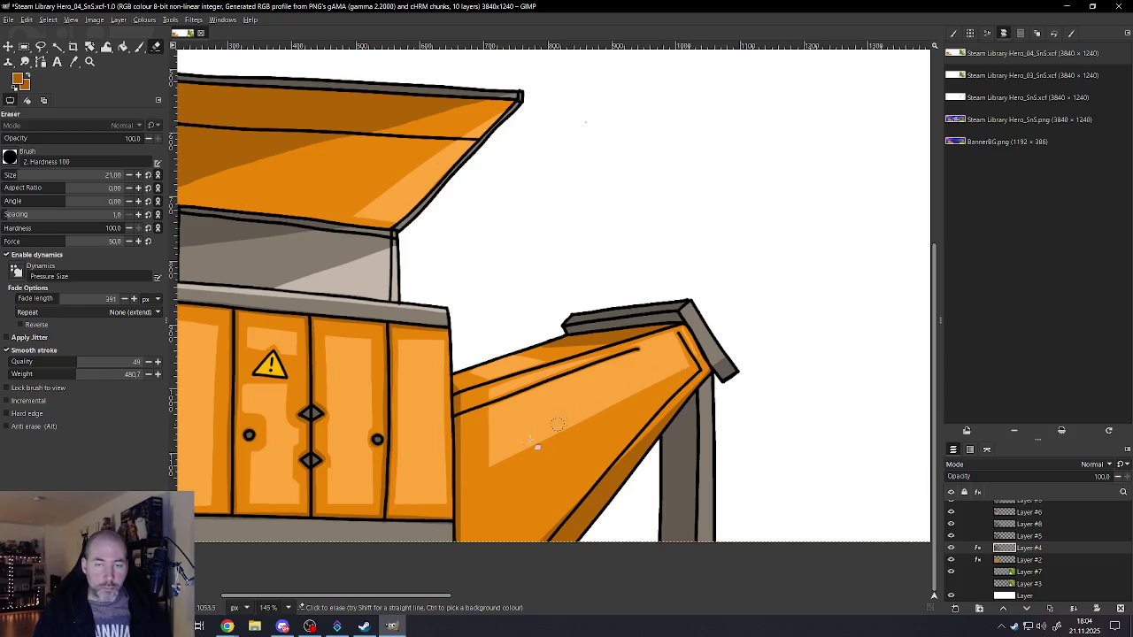
- On Layer #6, erase part of the chute's light highlight and save as Steam Library Hero_04_SnS.xcf
left_click(1026, 514)
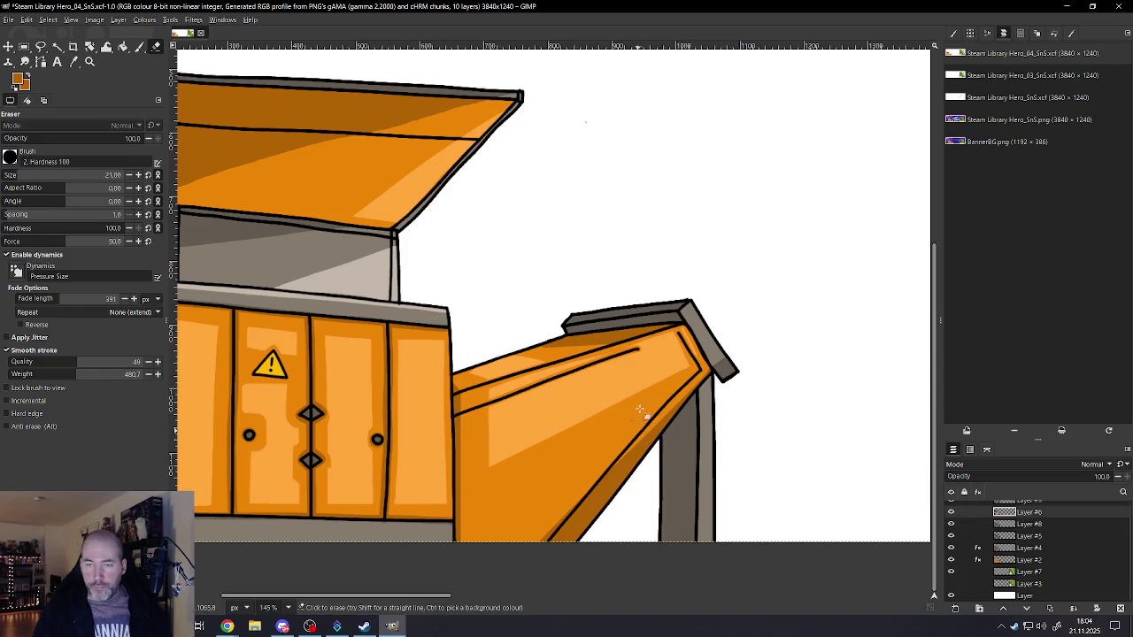
left_click_drag(694, 365, 475, 471)
left_click_drag(688, 352, 460, 447)
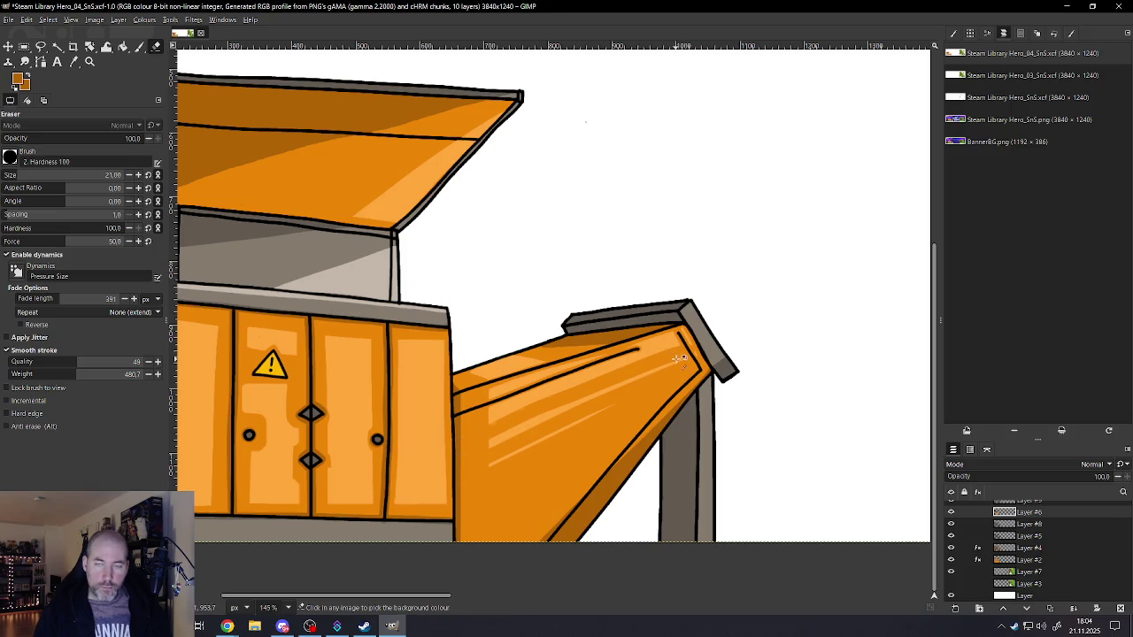
key("ctrl+z")
left_click_drag(689, 353, 457, 448)
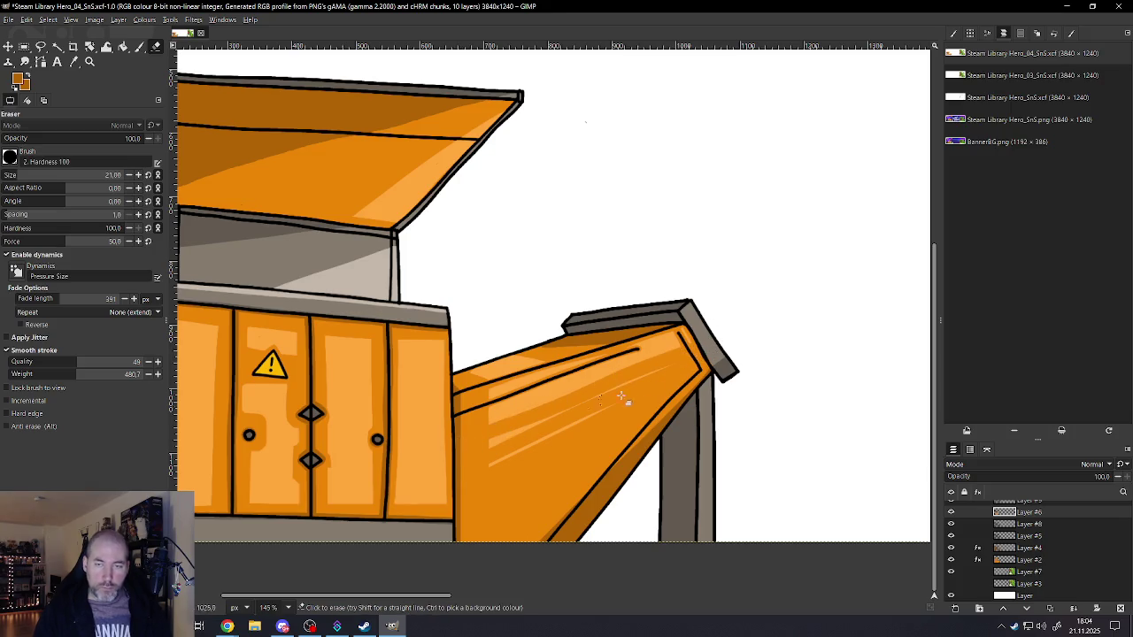
key("ctrl+z")
left_click_drag(648, 385, 455, 463)
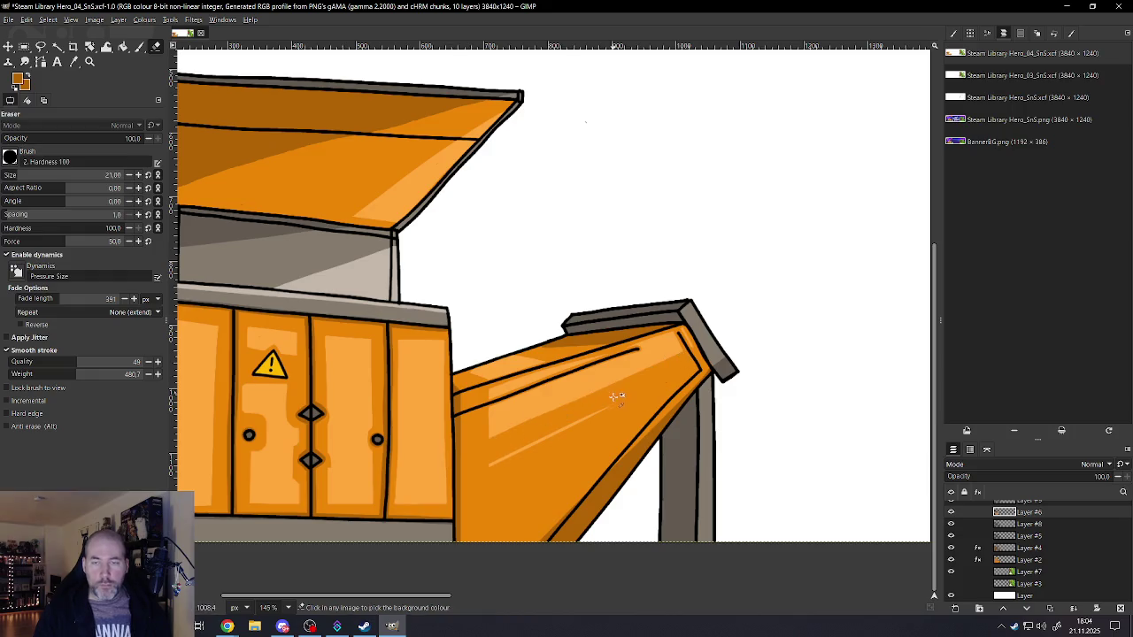
scroll(615, 392, "down", 4, "ctrl")
scroll(577, 440, "down", 1, "ctrl")
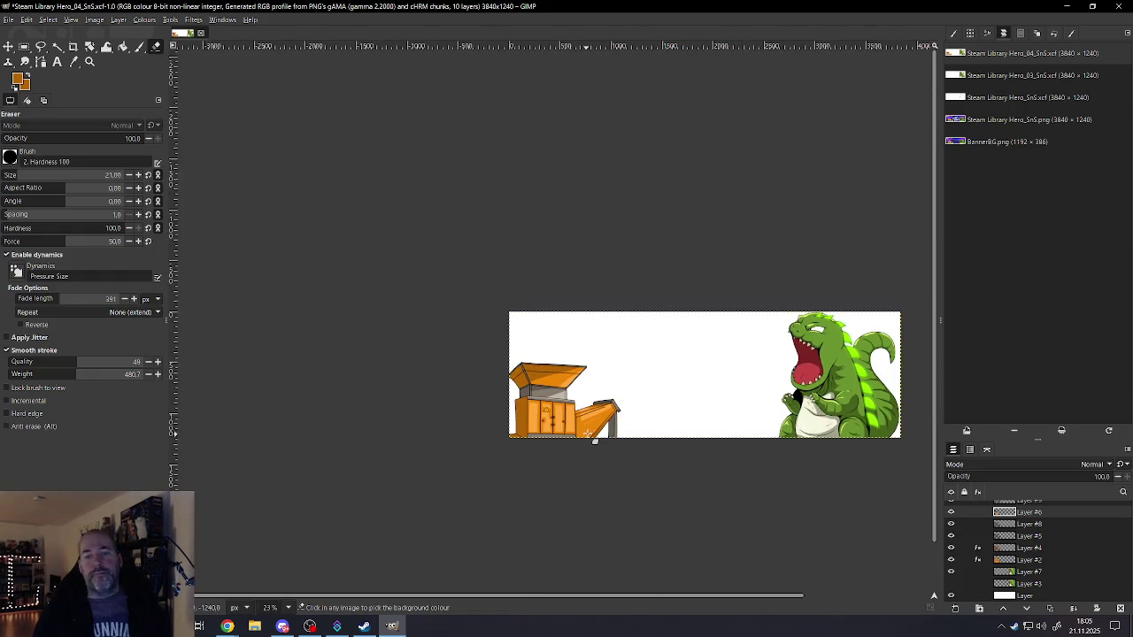
left_click(13, 20)
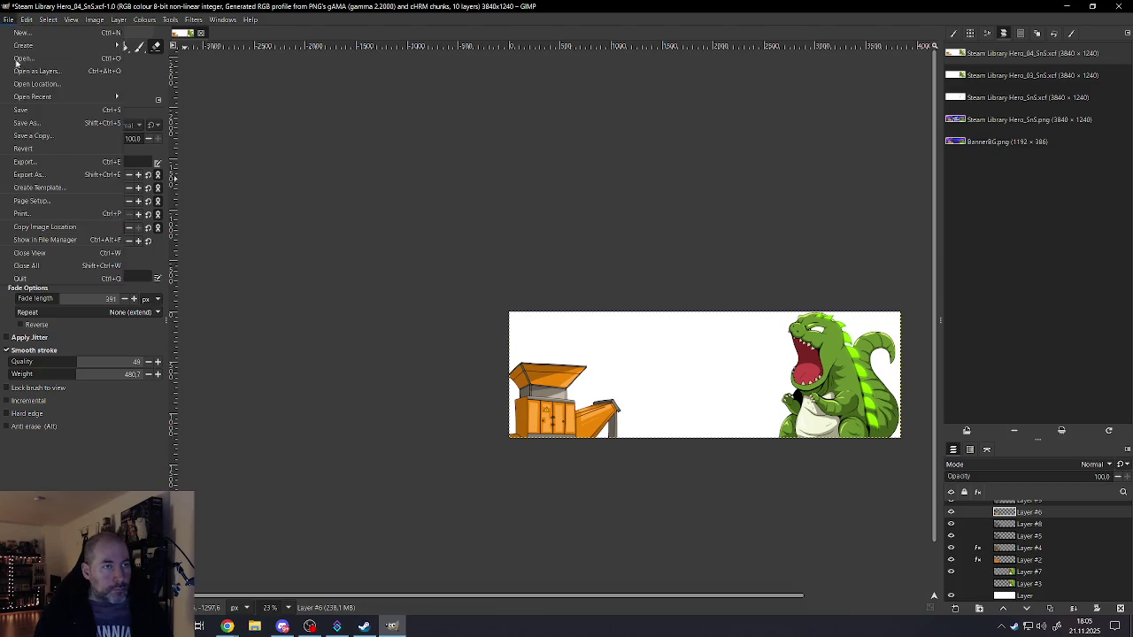
left_click(27, 111)
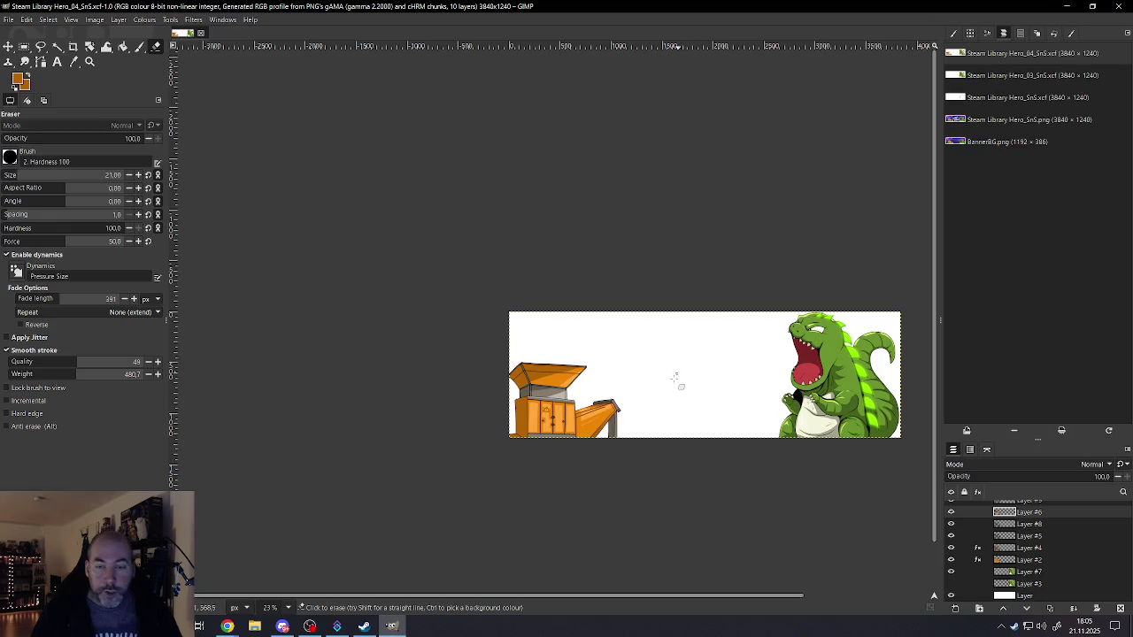
- Zoom in on the grey cap, shrink the Paintbrush to size 7, and try test strokes there
scroll(678, 379, "up", 1)
scroll(654, 389, "up", 2)
scroll(619, 391, "up", 2)
scroll(584, 392, "up", 1)
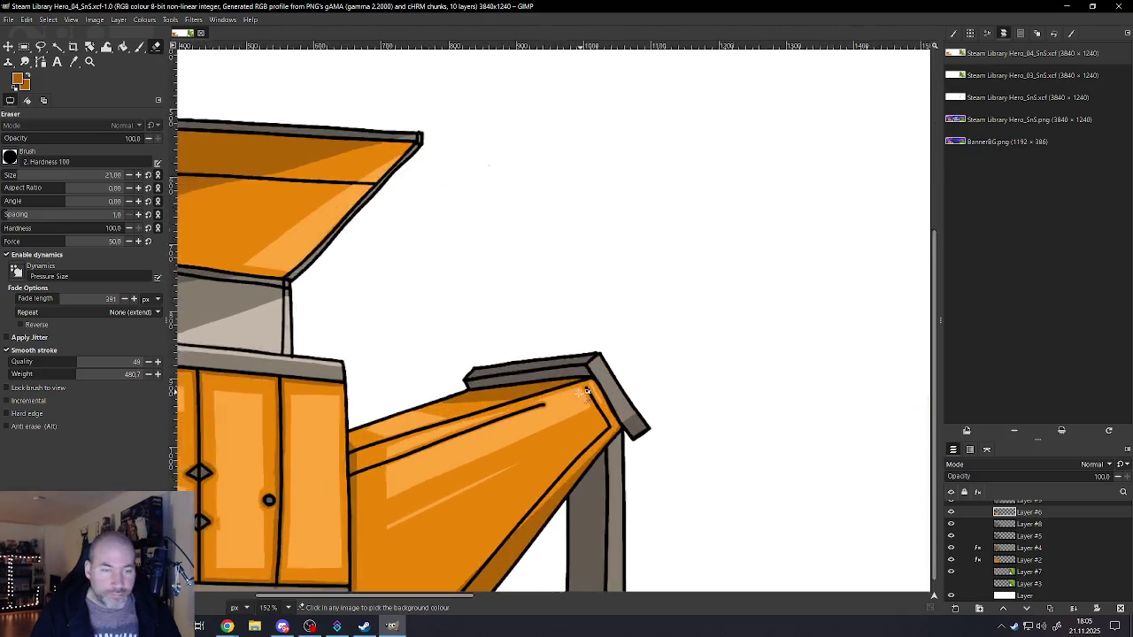
scroll(584, 392, "down", 2)
left_click_drag(379, 358, 382, 368)
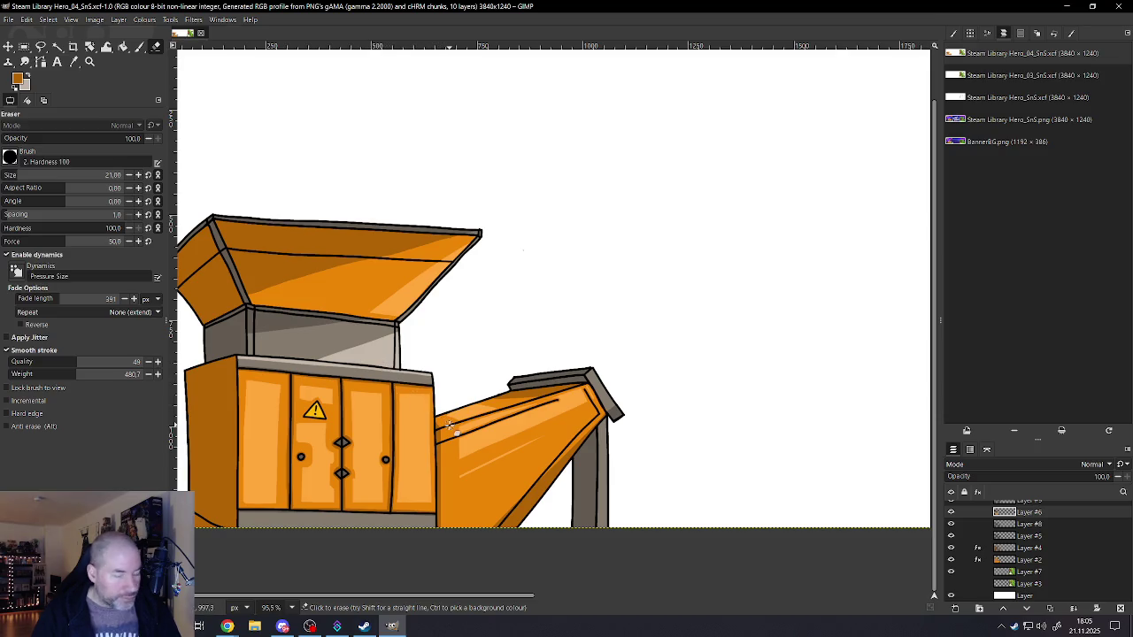
scroll(584, 380, "up", 2, "ctrl")
scroll(534, 357, "up", 2, "ctrl")
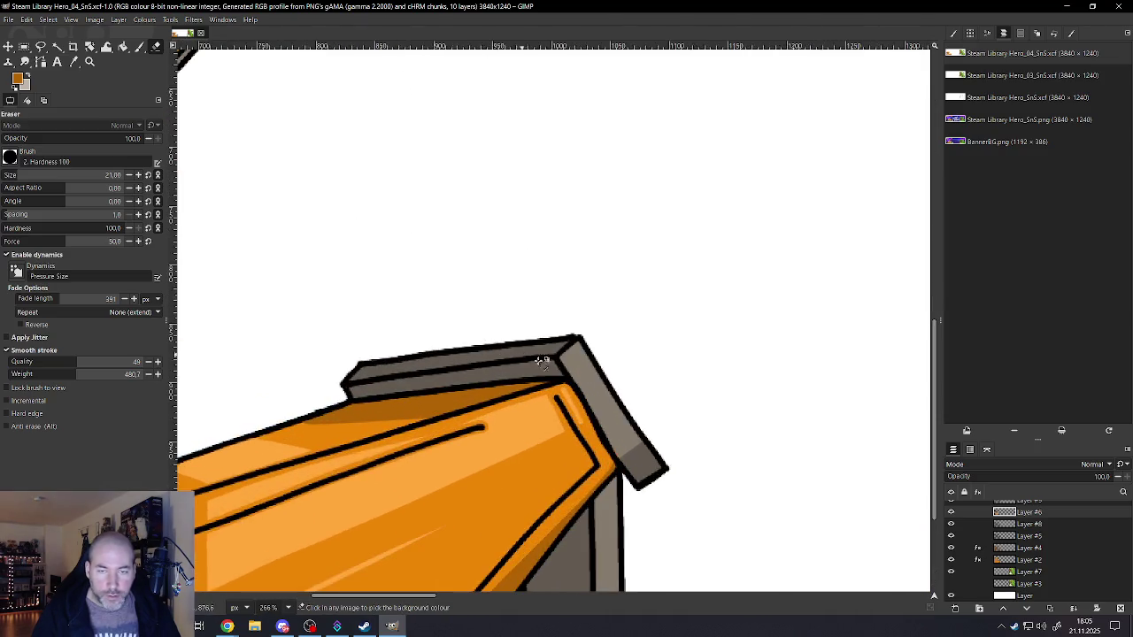
scroll(567, 365, "up", 1, "ctrl")
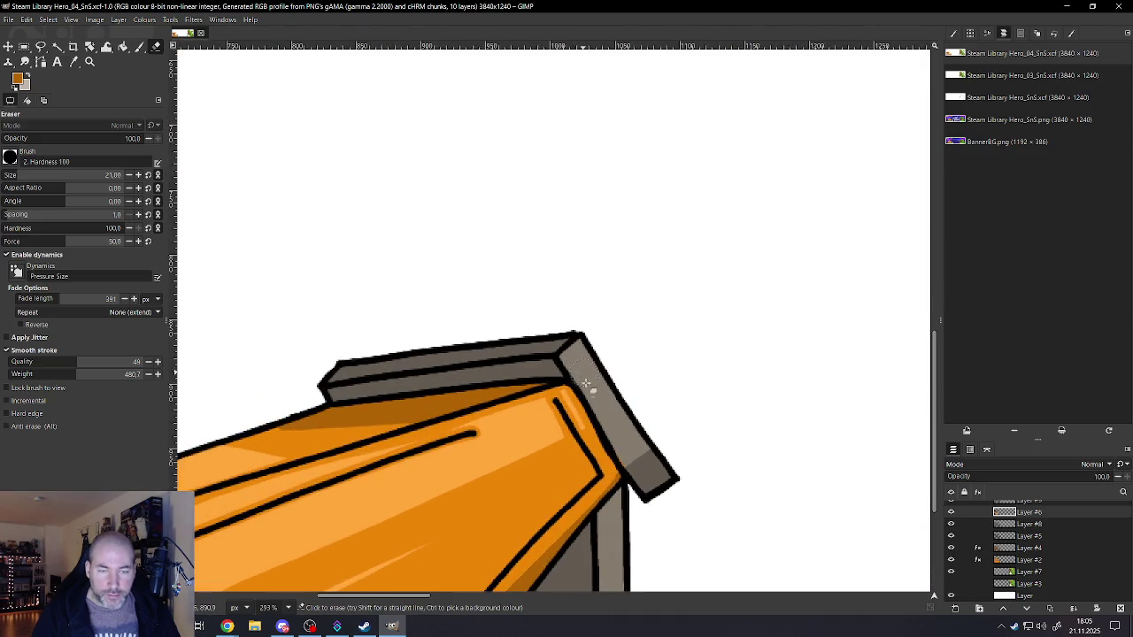
scroll(1032, 547, "up", 2)
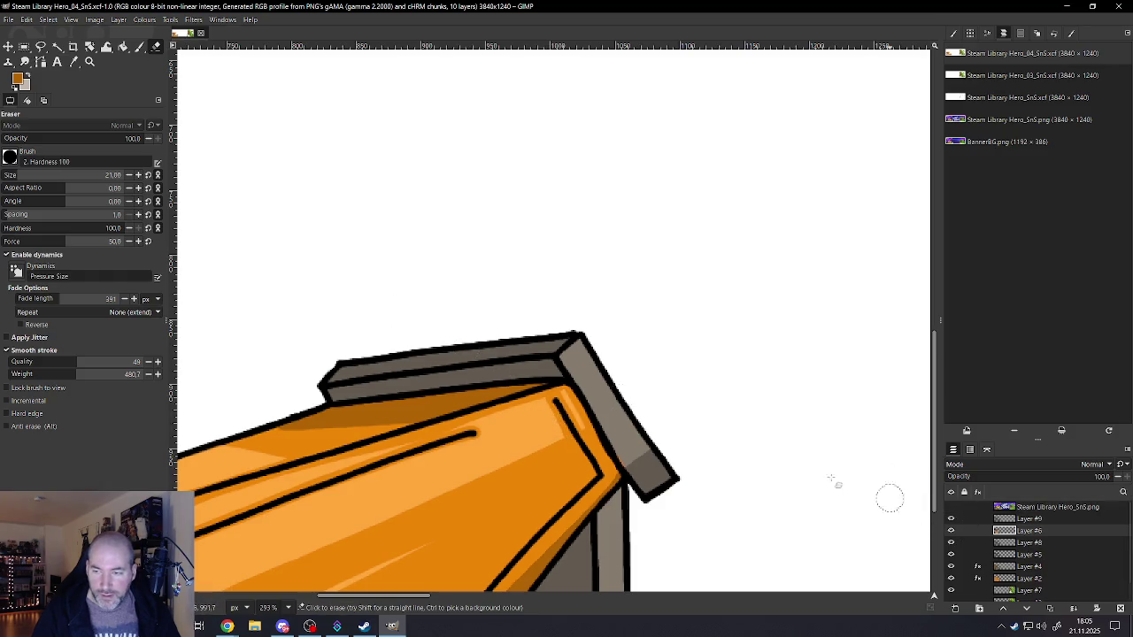
scroll(639, 452, "up", 3)
scroll(628, 450, "down", 6, "ctrl")
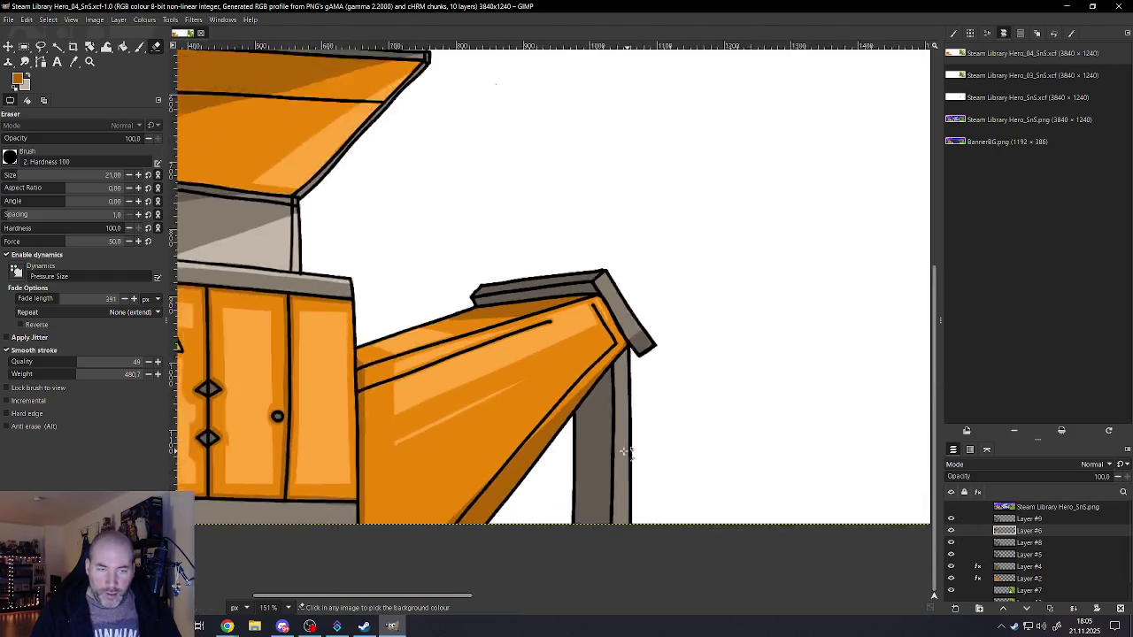
scroll(323, 324, "down", 4, "ctrl")
scroll(607, 329, "up", 1, "ctrl")
scroll(607, 329, "up", 4, "ctrl")
key("bracketleft")
key("bracketleft")
key("bracketleft")
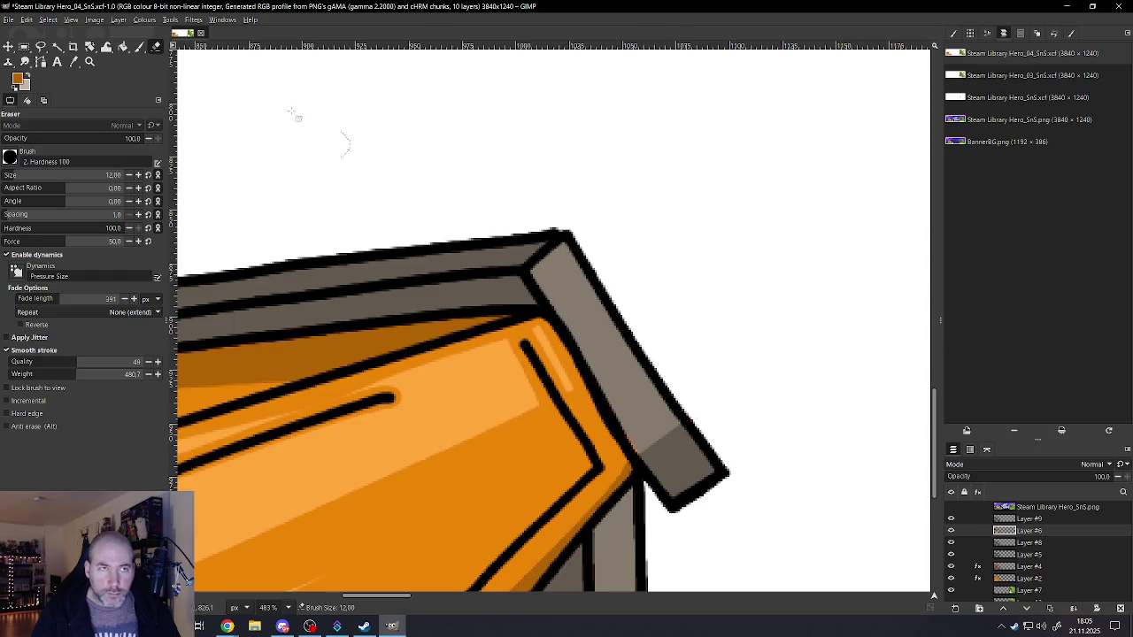
key("p")
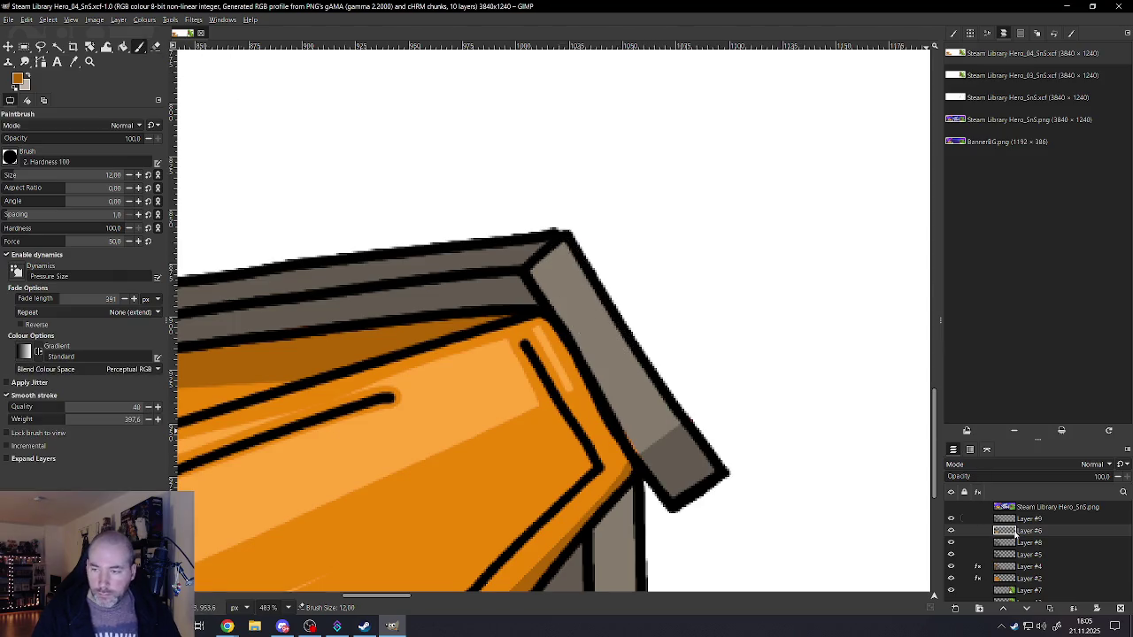
left_click_drag(534, 258, 630, 362)
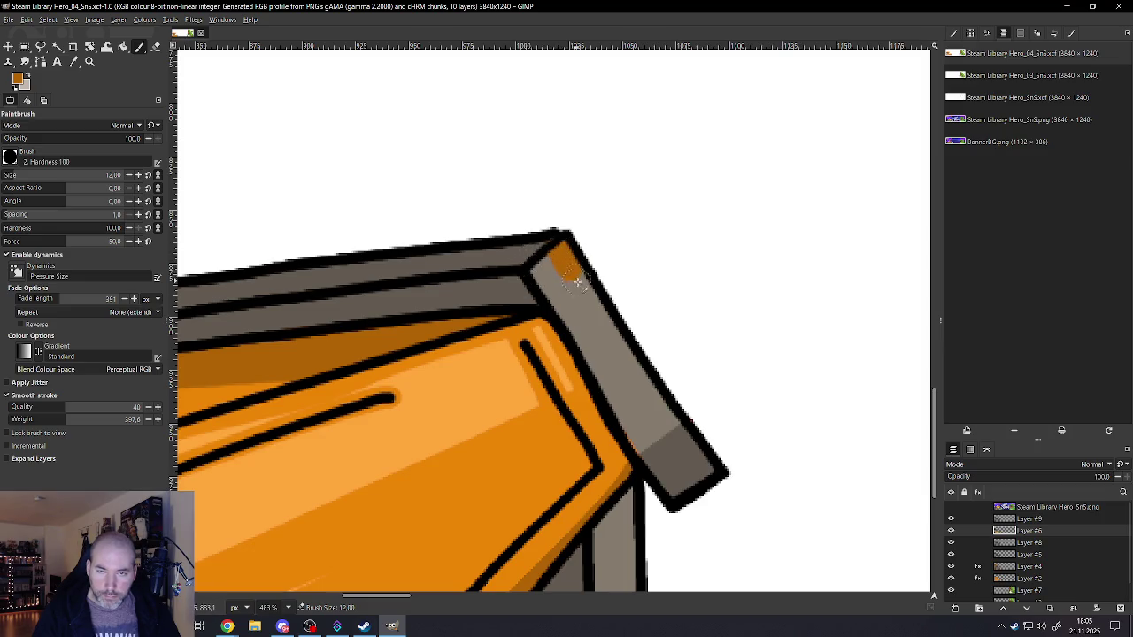
key("ctrl+z")
scroll(363, 365, "down", 2)
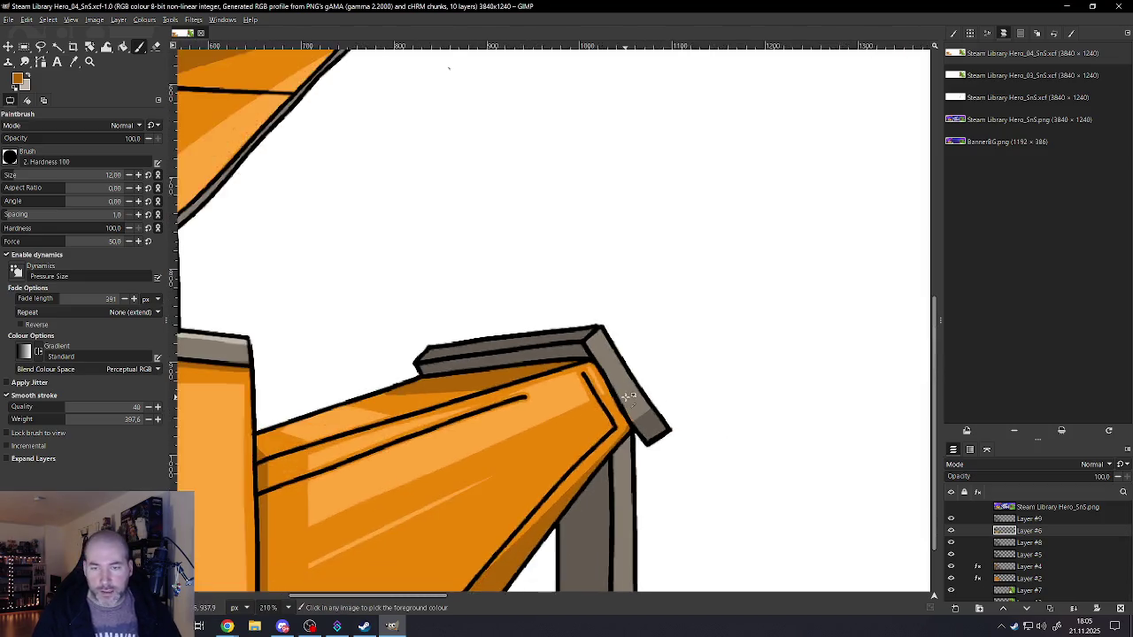
scroll(363, 366, "down", 2)
scroll(363, 365, "down", 1)
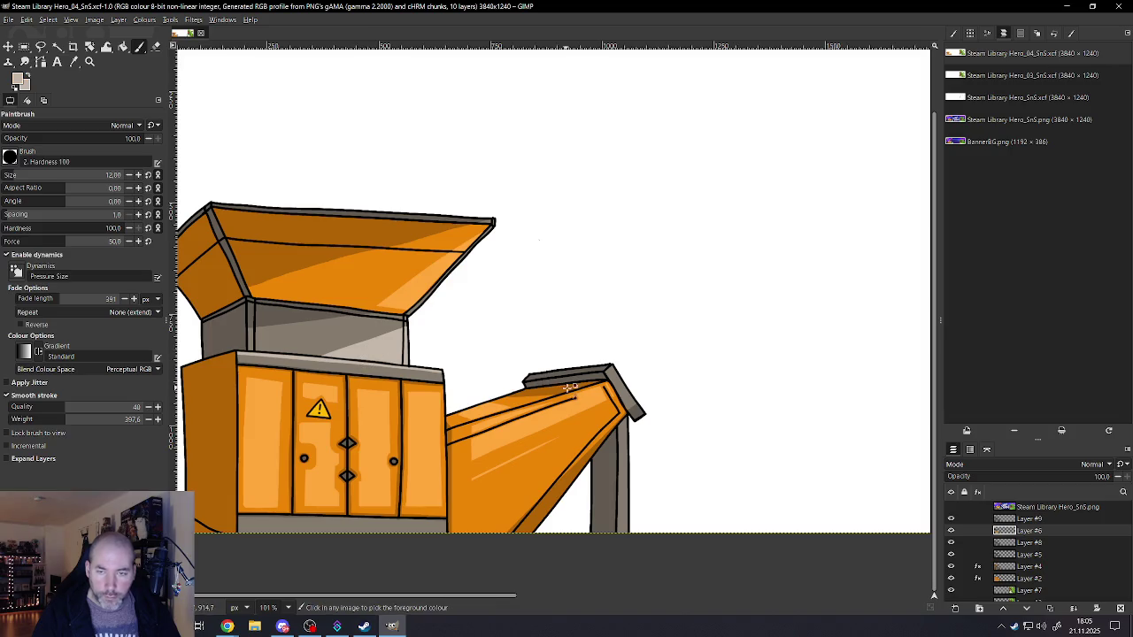
scroll(664, 389, "up", 2)
scroll(619, 374, "up", 1)
scroll(611, 380, "up", 1)
left_click(599, 357)
key("ctrl+z")
- Paint light-grey highlight strokes down the grey cap at the chute's end
scroll(647, 400, "up", 1)
key("bracketleft")
key("bracketleft")
key("bracketleft")
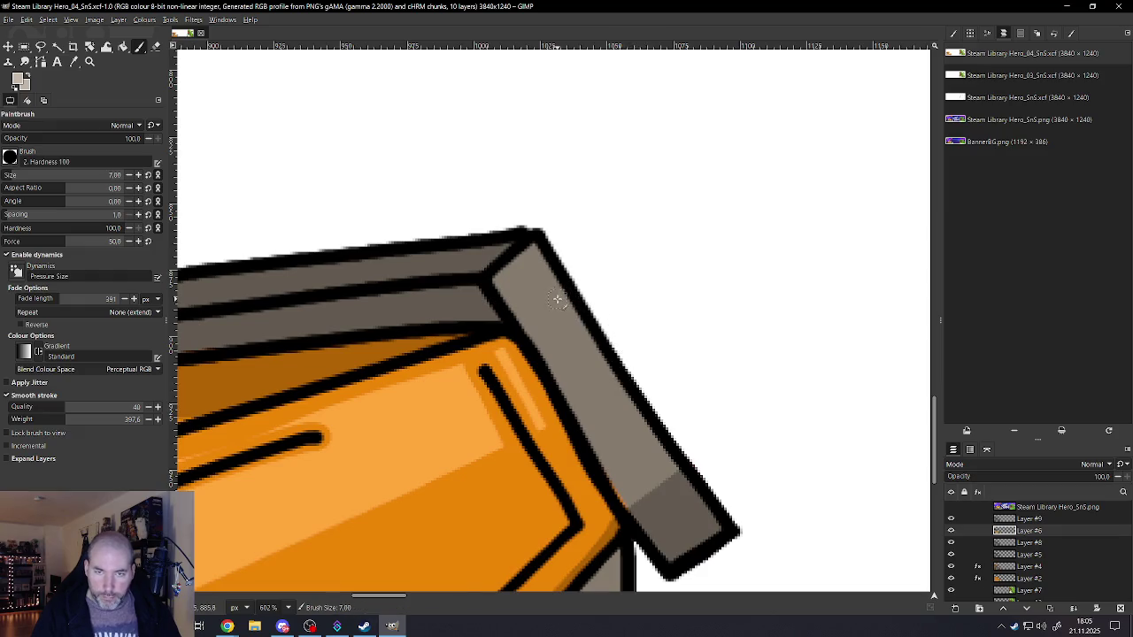
left_click_drag(533, 248, 663, 459)
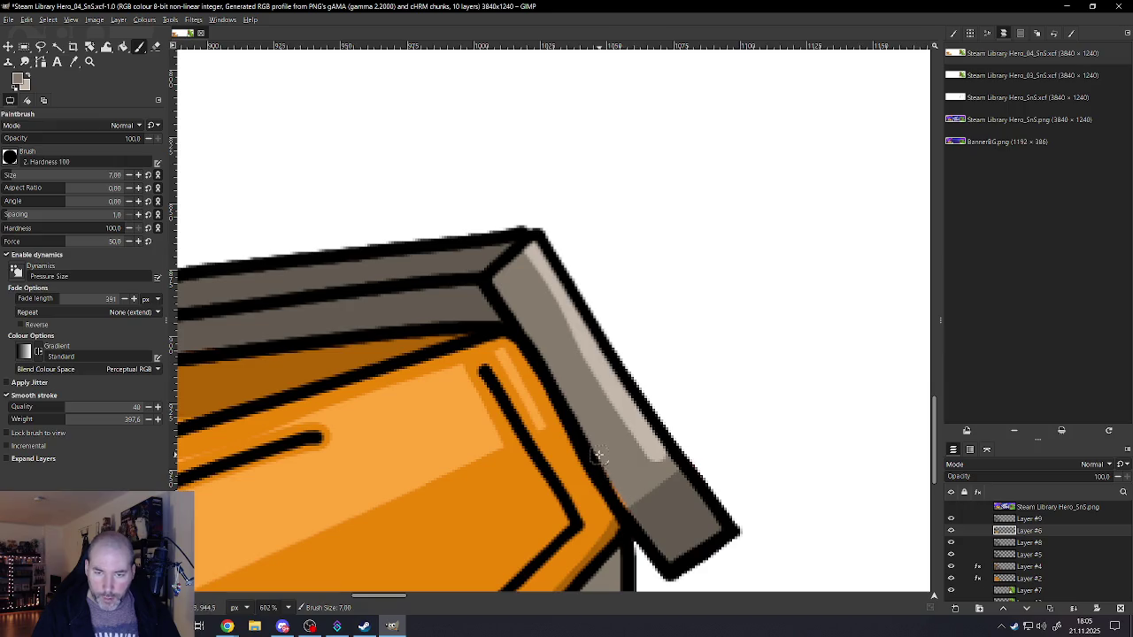
left_click(645, 437, "ctrl")
left_click_drag(522, 258, 644, 442)
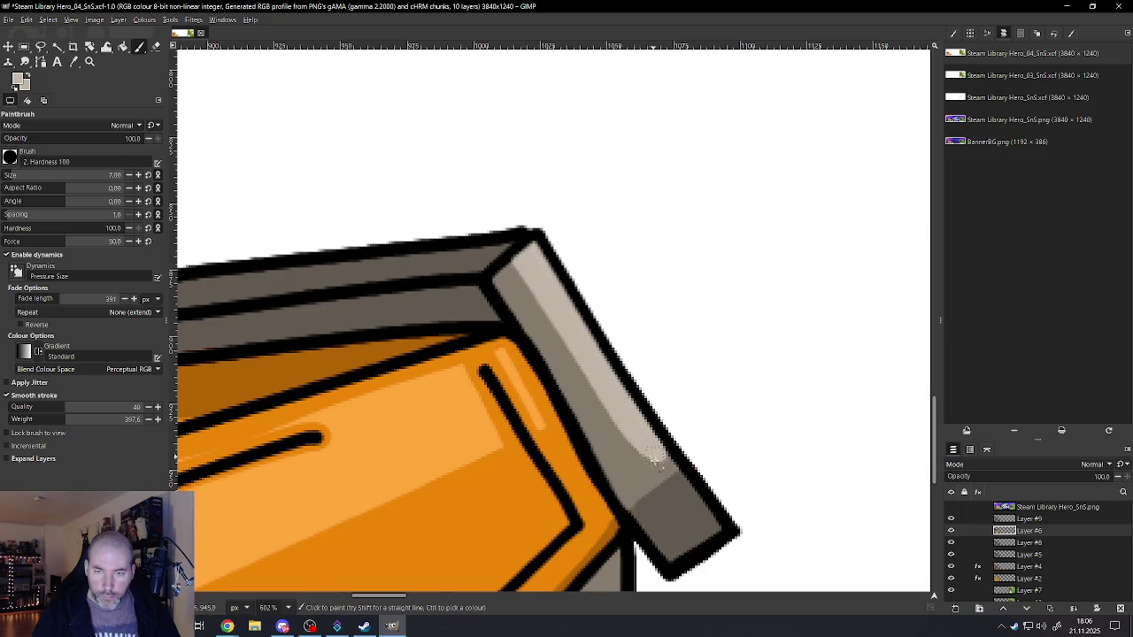
- Erase the lower part of the cap highlight, slimming it to a thin streak
left_click(156, 46)
left_click_drag(669, 458, 561, 370)
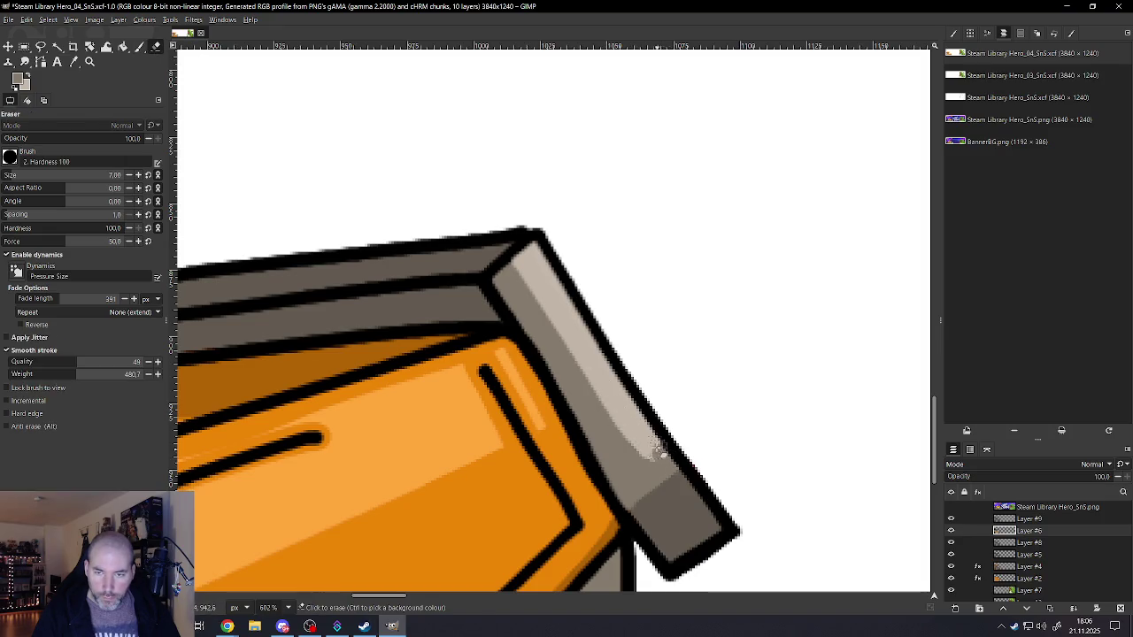
mouse_move(611, 416)
left_mouse_down()
mouse_move(655, 462)
mouse_move(610, 400)
left_mouse_up()
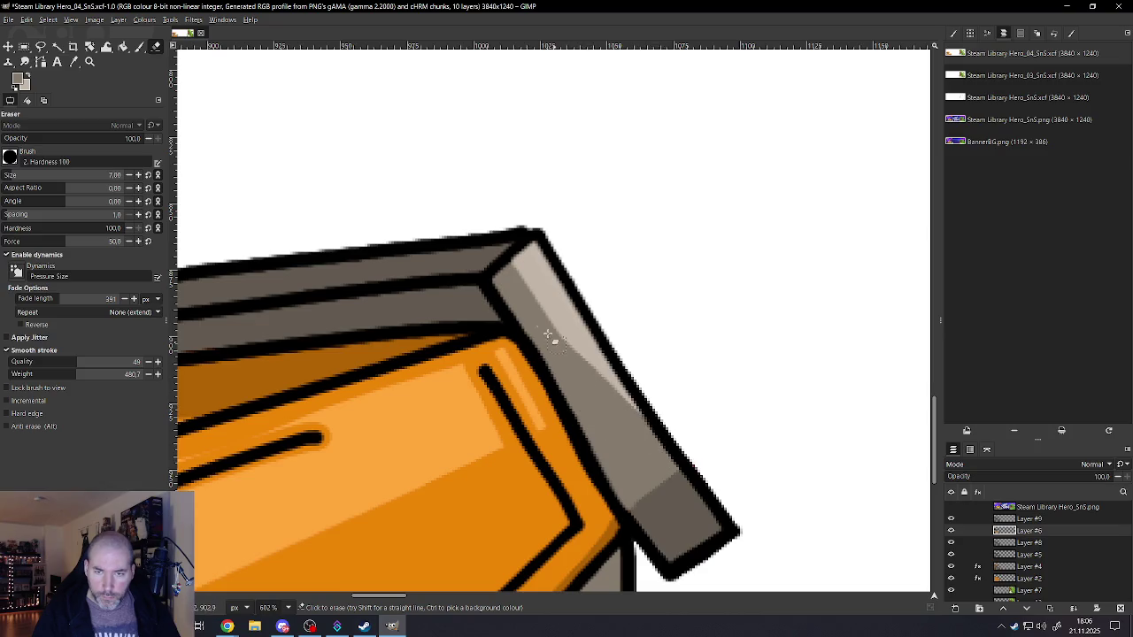
scroll(550, 337, "down", 10, "ctrl")
scroll(552, 423, "down", 2, "ctrl")
scroll(399, 354, "up", 3, "ctrl")
scroll(334, 320, "up", 2, "ctrl")
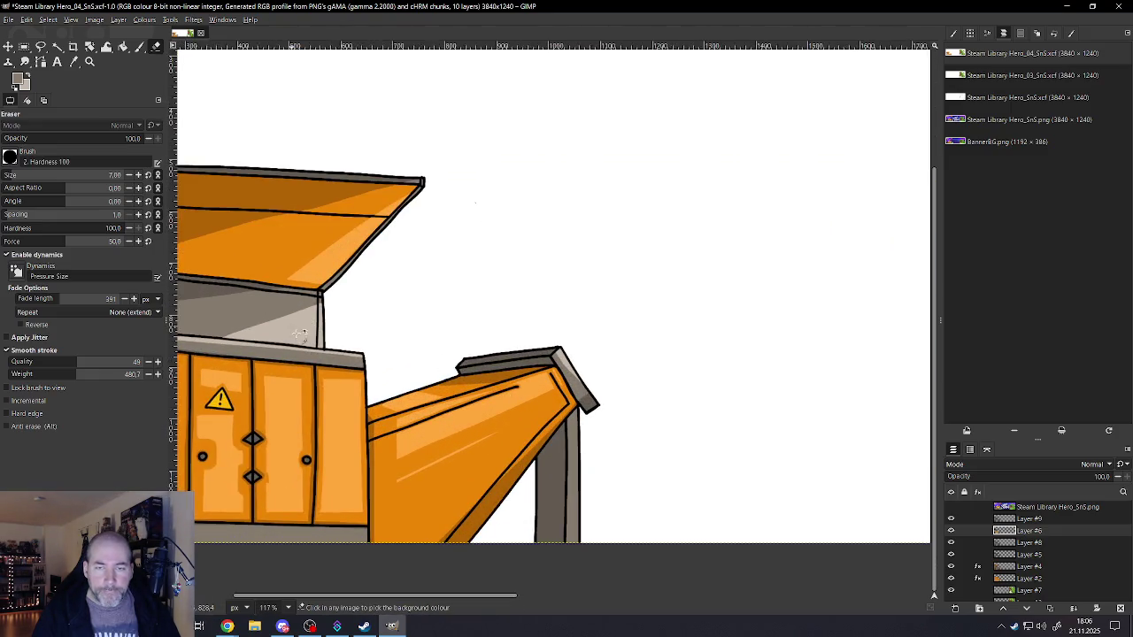
scroll(574, 529, "up", 3, "ctrl")
scroll(592, 531, "up", 2, "ctrl")
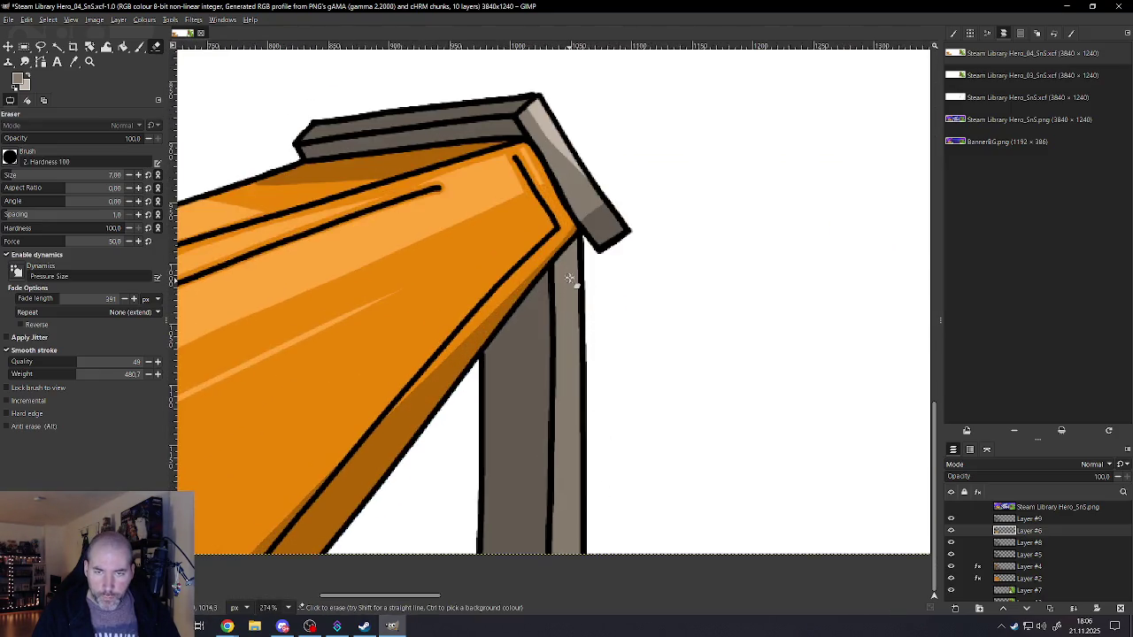
- Paint a light highlight down the support post's right side, then erase it to a narrow line
key("p")
key("bracketright")
left_click_drag(575, 330, 576, 531)
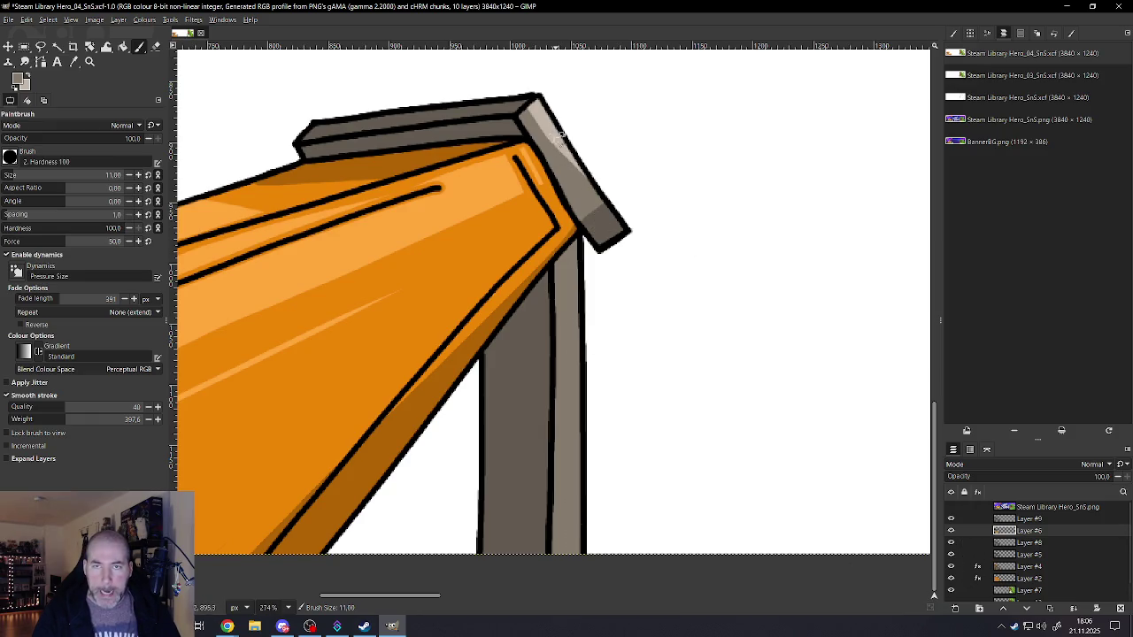
left_click_drag(571, 270, 571, 580)
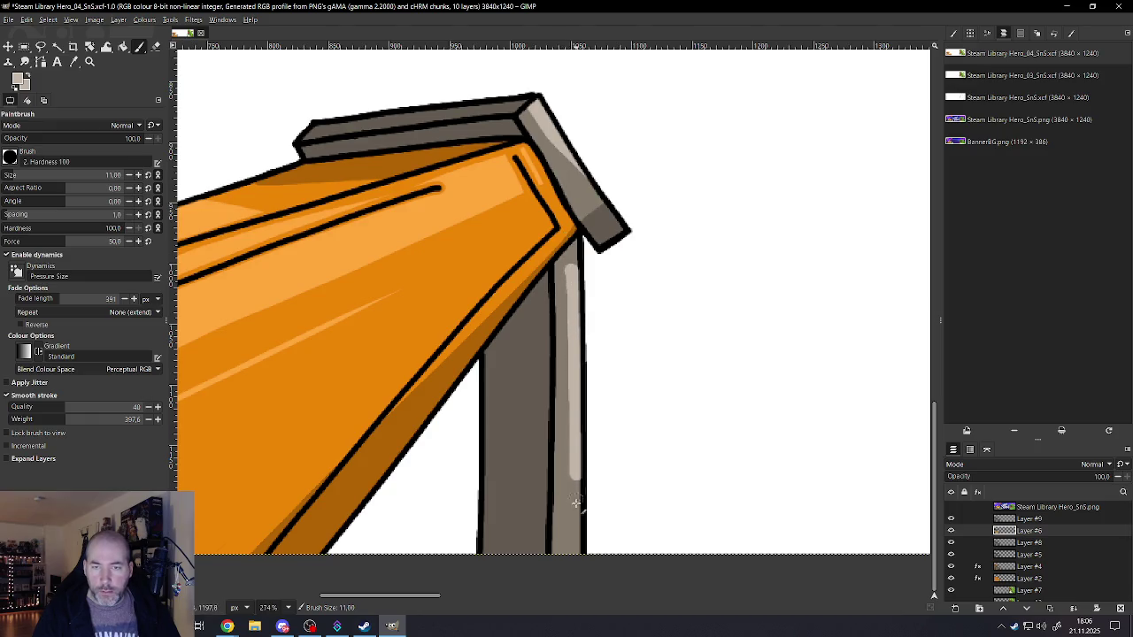
key("shift+e")
left_click_drag(570, 277, 560, 454)
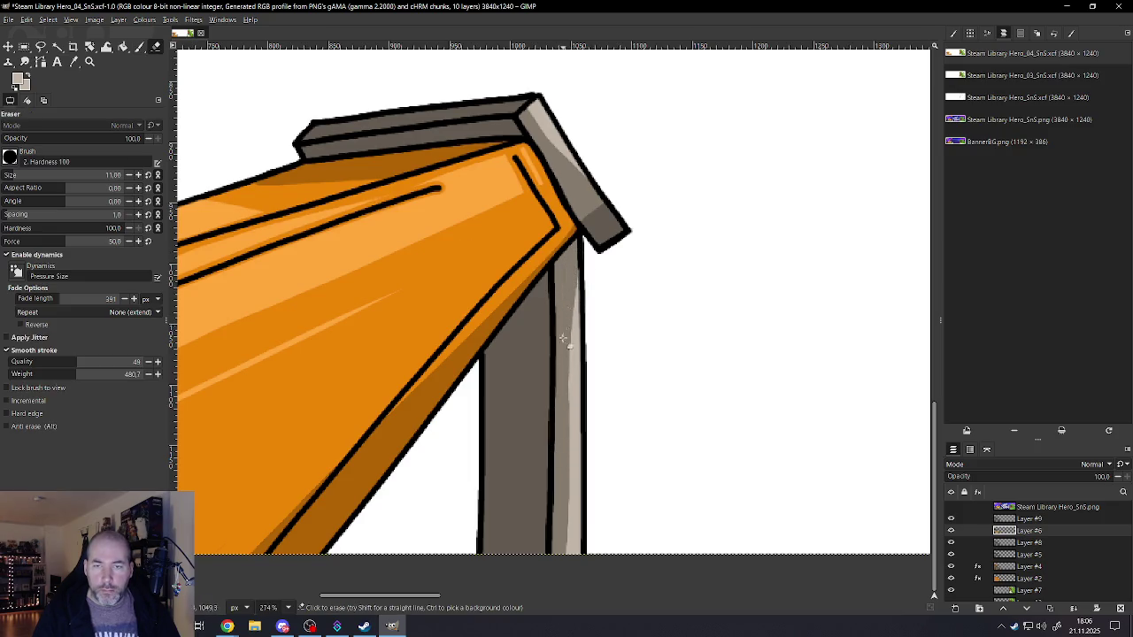
left_click_drag(567, 358, 562, 592)
scroll(566, 478, "down", 5, "ctrl")
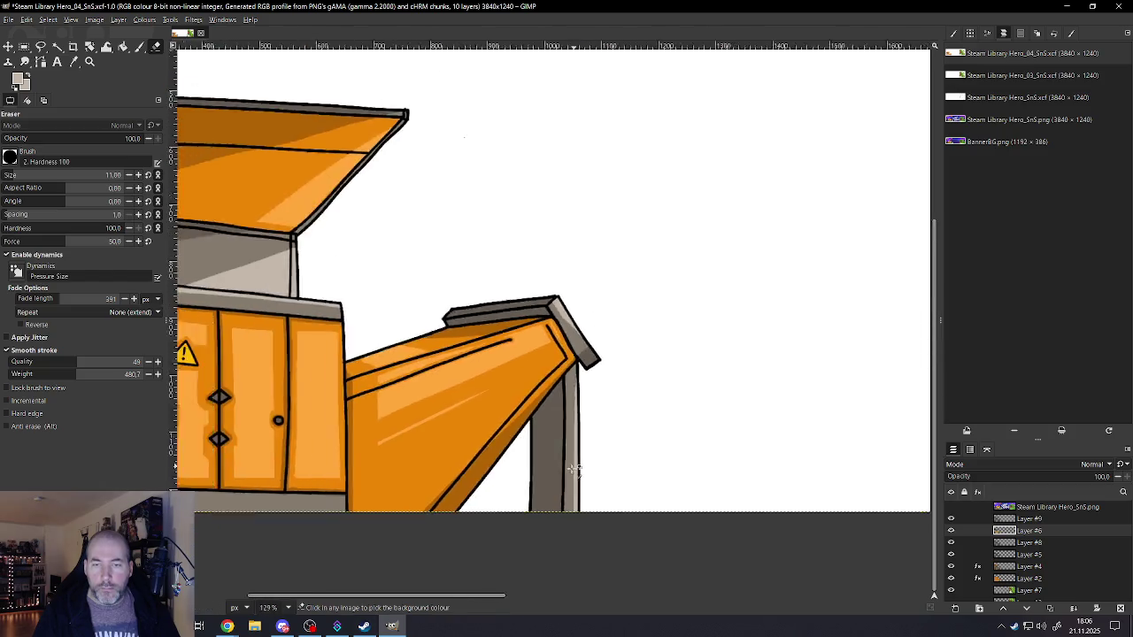
- Paint a light grey highlight across the grey strip beneath the cabinet doors
scroll(541, 492, "up", 1, "ctrl")
scroll(531, 486, "up", 1, "ctrl")
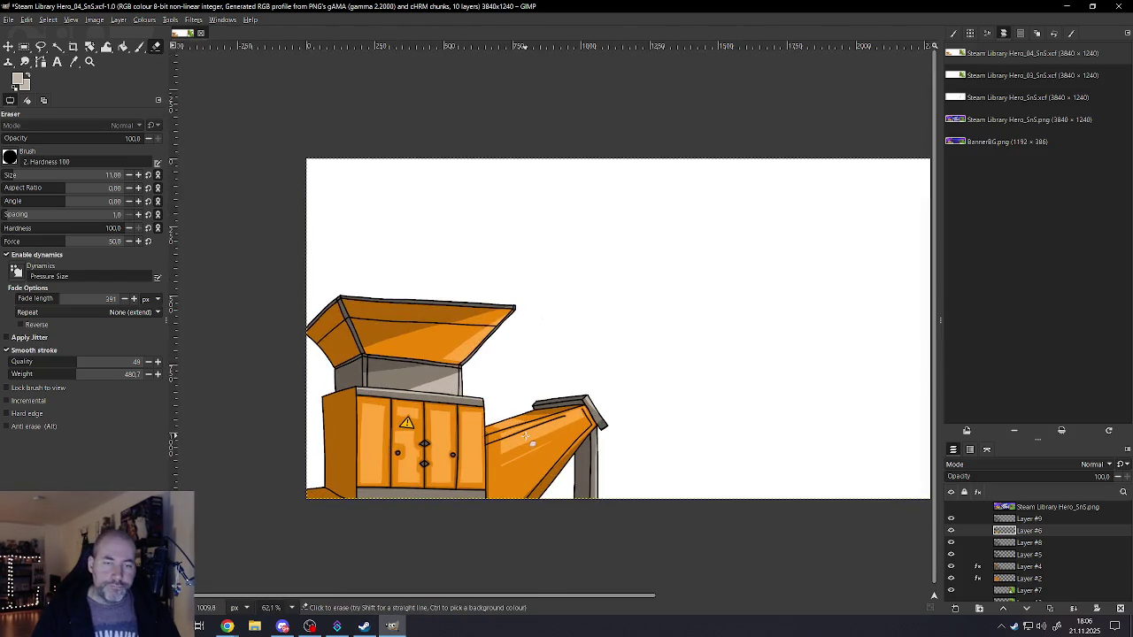
scroll(426, 472, "up", 3, "ctrl")
scroll(495, 310, "up", 1, "ctrl")
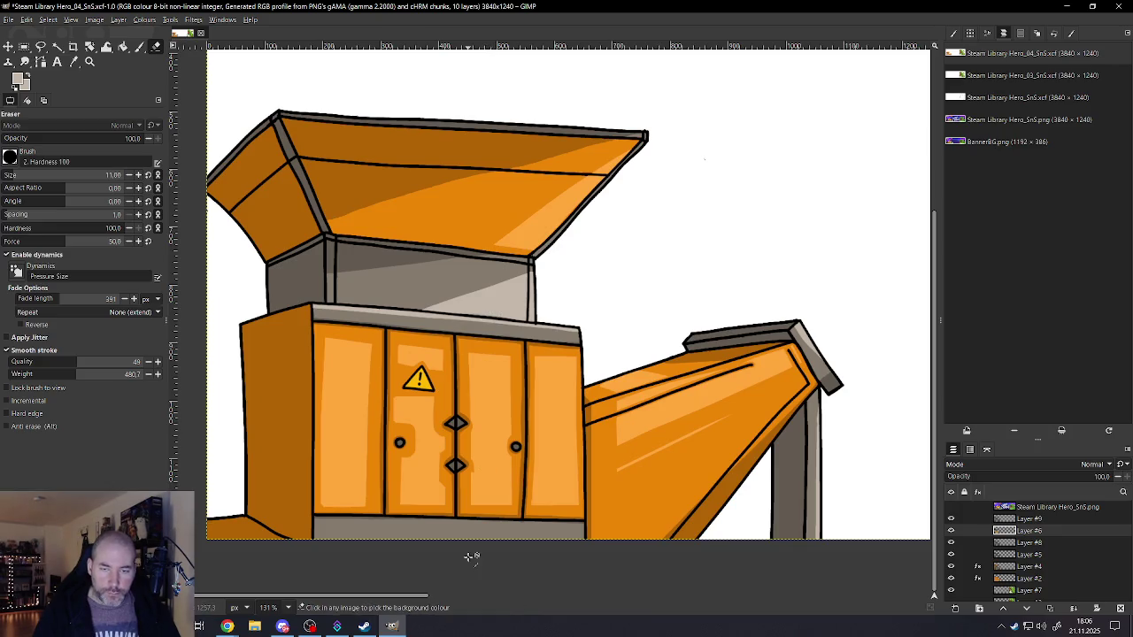
scroll(469, 554, "up", 2, "ctrl")
scroll(468, 539, "up", 1, "ctrl")
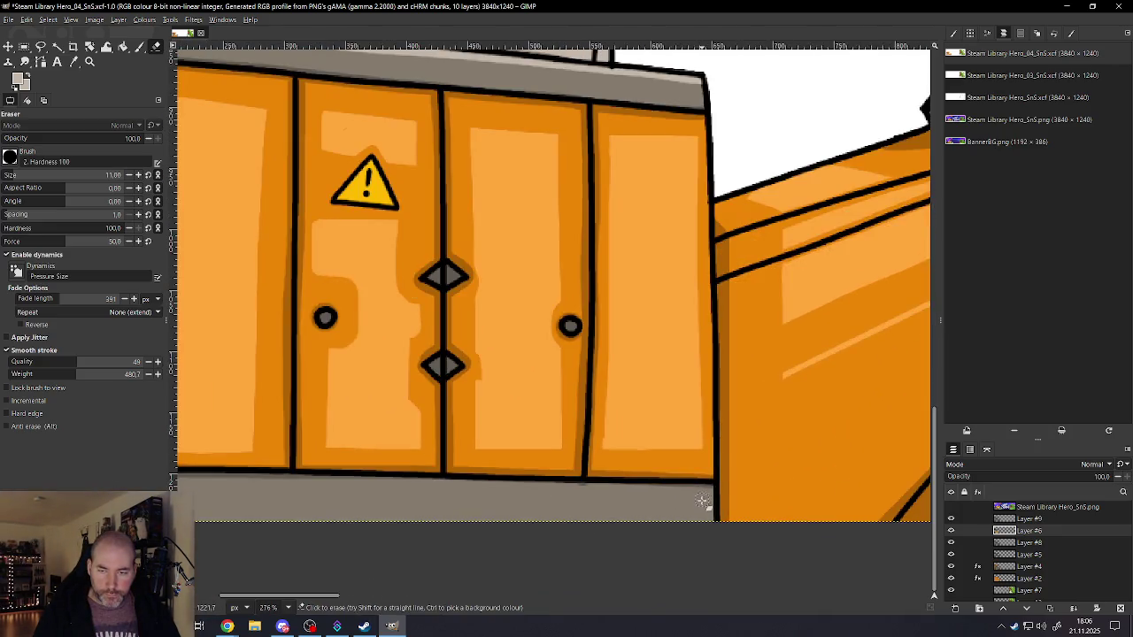
key("p")
left_click_drag(705, 509, 205, 501)
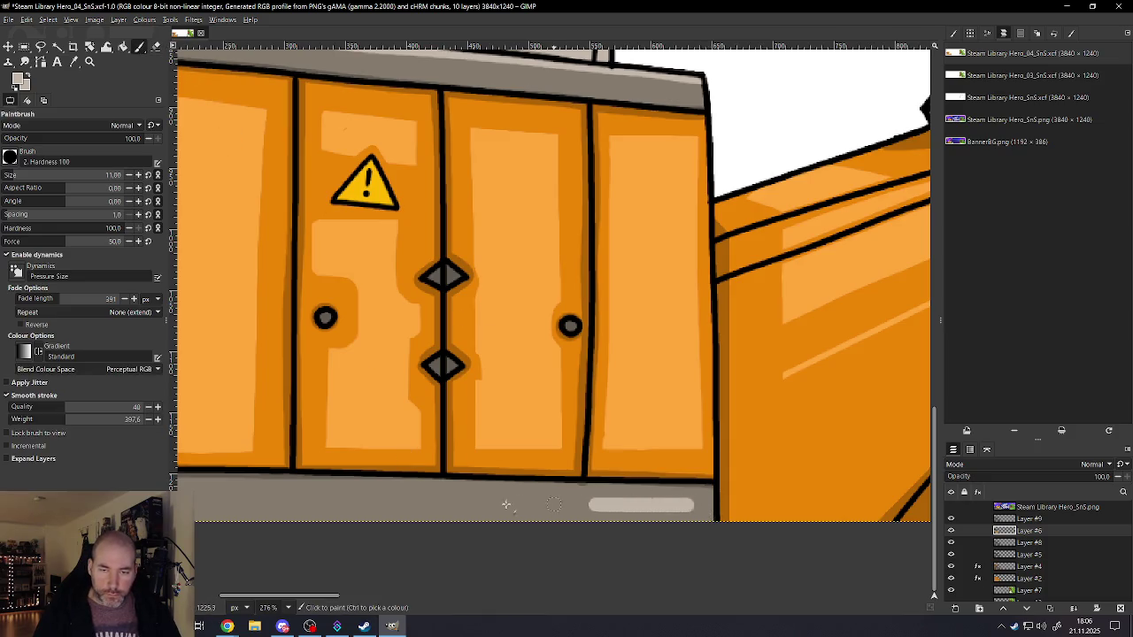
scroll(350, 523, "down", 3, "ctrl")
scroll(350, 523, "up", 1, "ctrl")
scroll(459, 529, "up", 1, "ctrl")
left_click_drag(752, 518, 311, 509)
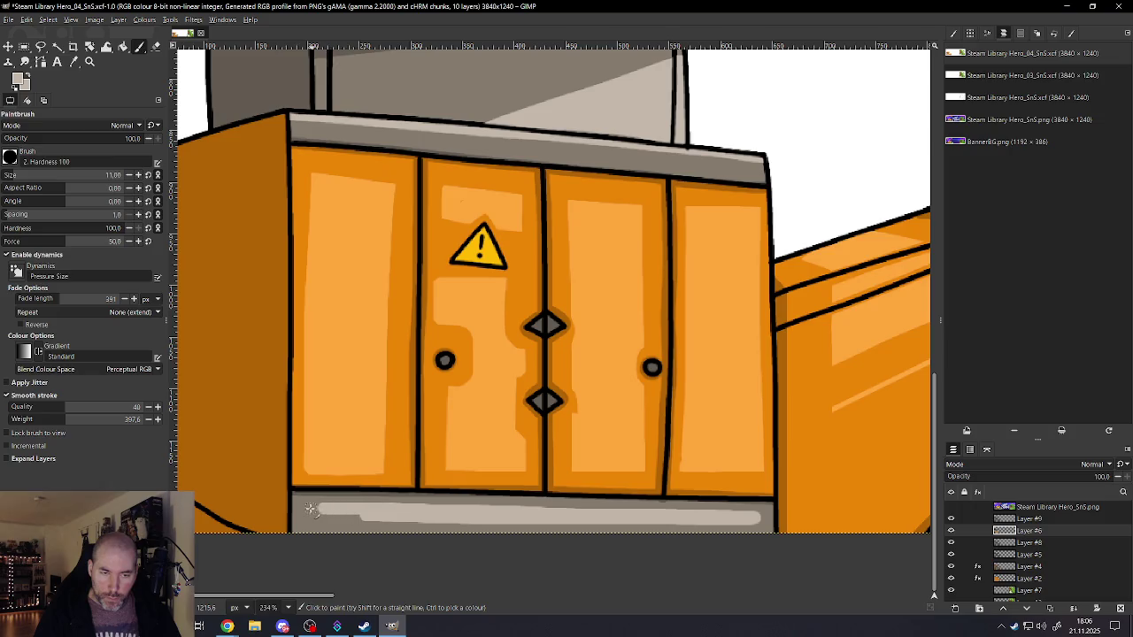
left_click_drag(312, 516, 758, 529)
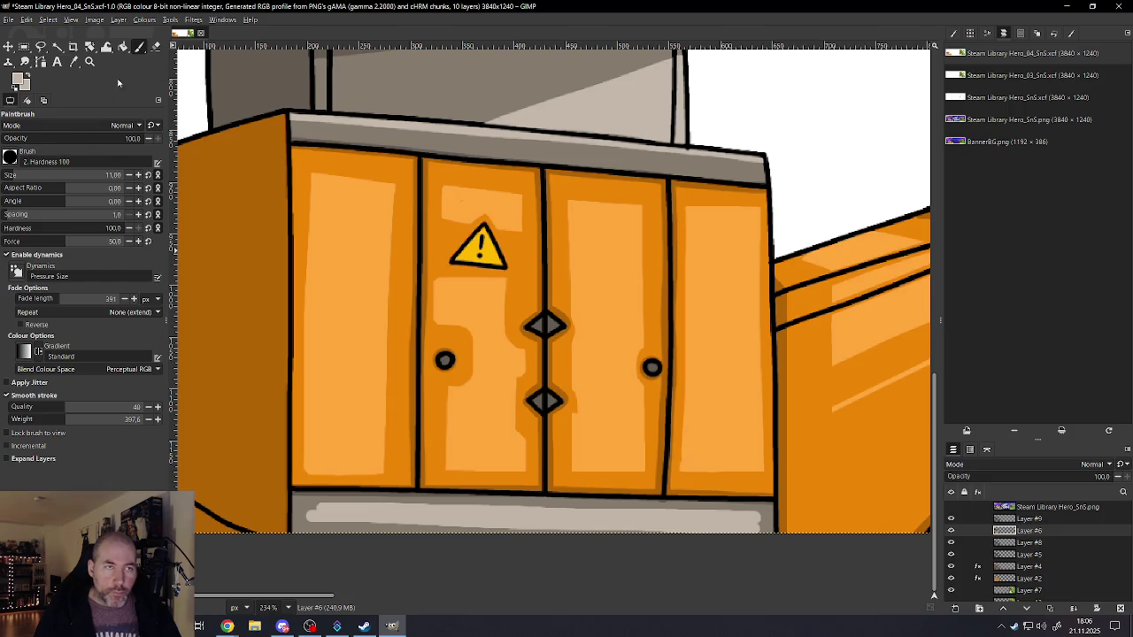
- Trim both ends of the strip highlight and thin it with a smaller eraser
left_click(155, 47)
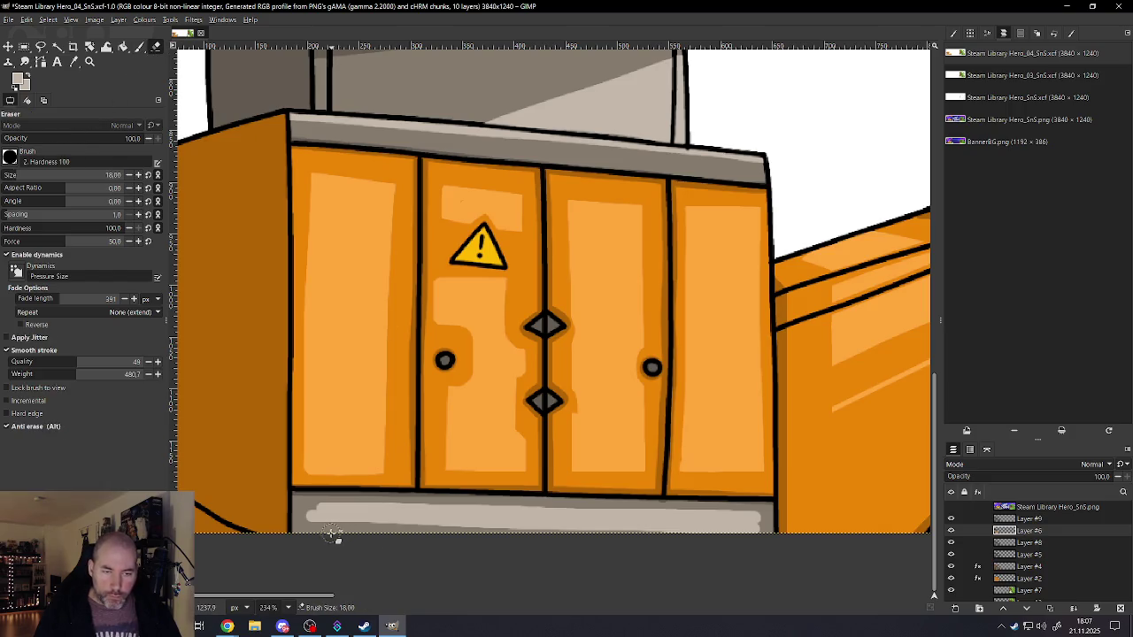
left_click_drag(299, 513, 354, 482)
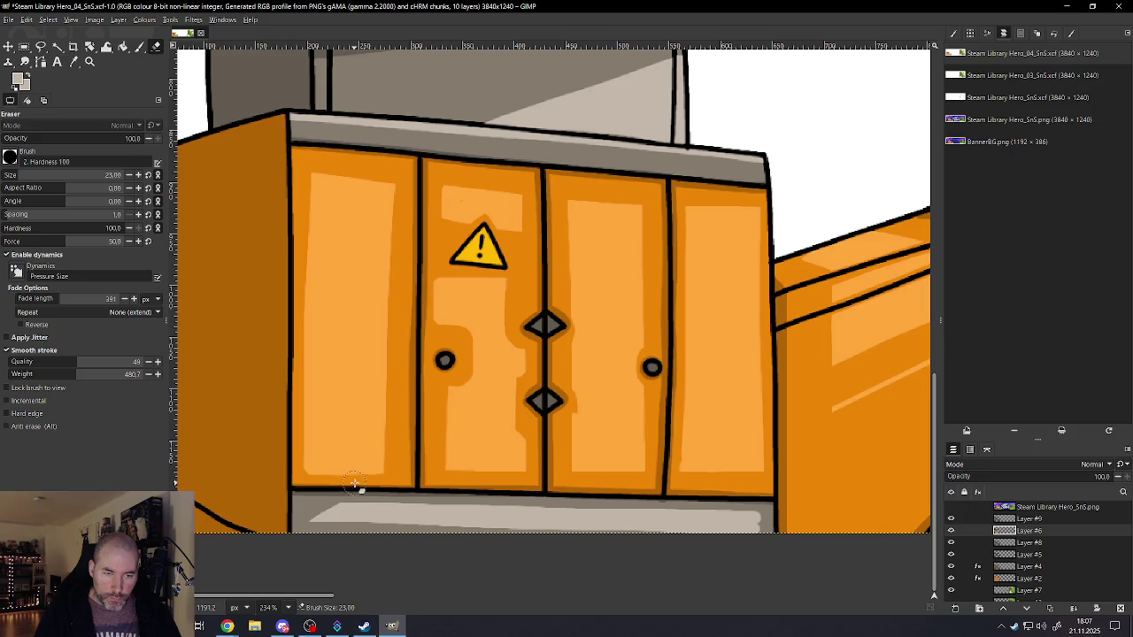
left_click_drag(777, 519, 753, 535)
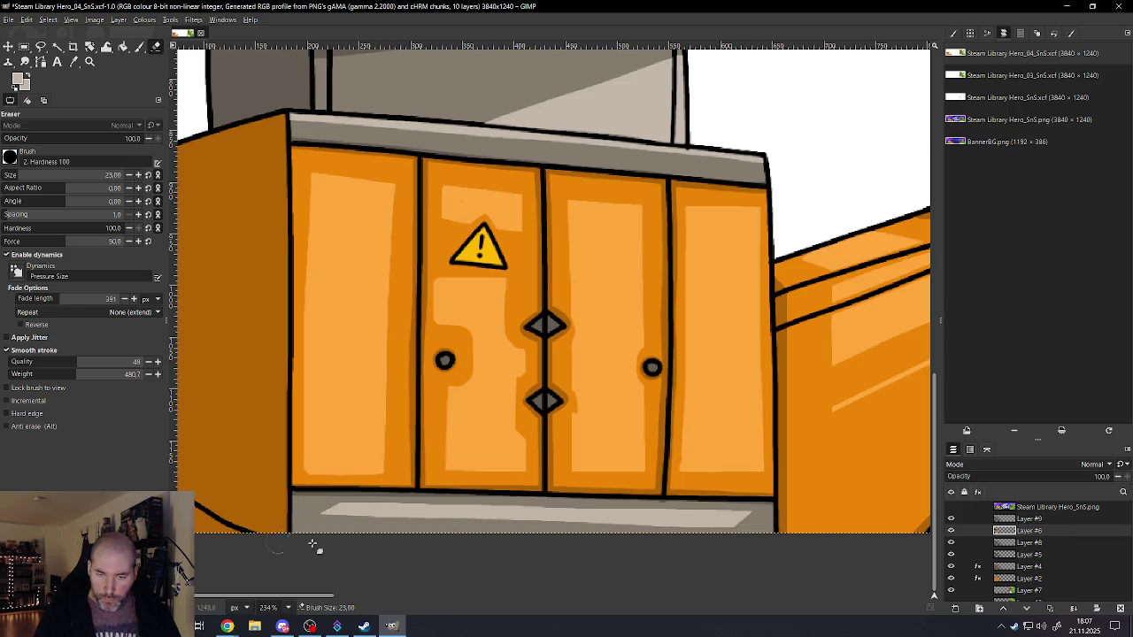
mouse_move(296, 527)
left_mouse_down()
mouse_move(726, 548)
mouse_move(257, 537)
left_mouse_up()
key("bracketleft")
key("bracketleft")
key("bracketleft")
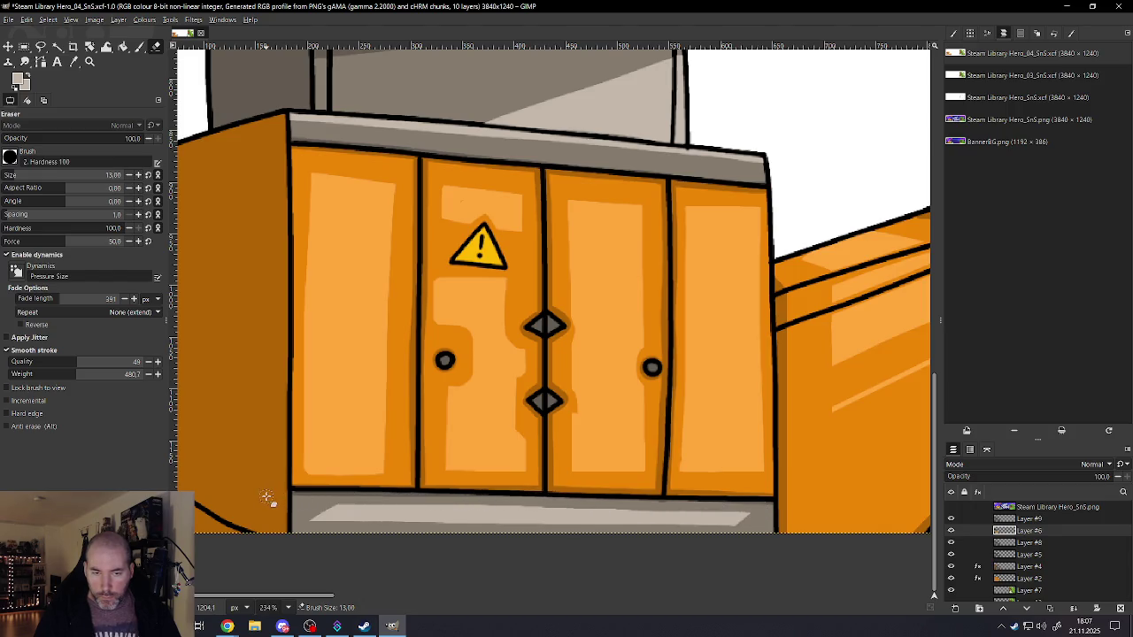
left_click_drag(334, 503, 754, 517)
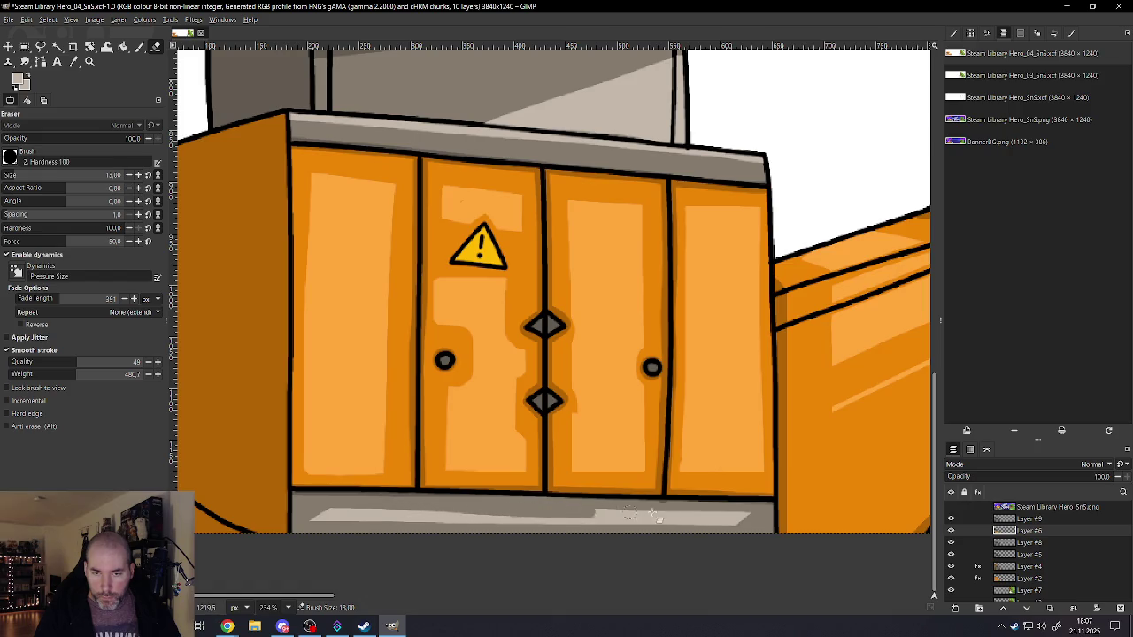
scroll(685, 534, "down", 3, "ctrl")
scroll(620, 544, "down", 2, "ctrl")
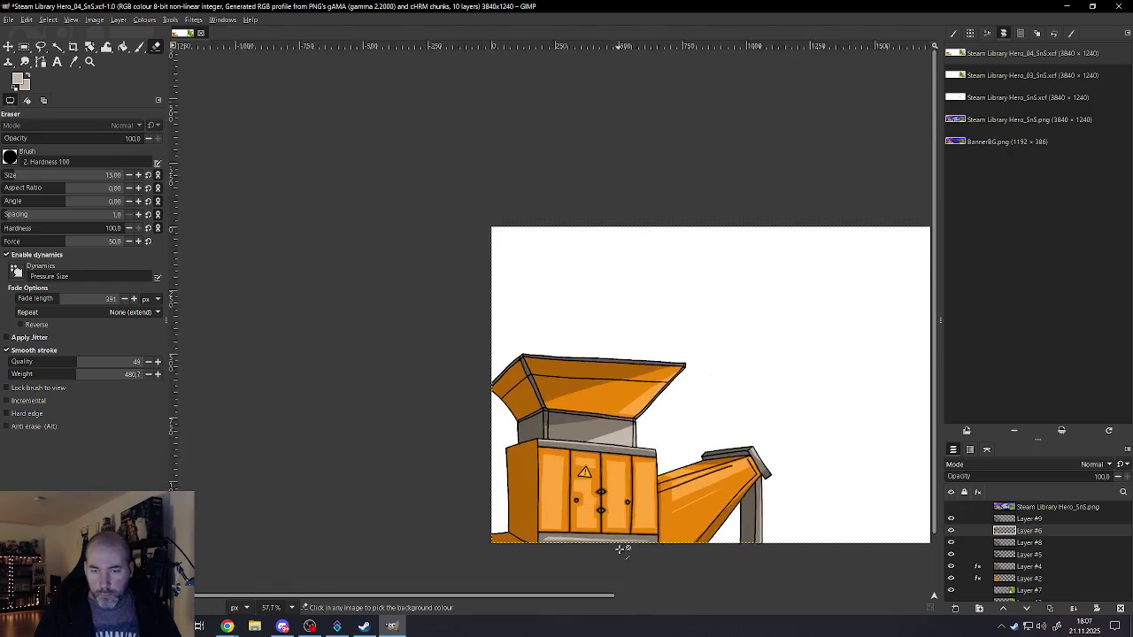
- Paint light grey highlights on the right and left halves of a diamond latch with a 3 px brush
scroll(619, 543, "up", 3, "ctrl")
scroll(562, 526, "up", 2, "ctrl")
scroll(566, 531, "down", 3, "ctrl")
scroll(577, 539, "down", 3, "ctrl")
scroll(602, 557, "down", 2, "ctrl")
scroll(761, 548, "up", 1, "ctrl")
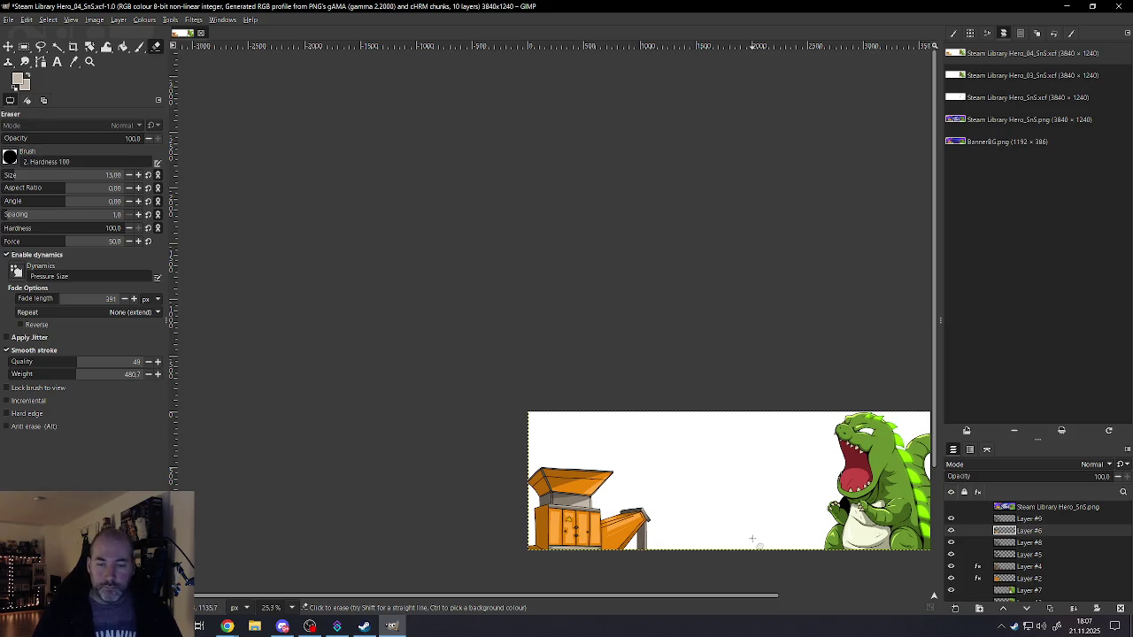
scroll(579, 530, "up", 2, "ctrl")
scroll(579, 530, "up", 3, "ctrl")
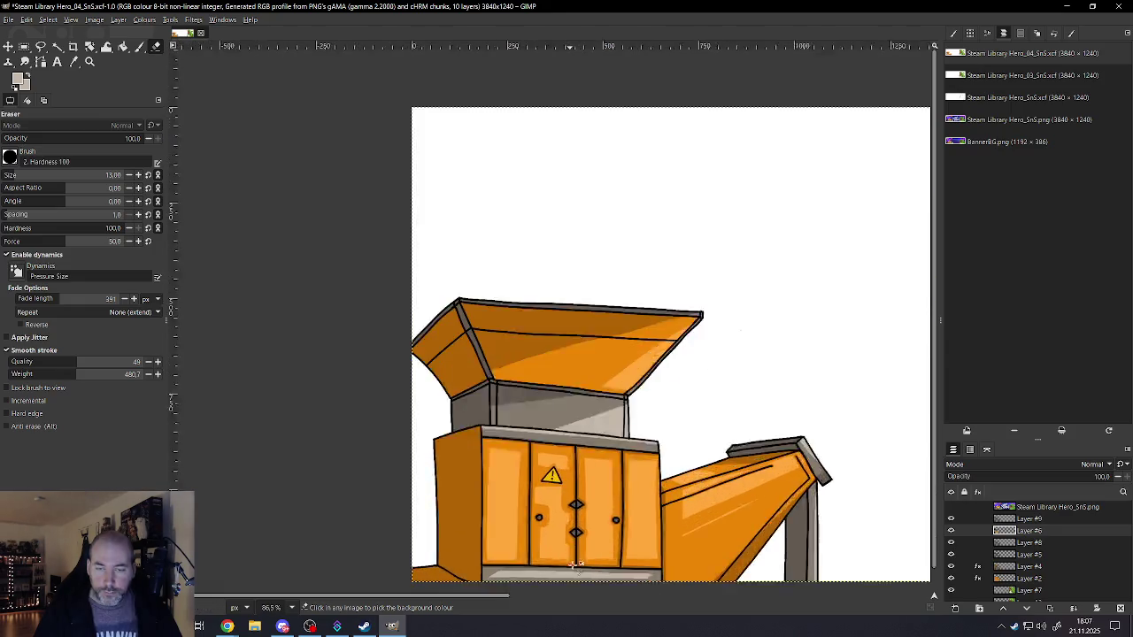
scroll(582, 514, "up", 3, "ctrl")
scroll(580, 482, "up", 2, "ctrl")
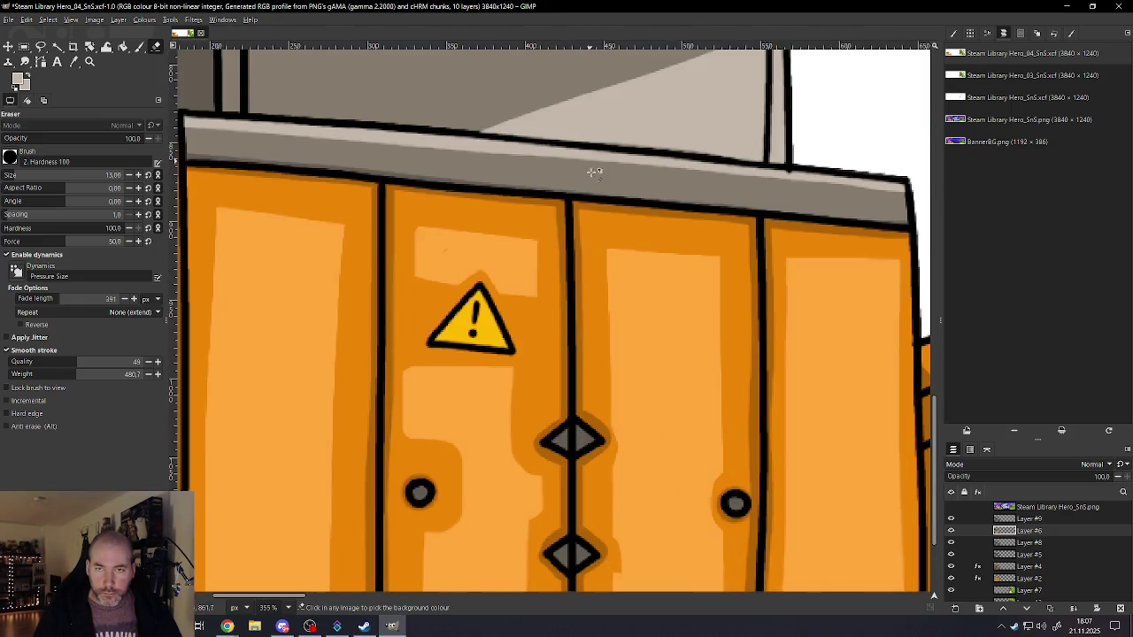
scroll(575, 434, "up", 1, "ctrl")
scroll(561, 414, "up", 1, "ctrl")
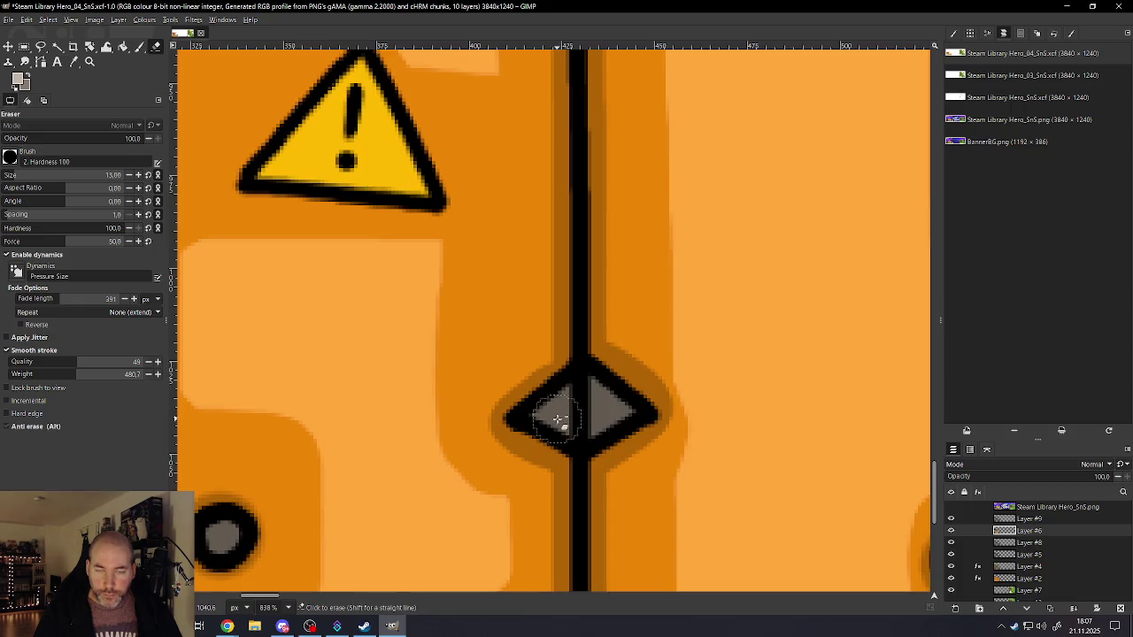
key("bracketleft")
key("bracketleft")
key("bracketleft")
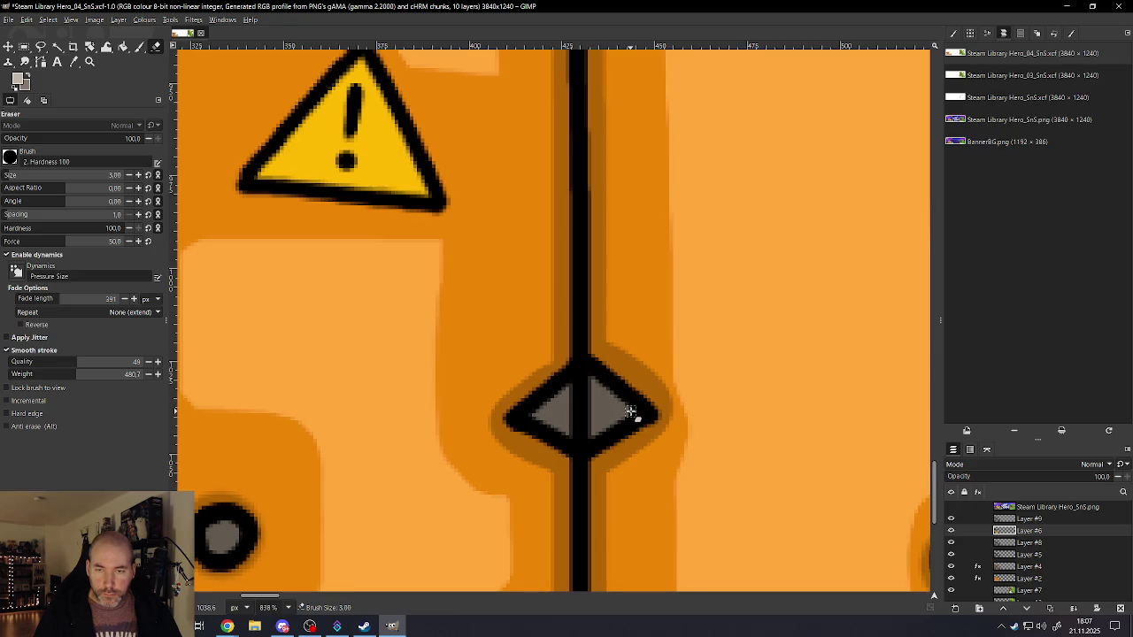
key("p")
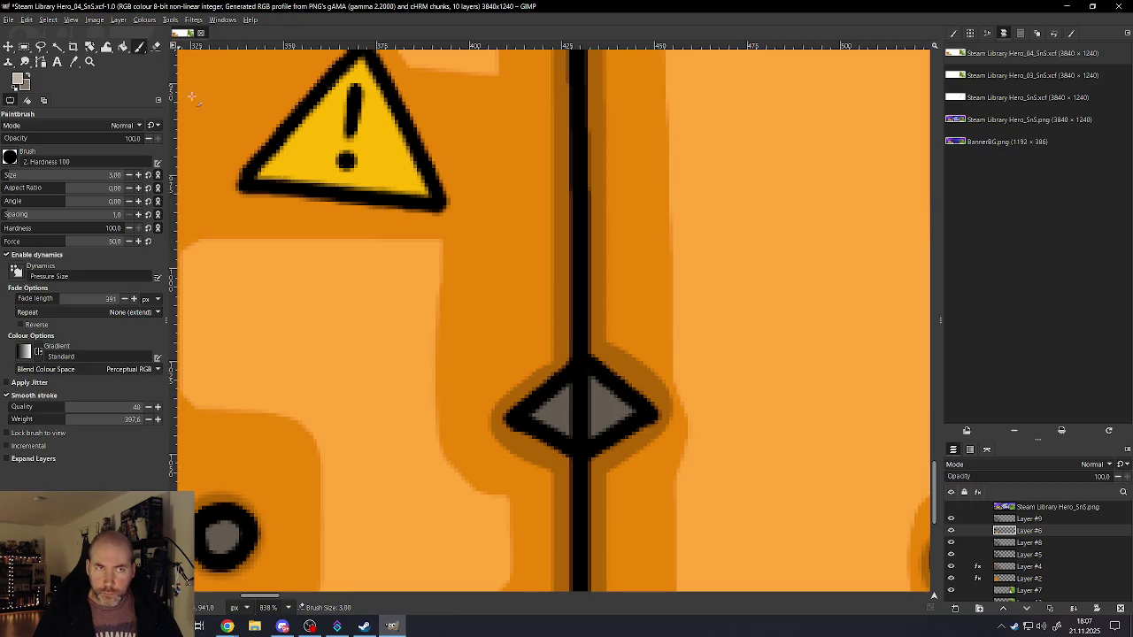
left_click_drag(593, 382, 633, 416)
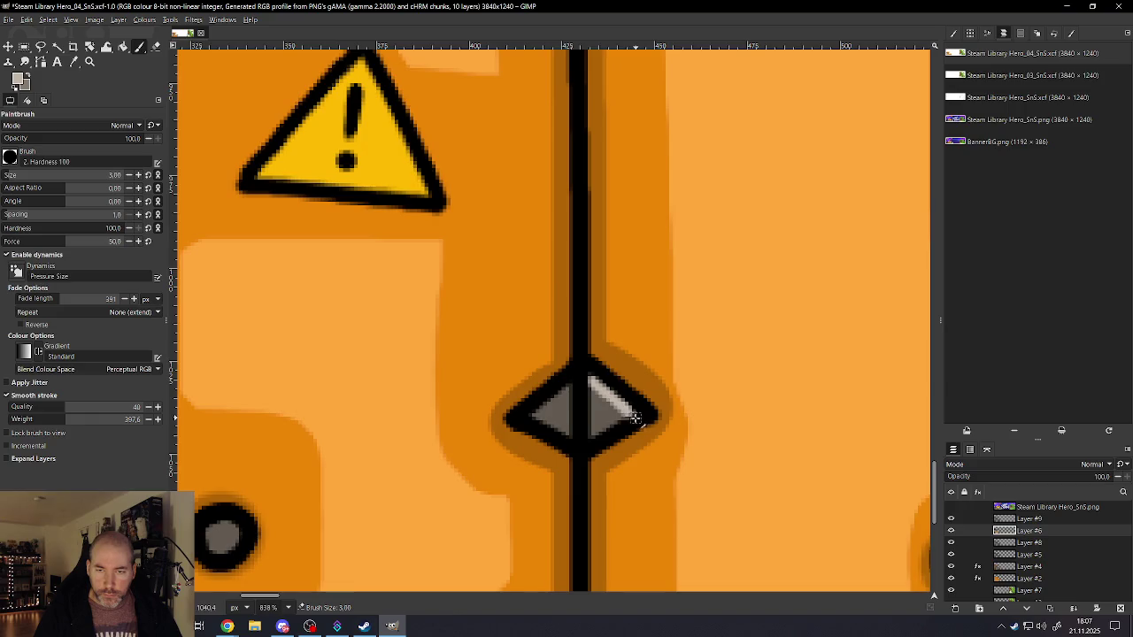
left_click_drag(572, 390, 532, 417)
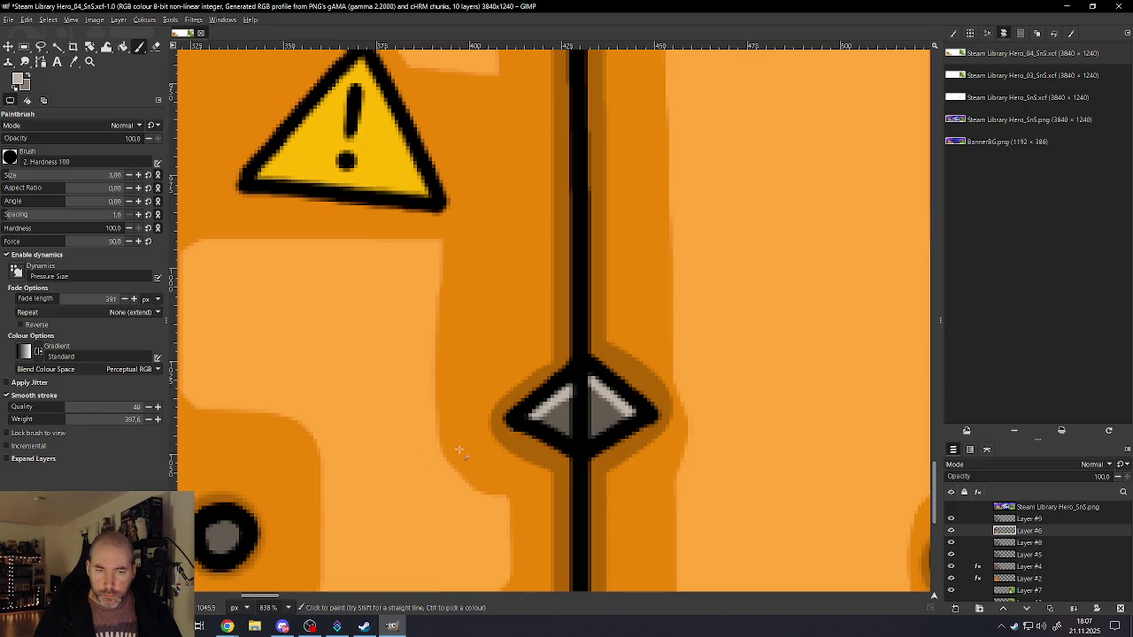
- Tidy the lower latch's right-half highlight with the Eraser
scroll(424, 506, "down", 5)
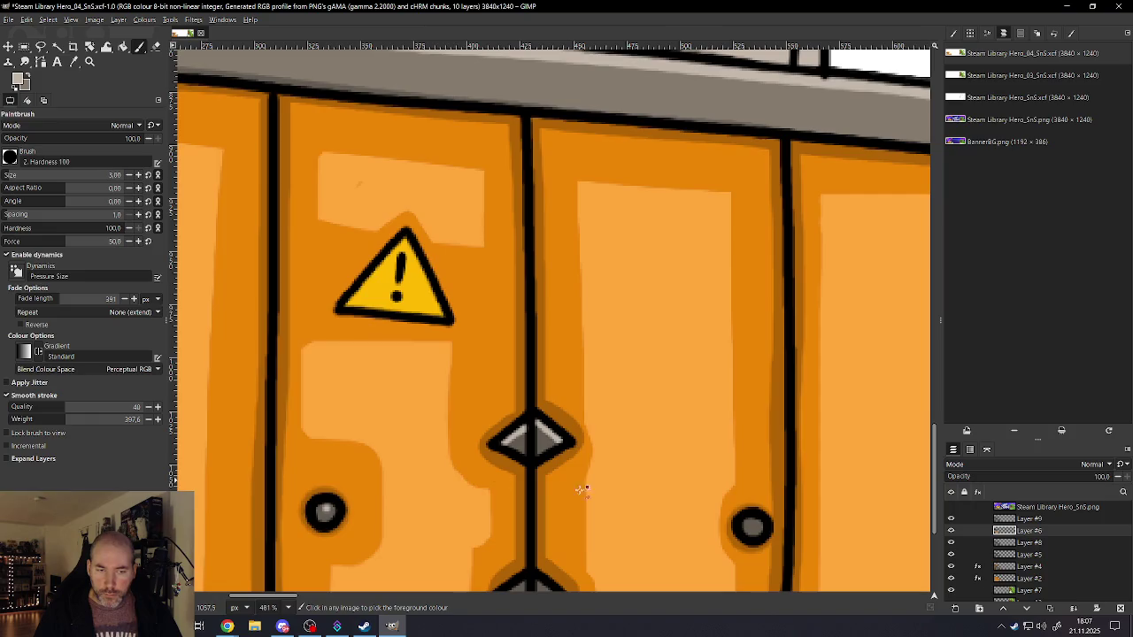
scroll(834, 519, "up", 4)
scroll(518, 456, "down", 5)
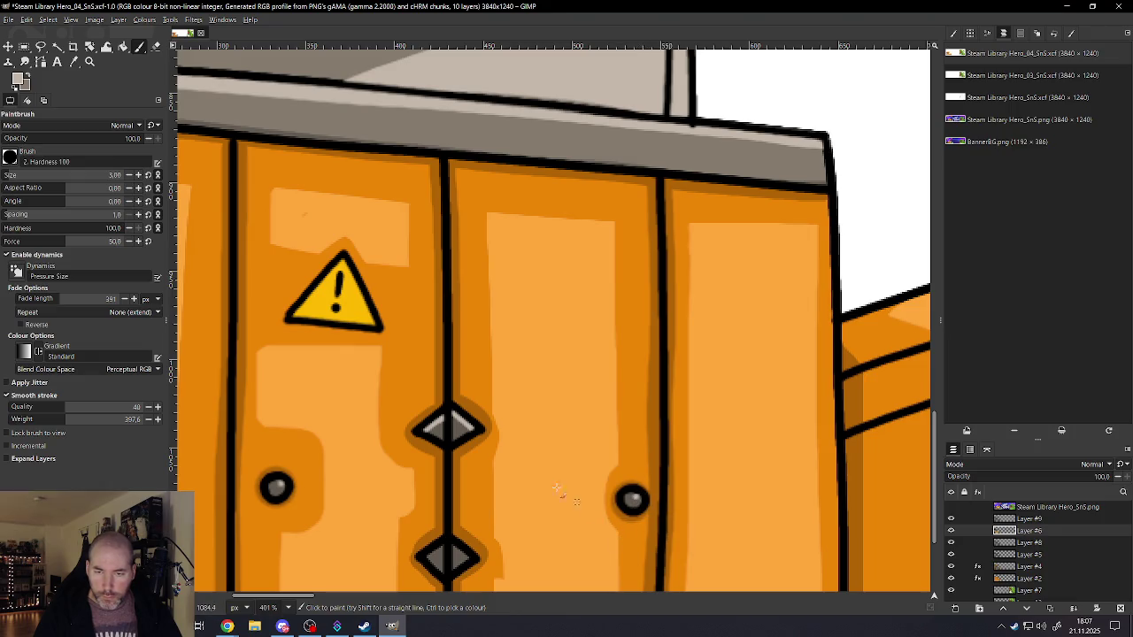
scroll(536, 432, "down", 2)
scroll(531, 450, "down", 2)
scroll(523, 460, "up", 4)
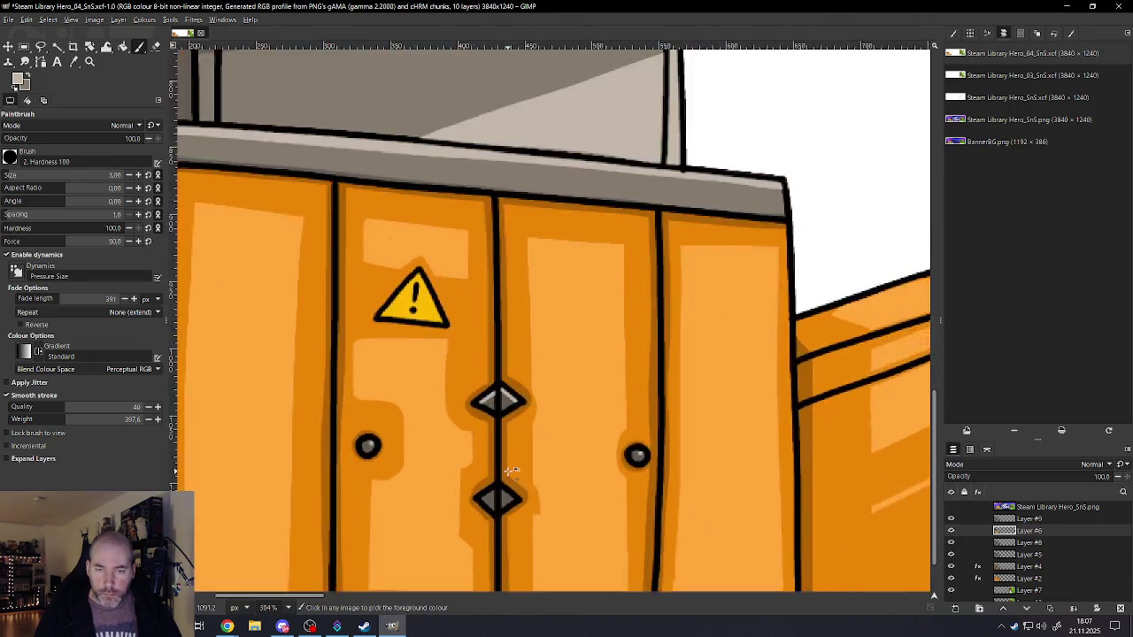
scroll(512, 472, "up", 3)
scroll(493, 449, "up", 1)
key("bracketright")
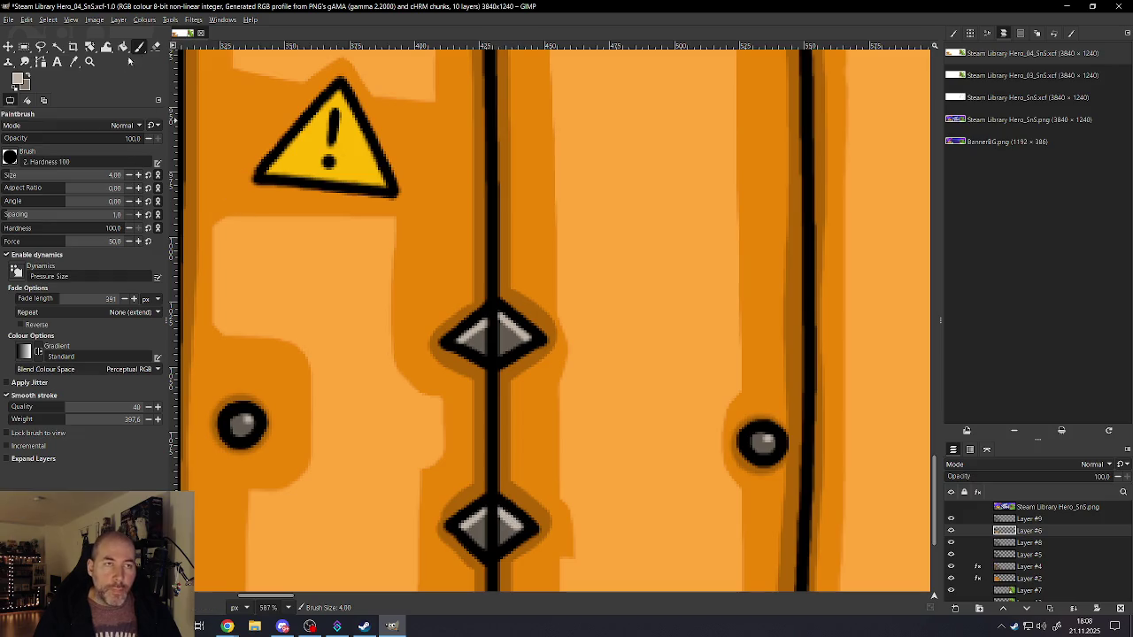
left_click(156, 48)
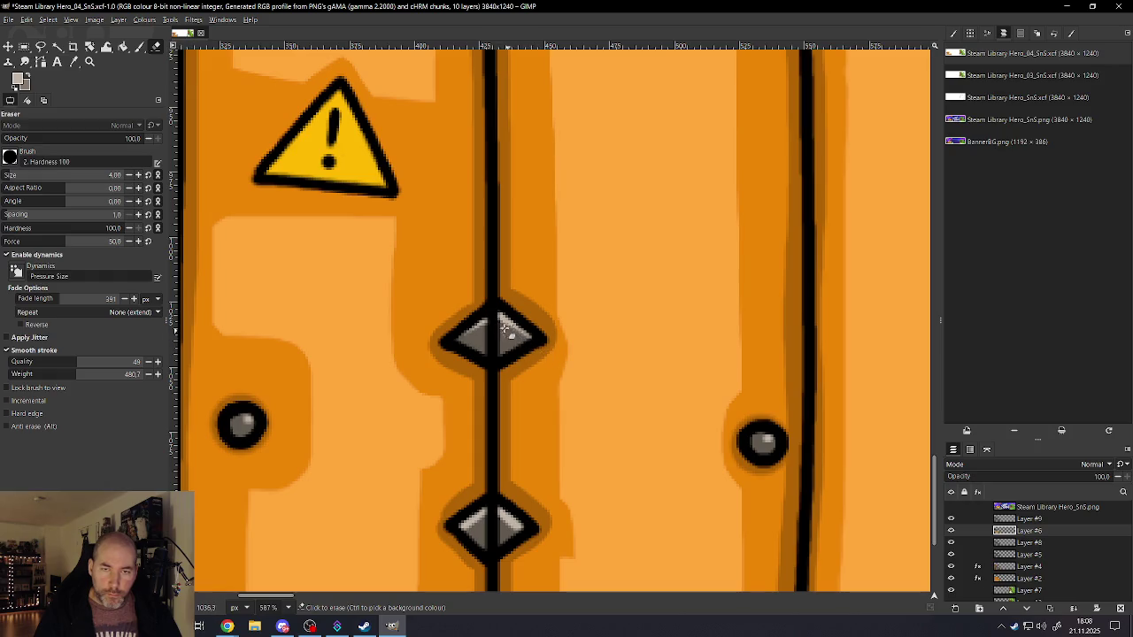
scroll(511, 381, "down", 5)
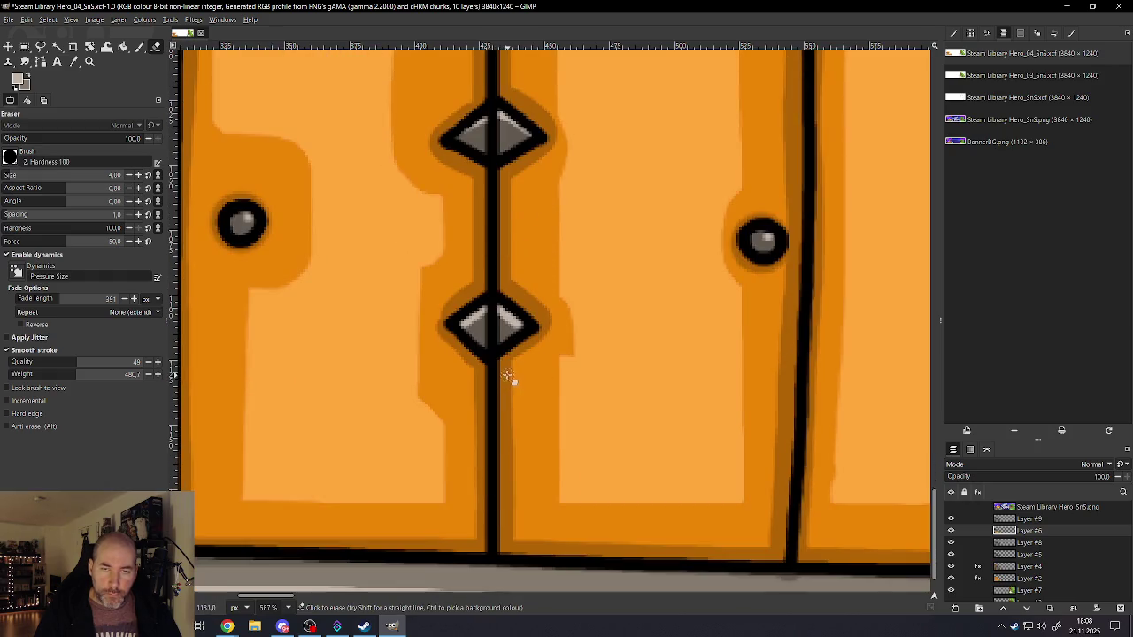
left_click_drag(492, 323, 512, 329)
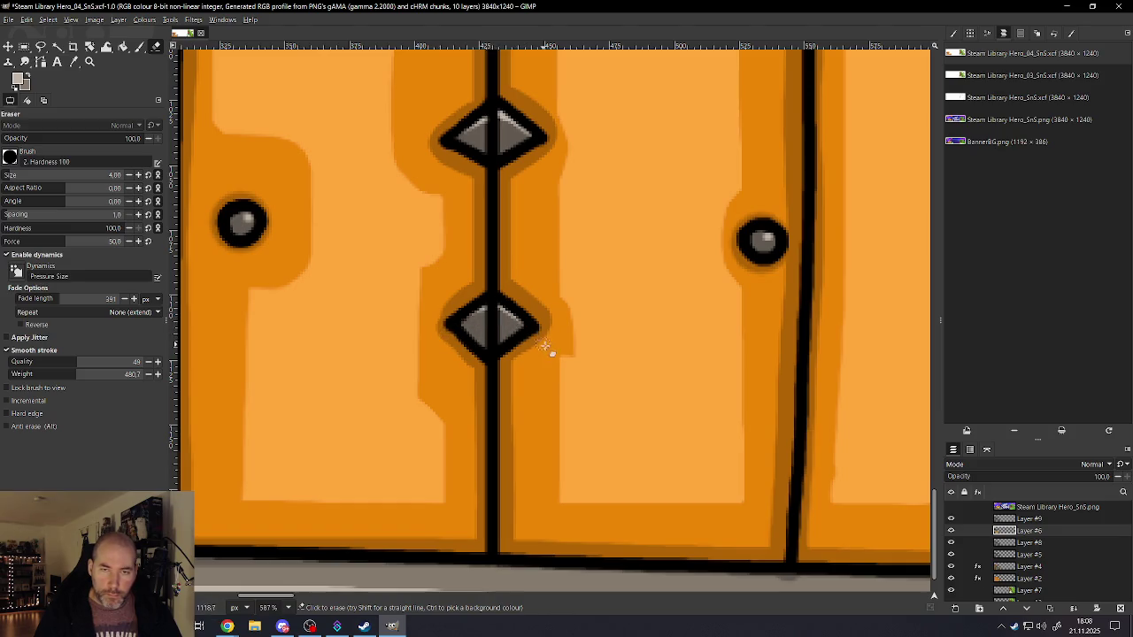
scroll(519, 397, "down", 3, "ctrl")
scroll(513, 430, "down", 3, "ctrl")
scroll(531, 416, "down", 1, "ctrl")
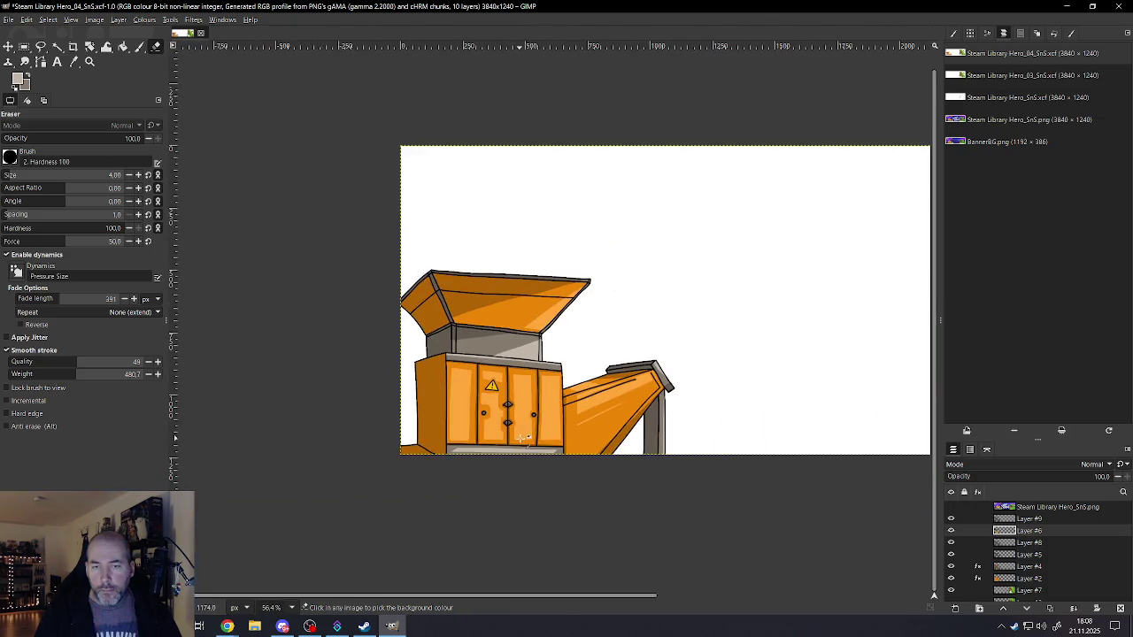
- Swap foreground and background colours, then darken the foreground yellow to ca9300
scroll(554, 389, "down", 1, "ctrl")
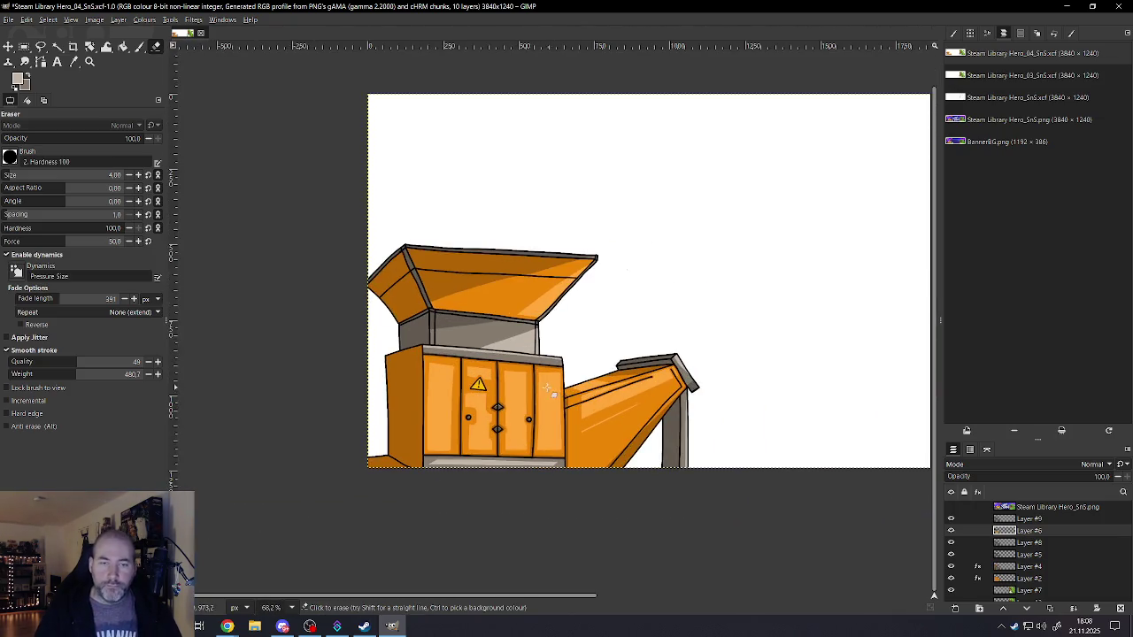
scroll(497, 365, "up", 2, "ctrl")
scroll(497, 365, "up", 6, "ctrl")
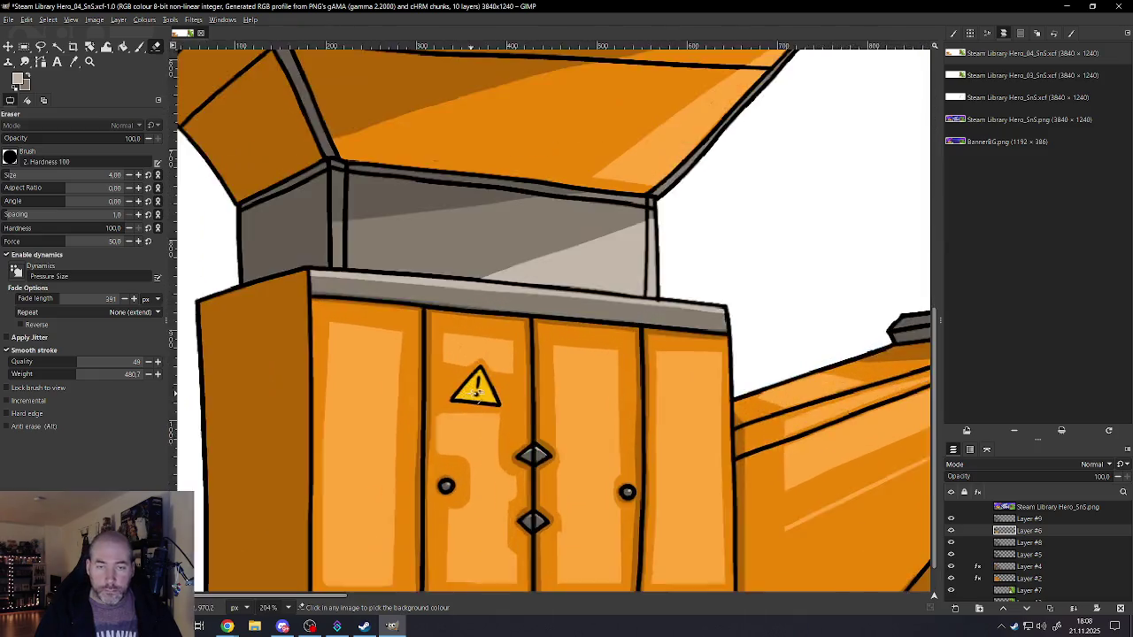
scroll(469, 358, "up", 6, "ctrl")
scroll(424, 350, "up", 5, "ctrl")
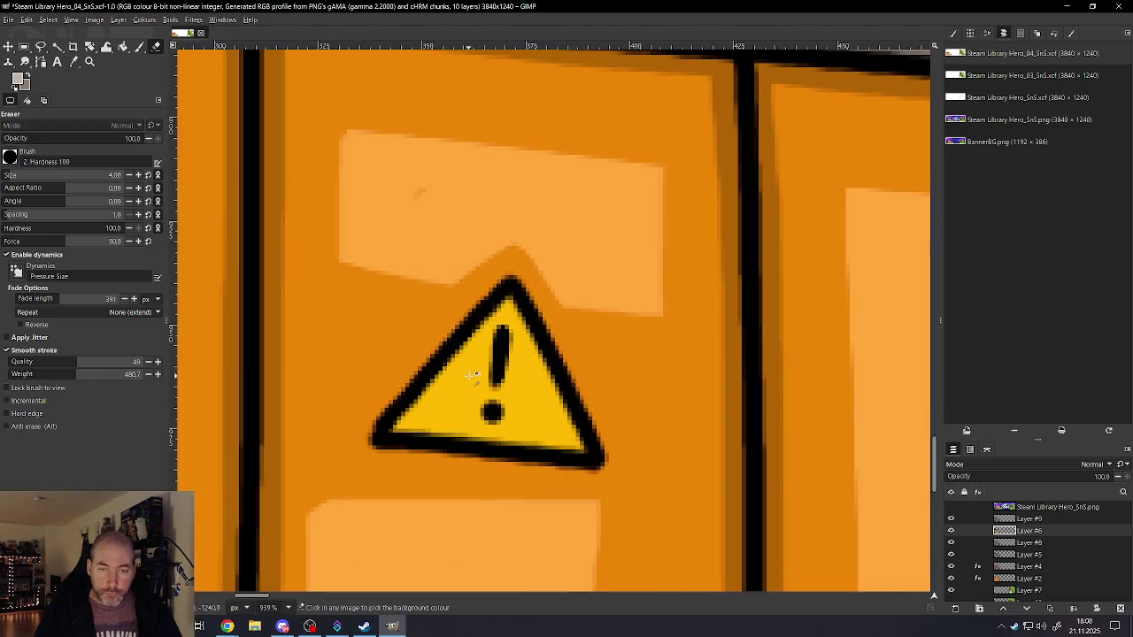
left_click(27, 84)
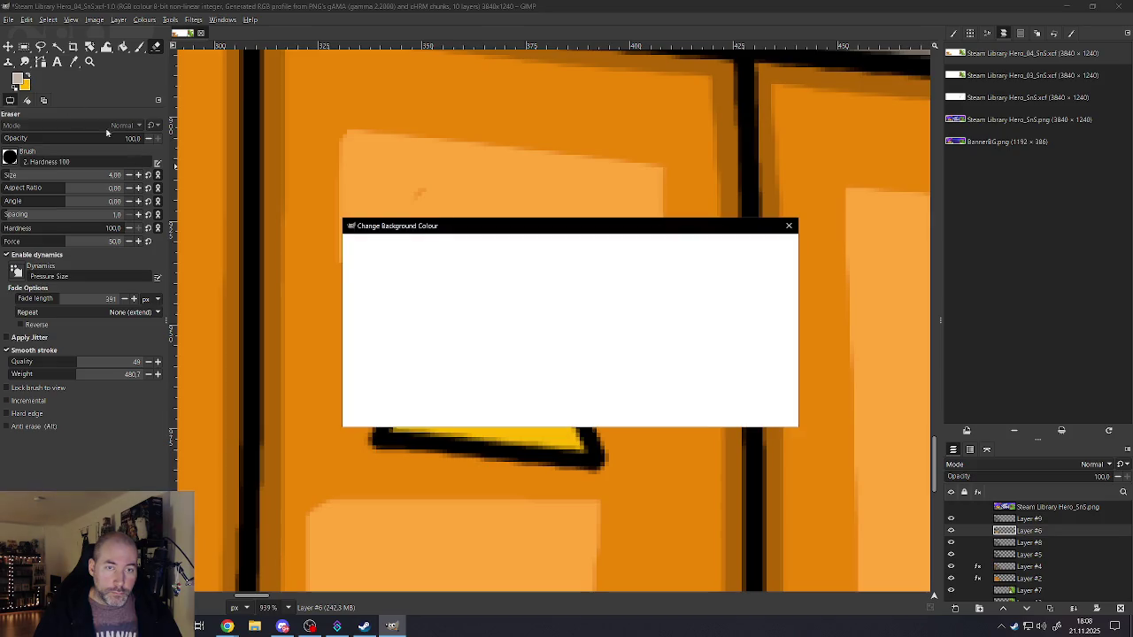
key("x")
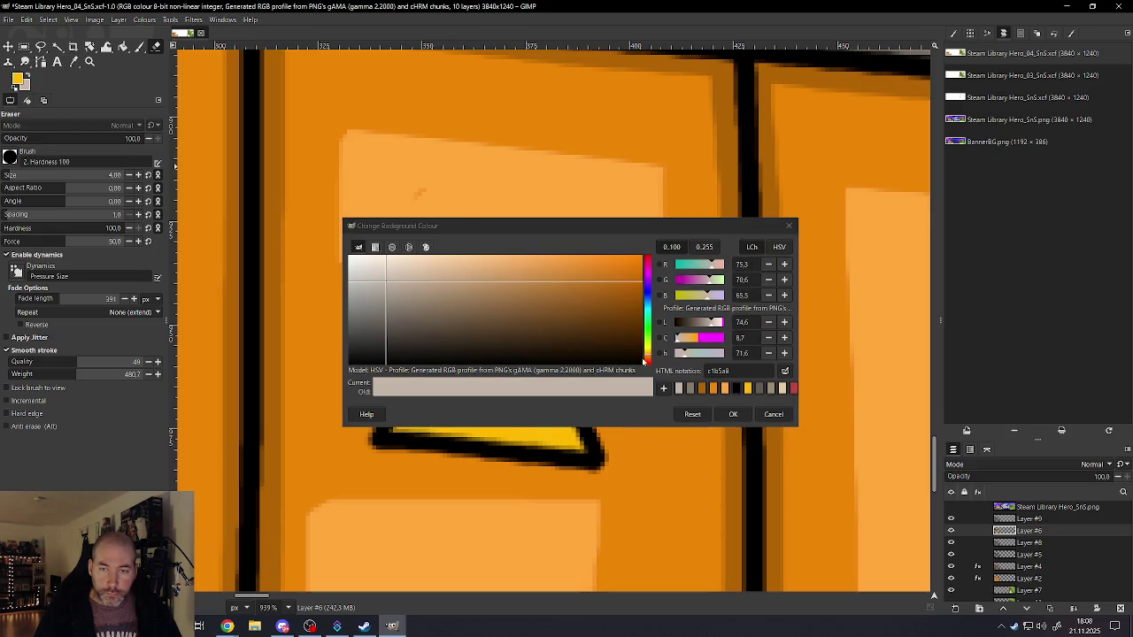
left_click(733, 415)
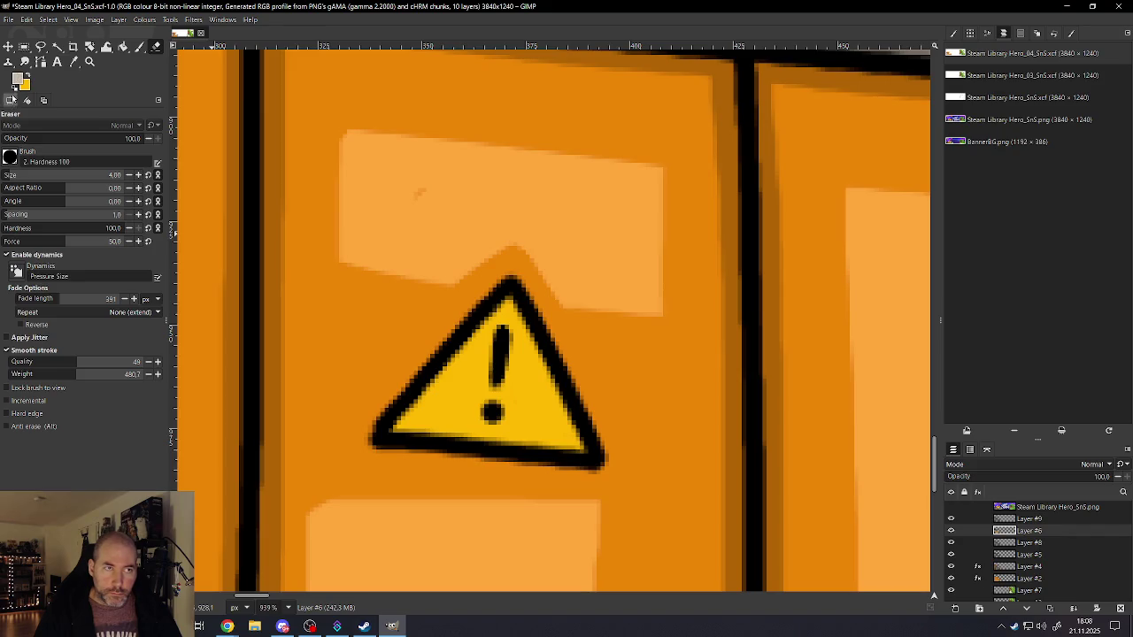
left_click(19, 77)
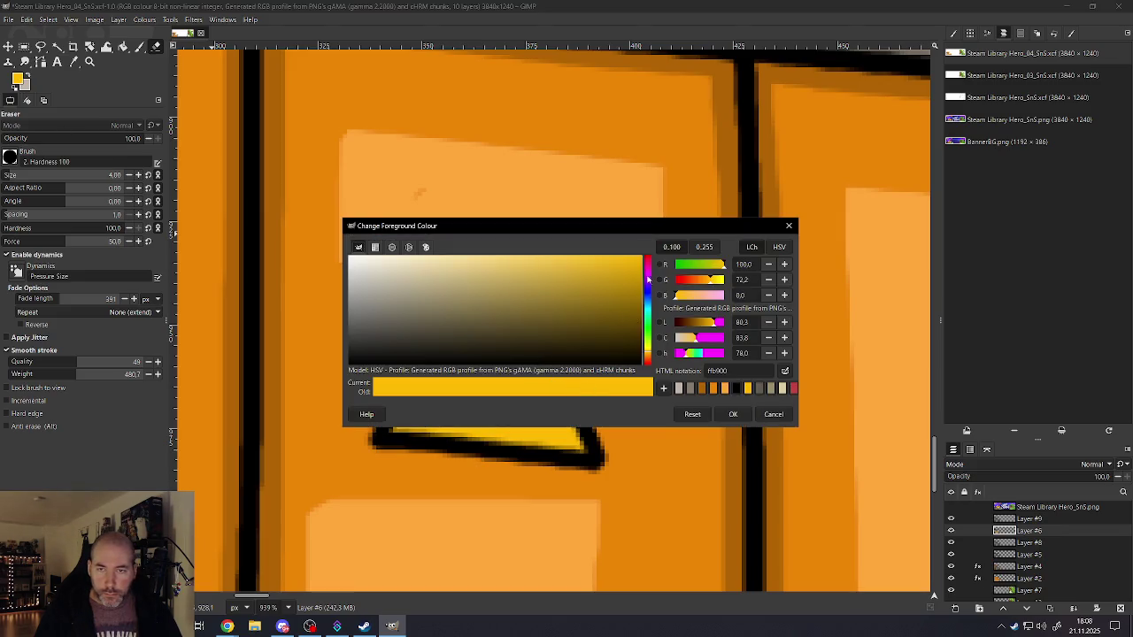
left_click_drag(649, 280, 652, 281)
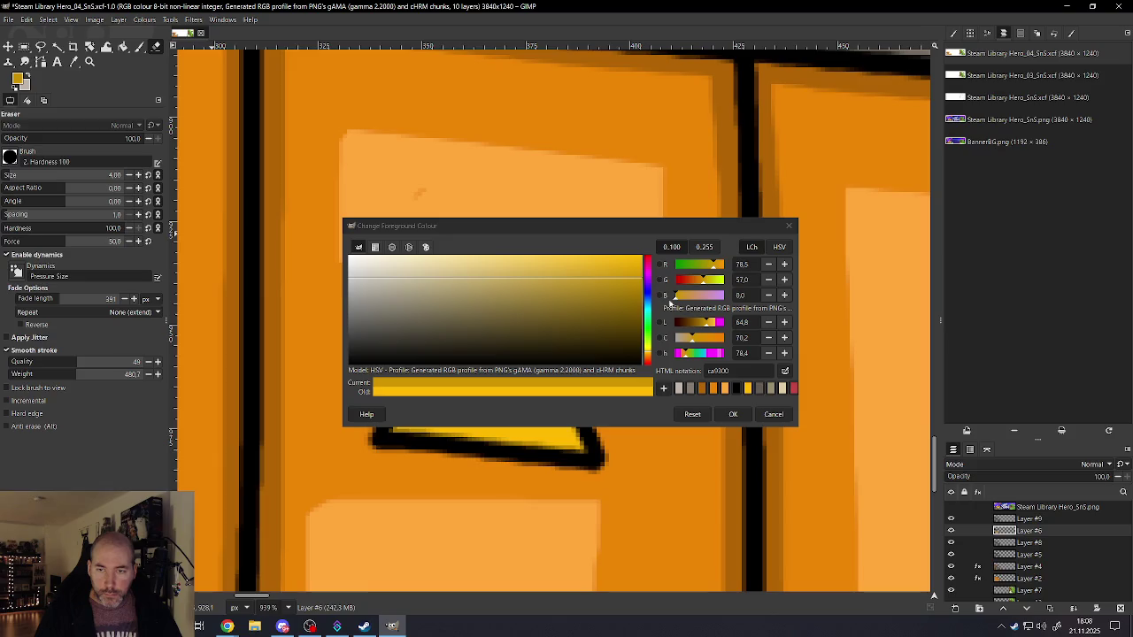
left_click(733, 413)
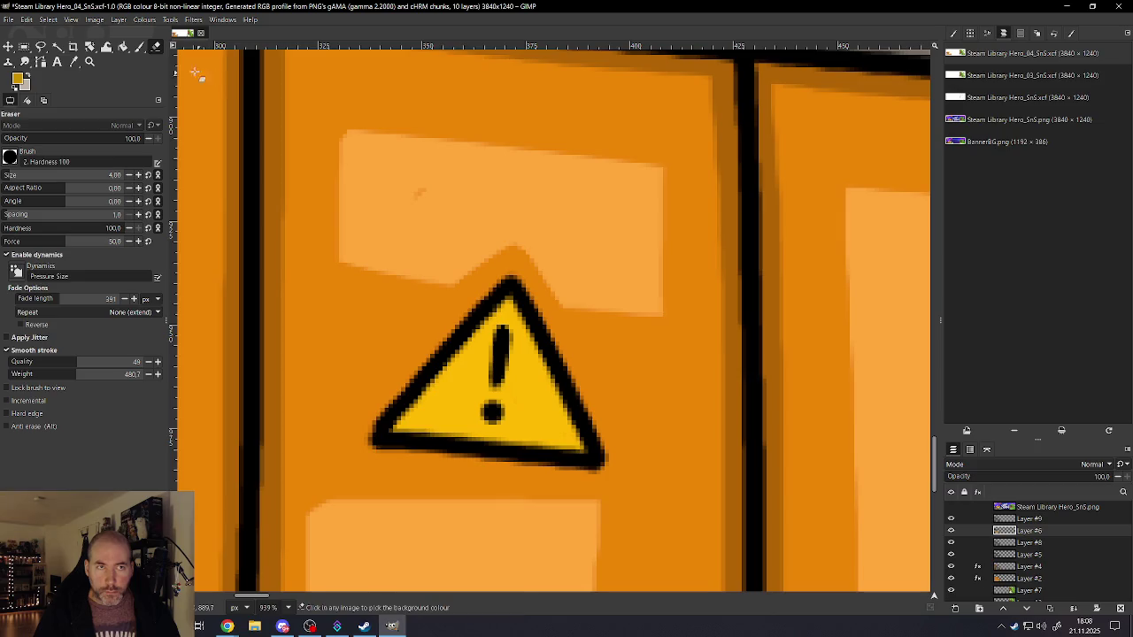
- On Layer #5, paint darker yellow shading along the bottom of the warning triangle
key("p")
left_click_drag(392, 427, 566, 453)
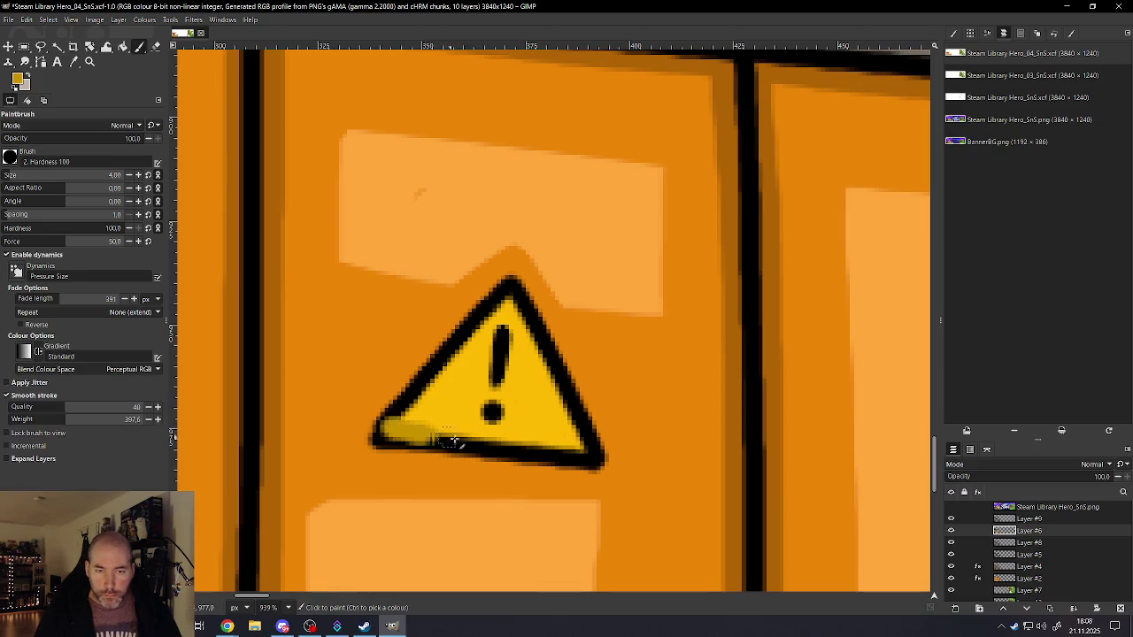
key("ctrl+z")
left_click(1031, 582)
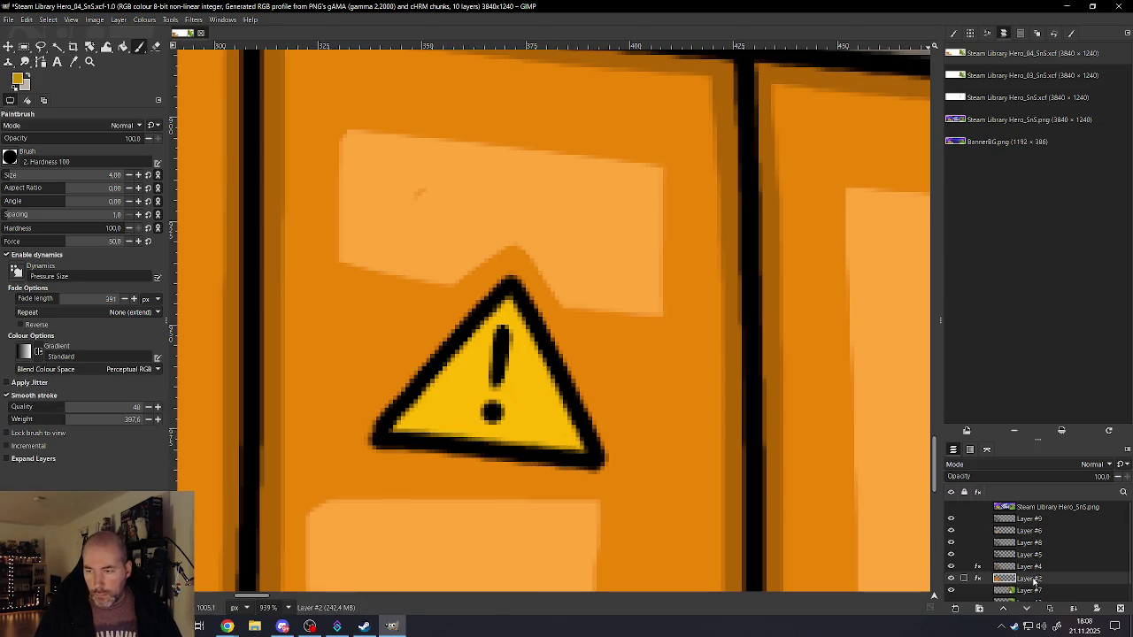
left_click(1030, 569)
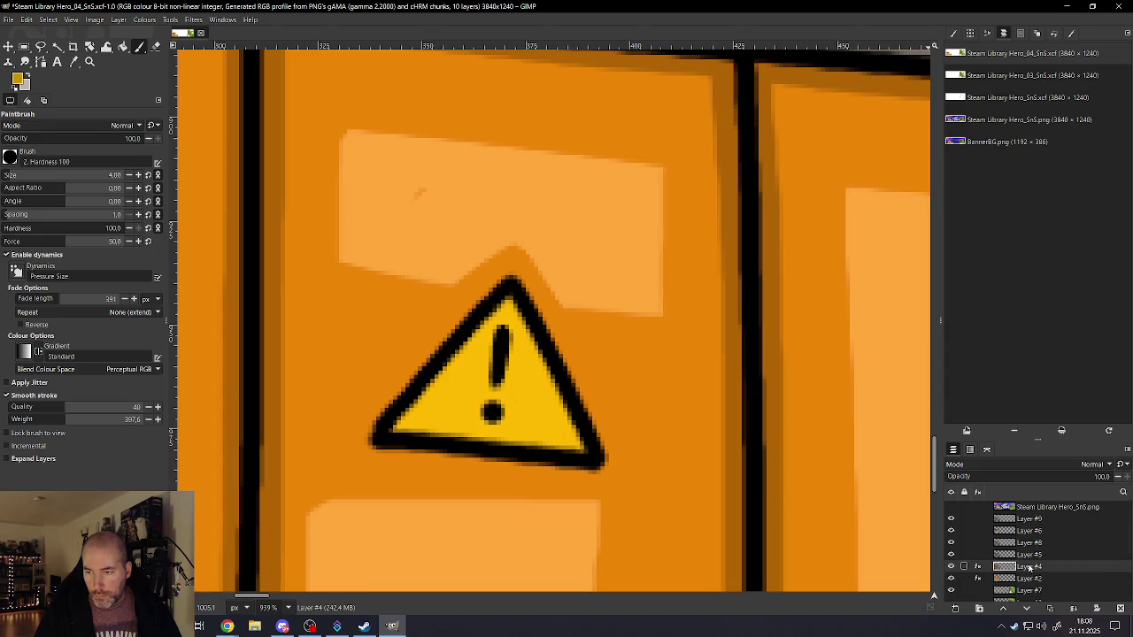
left_click(950, 555)
left_click(950, 555)
left_click(1025, 555)
left_click_drag(386, 434, 586, 451)
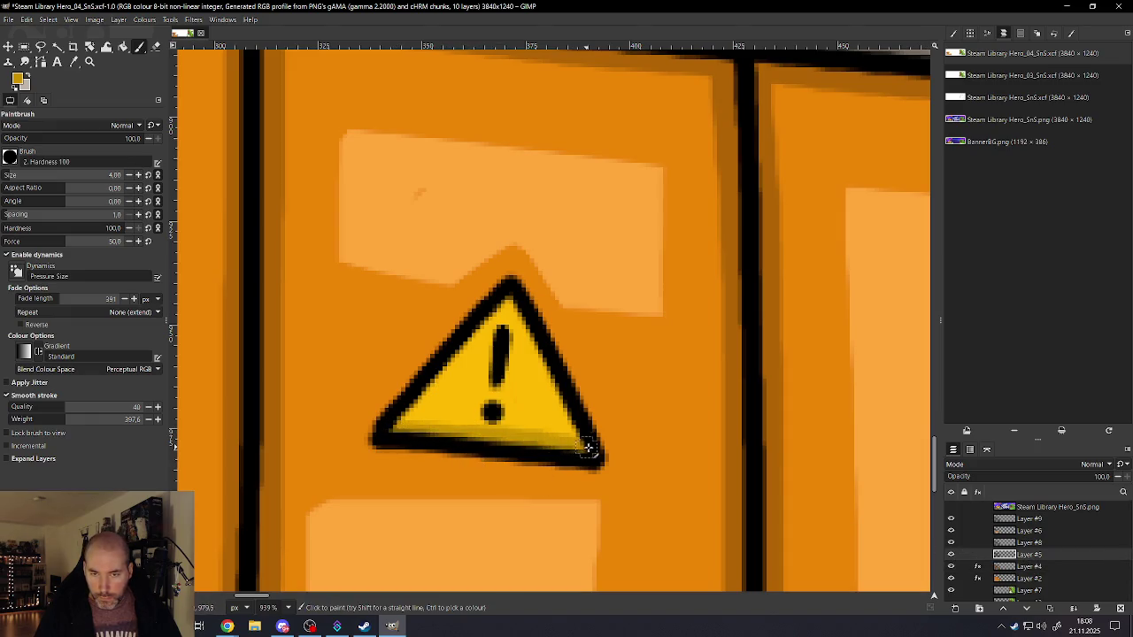
key("ctrl+z")
left_click_drag(381, 433, 592, 458)
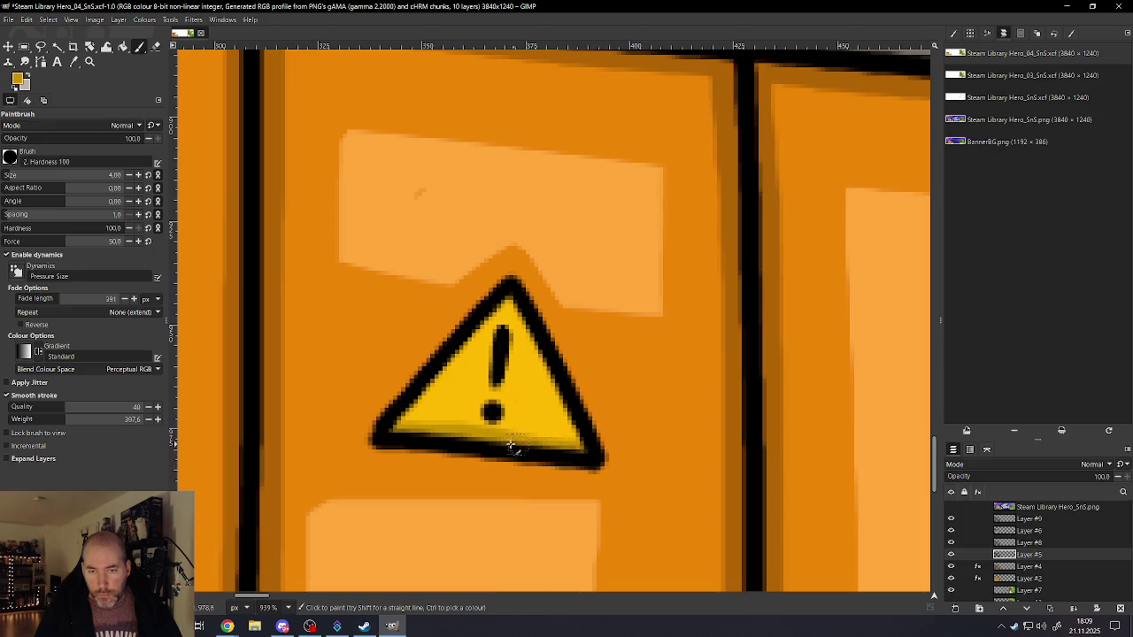
- On Layer #6, paint a lighter yellow size-2 highlight along the triangle's right inner edge, erasing strays
left_click(1028, 530)
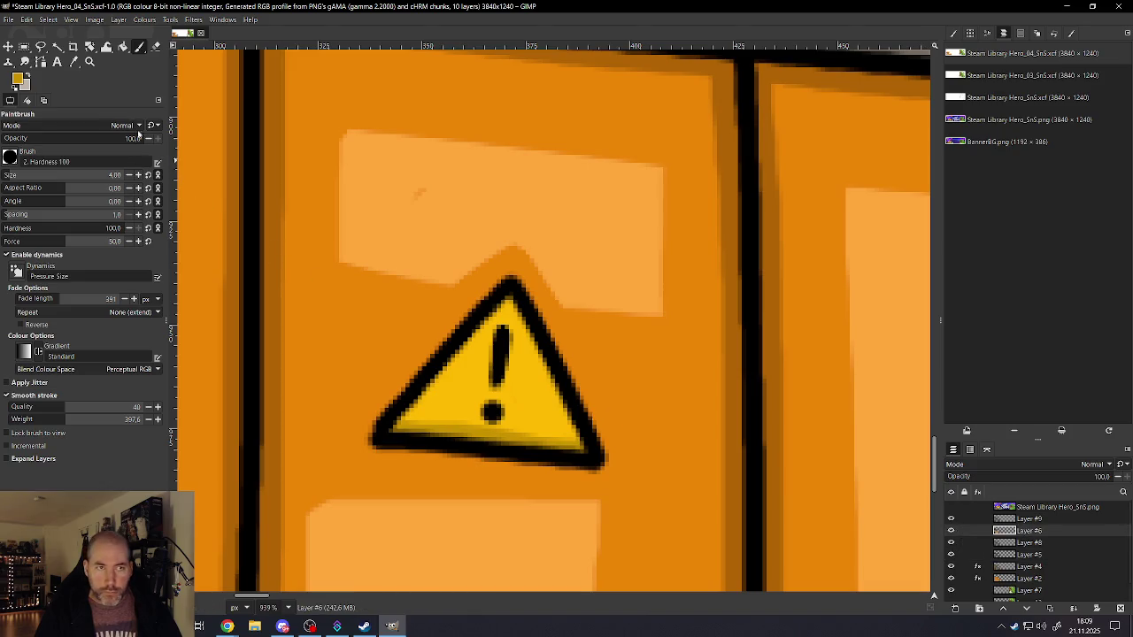
left_click(17, 78)
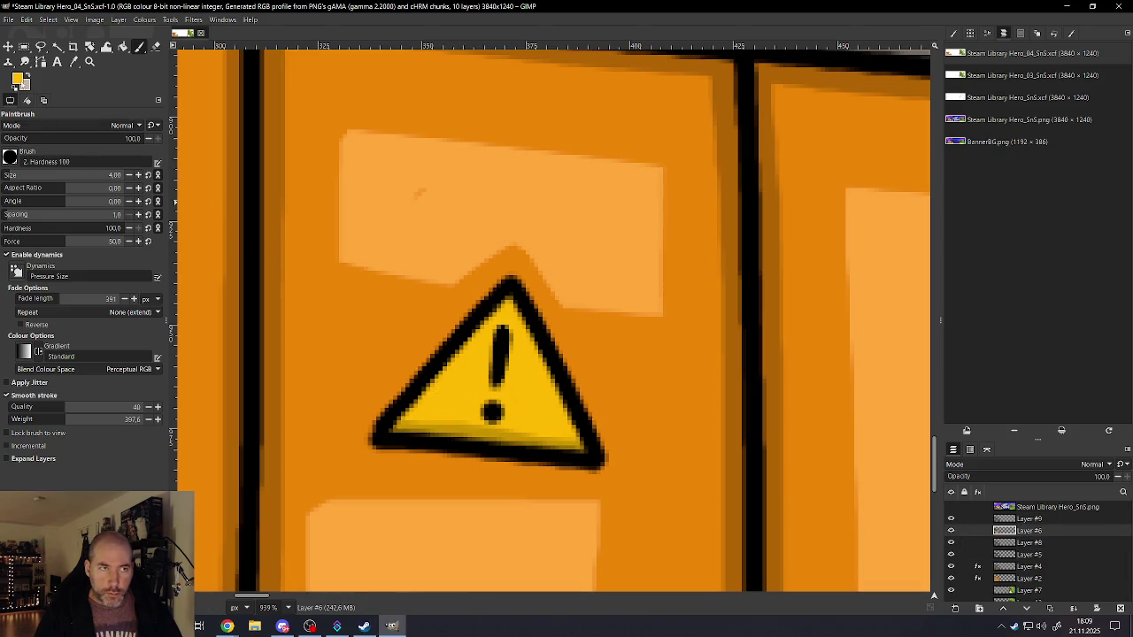
left_click_drag(585, 239, 584, 241)
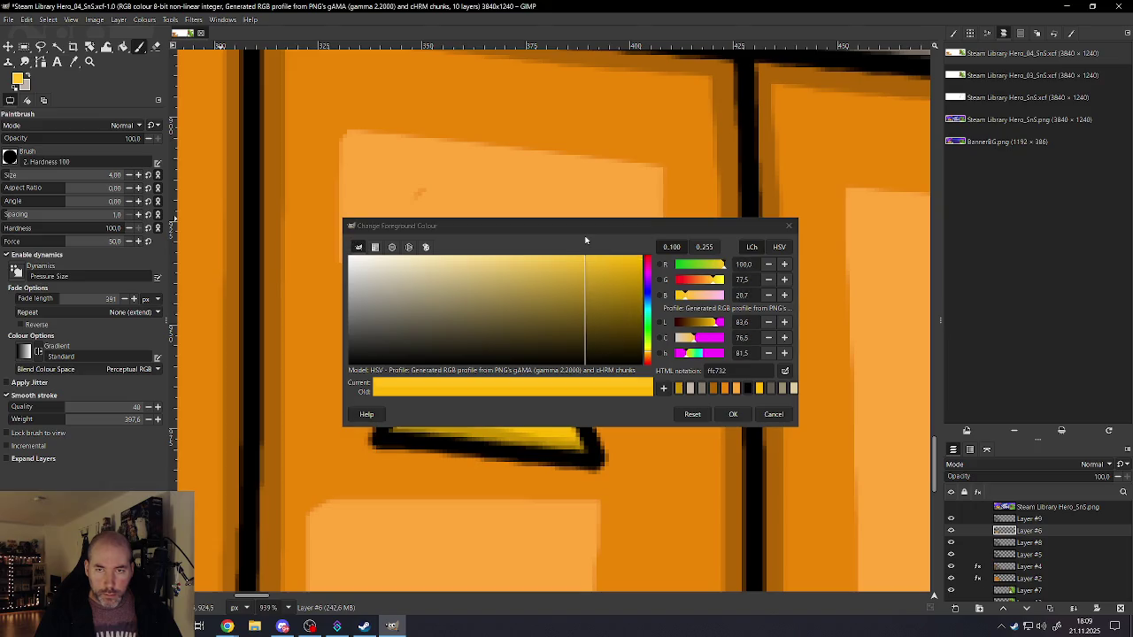
left_click(733, 414)
key("bracketleft")
key("bracketleft")
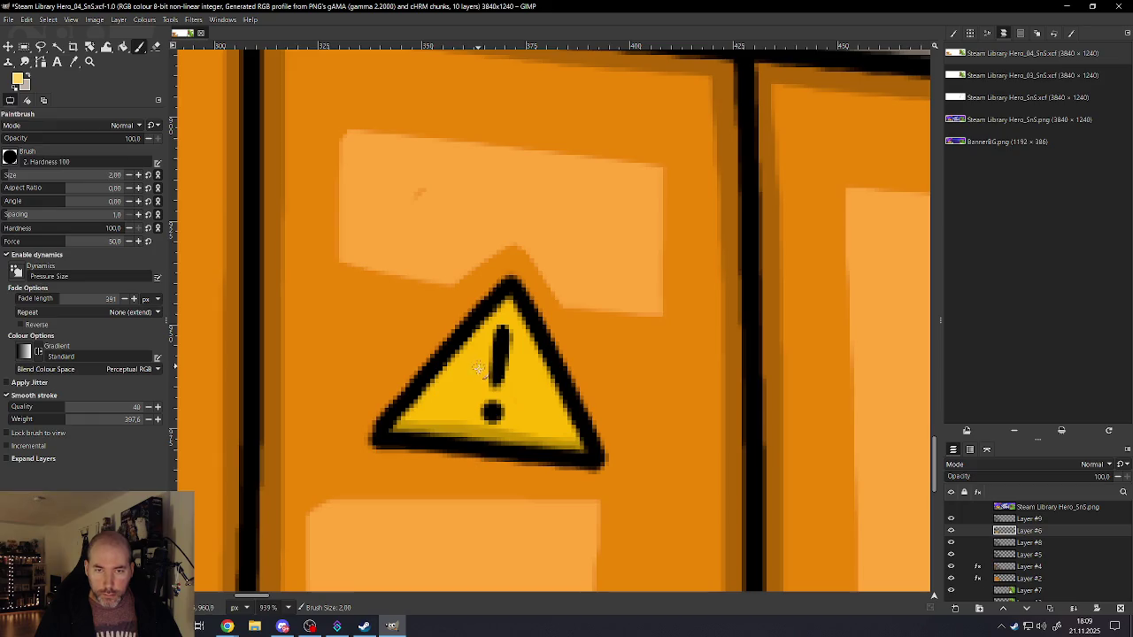
left_click_drag(510, 310, 548, 403)
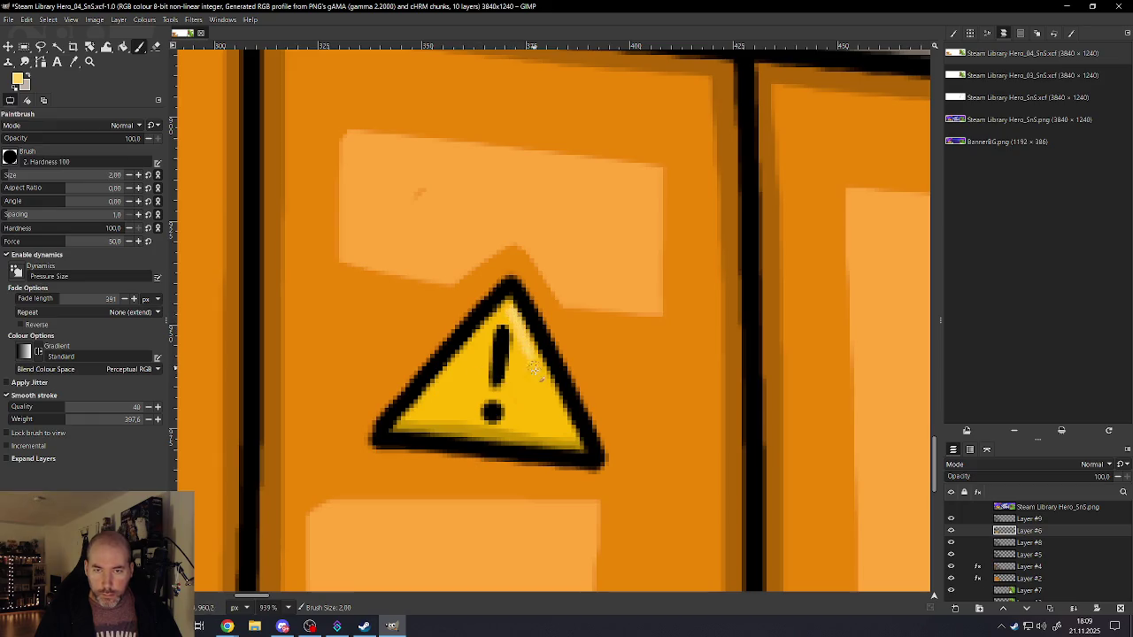
key("ctrl+z")
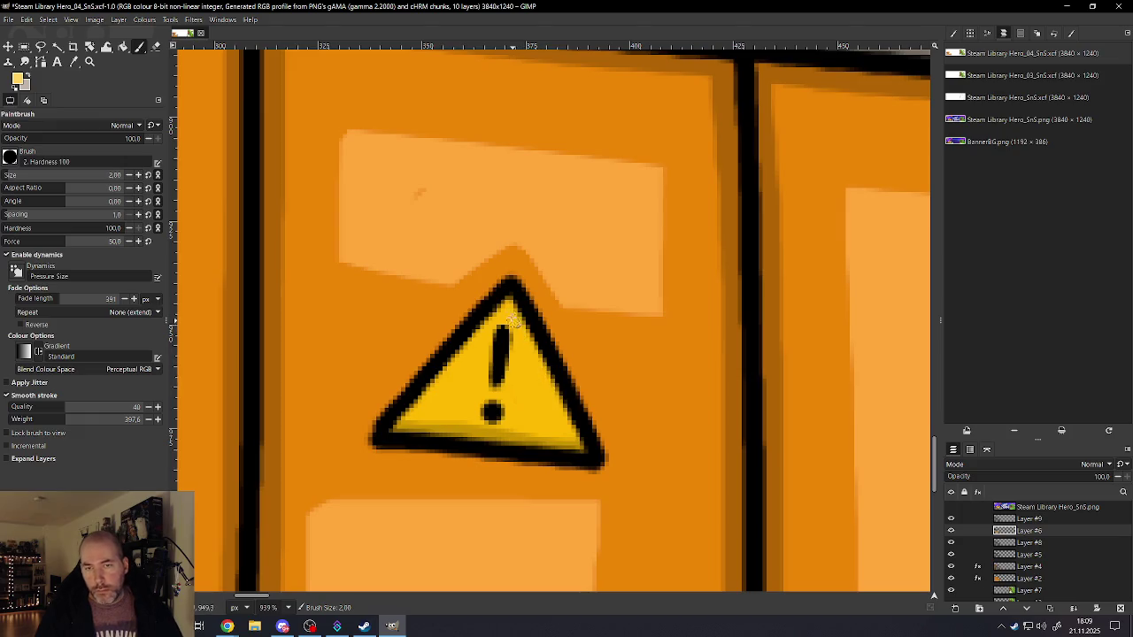
left_click_drag(511, 316, 559, 416)
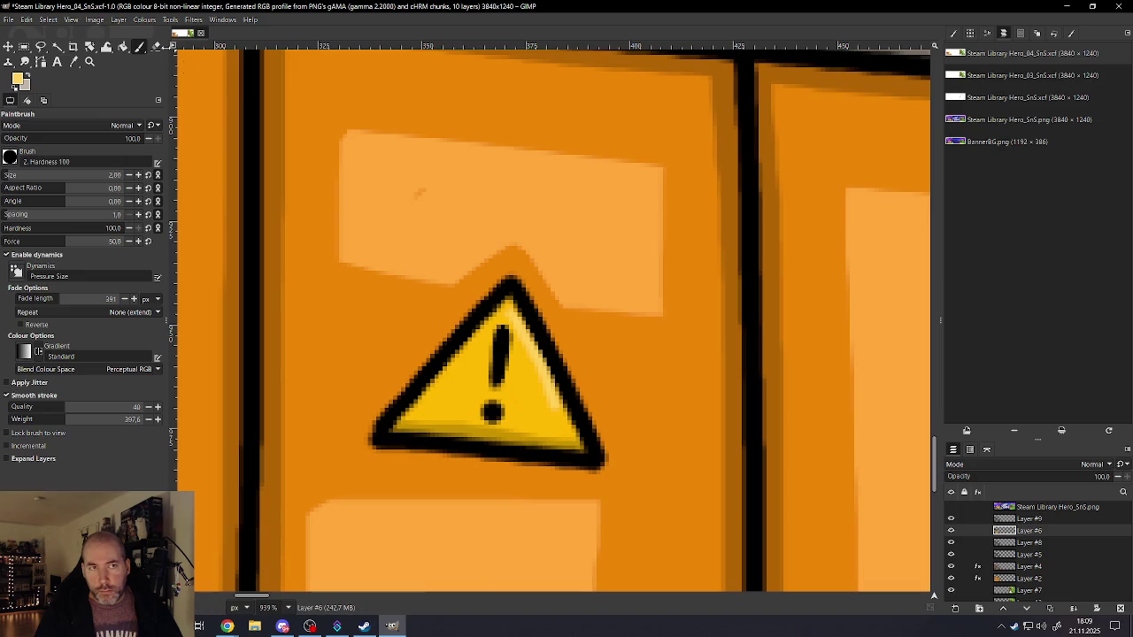
left_click(157, 46)
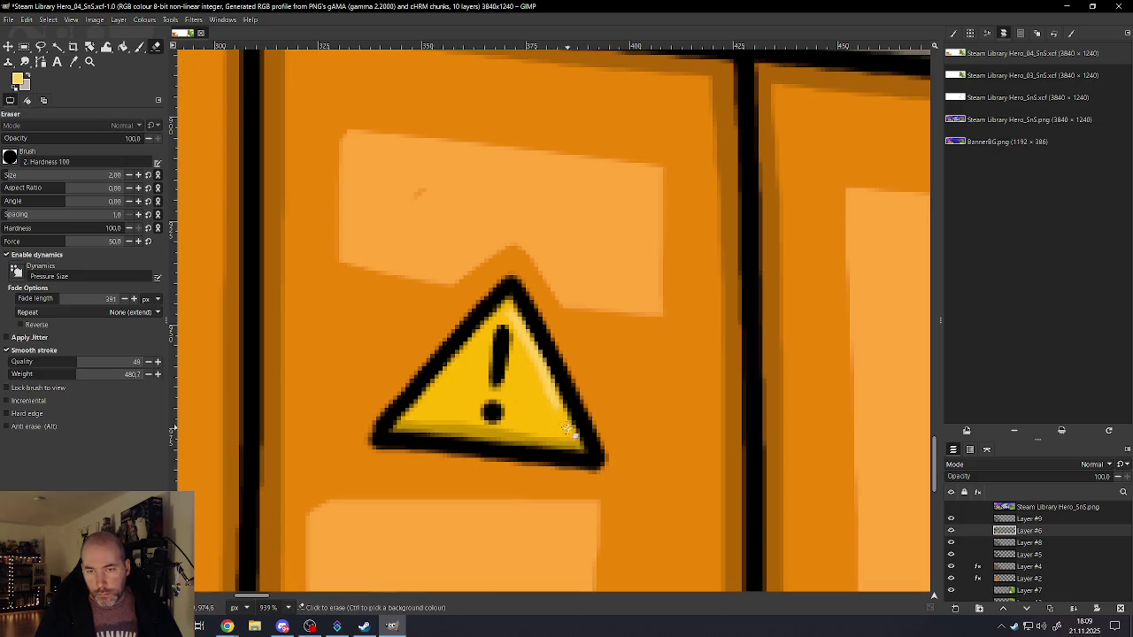
left_click_drag(509, 344, 495, 312)
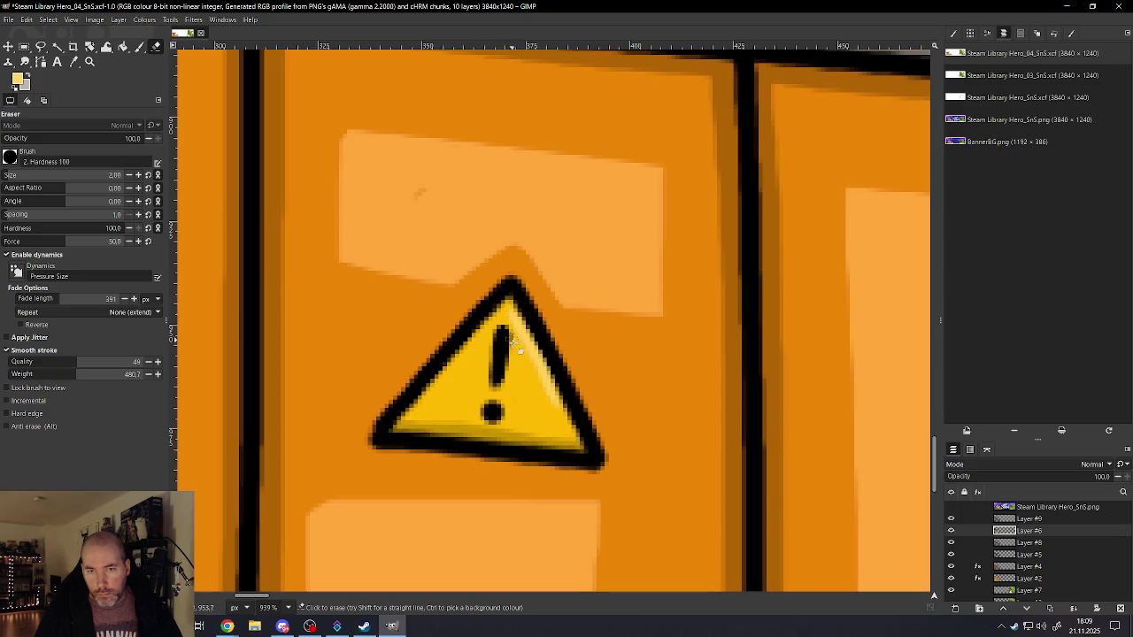
- Zoom out to view the whole banner and save the XCF with File > Save
scroll(519, 341, "down", 2)
scroll(517, 354, "down", 5)
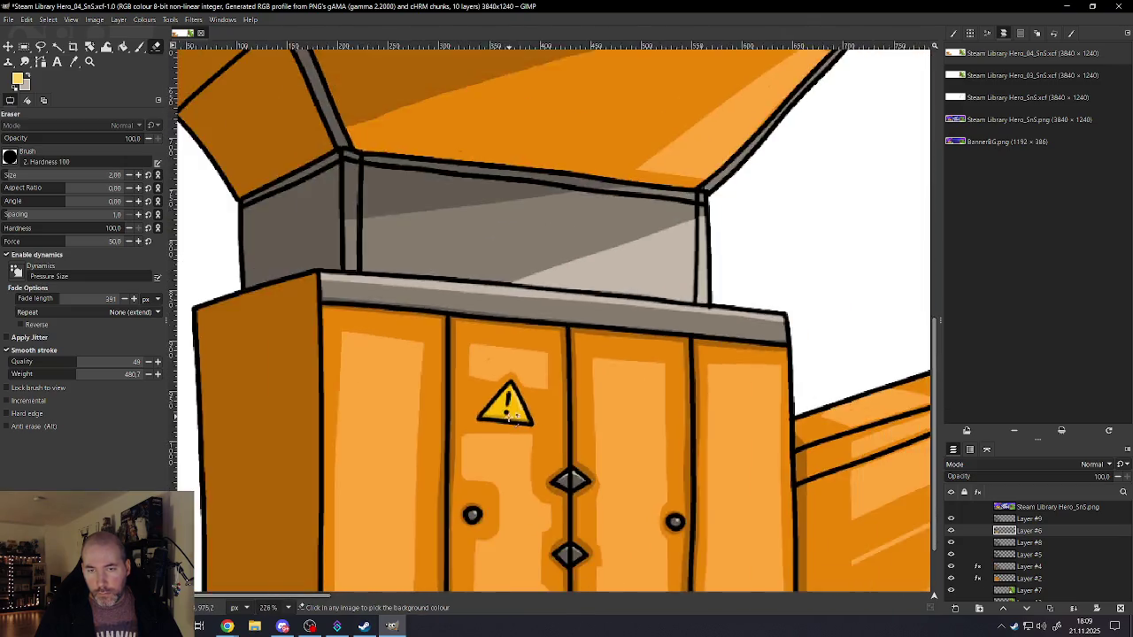
scroll(512, 407, "down", 5)
scroll(509, 421, "down", 3)
scroll(699, 460, "up", 2)
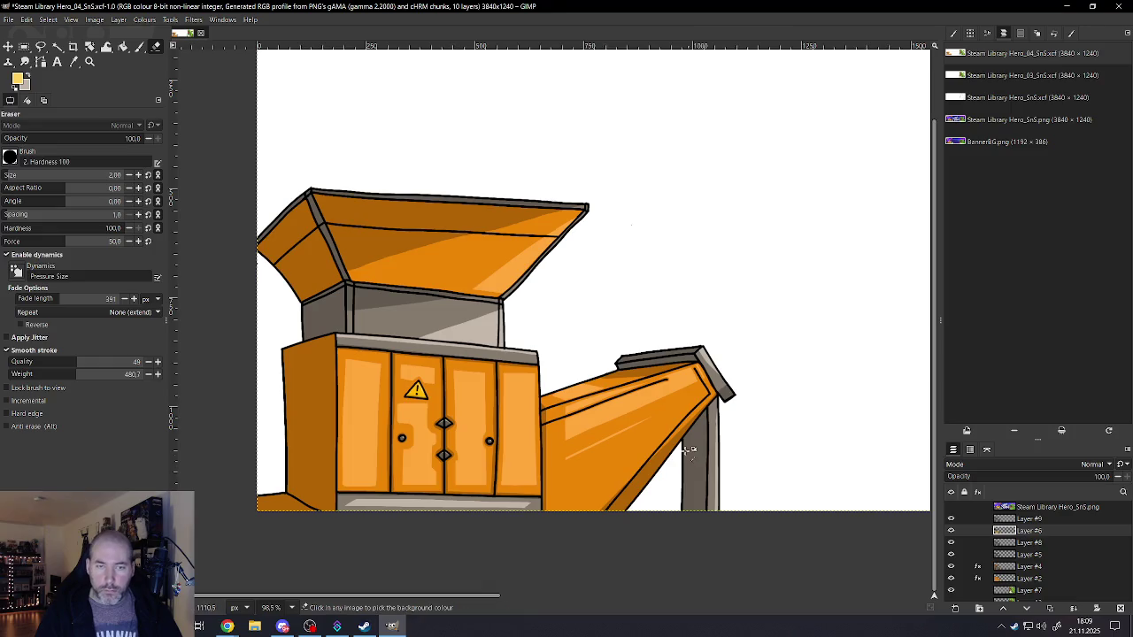
scroll(688, 450, "down", 1)
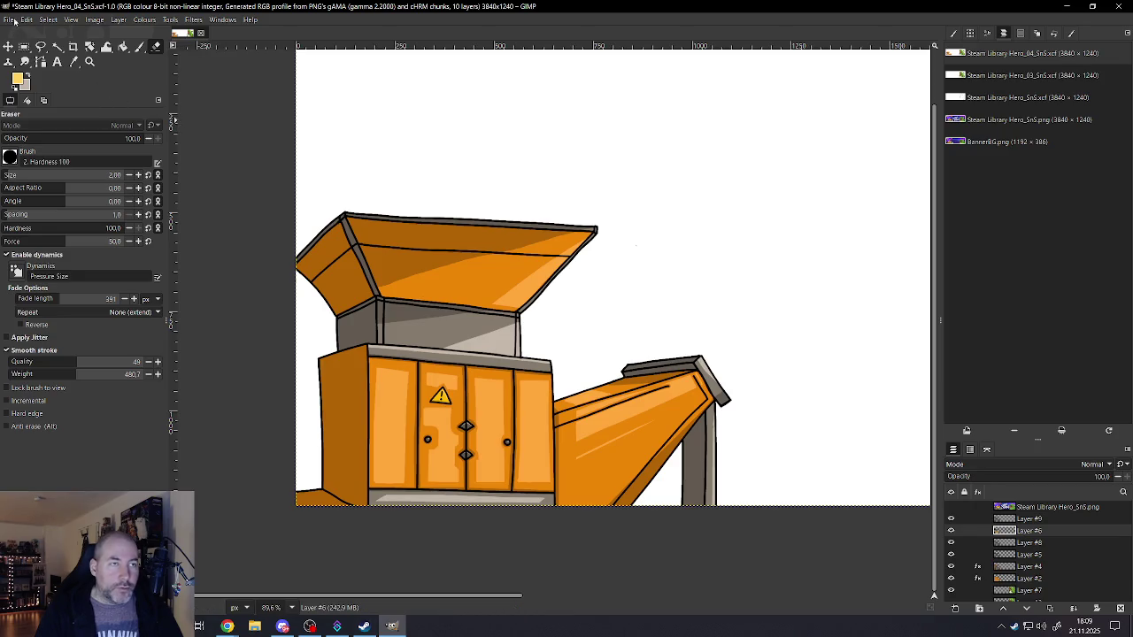
left_click(11, 20)
left_click(20, 110)
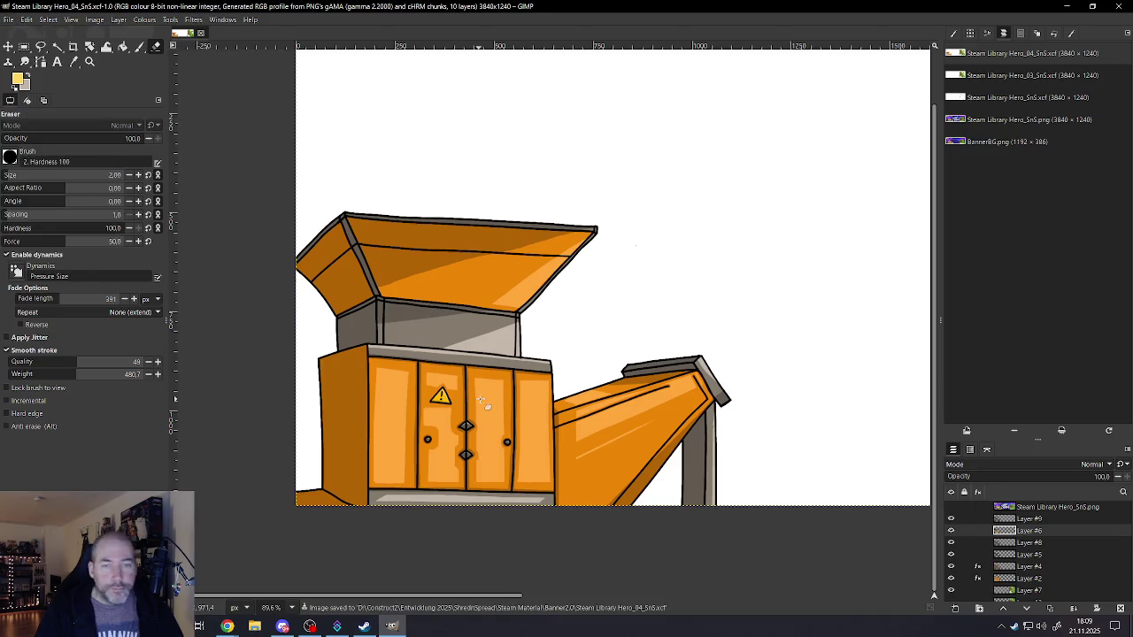
scroll(511, 401, "down", 4)
scroll(511, 401, "down", 1)
scroll(685, 354, "up", 1)
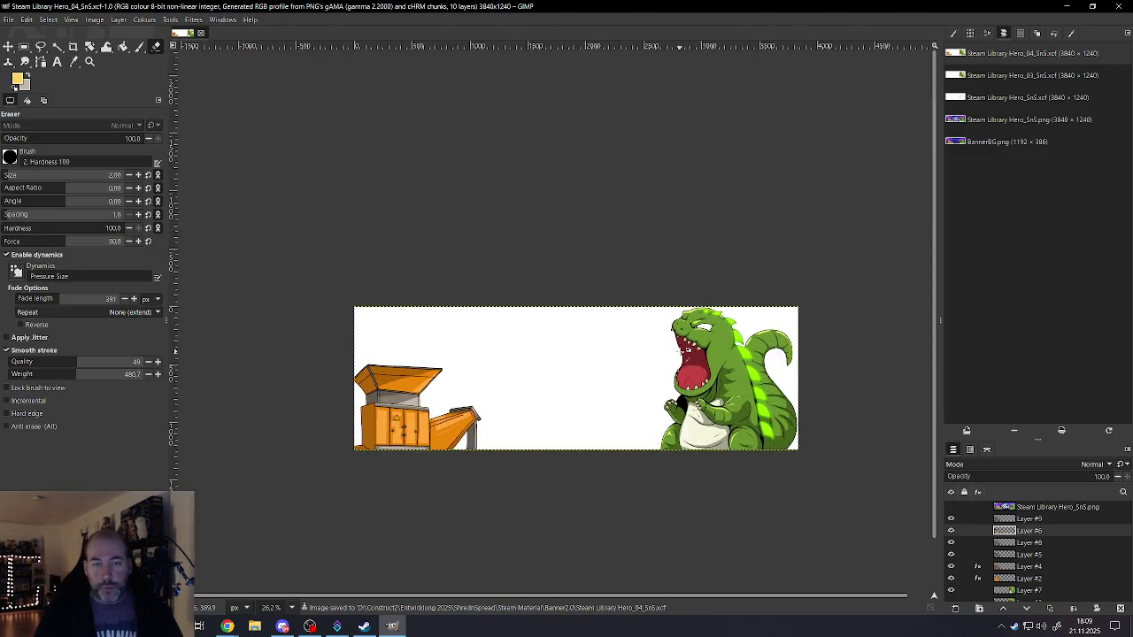
scroll(685, 354, "up", 1)
scroll(687, 354, "up", 1)
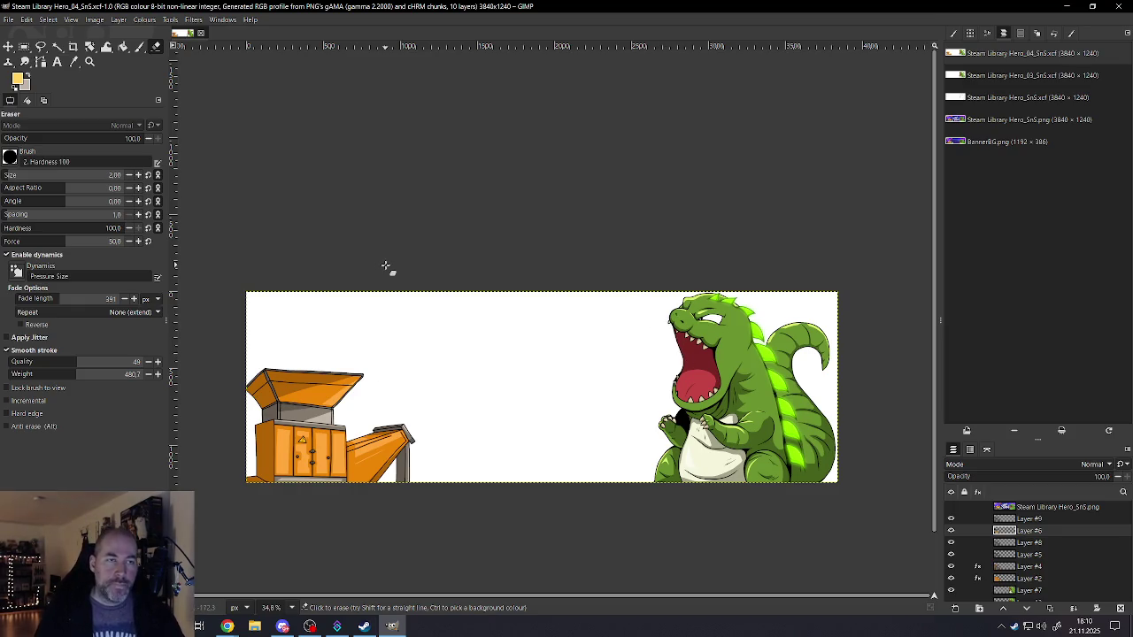
scroll(301, 348, "up", 1)
scroll(297, 346, "up", 3)
scroll(290, 345, "up", 3)
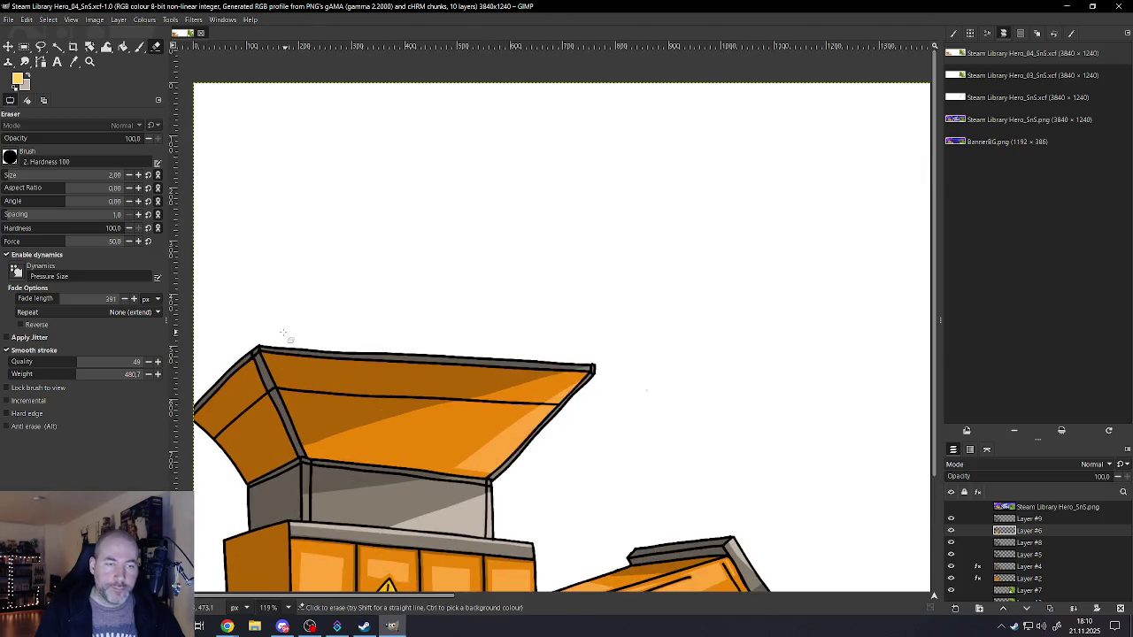
scroll(289, 344, "down", 3)
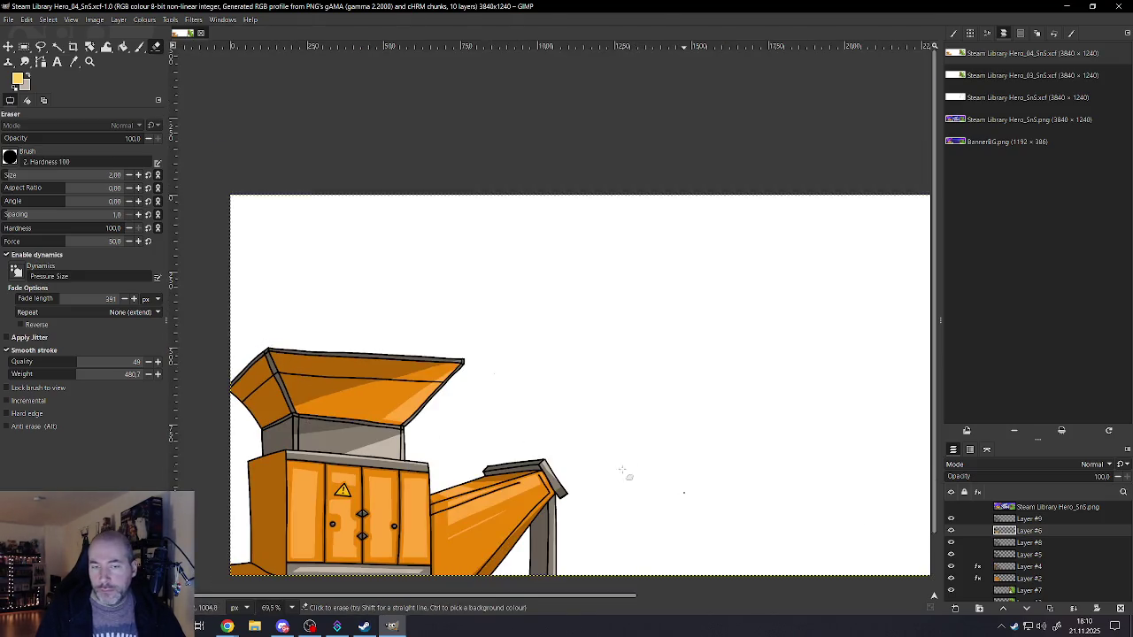
scroll(556, 427, "down", 2)
scroll(556, 426, "up", 1)
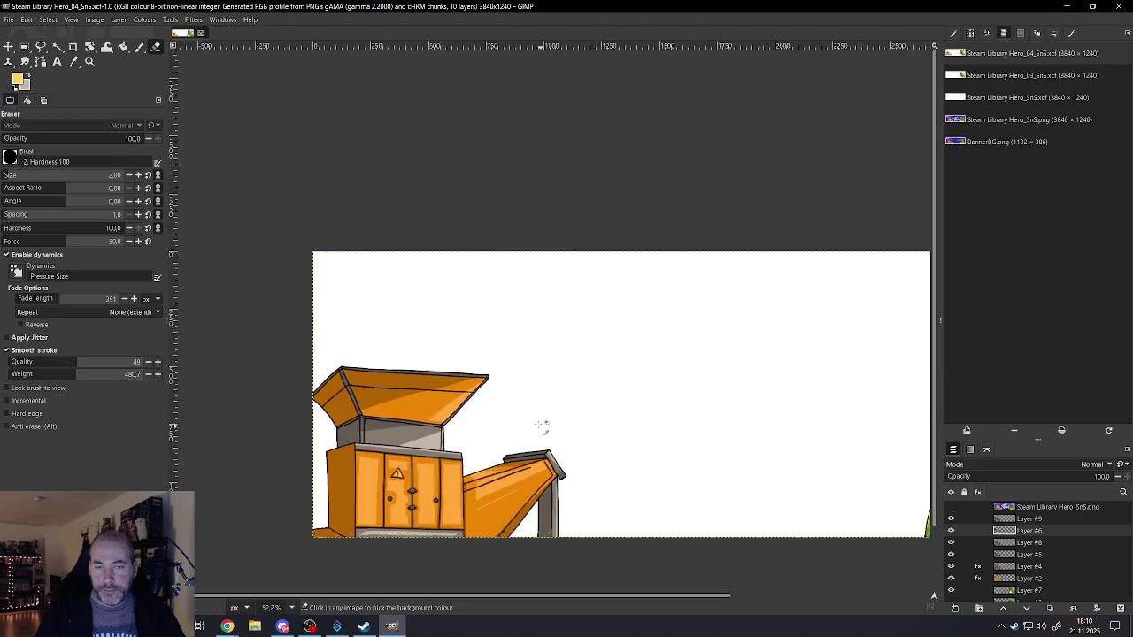
scroll(547, 430, "up", 1)
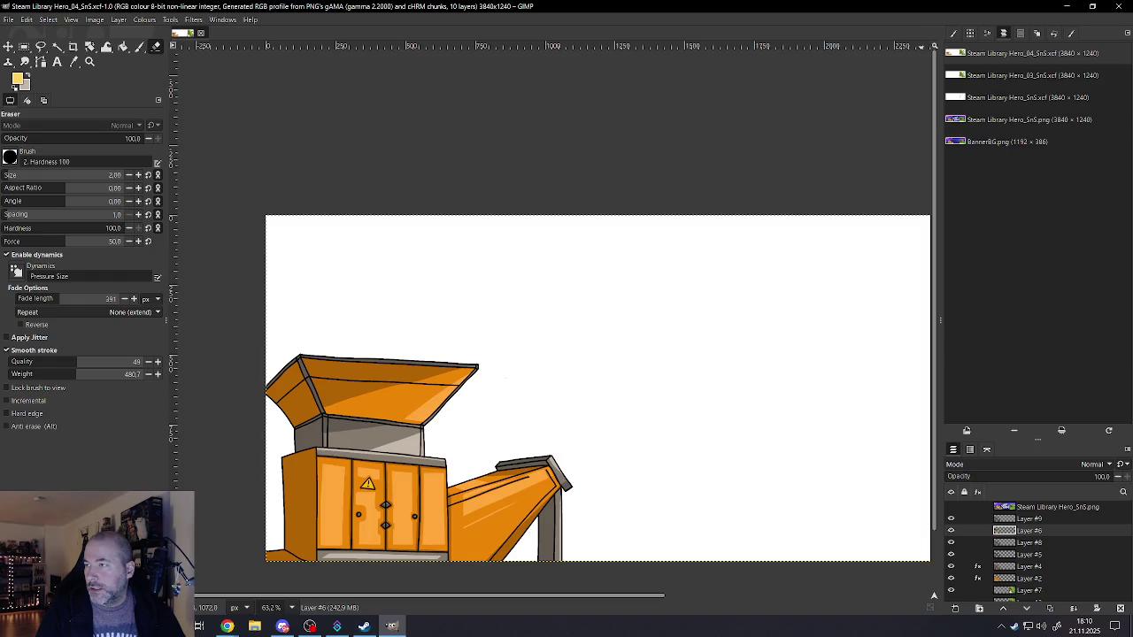
left_click(227, 626)
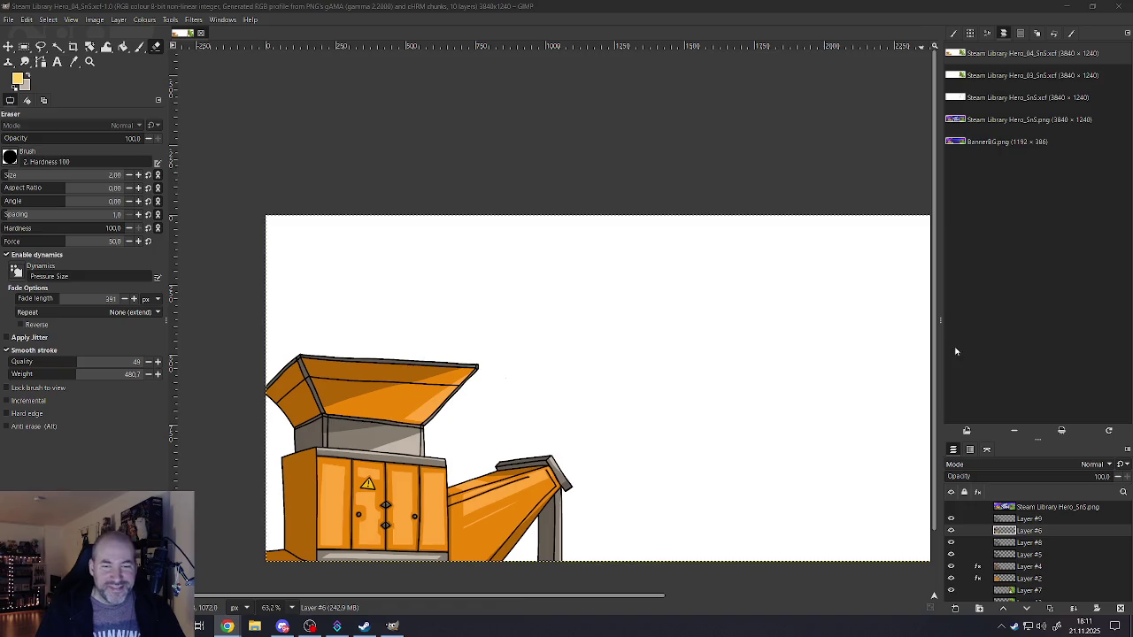
scroll(575, 452, "down", 2)
scroll(699, 420, "down", 2)
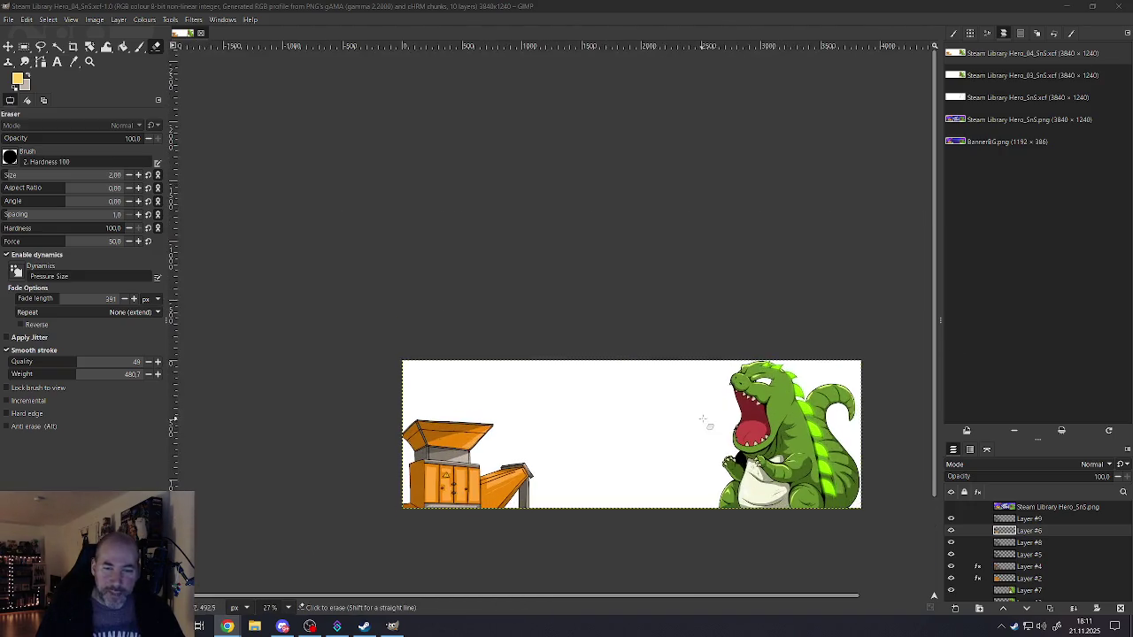
scroll(704, 421, "up", 1)
scroll(708, 424, "up", 1)
scroll(708, 425, "up", 1)
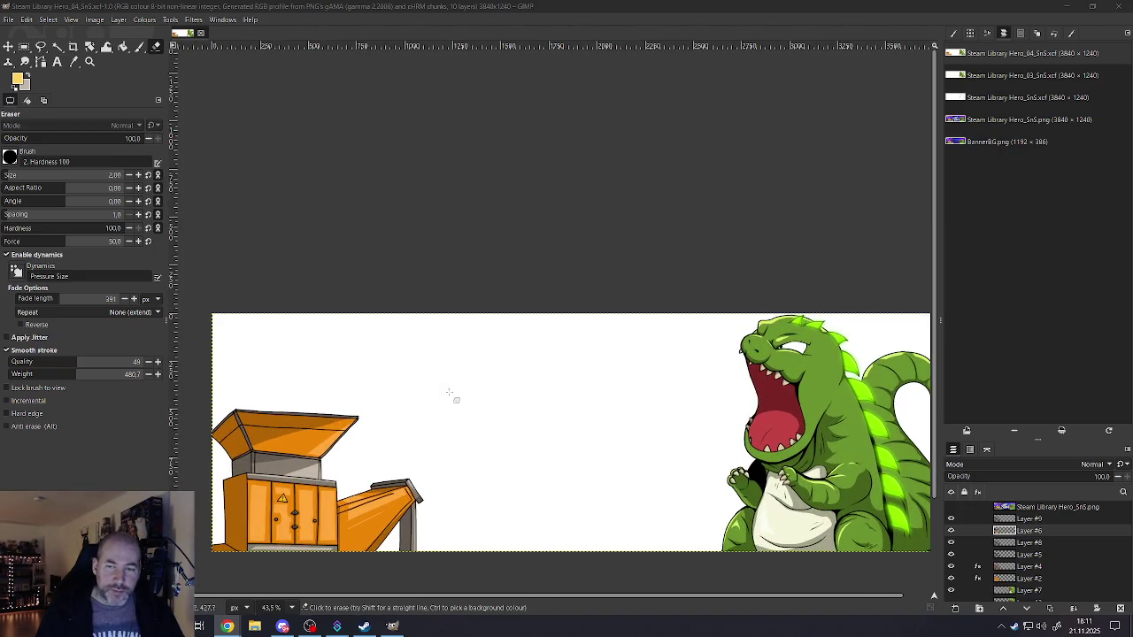
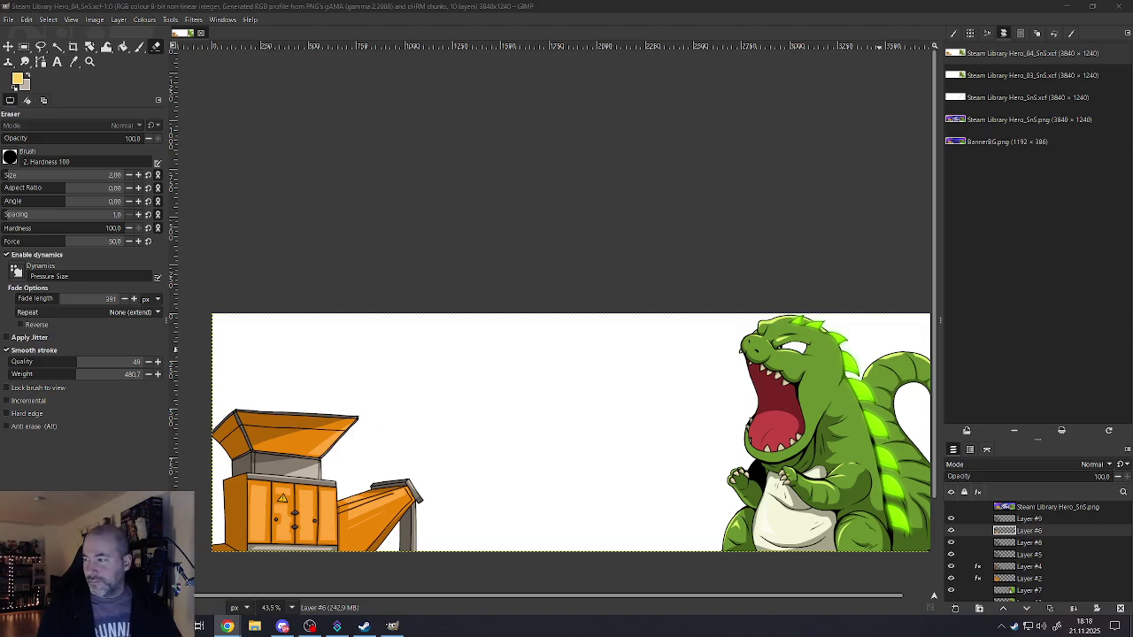
- Switch from GIMP to the browser's Google Images results for 'drawn vehicle crash'
key("alt+Tab")
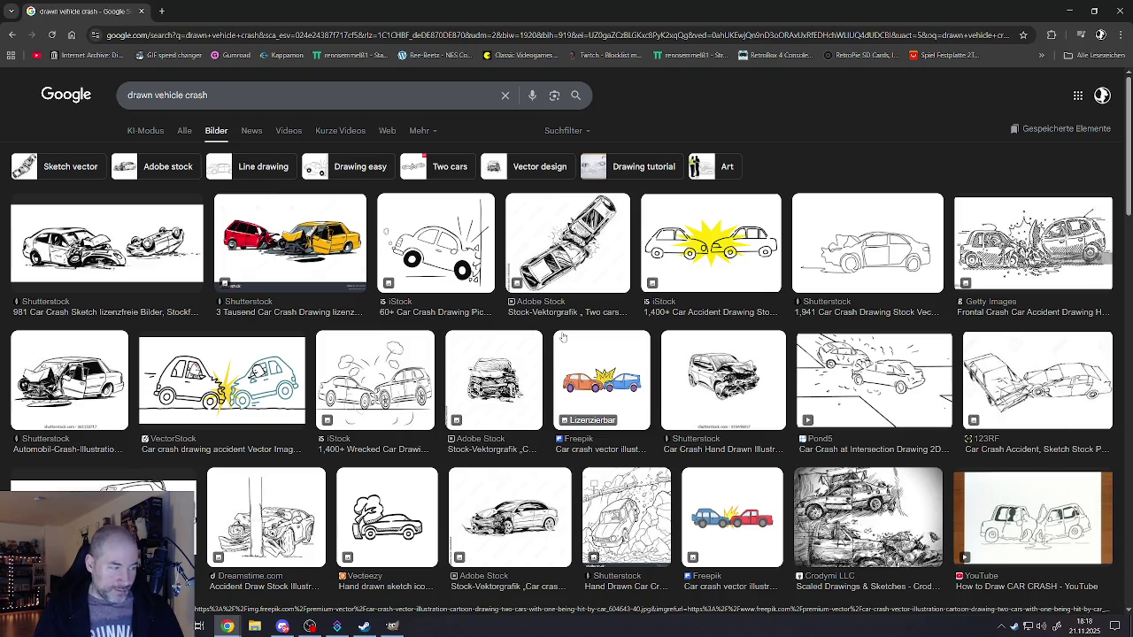
scroll(534, 417, "down", 3)
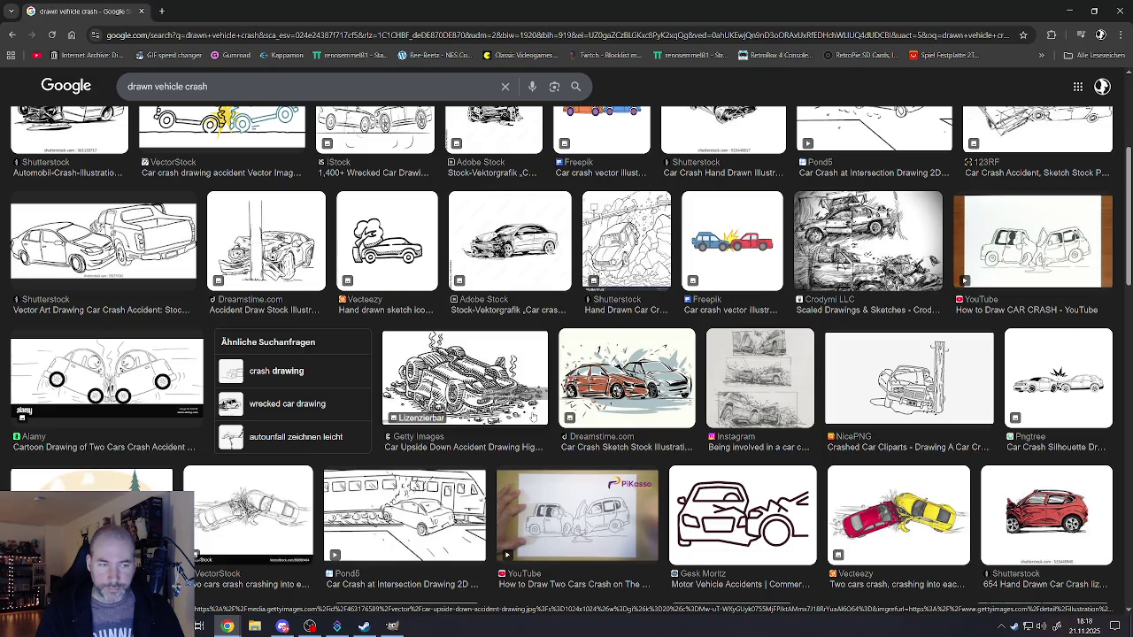
scroll(532, 416, "down", 2)
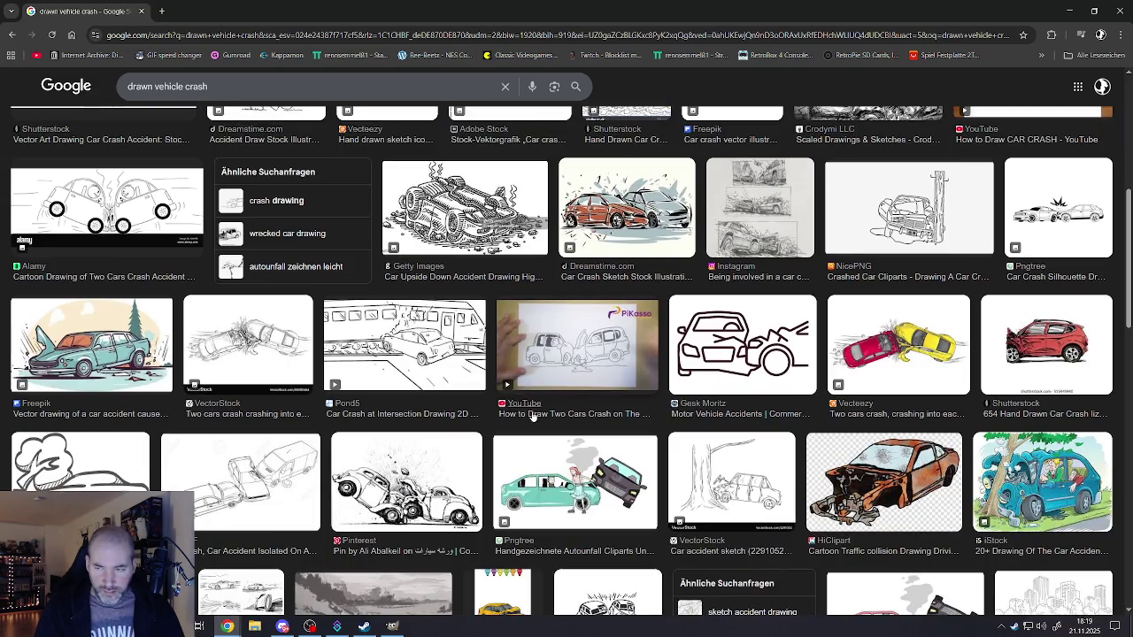
scroll(532, 416, "down", 3)
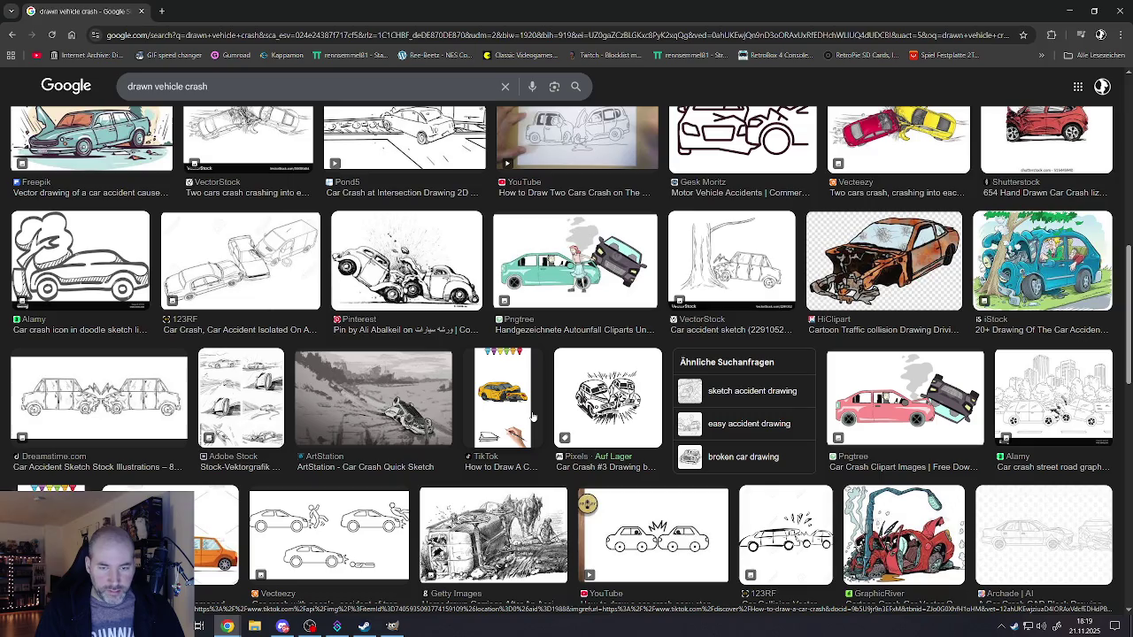
scroll(532, 416, "down", 2)
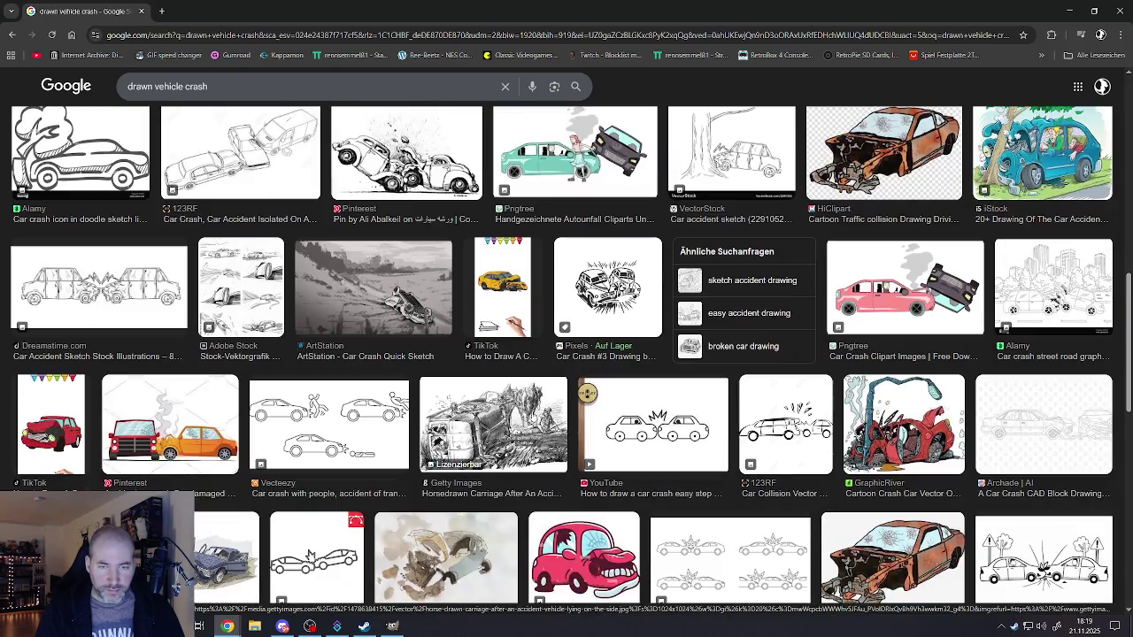
scroll(706, 404, "down", 3)
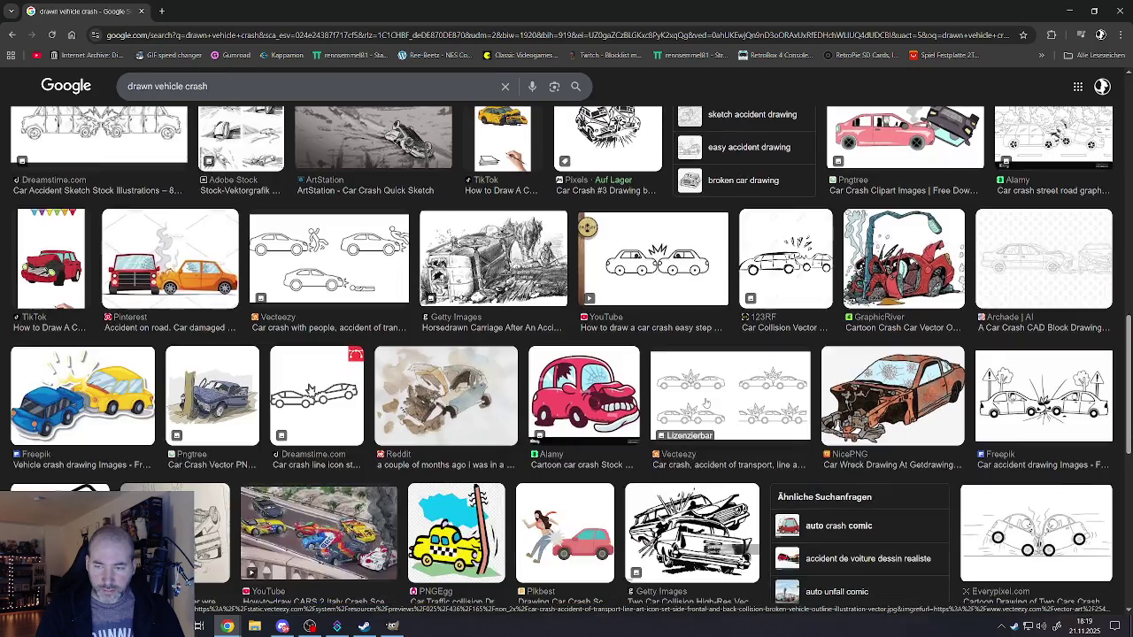
scroll(574, 387, "down", 3)
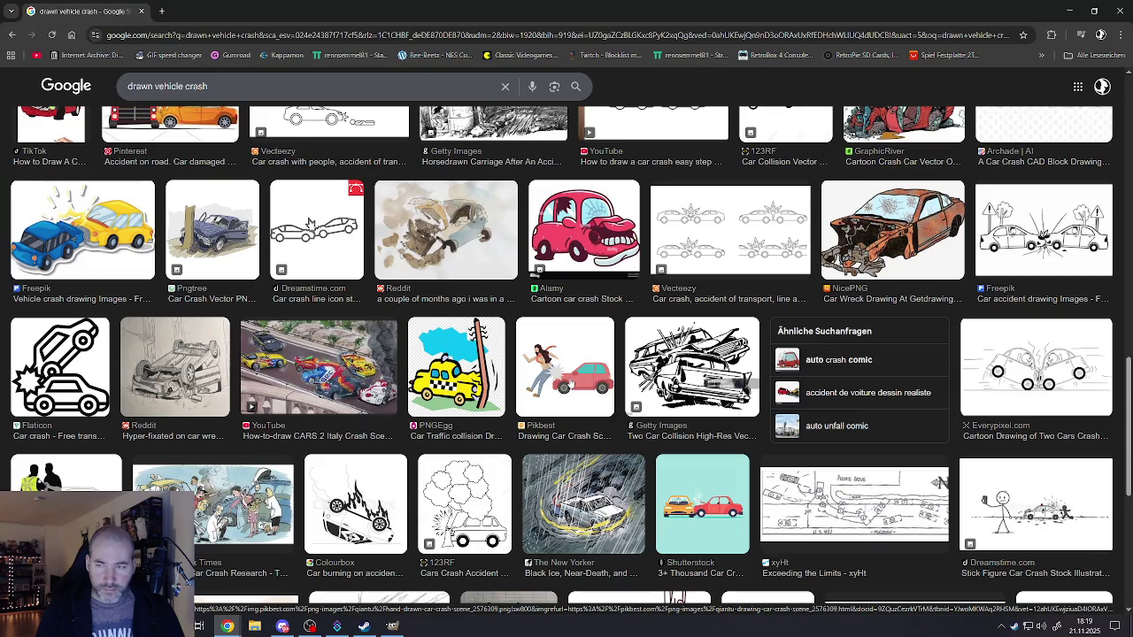
scroll(569, 383, "down", 4)
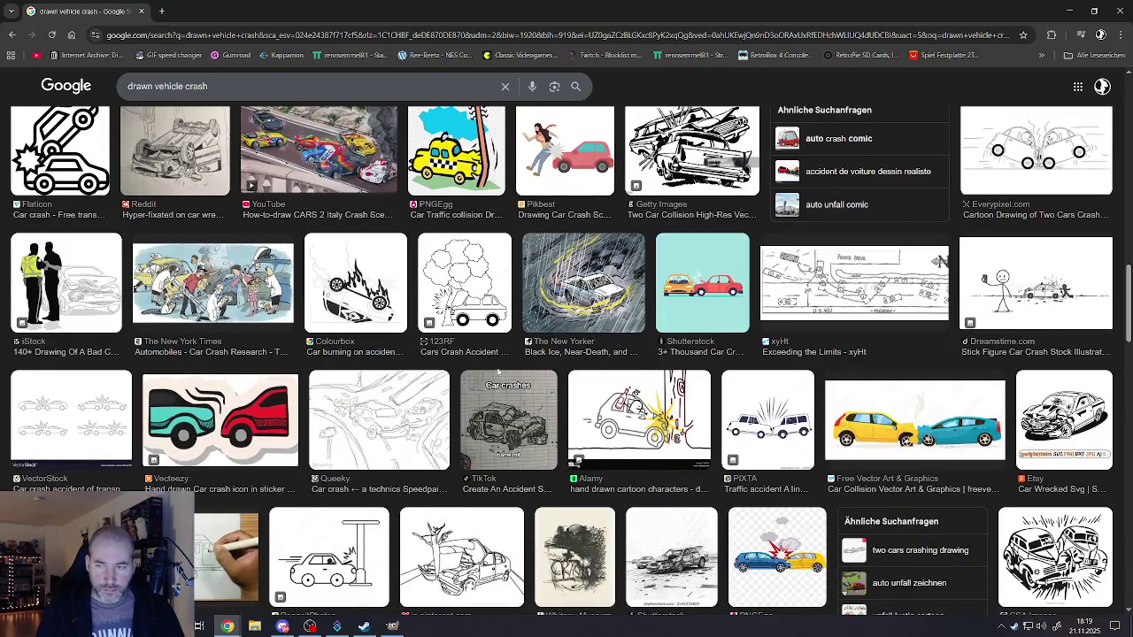
scroll(498, 372, "down", 4)
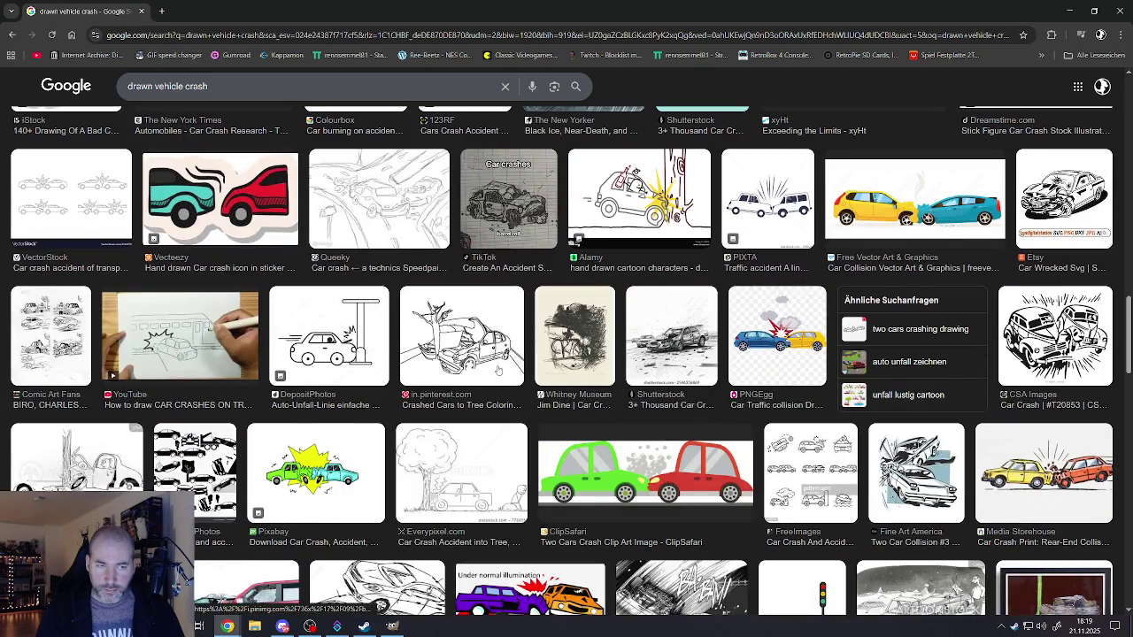
scroll(499, 370, "down", 5)
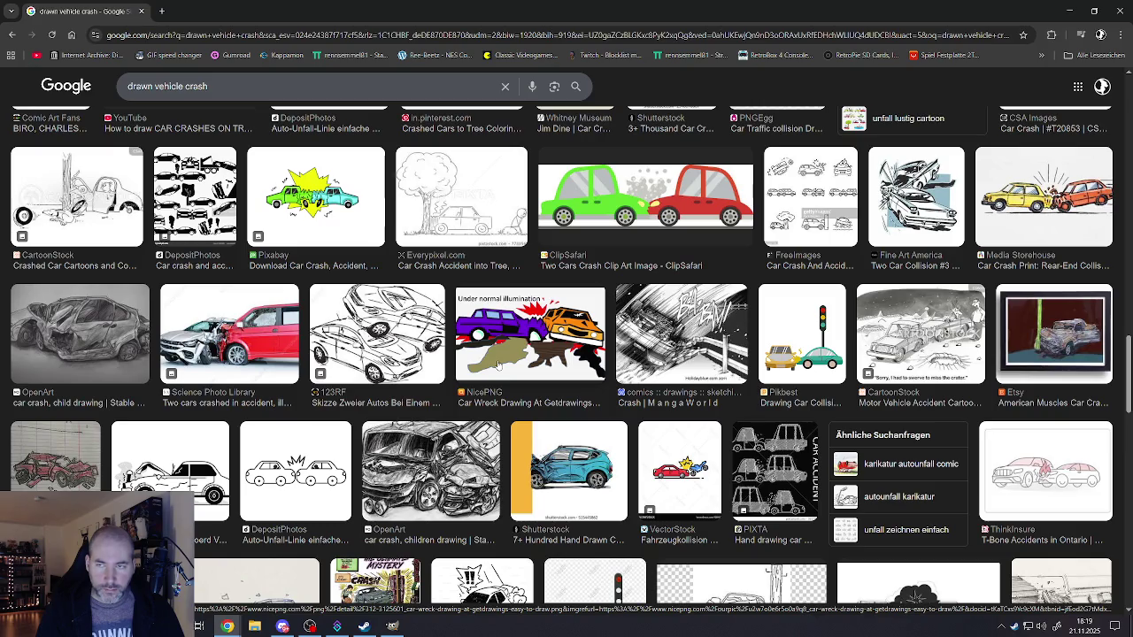
scroll(498, 365, "down", 5)
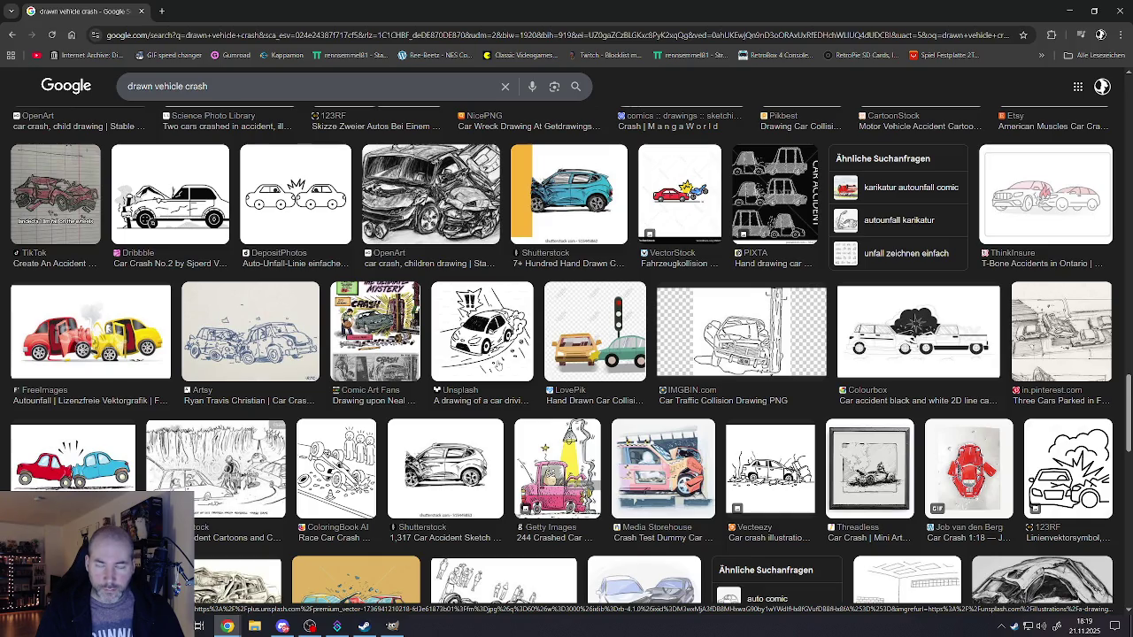
scroll(566, 354, "down", 1)
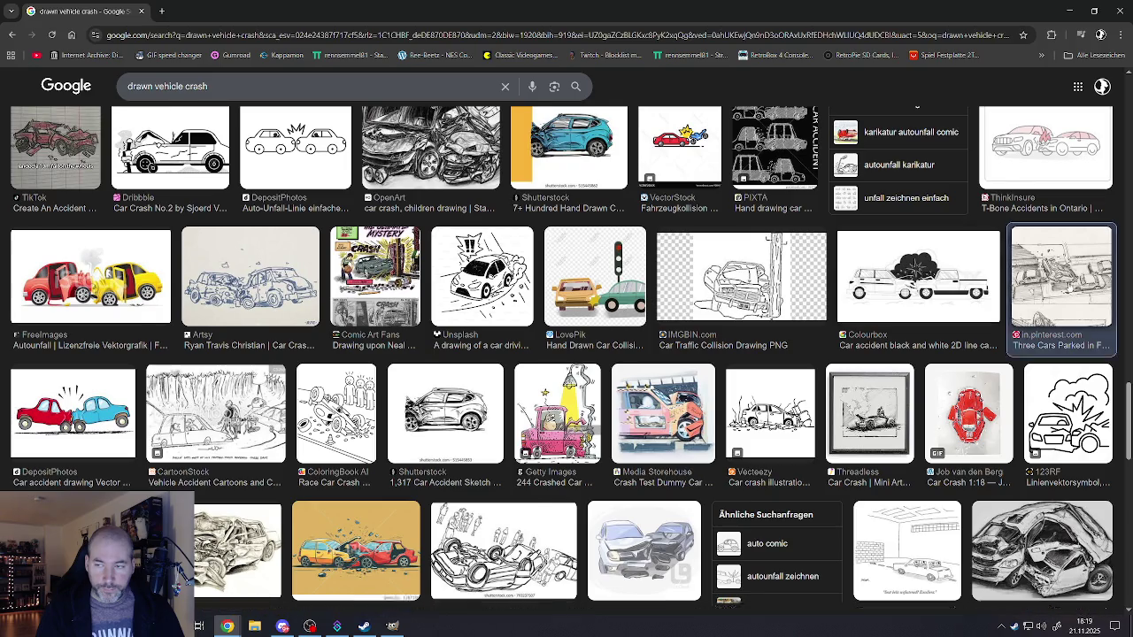
- Preview the Three Cars Parked sketch, compare the car-crash storyboard, then return to it
left_click(1062, 283)
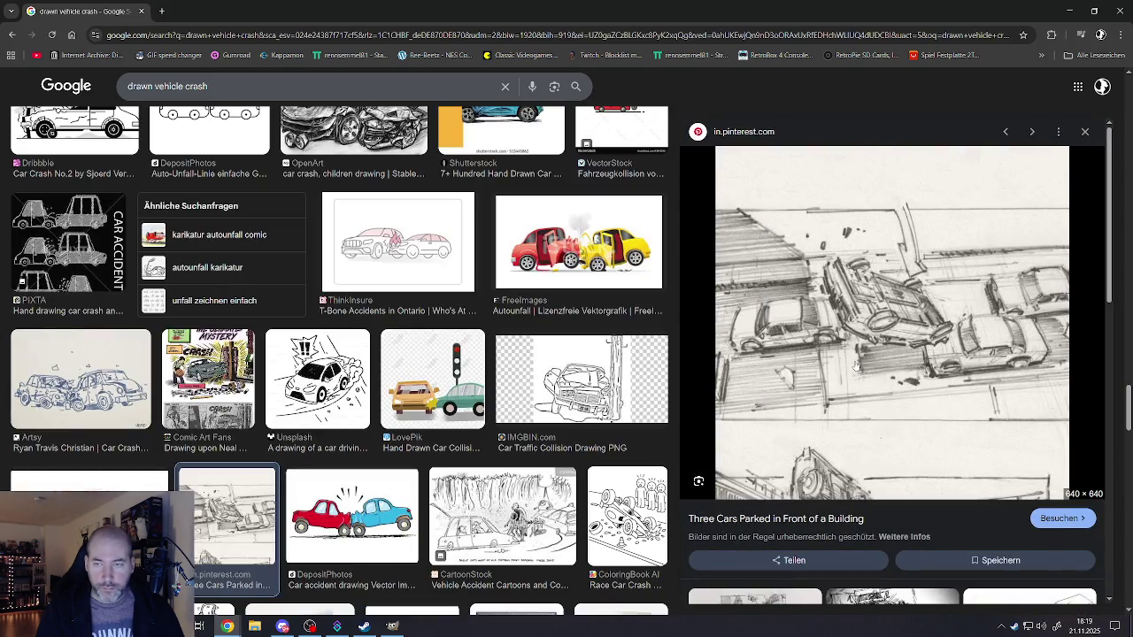
scroll(855, 365, "down", 4)
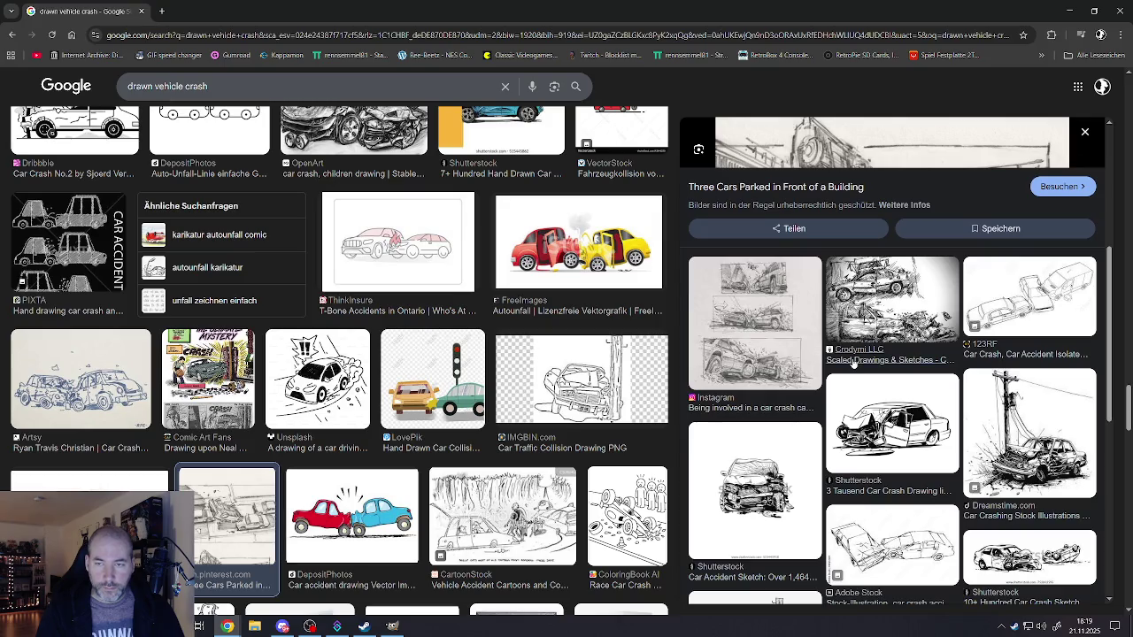
left_click(757, 310)
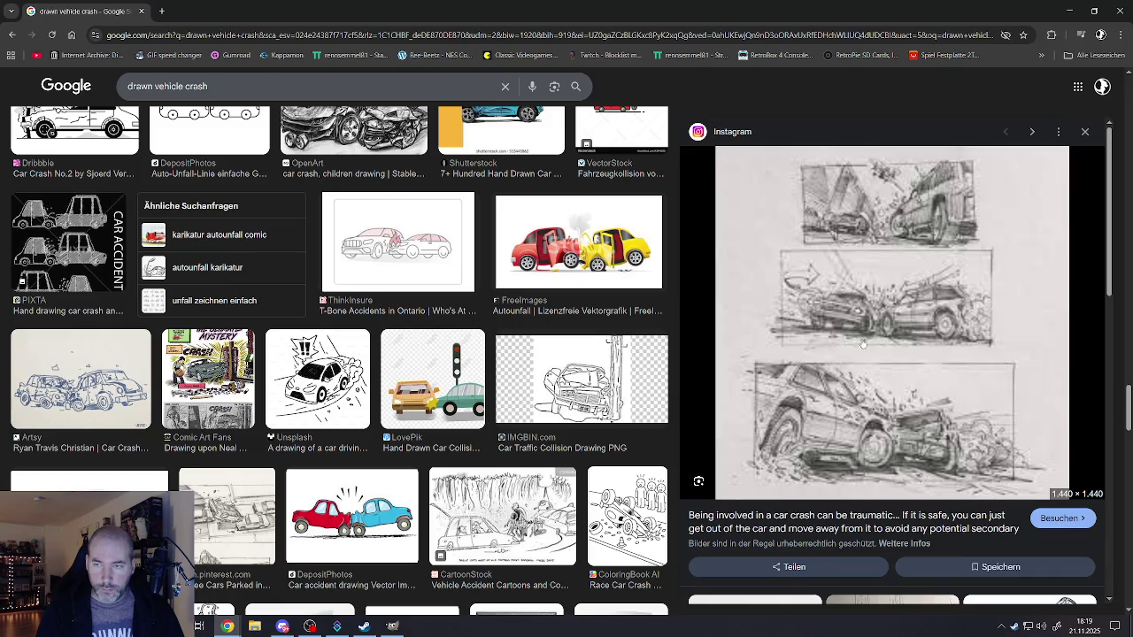
scroll(870, 339, "down", 4)
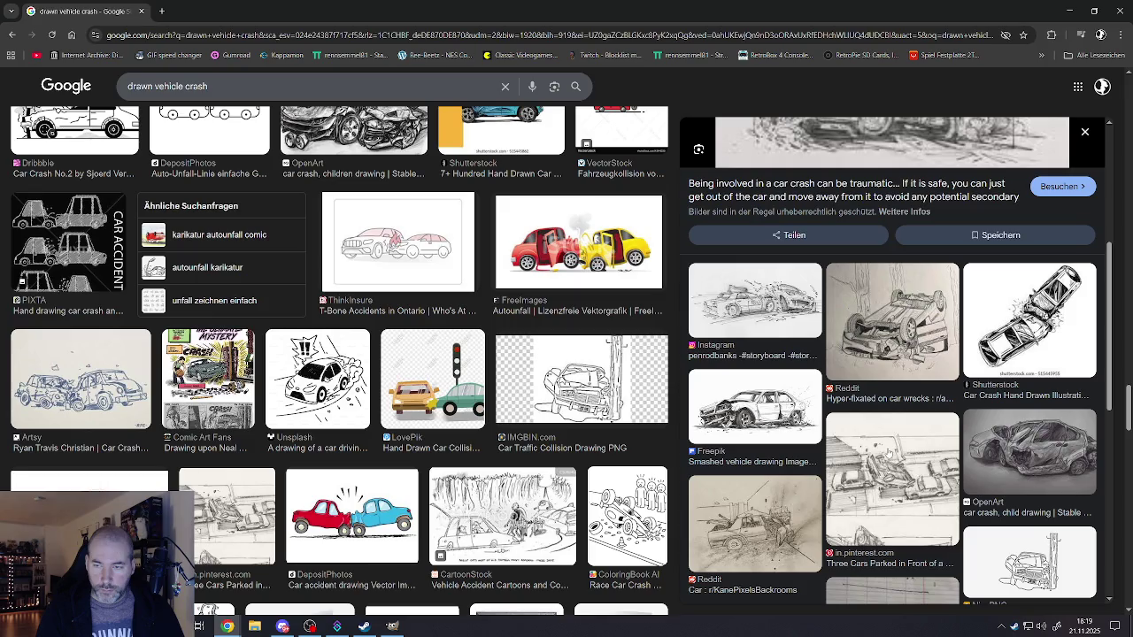
left_click(885, 450)
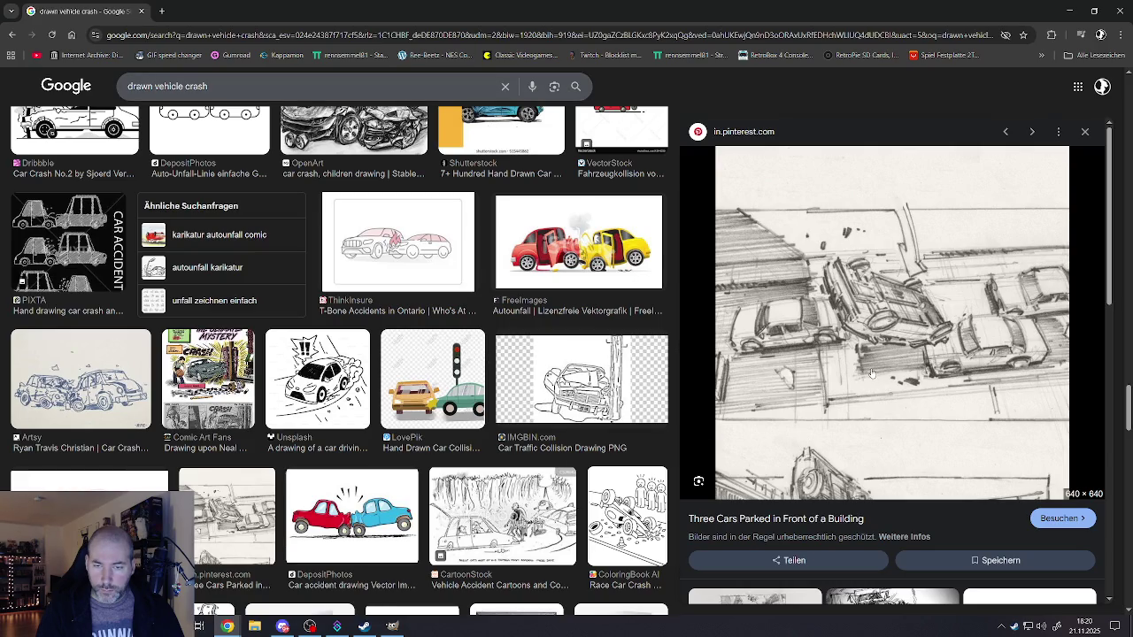
- Toggle between the GIMP banner and the crash sketch preview to compare them
left_click(393, 627)
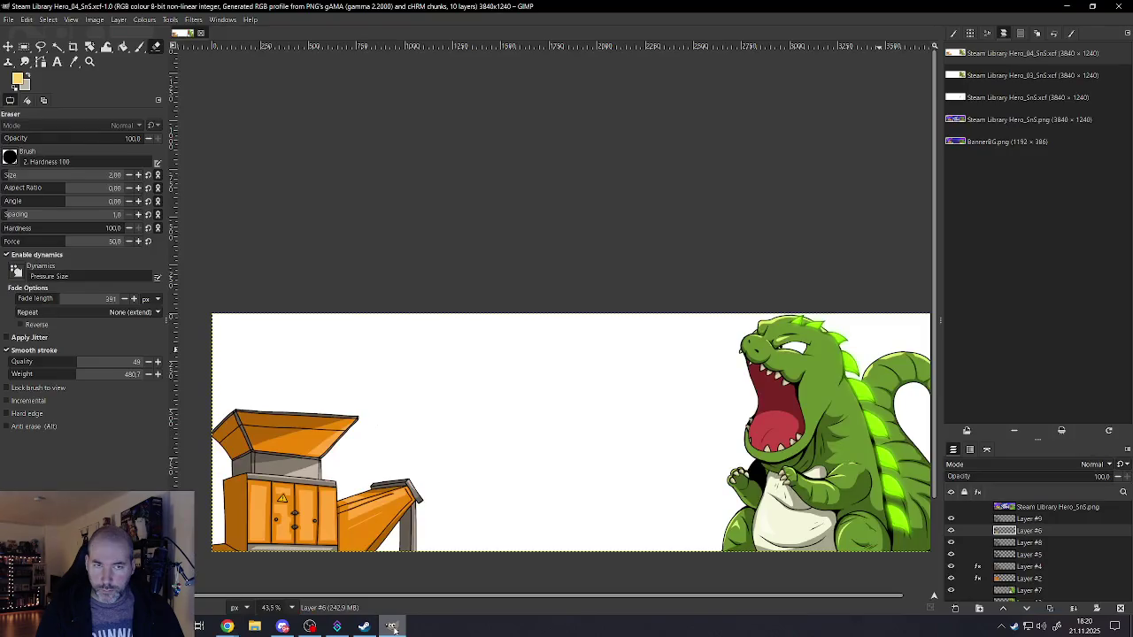
left_click(392, 626)
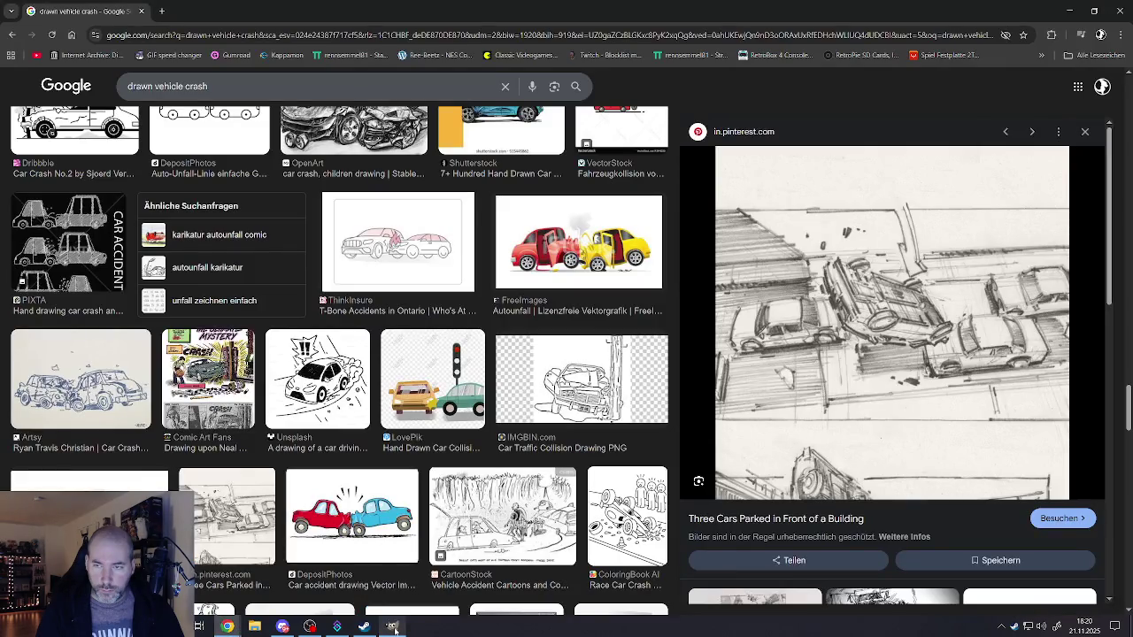
left_click(395, 628)
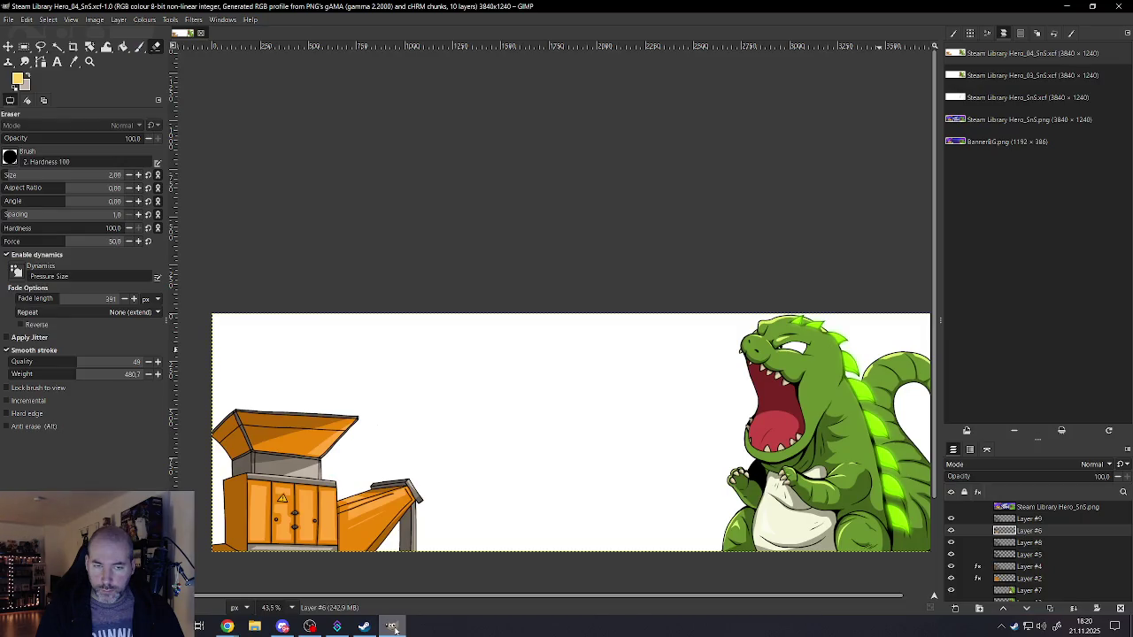
left_click(395, 629)
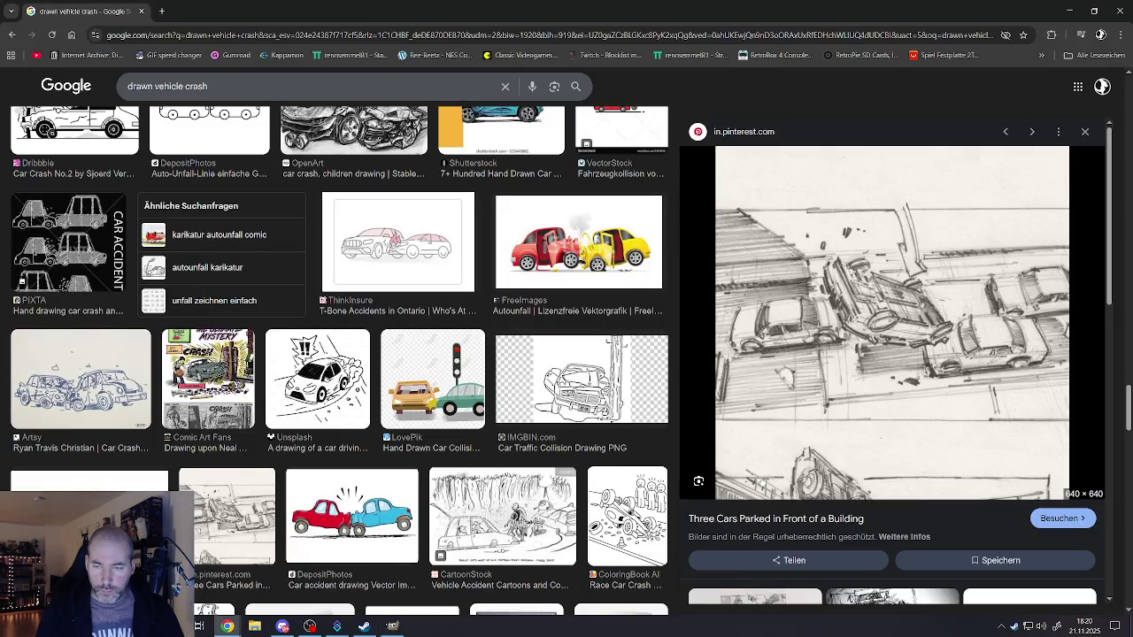
scroll(816, 478, "down", 2)
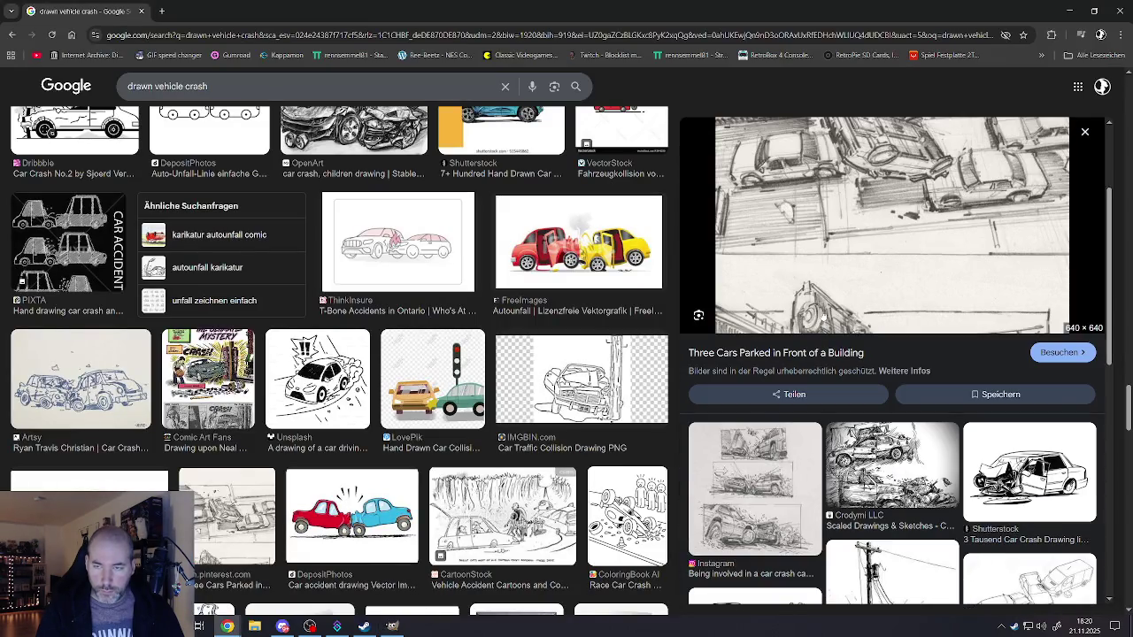
scroll(822, 474, "down", 3)
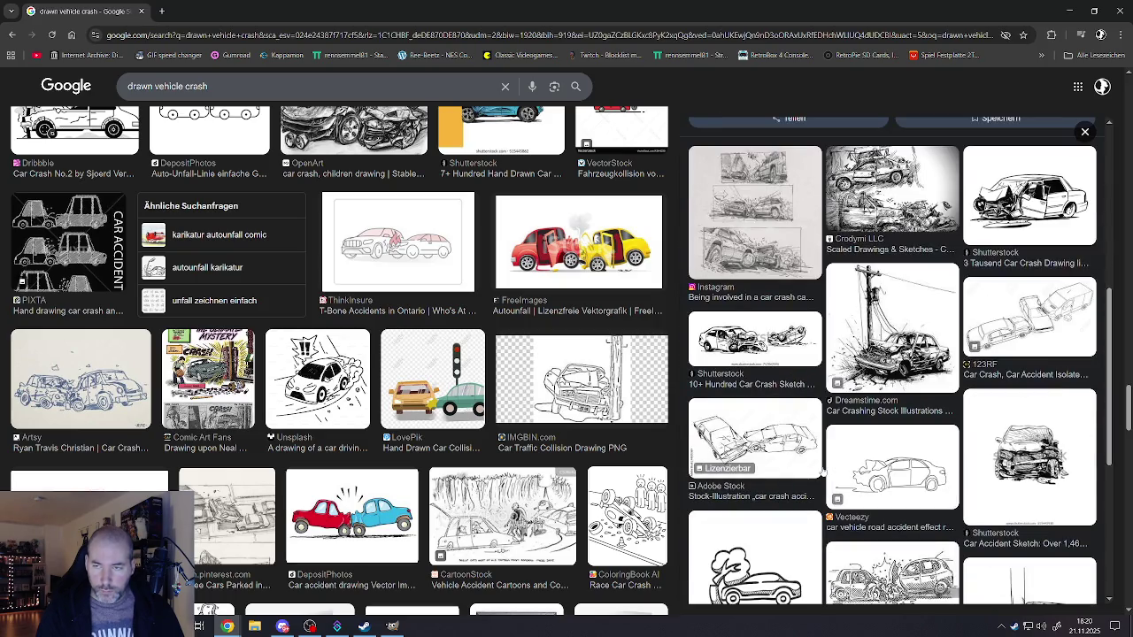
scroll(822, 474, "down", 1)
scroll(822, 474, "down", 1)
scroll(822, 474, "down", 1)
scroll(823, 475, "down", 1)
scroll(637, 483, "down", 2)
scroll(638, 483, "down", 1)
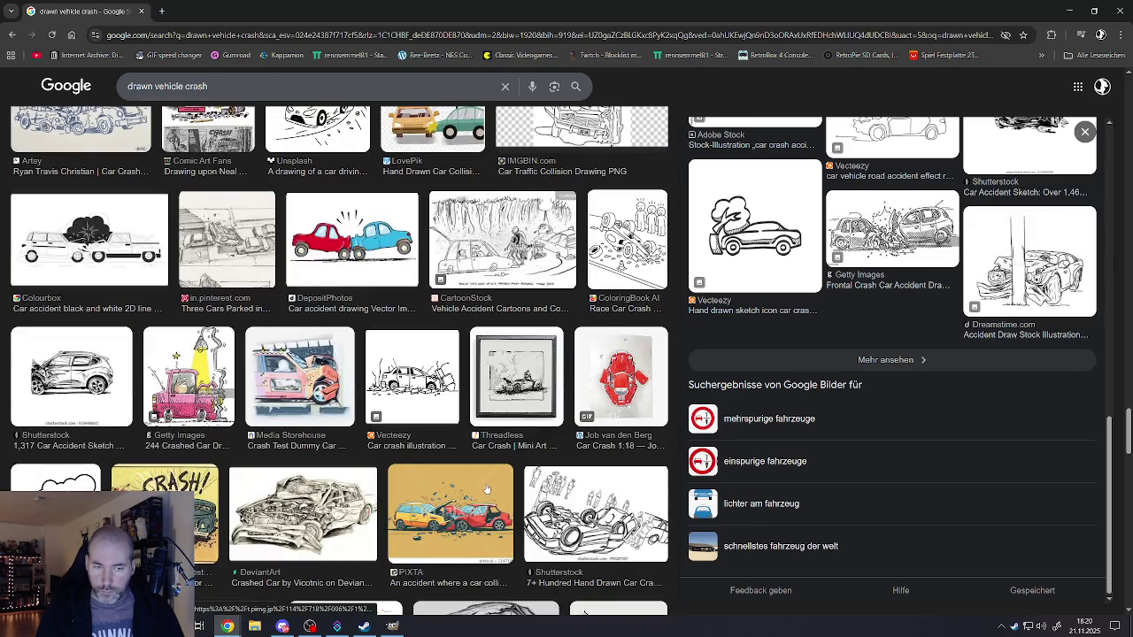
scroll(486, 490, "down", 2)
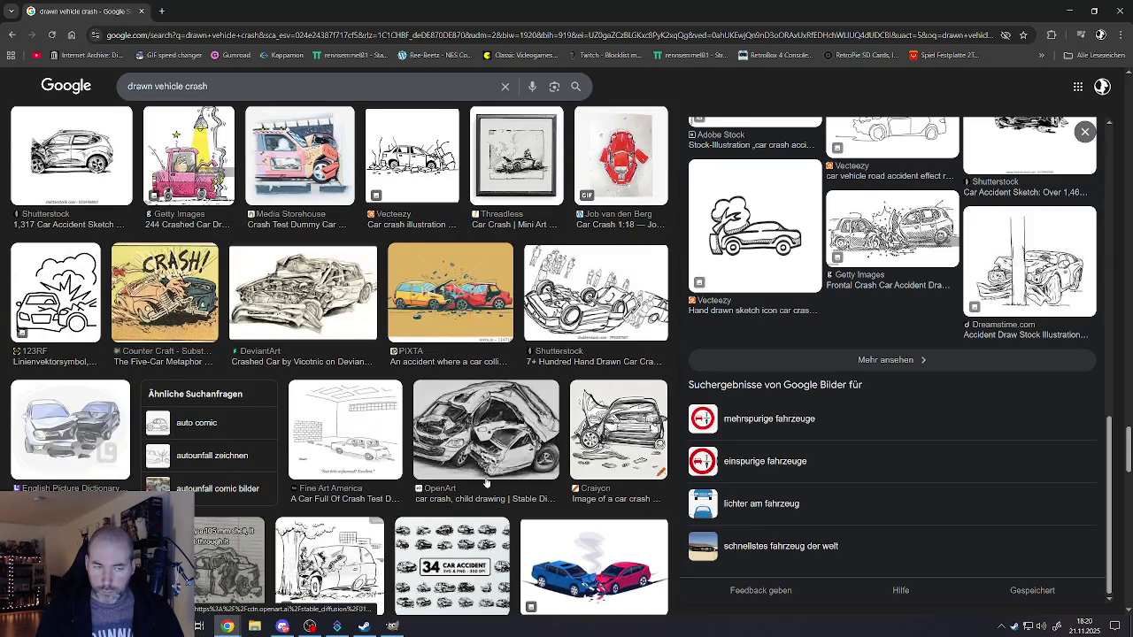
scroll(486, 483, "down", 2)
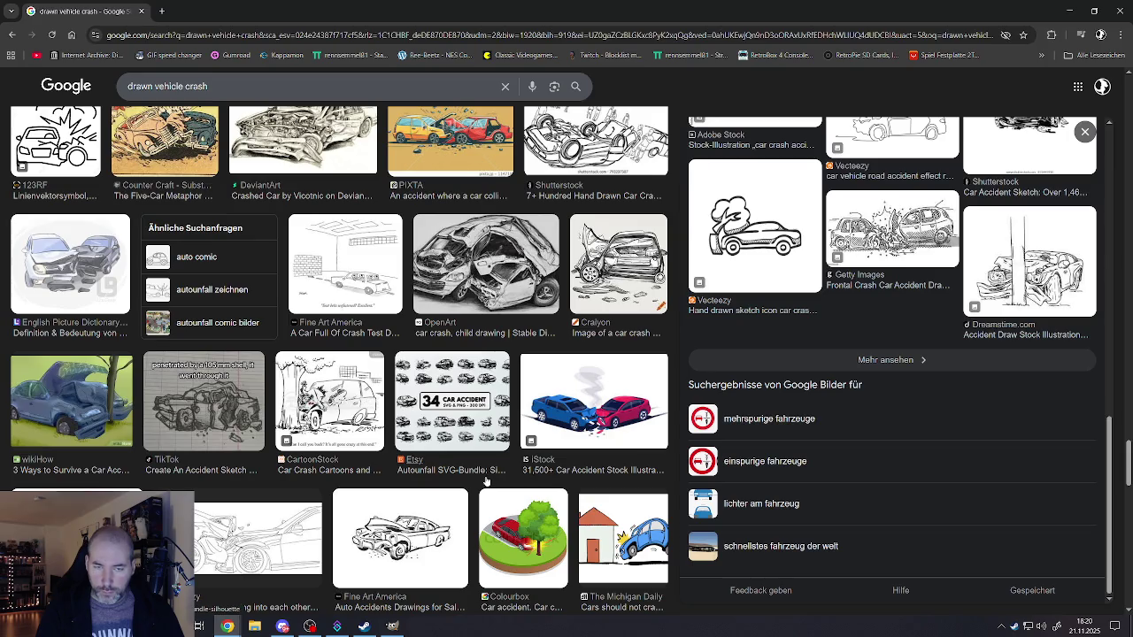
scroll(486, 480, "down", 2)
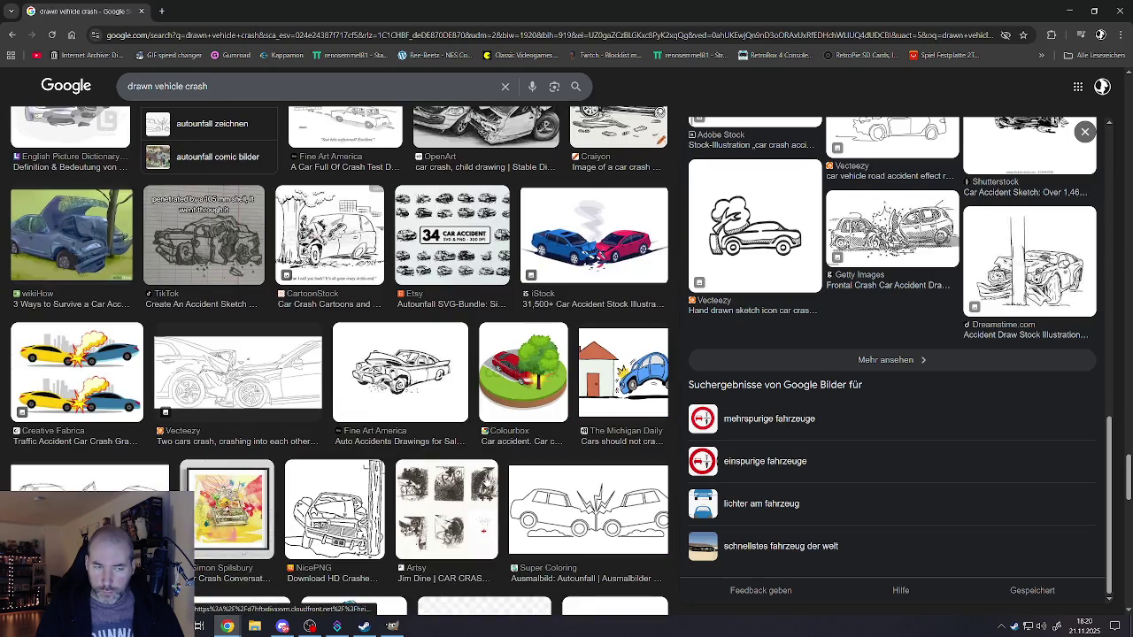
scroll(486, 481, "down", 3)
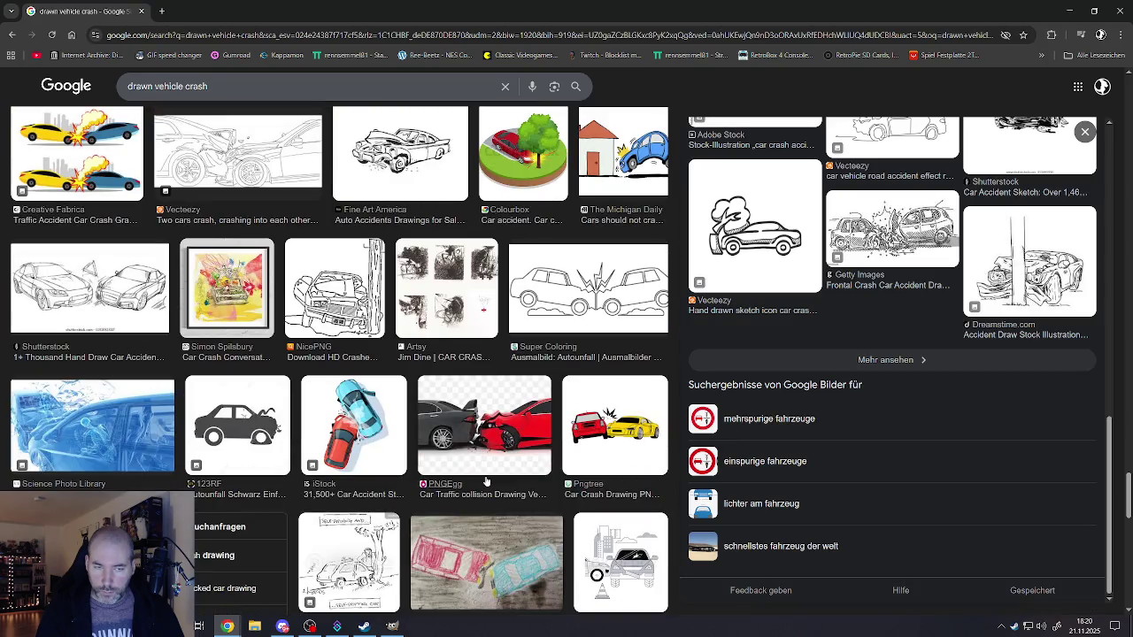
scroll(486, 481, "down", 2)
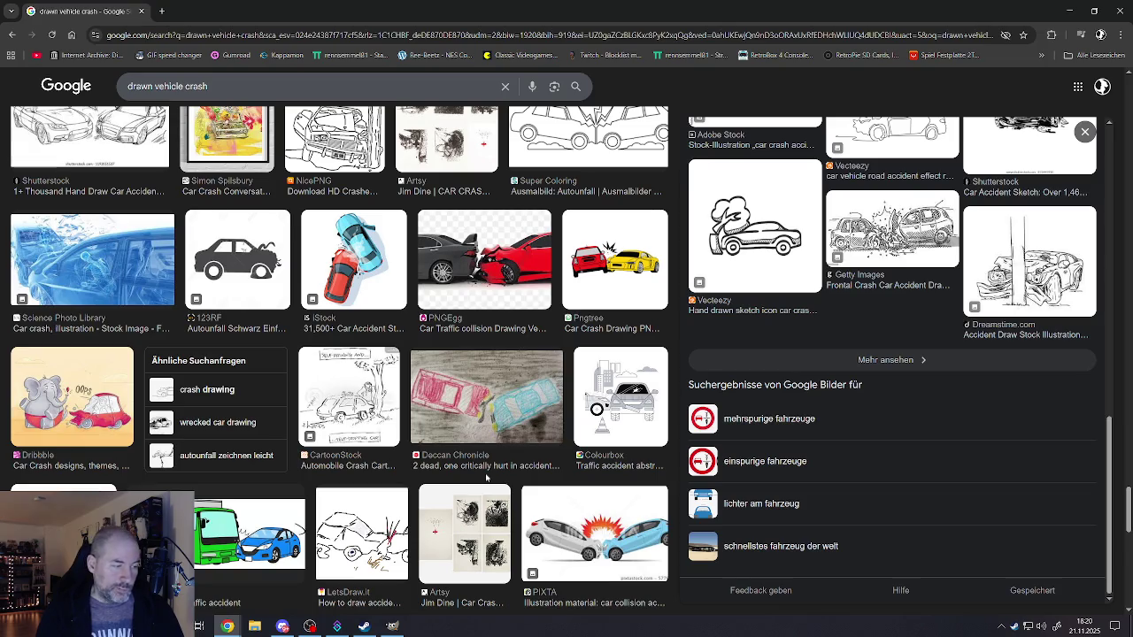
scroll(486, 478, "down", 4)
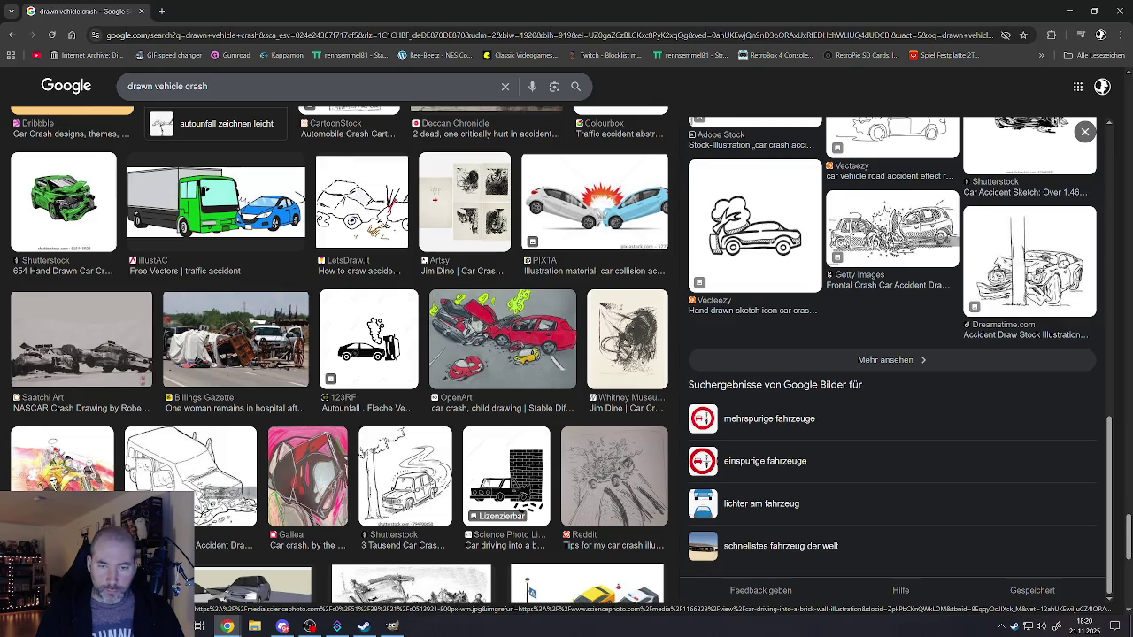
scroll(485, 483, "down", 4)
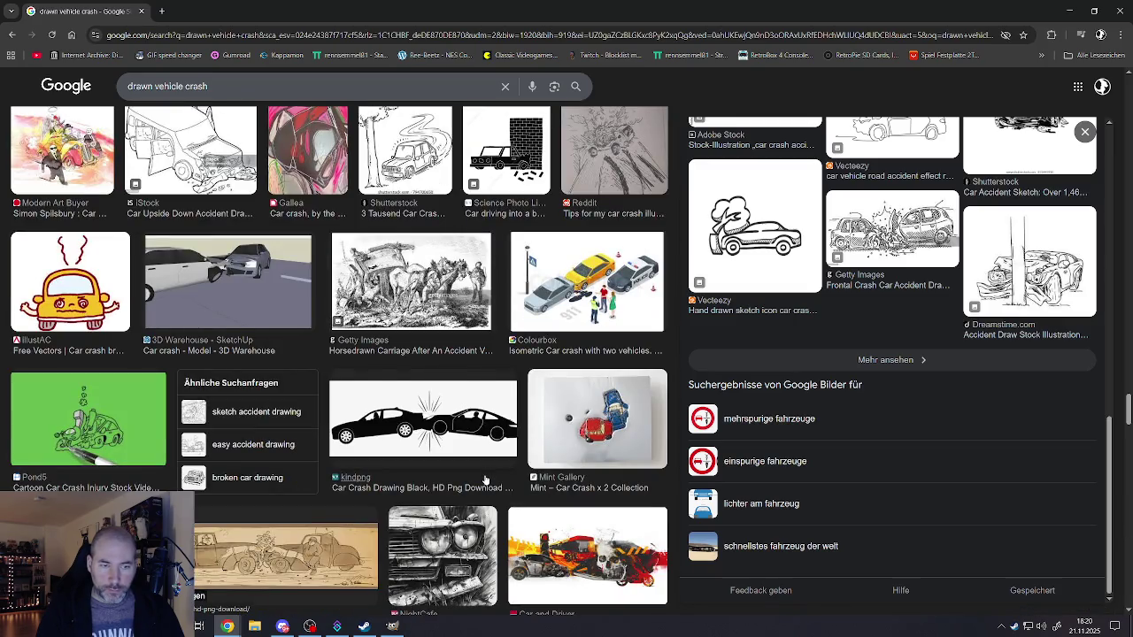
scroll(485, 479, "down", 2)
scroll(485, 479, "down", 3)
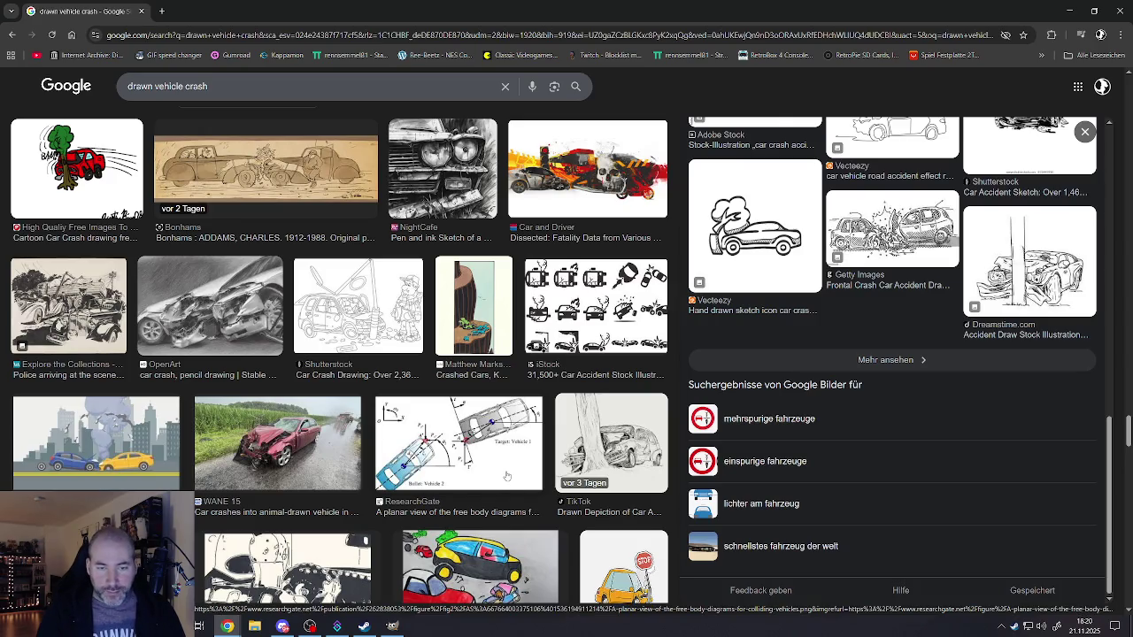
scroll(506, 476, "down", 4)
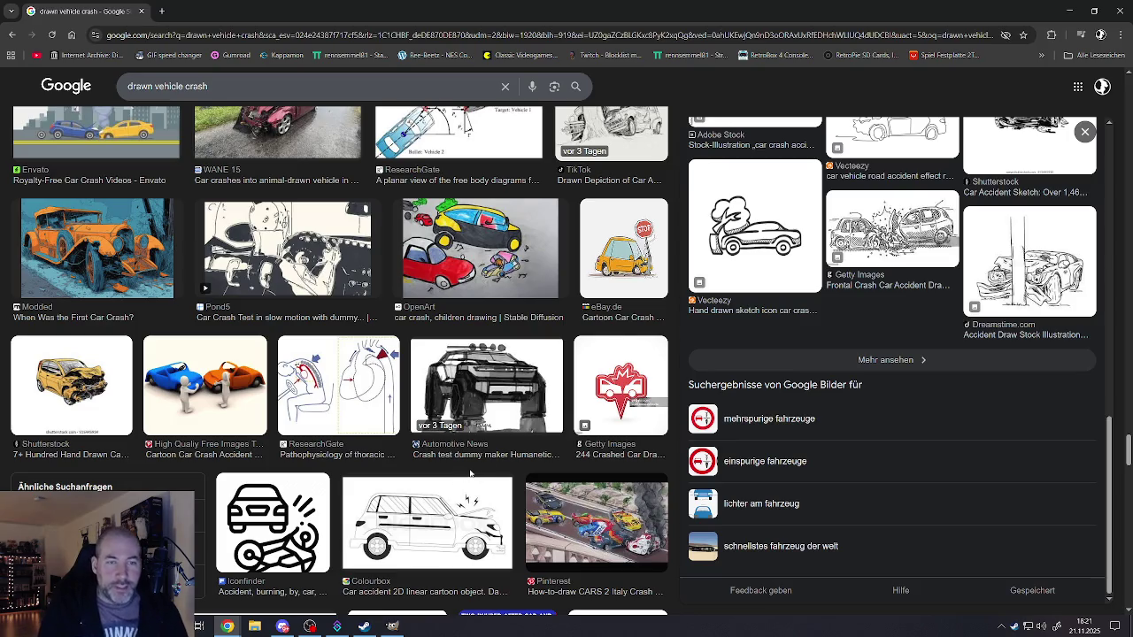
scroll(386, 477, "down", 2)
scroll(380, 473, "down", 1)
scroll(371, 467, "down", 2)
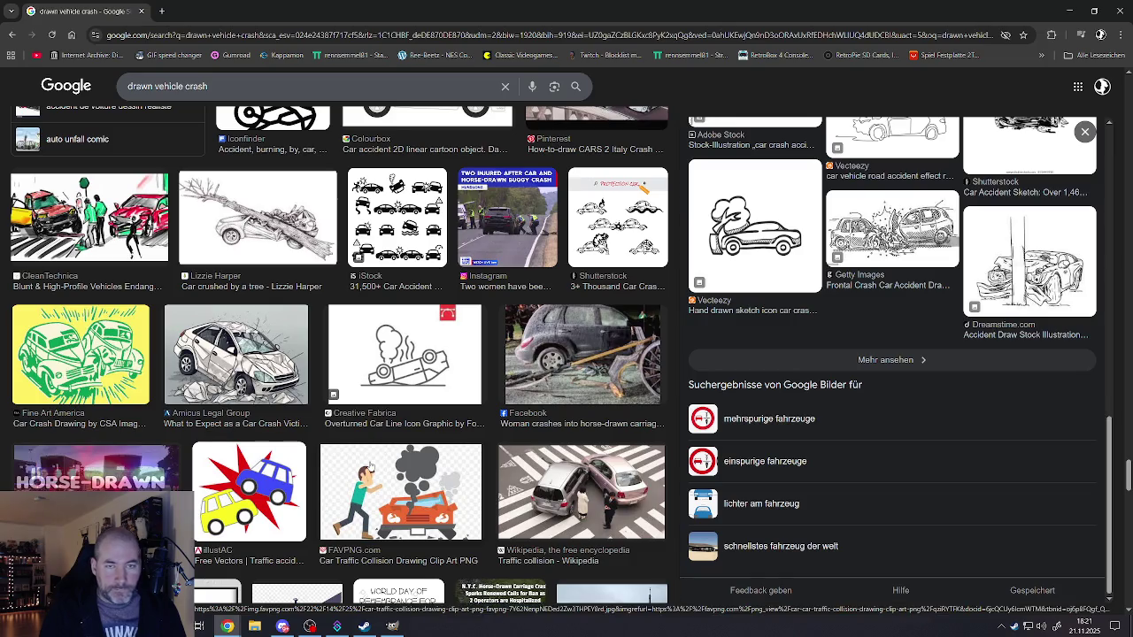
scroll(370, 466, "down", 3)
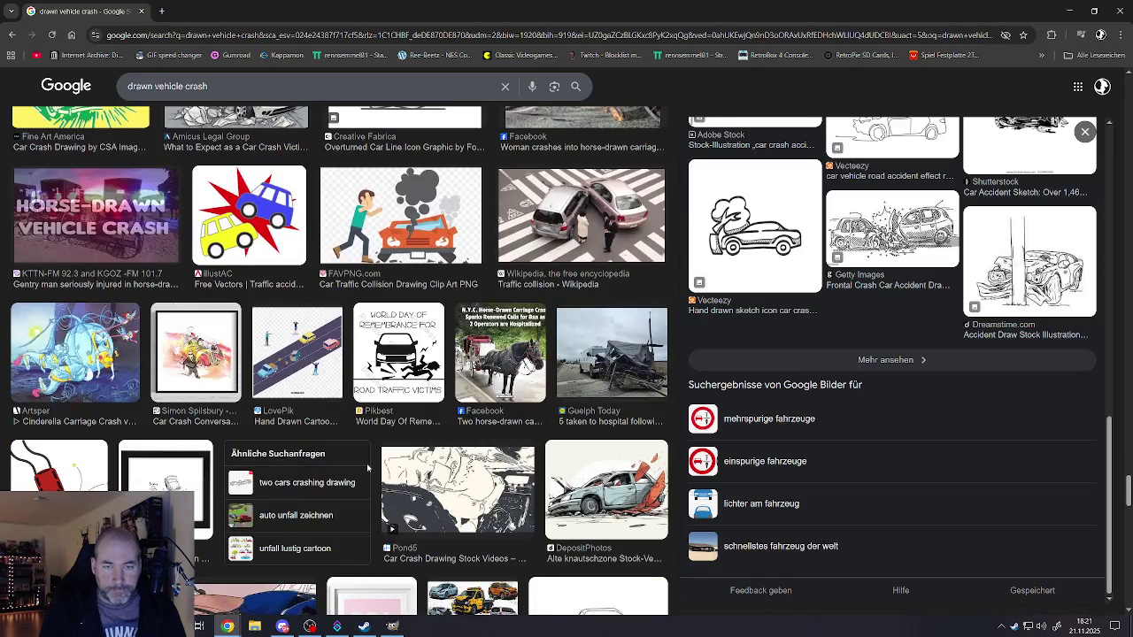
scroll(368, 468, "down", 2)
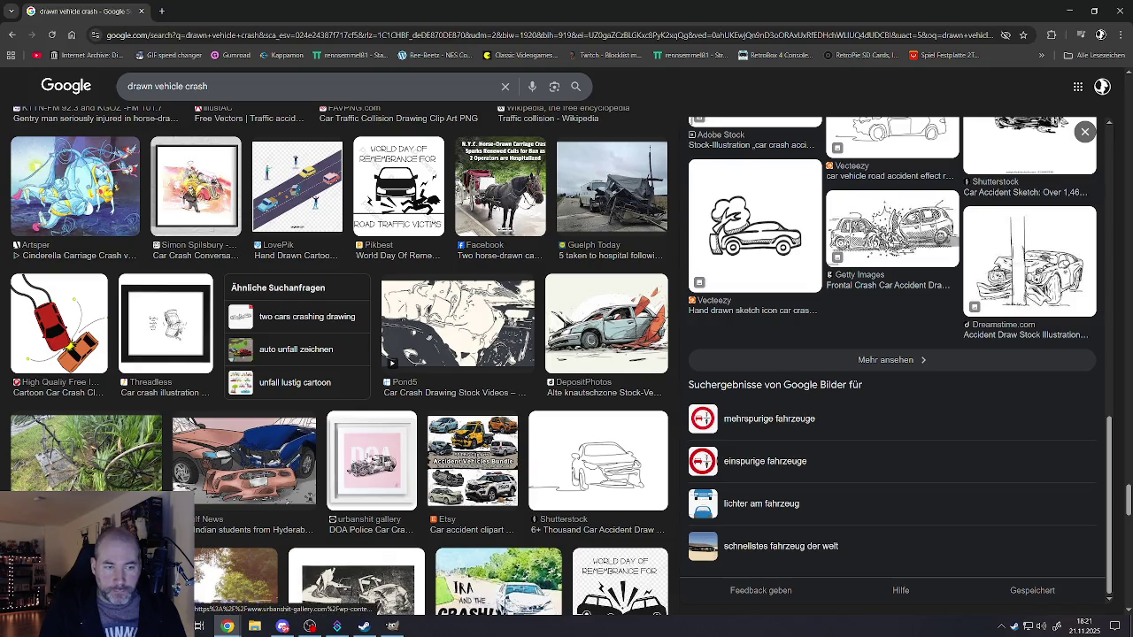
scroll(362, 423, "down", 3)
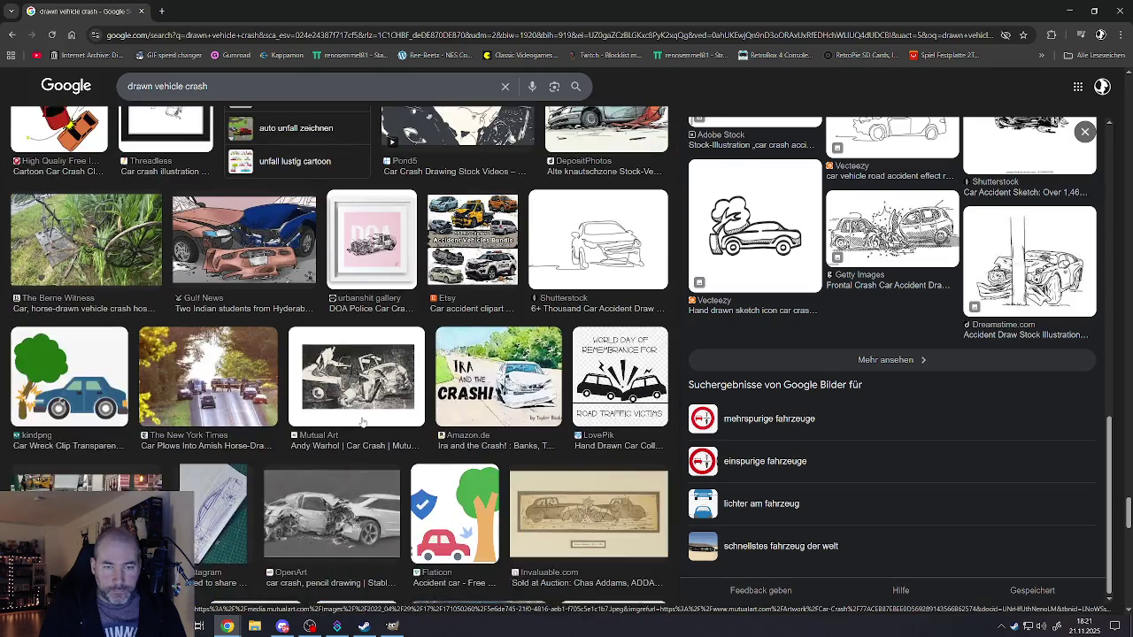
scroll(362, 423, "down", 3)
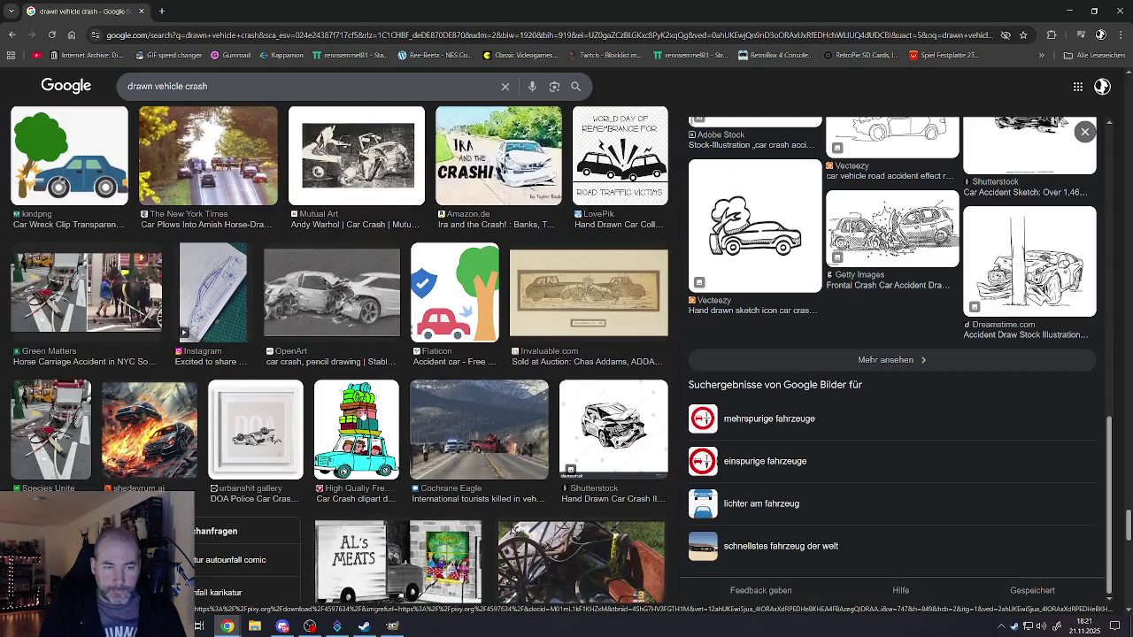
scroll(362, 416, "down", 2)
scroll(362, 416, "down", 3)
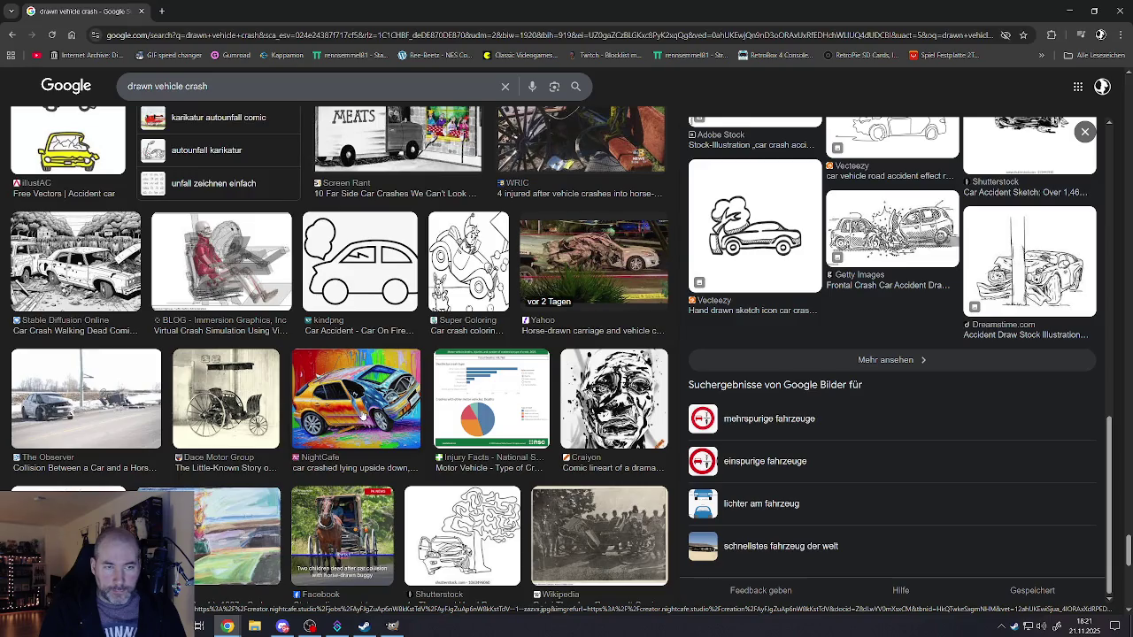
scroll(362, 415, "down", 3)
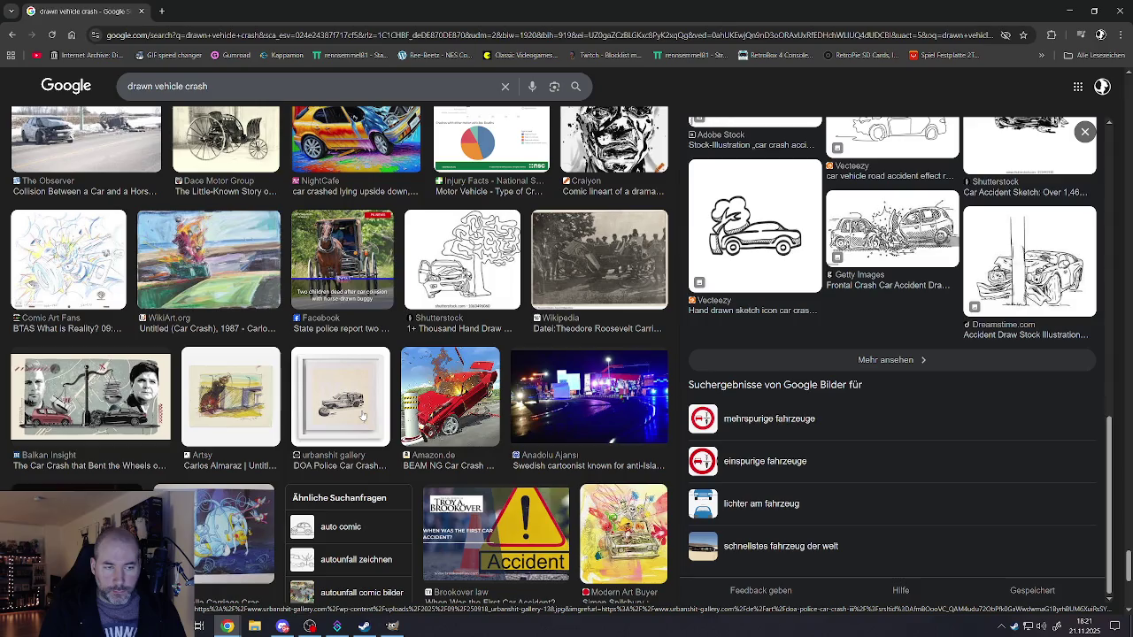
scroll(362, 416, "down", 3)
scroll(362, 416, "down", 2)
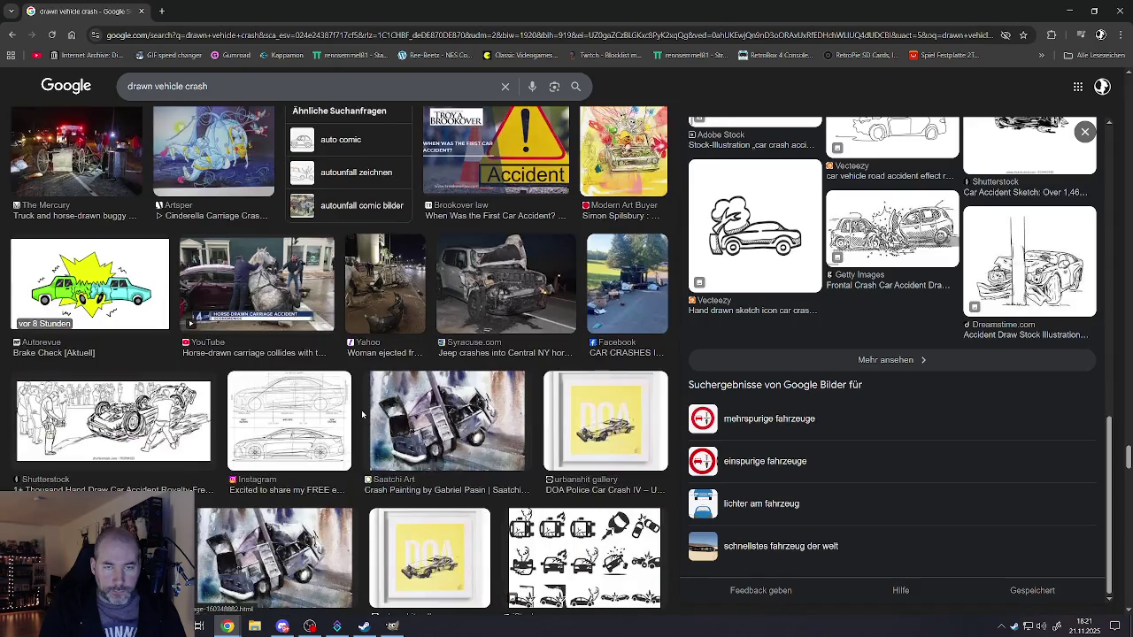
scroll(362, 416, "down", 3)
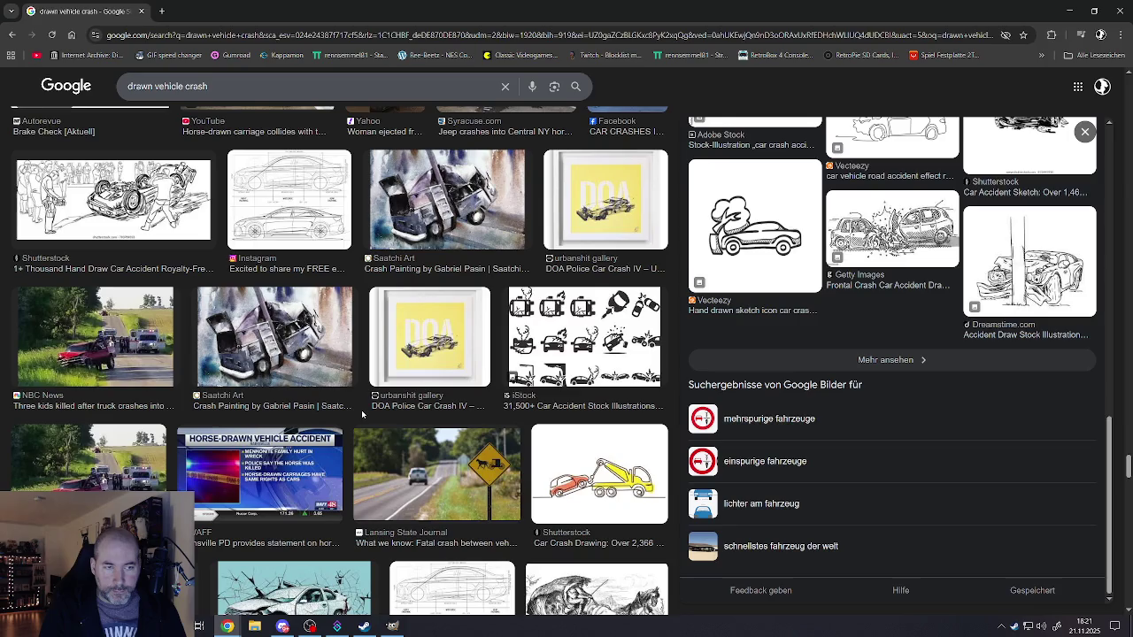
scroll(362, 414, "down", 3)
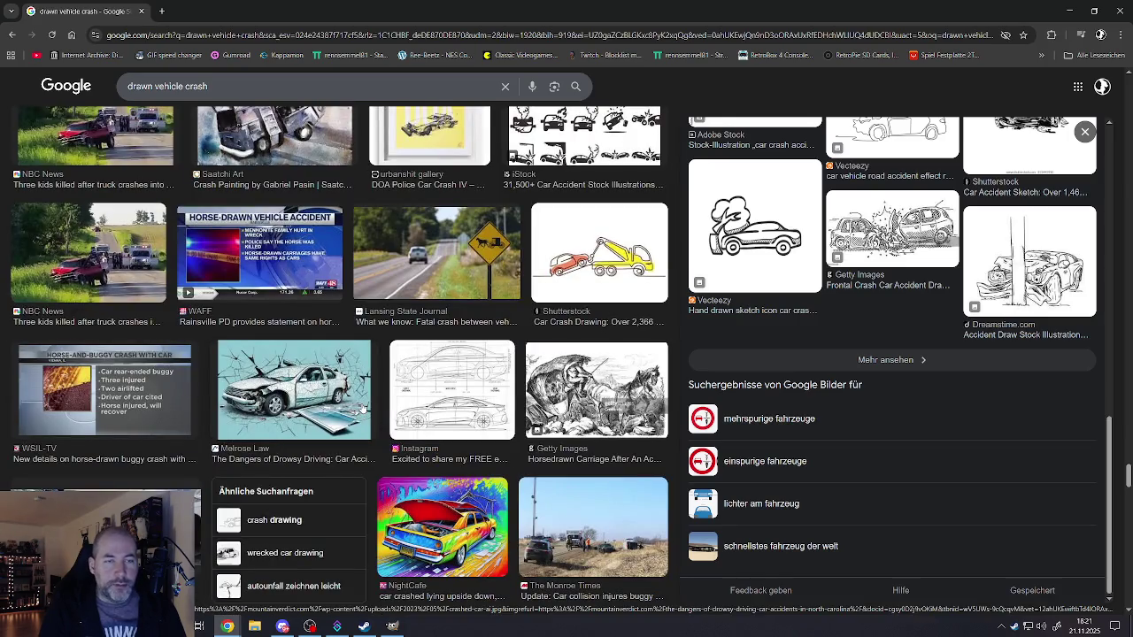
scroll(362, 409, "down", 3)
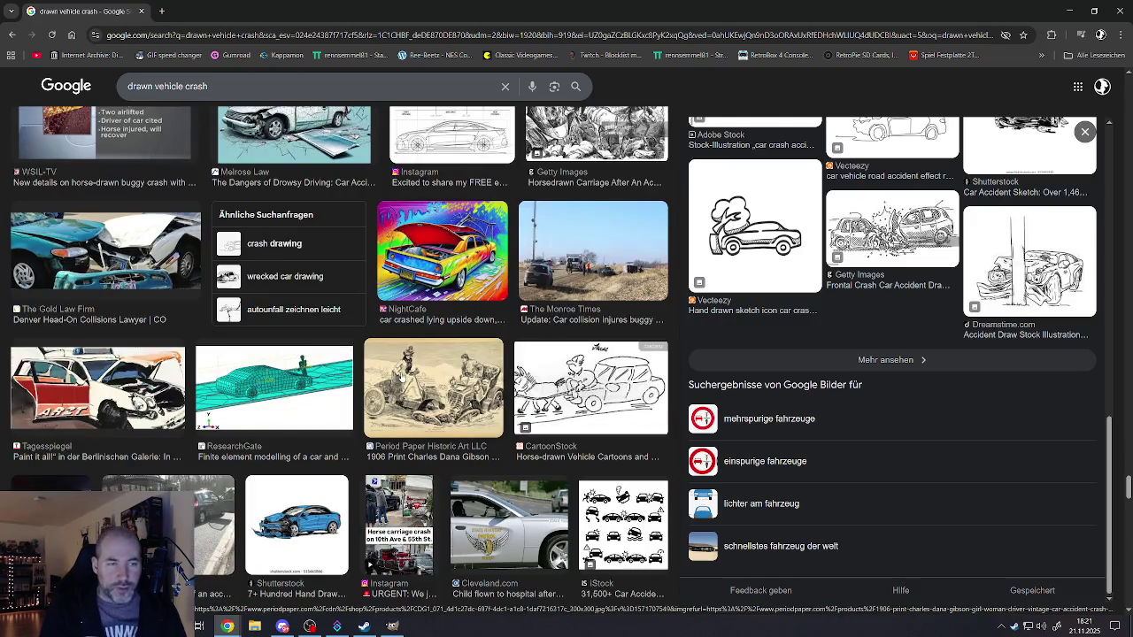
scroll(443, 394, "down", 3)
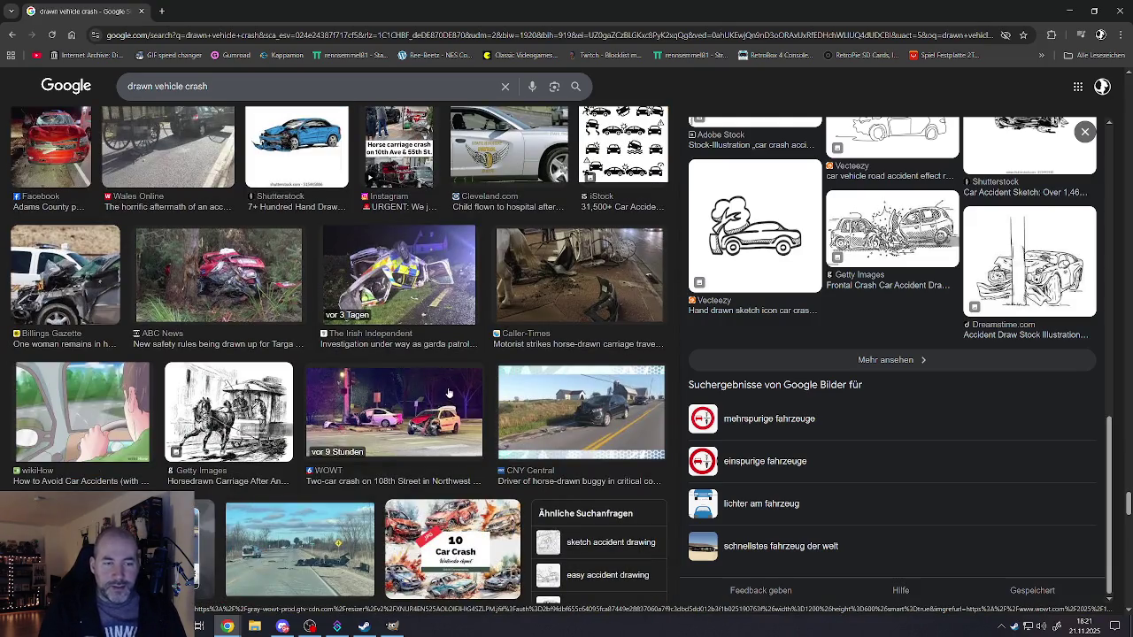
left_click_drag(156, 86, 181, 85)
- Search 'drawn bus crash' and preview the cartoon yellow bus crash from Pngtree
type("bus")
key("Return")
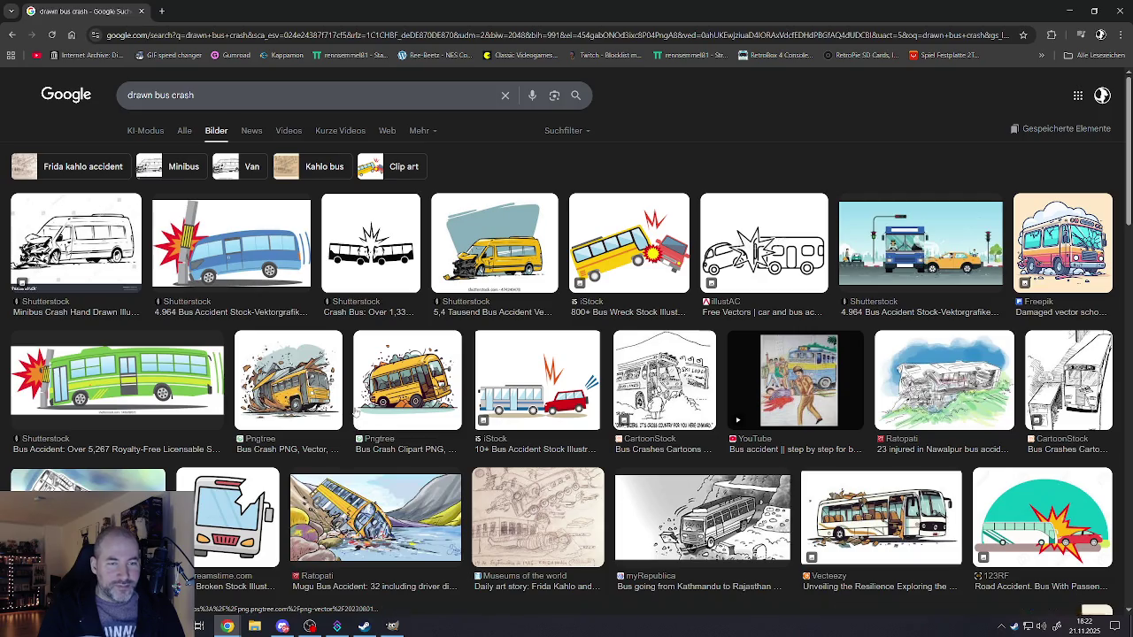
left_click(307, 388)
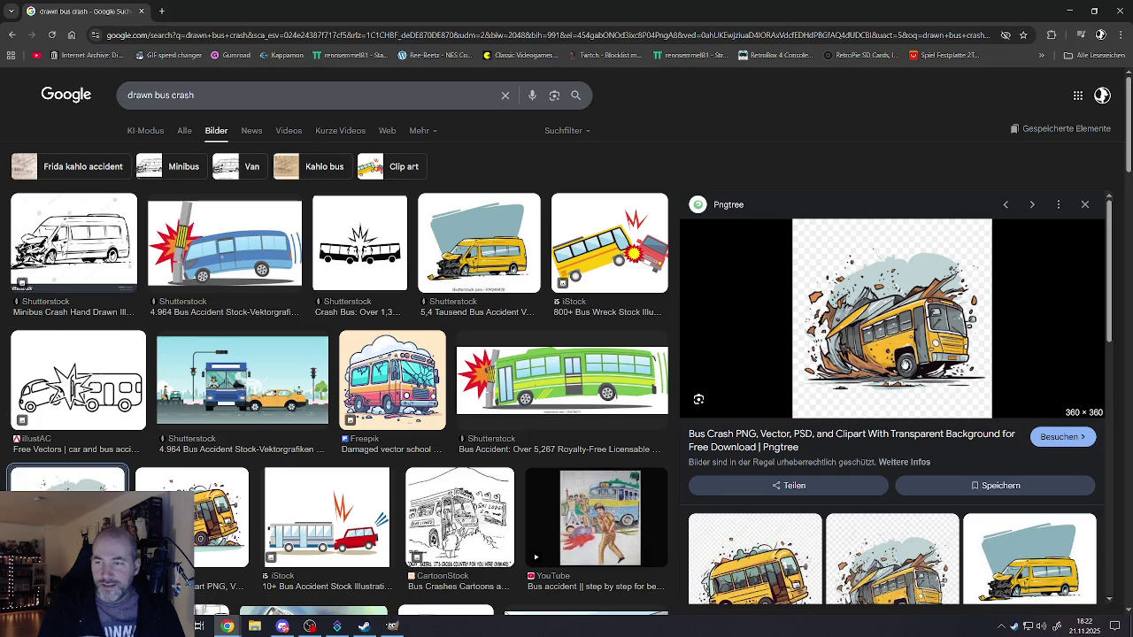
scroll(903, 320, "down", 1)
scroll(903, 326, "down", 1)
scroll(902, 325, "down", 1)
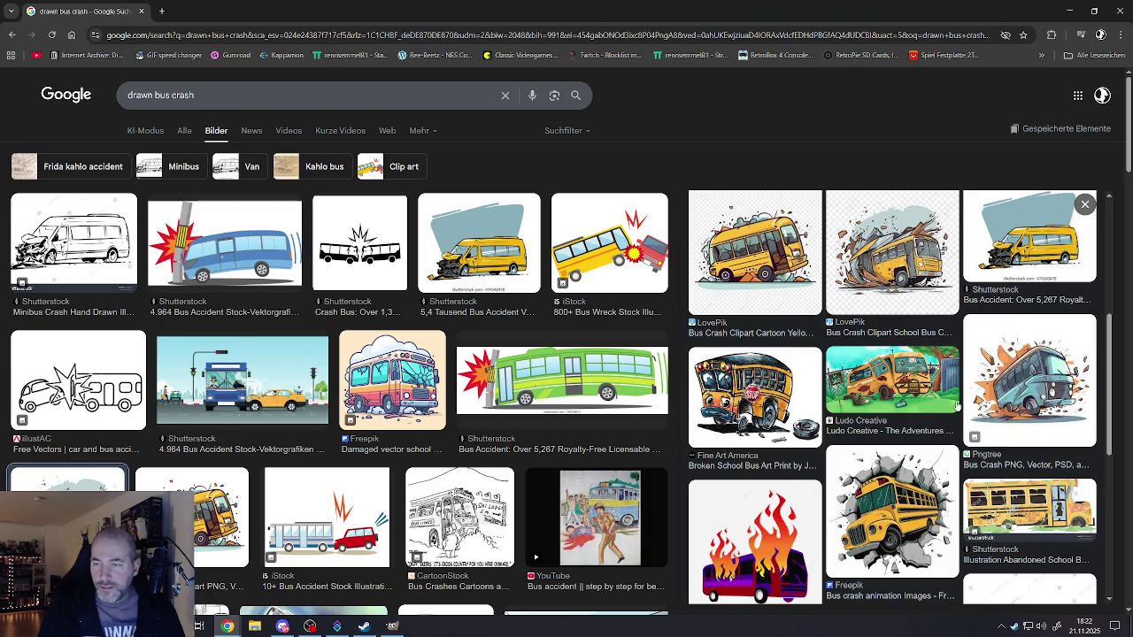
scroll(956, 403, "up", 3)
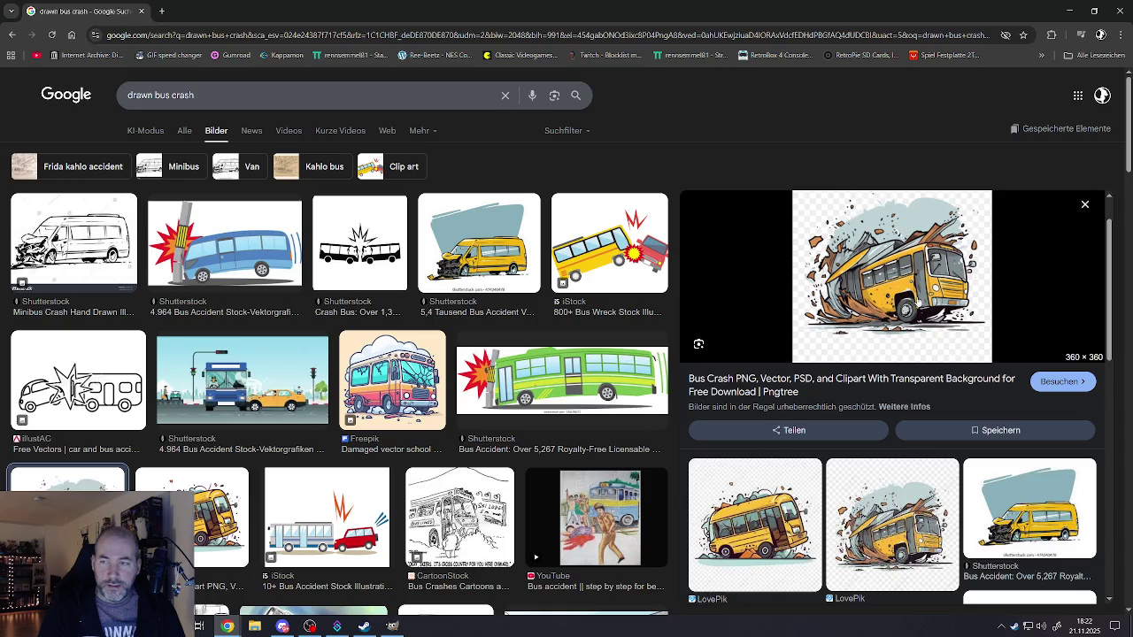
- View the Pngtree bus image on its own in a new tab, then close that tab
right_click(896, 301)
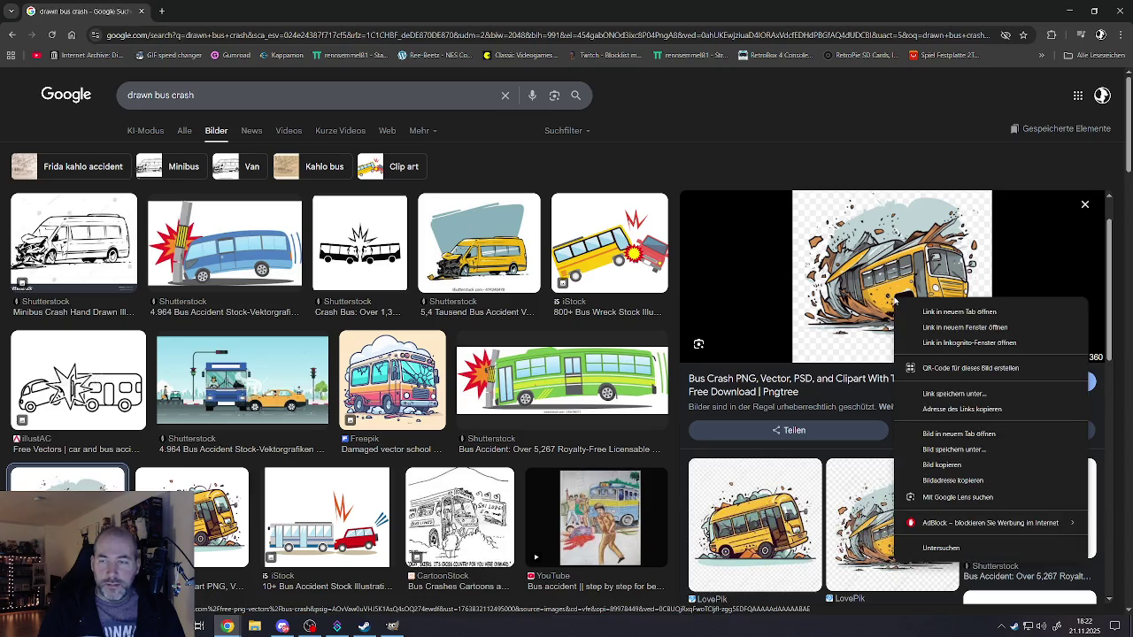
left_click(959, 434)
left_click(234, 10)
key("ctrl+w")
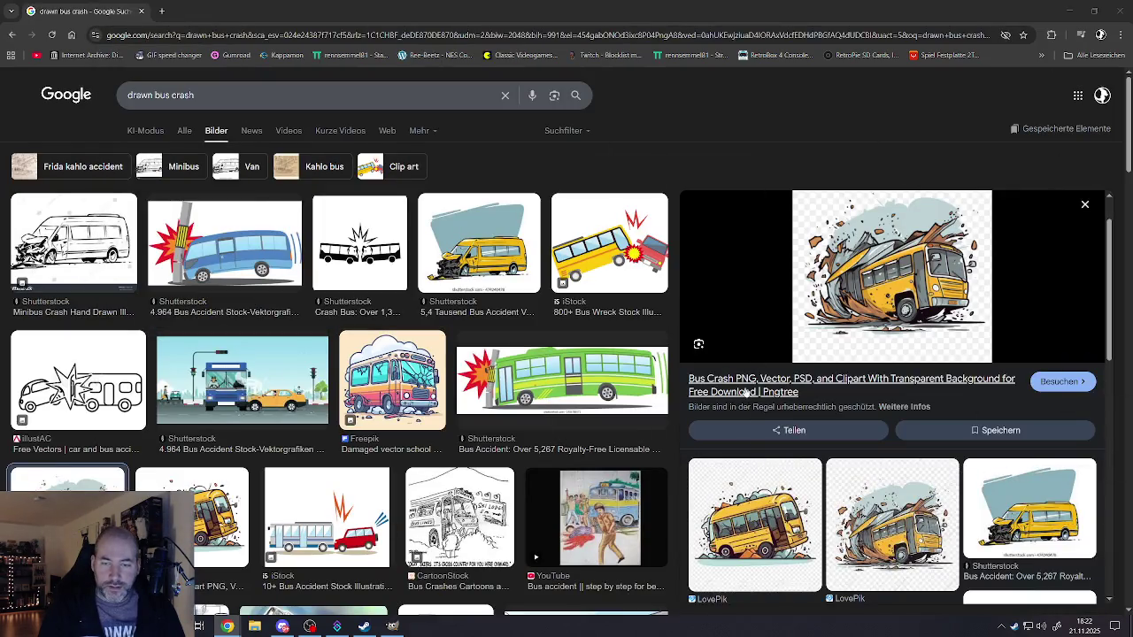
scroll(743, 396, "down", 3)
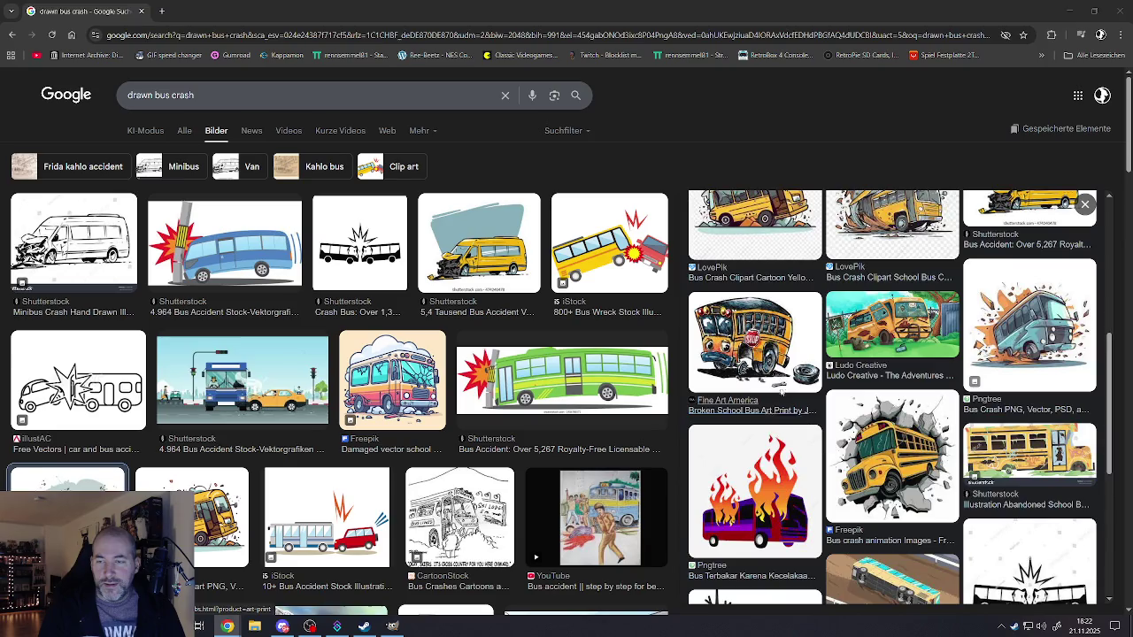
scroll(778, 390, "down", 3)
scroll(334, 428, "down", 2)
scroll(318, 430, "down", 2)
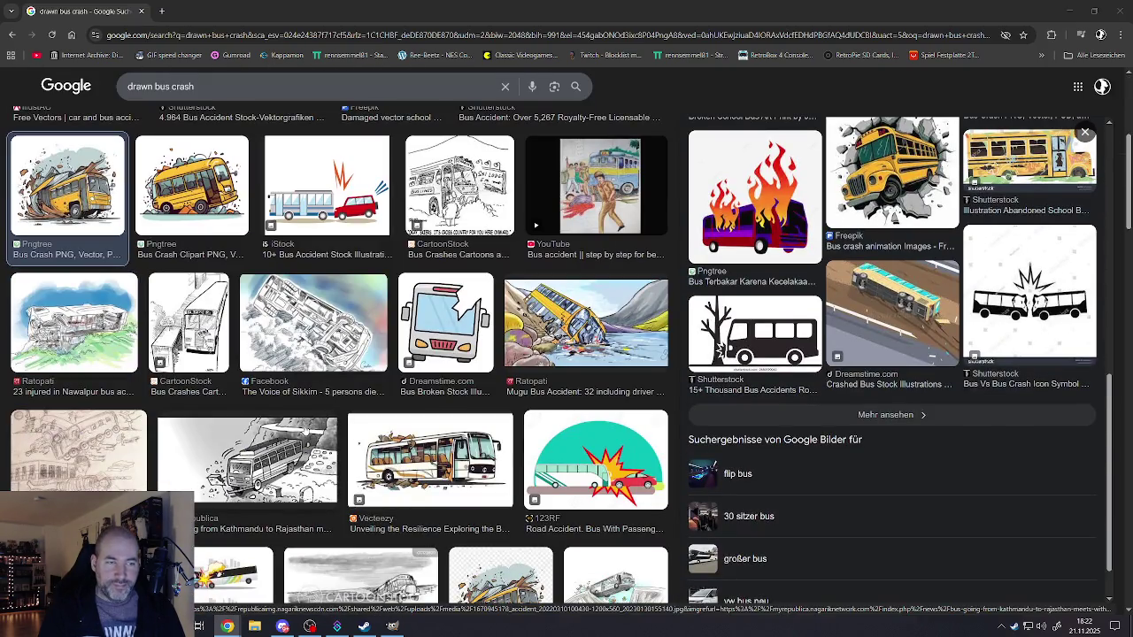
scroll(307, 425, "down", 4)
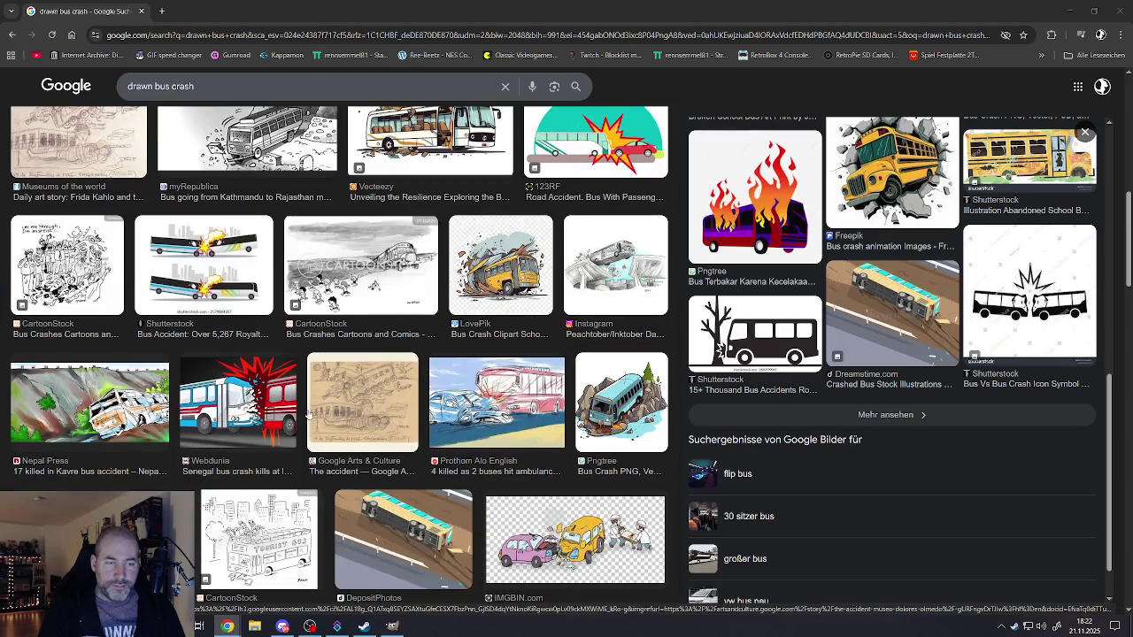
scroll(308, 416, "down", 2)
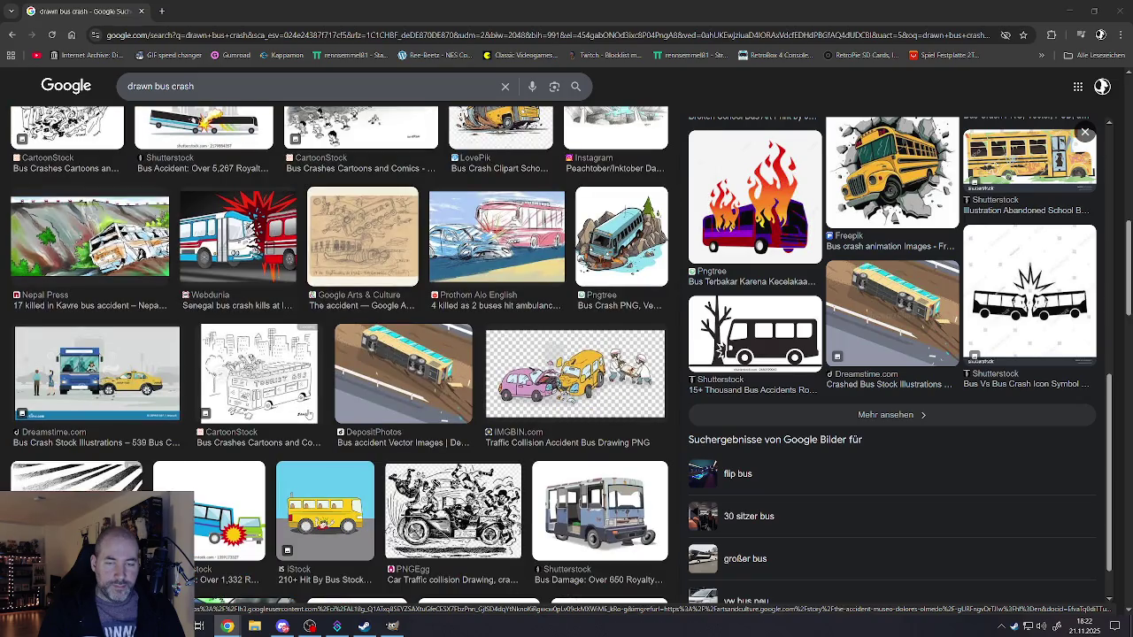
scroll(308, 415, "down", 3)
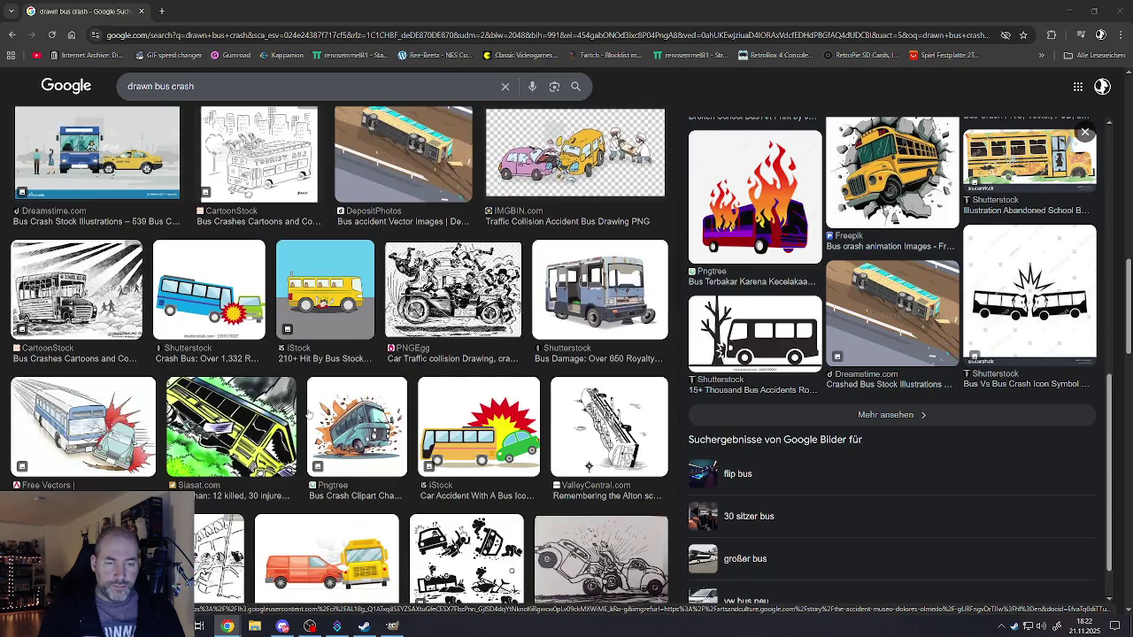
scroll(308, 414, "down", 2)
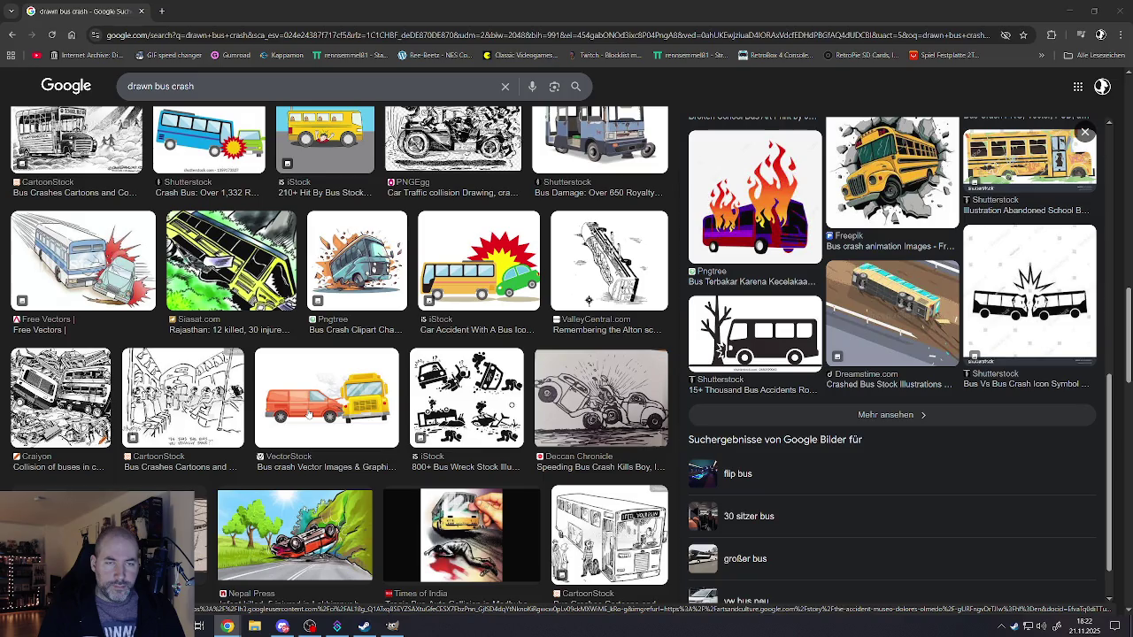
scroll(308, 414, "down", 2)
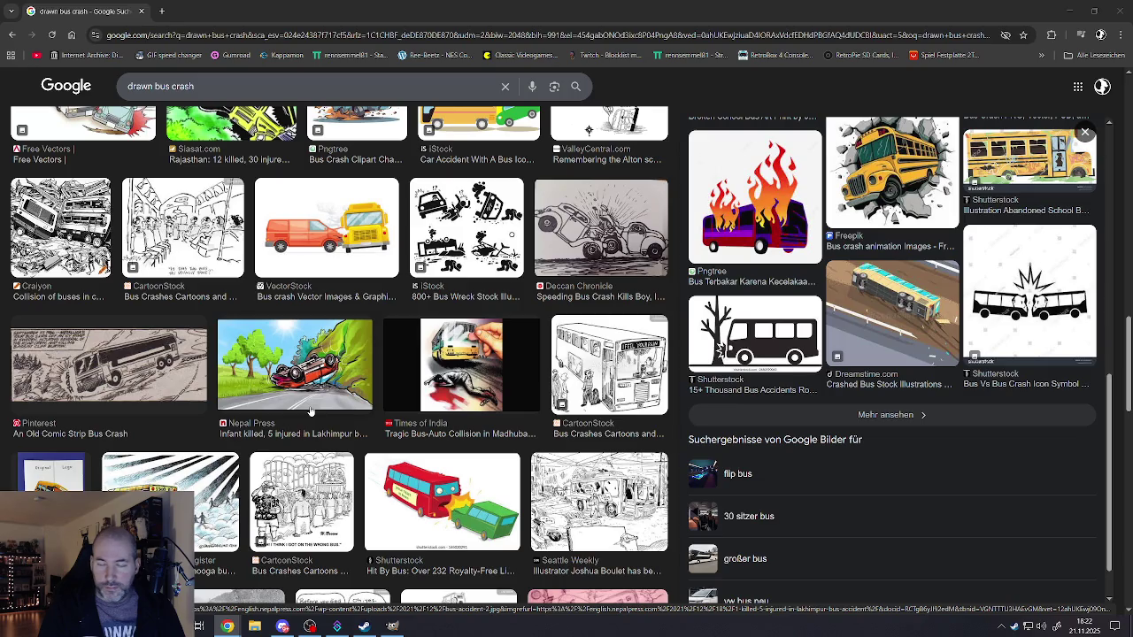
scroll(310, 409, "up", 2)
scroll(310, 410, "down", 2)
scroll(310, 407, "down", 3)
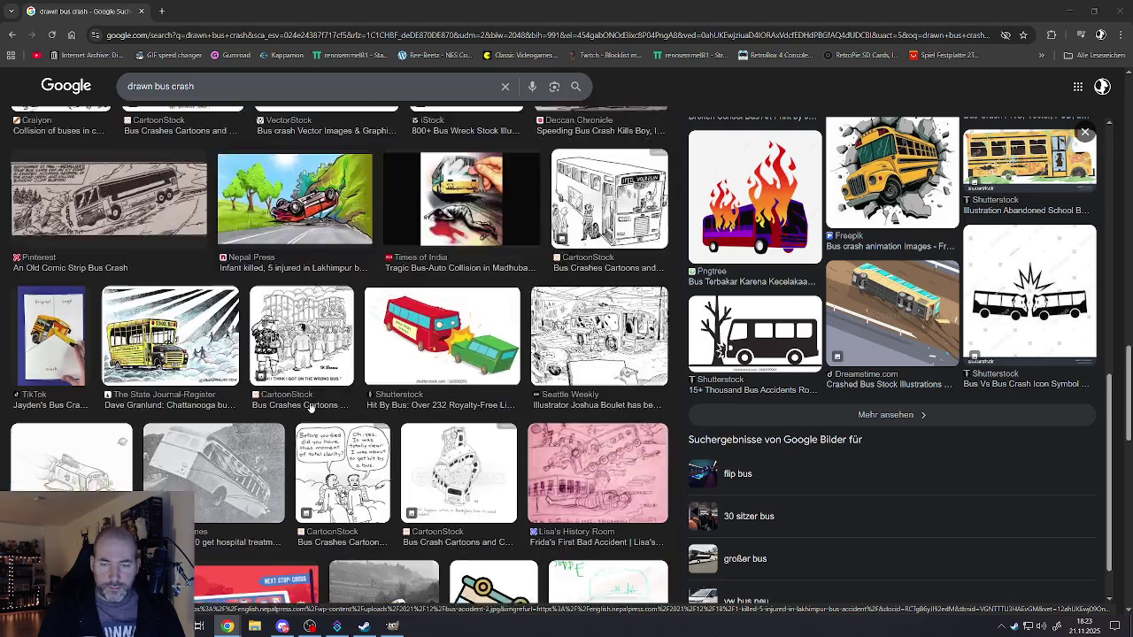
scroll(310, 407, "down", 3)
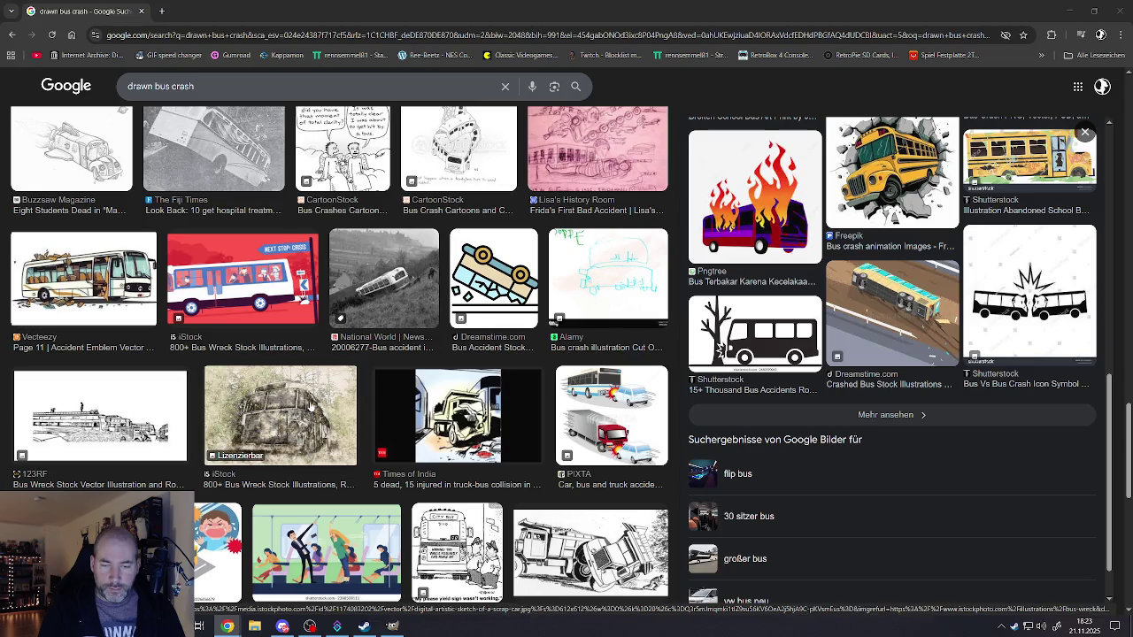
scroll(311, 406, "down", 3)
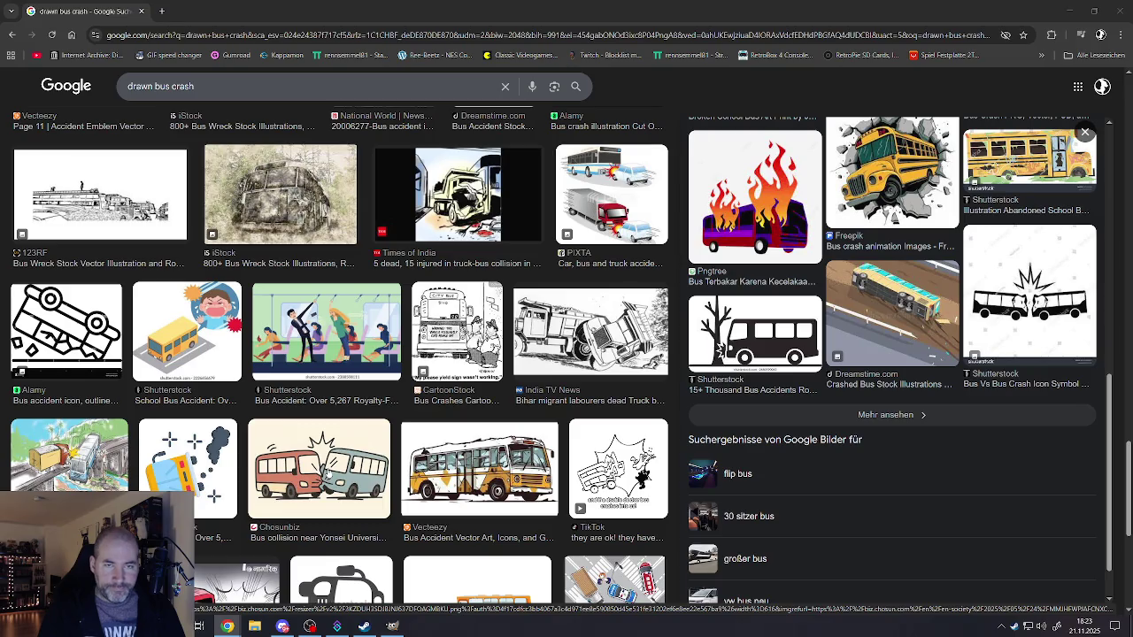
scroll(329, 469, "down", 3)
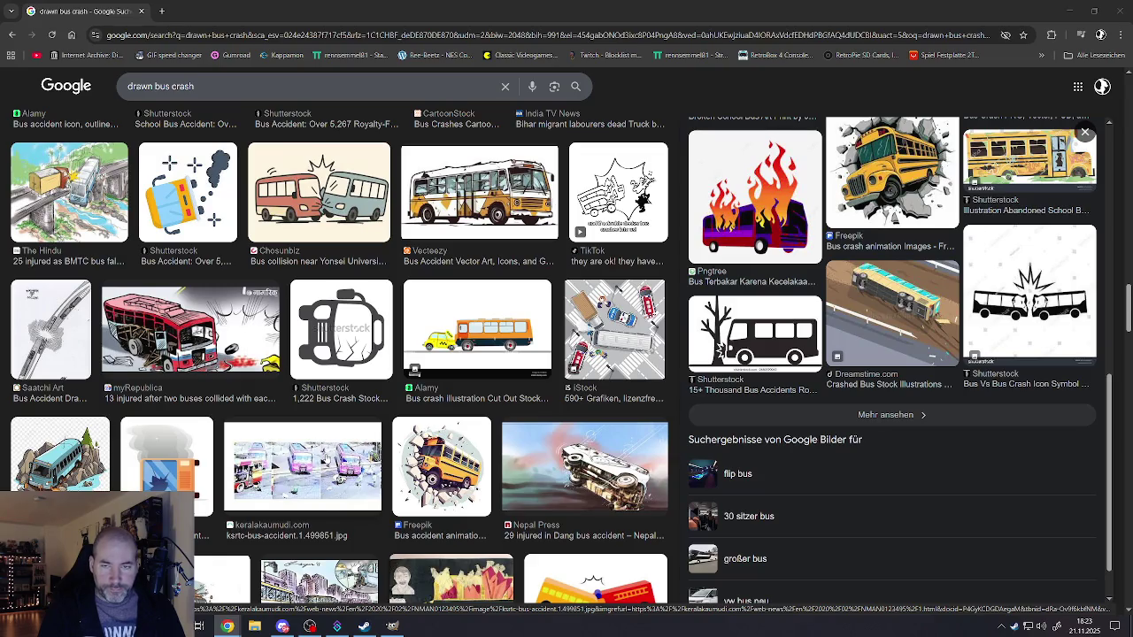
scroll(327, 459, "down", 3)
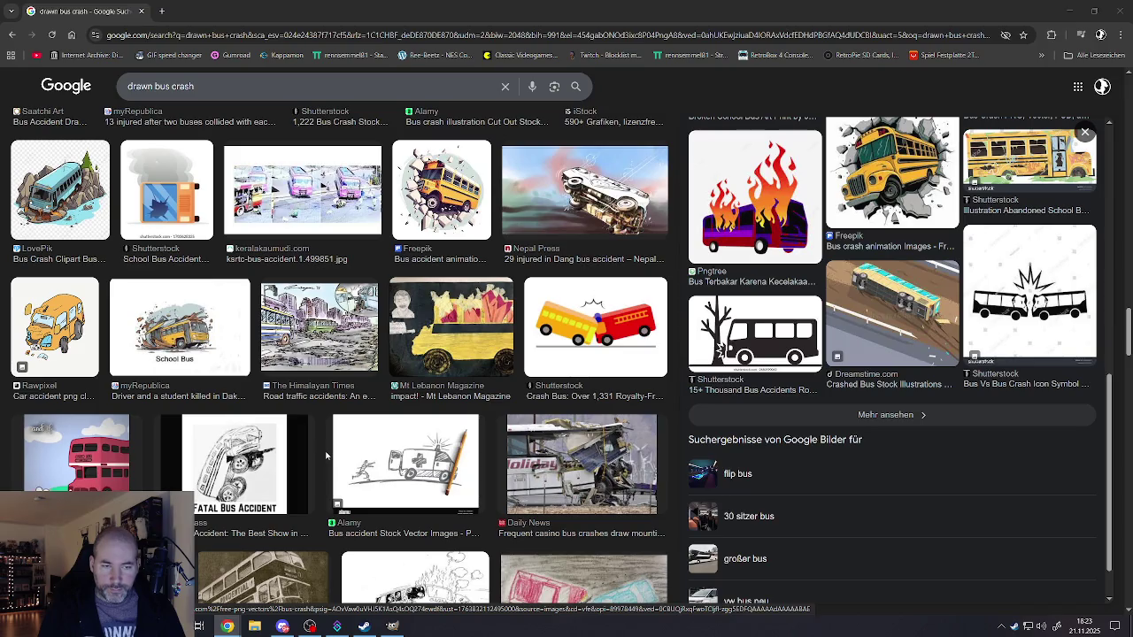
scroll(324, 449, "down", 3)
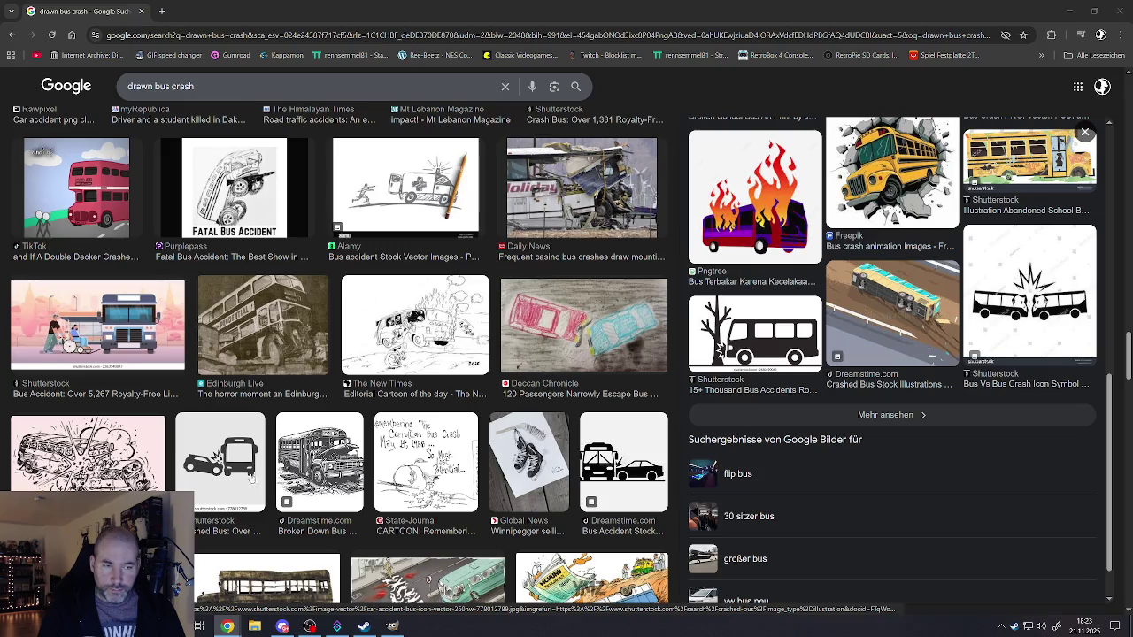
scroll(390, 365, "down", 4)
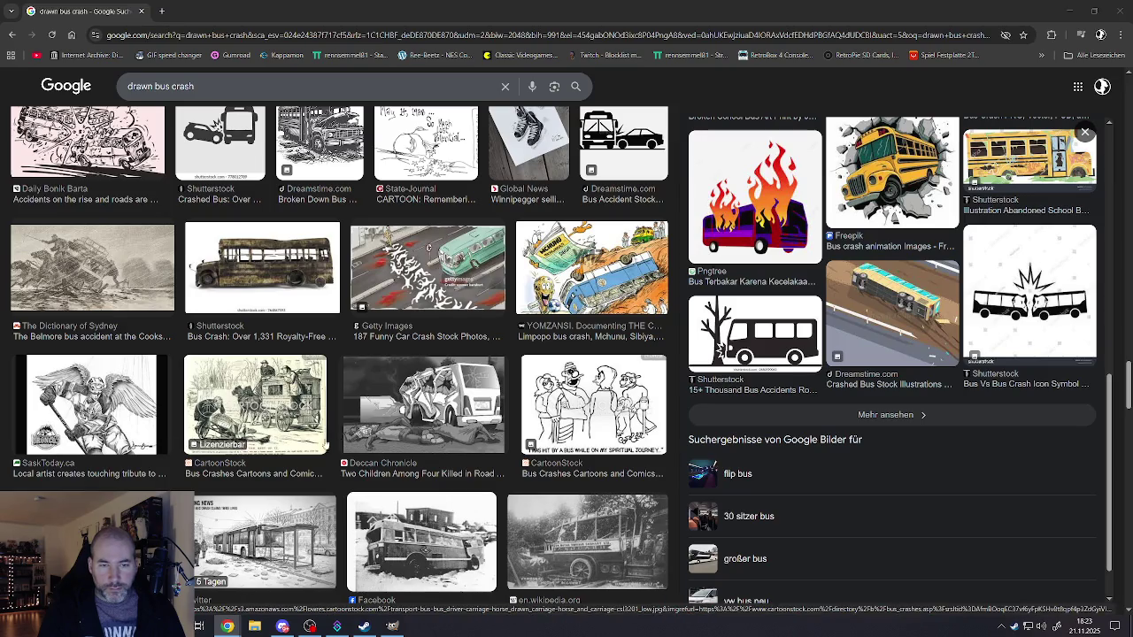
scroll(363, 447, "down", 1)
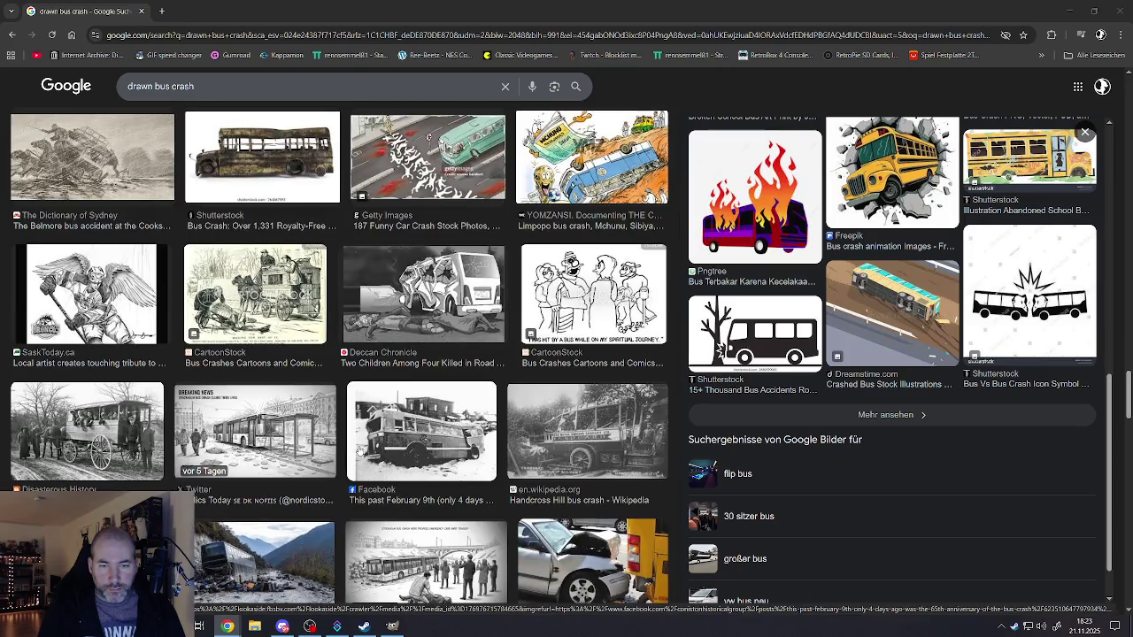
scroll(354, 447, "down", 2)
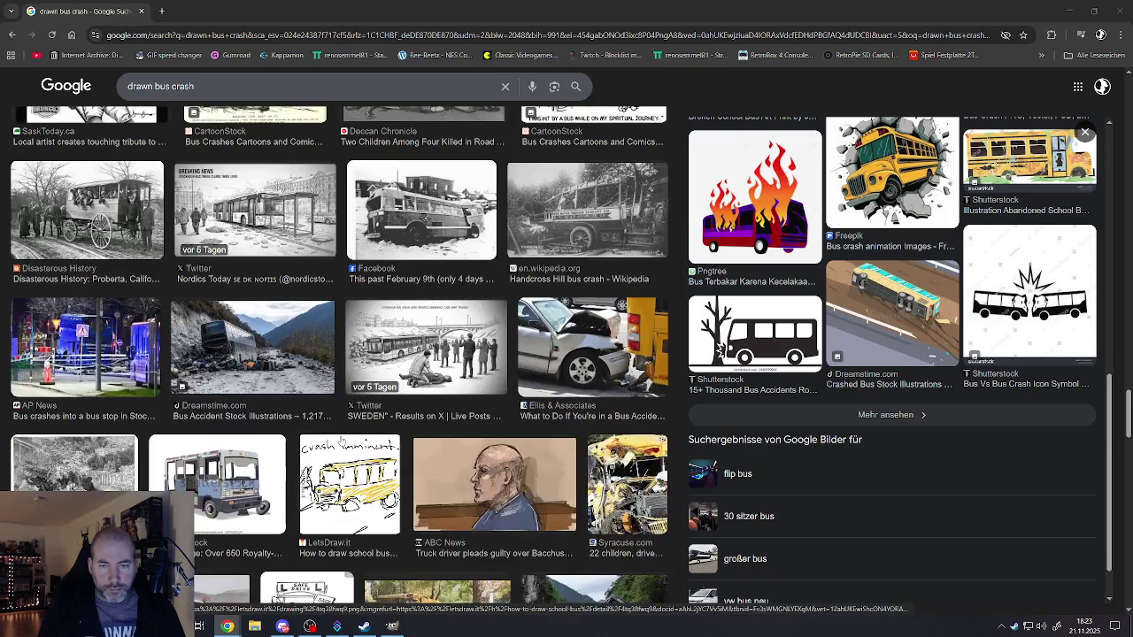
scroll(314, 420, "down", 2)
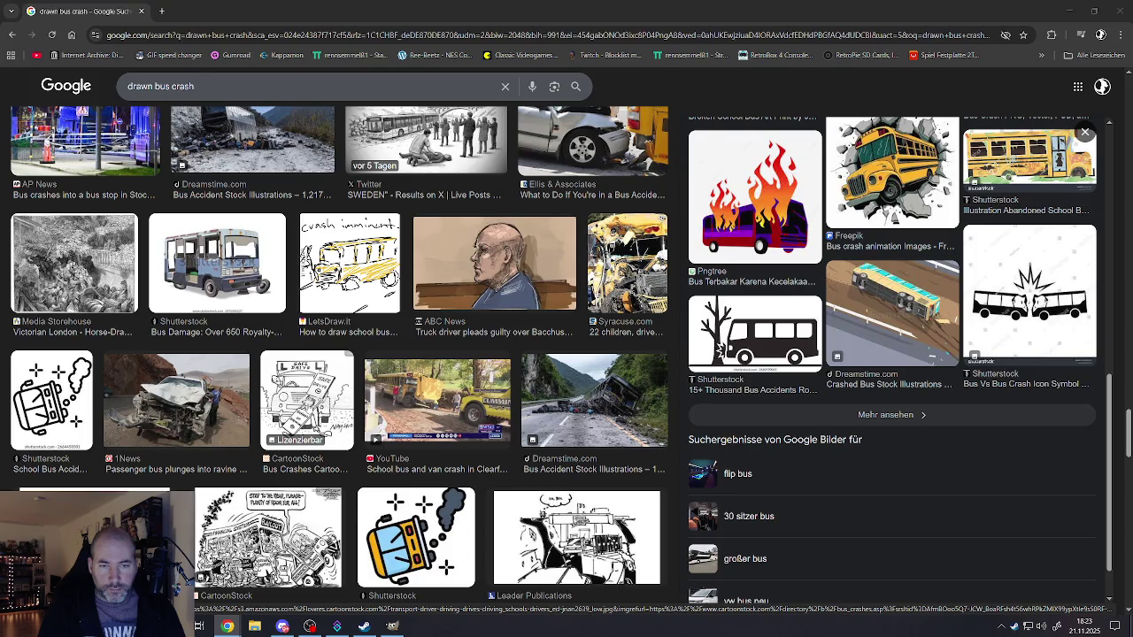
scroll(308, 405, "down", 2)
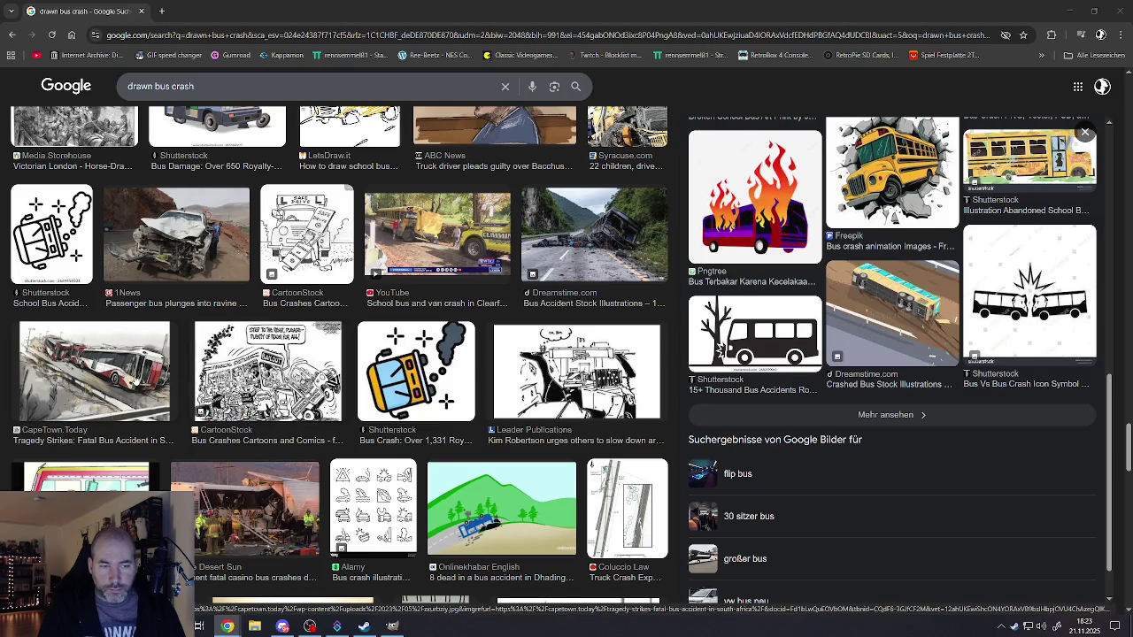
left_click(131, 363)
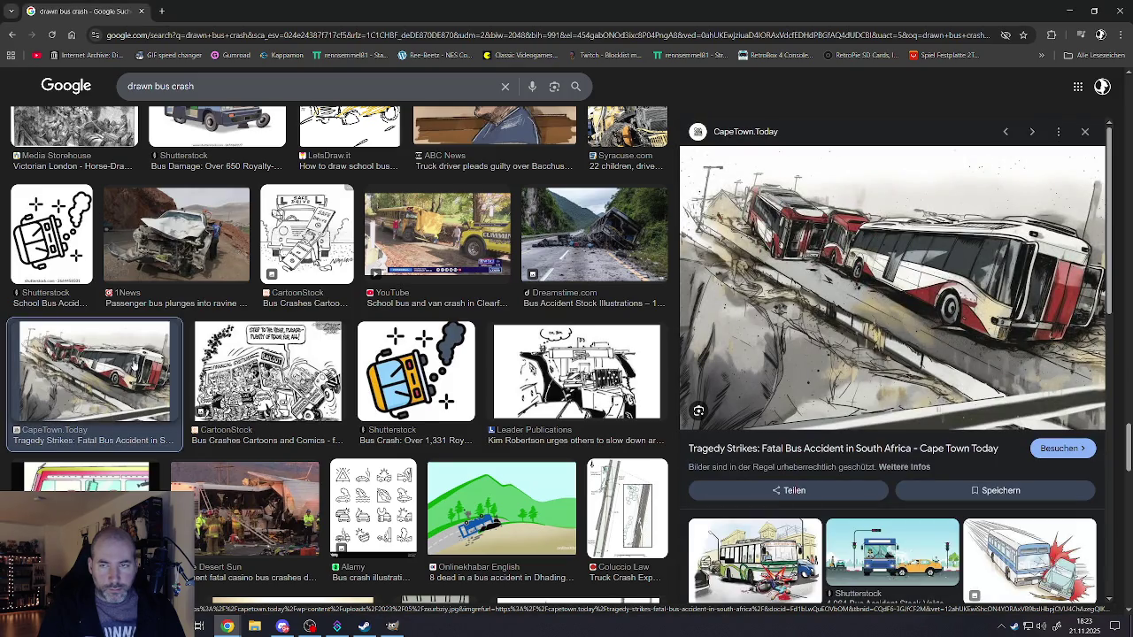
scroll(659, 483, "down", 3)
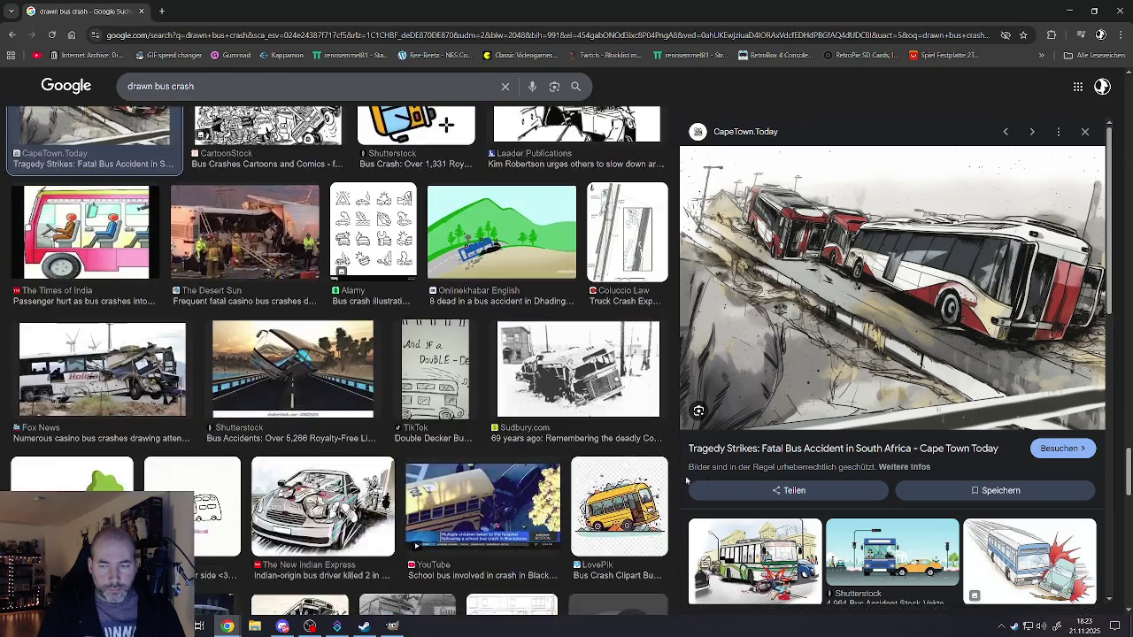
scroll(787, 478, "down", 4)
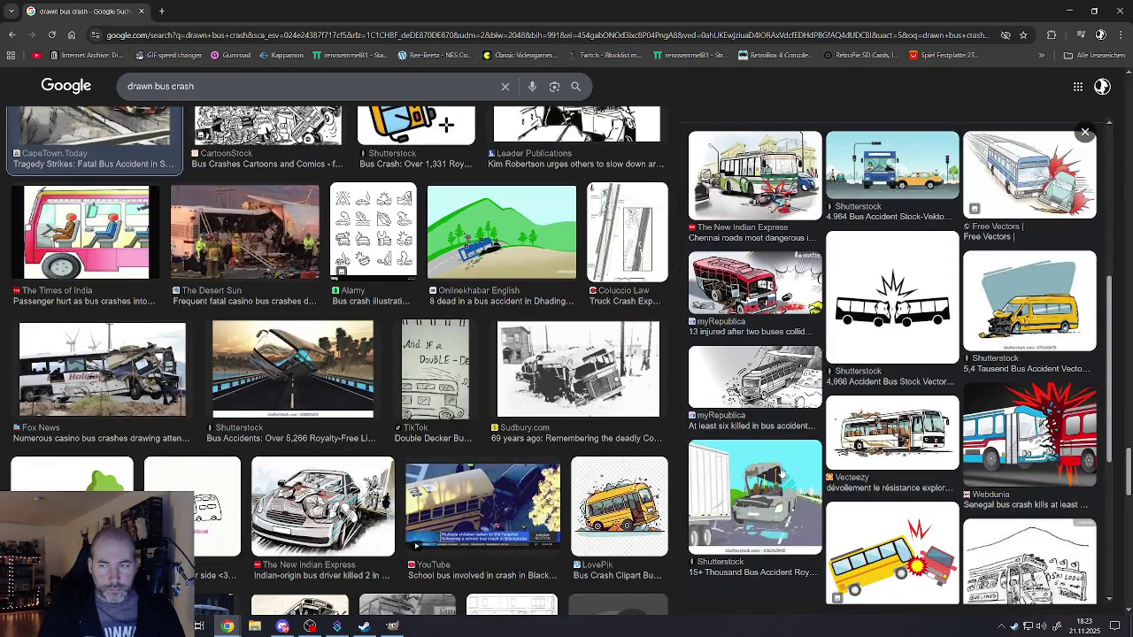
scroll(779, 474, "down", 3)
scroll(776, 471, "down", 1)
scroll(771, 469, "up", 3)
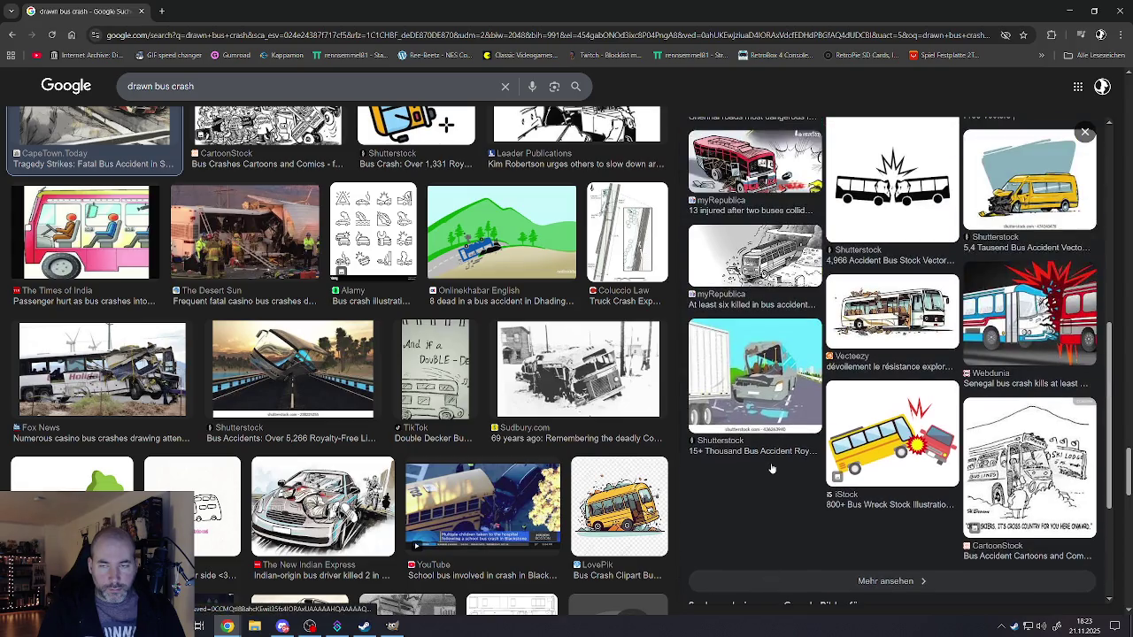
scroll(501, 455, "down", 3)
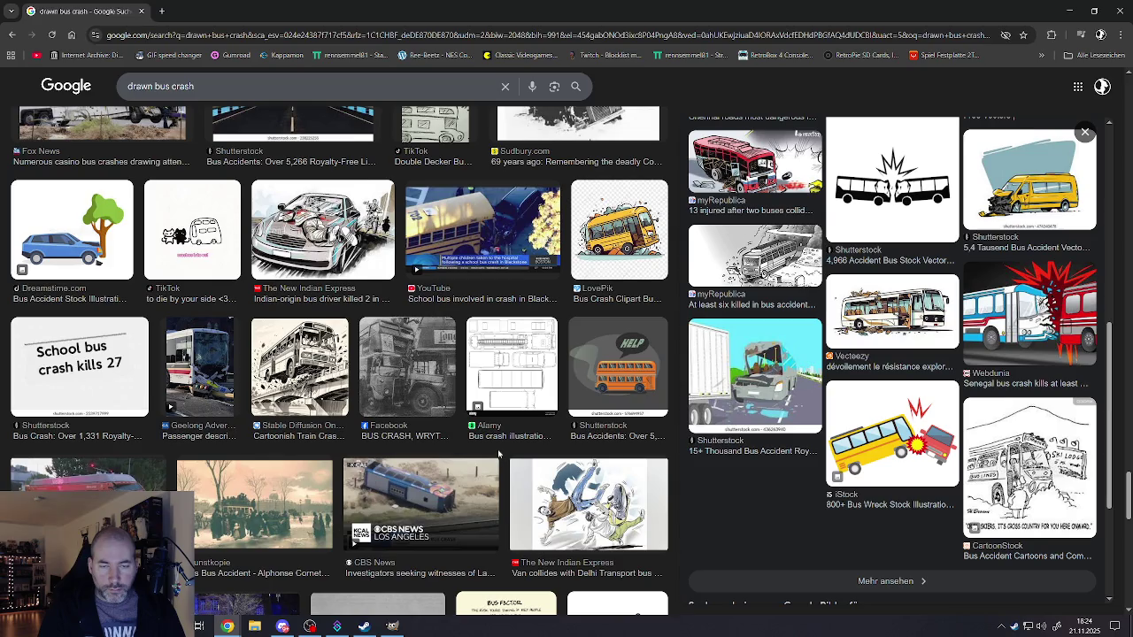
scroll(497, 453, "down", 3)
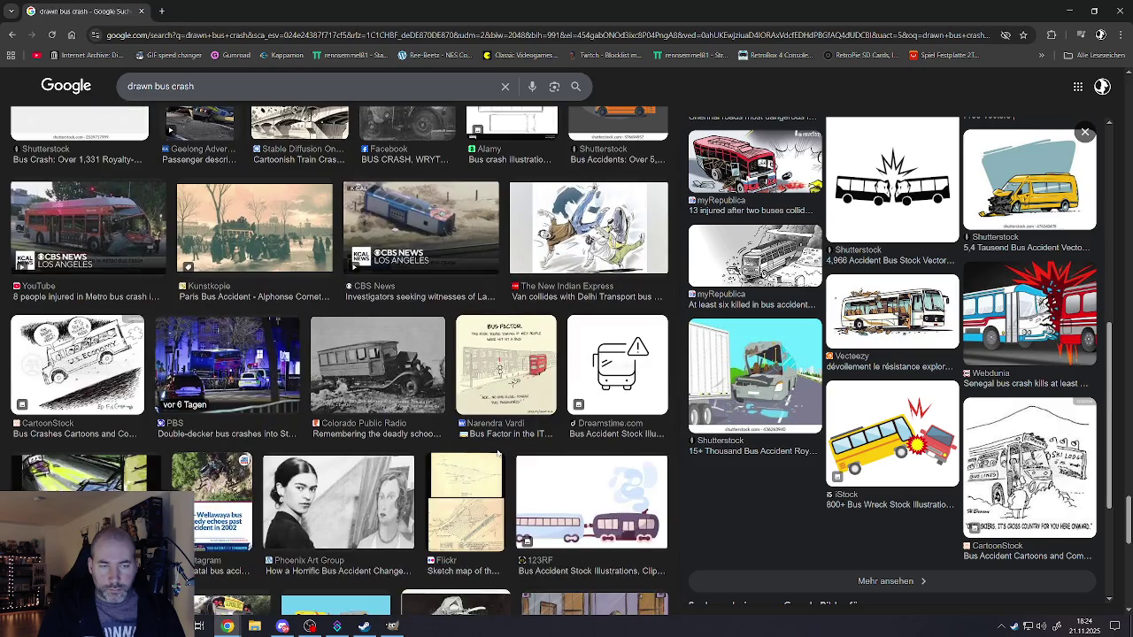
scroll(497, 452, "down", 3)
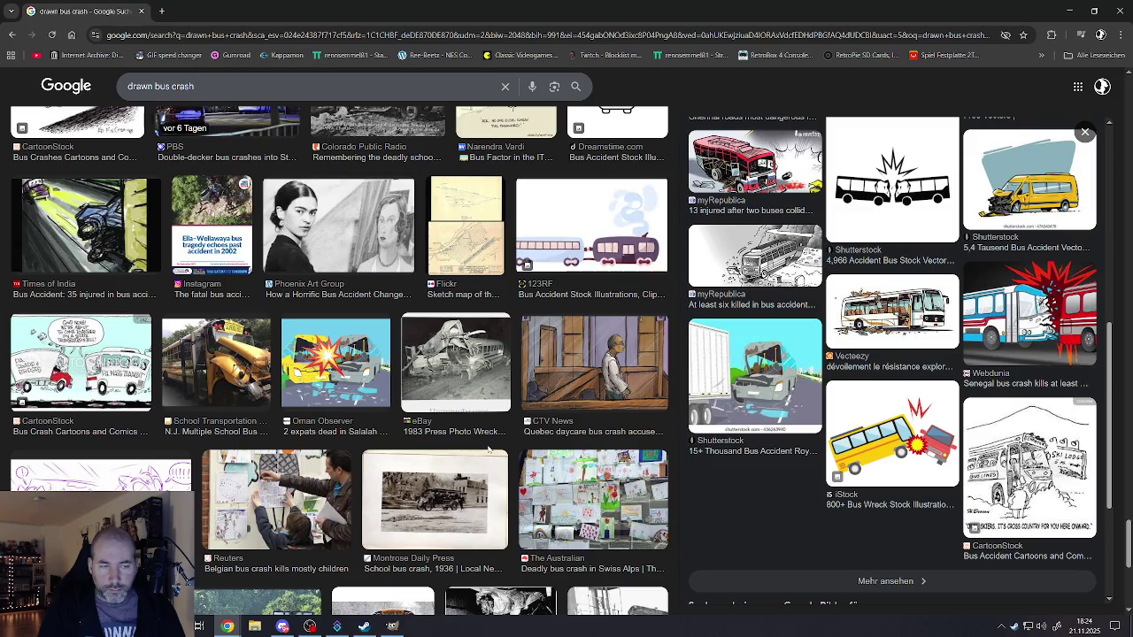
scroll(488, 450, "down", 3)
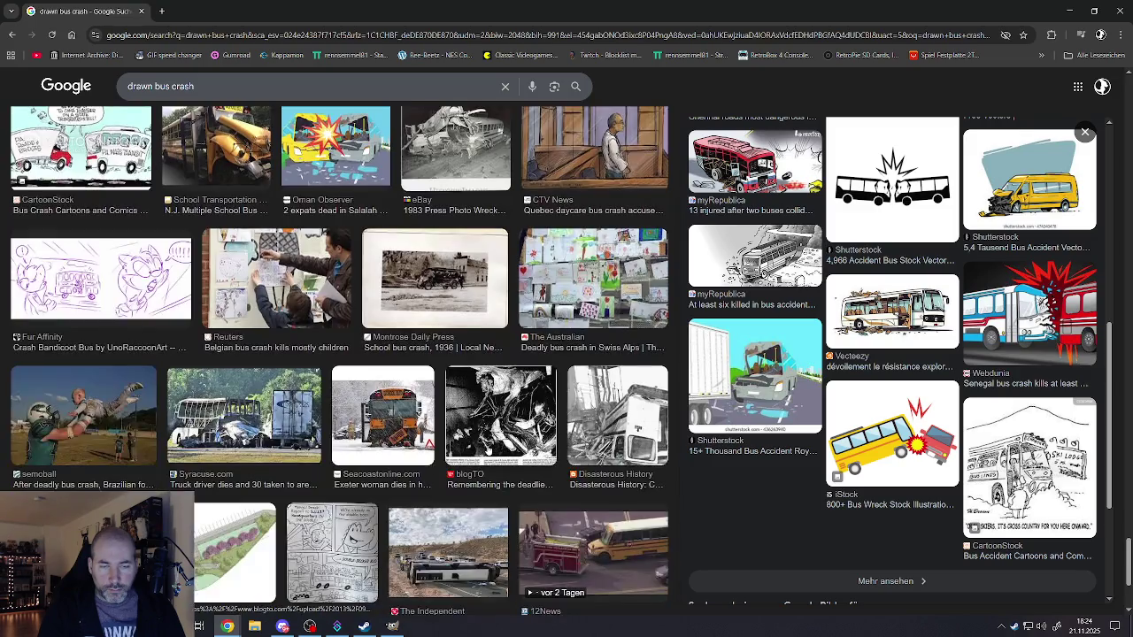
scroll(489, 450, "down", 1)
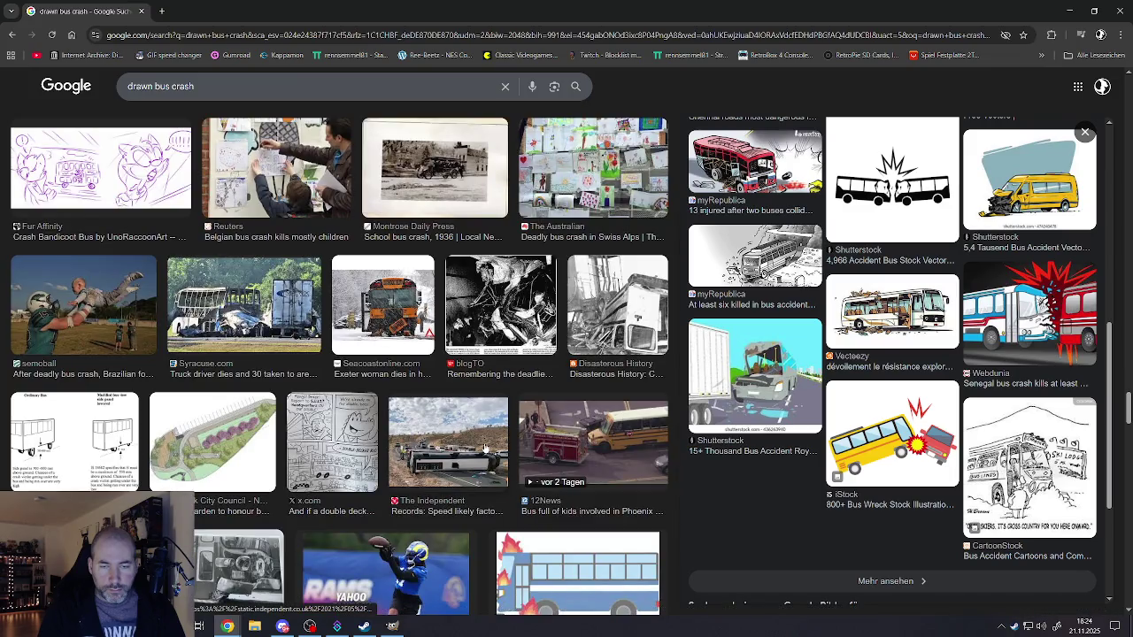
scroll(485, 449, "down", 2)
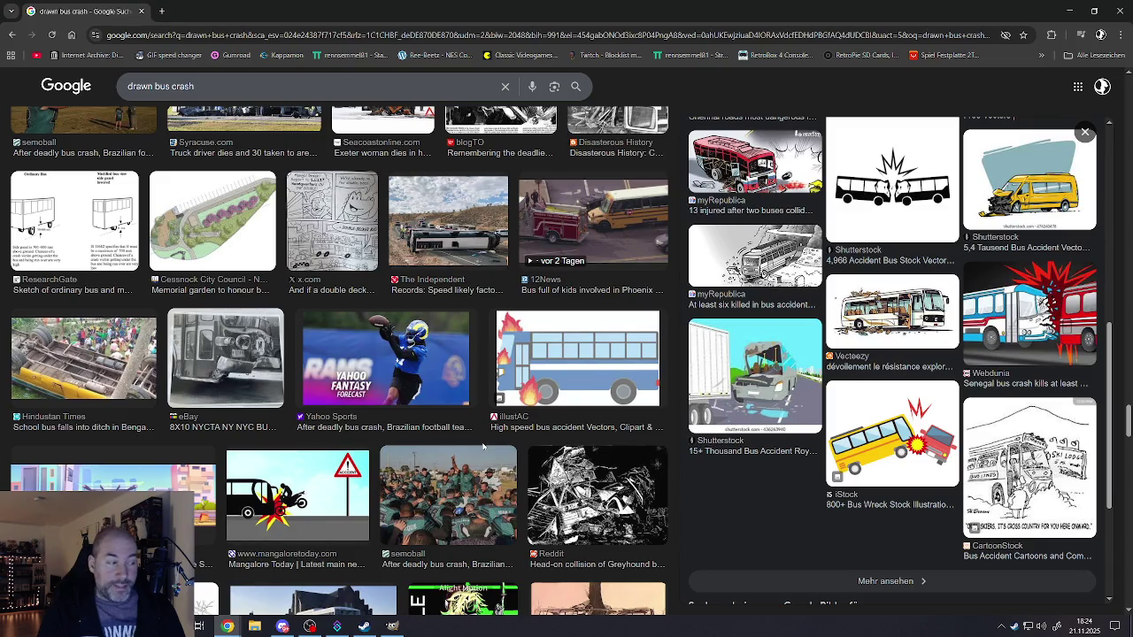
scroll(469, 468, "down", 3)
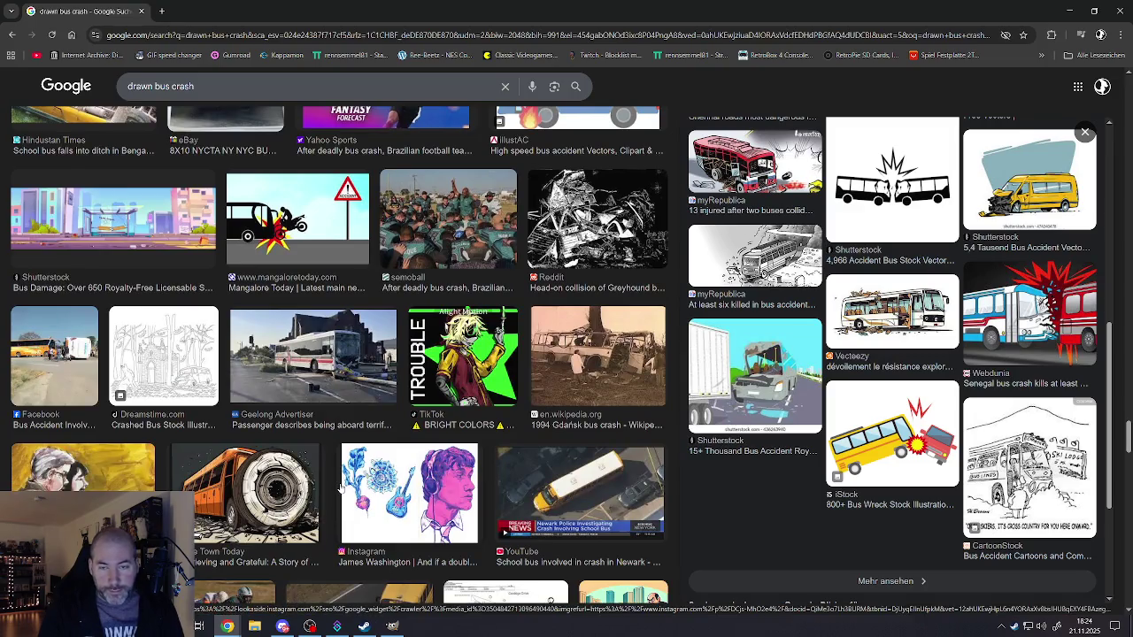
scroll(340, 489, "down", 3)
scroll(340, 488, "down", 1)
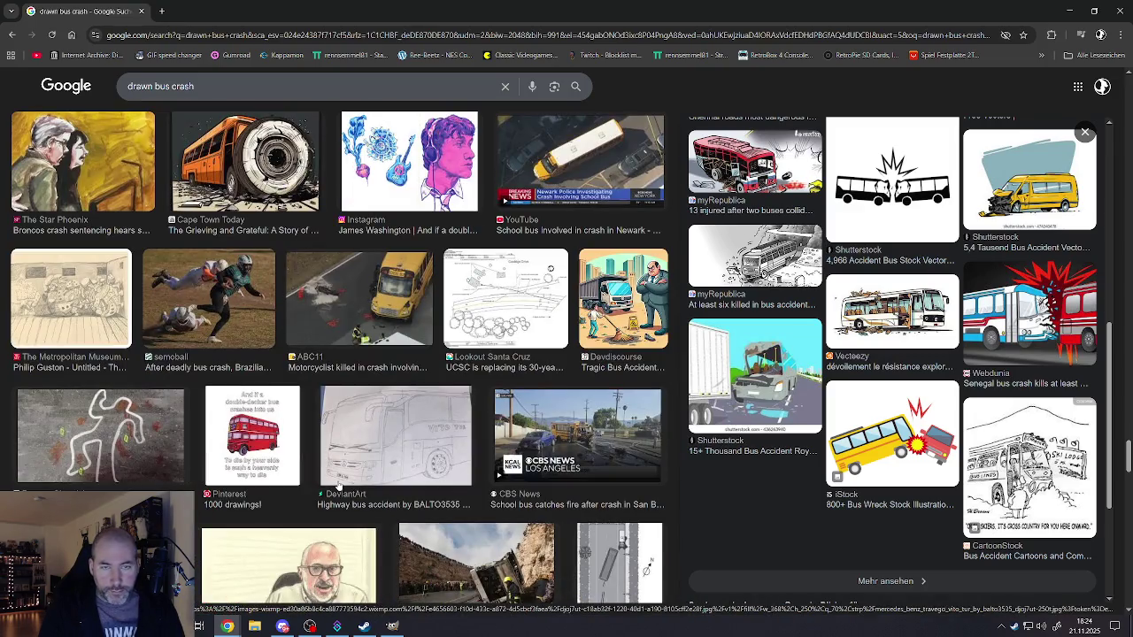
scroll(340, 487, "down", 1)
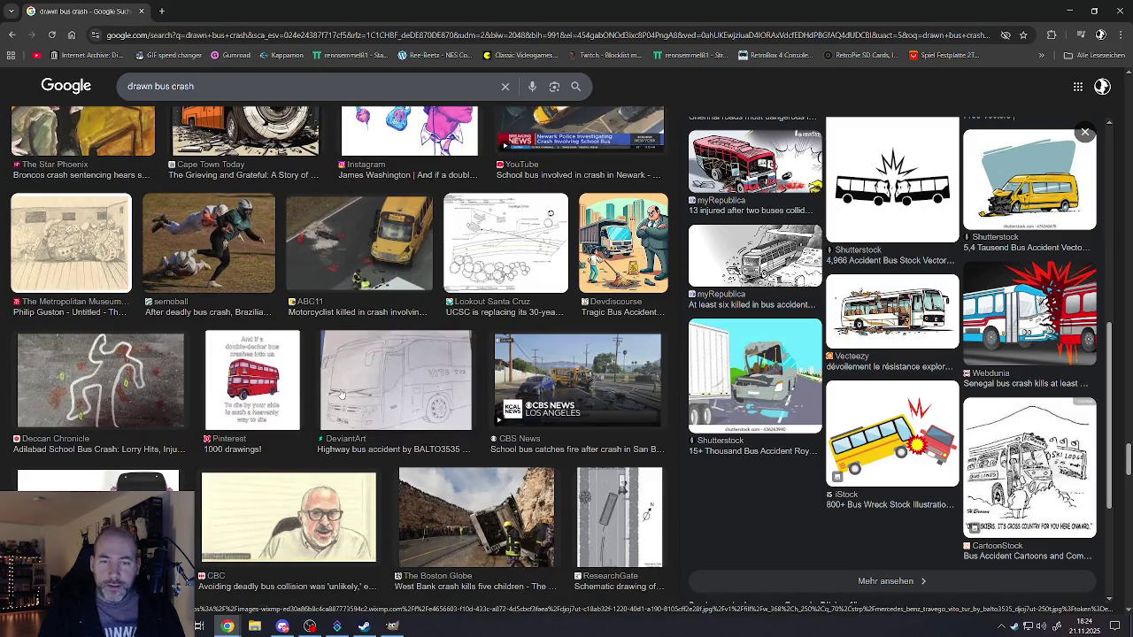
scroll(332, 400, "down", 5)
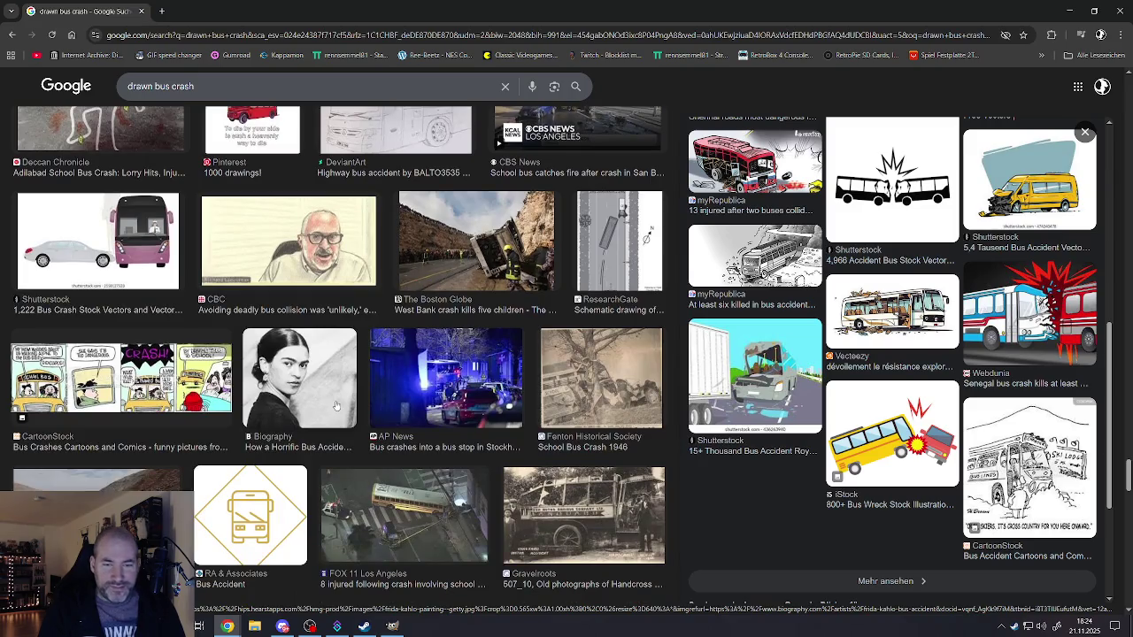
scroll(334, 402, "down", 5)
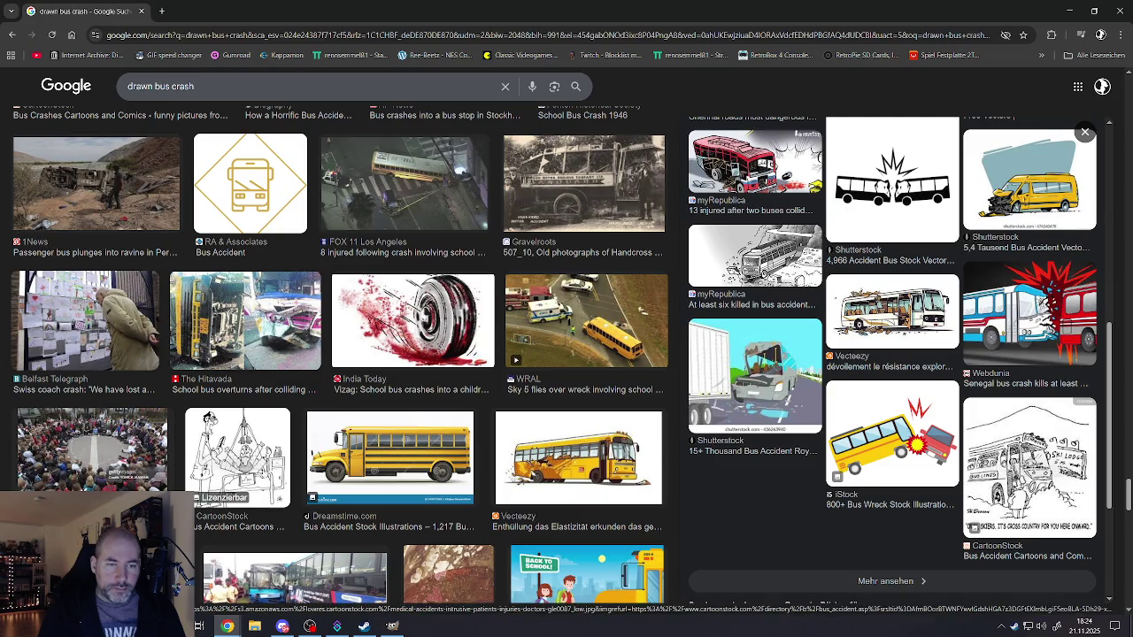
scroll(98, 445, "down", 3)
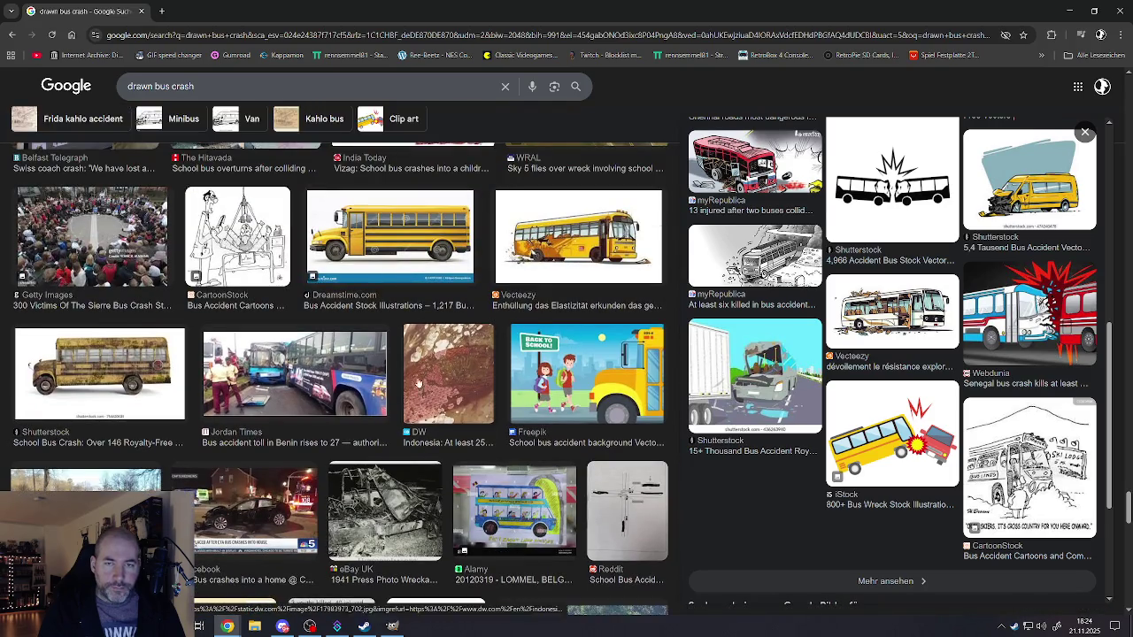
scroll(275, 459, "down", 4)
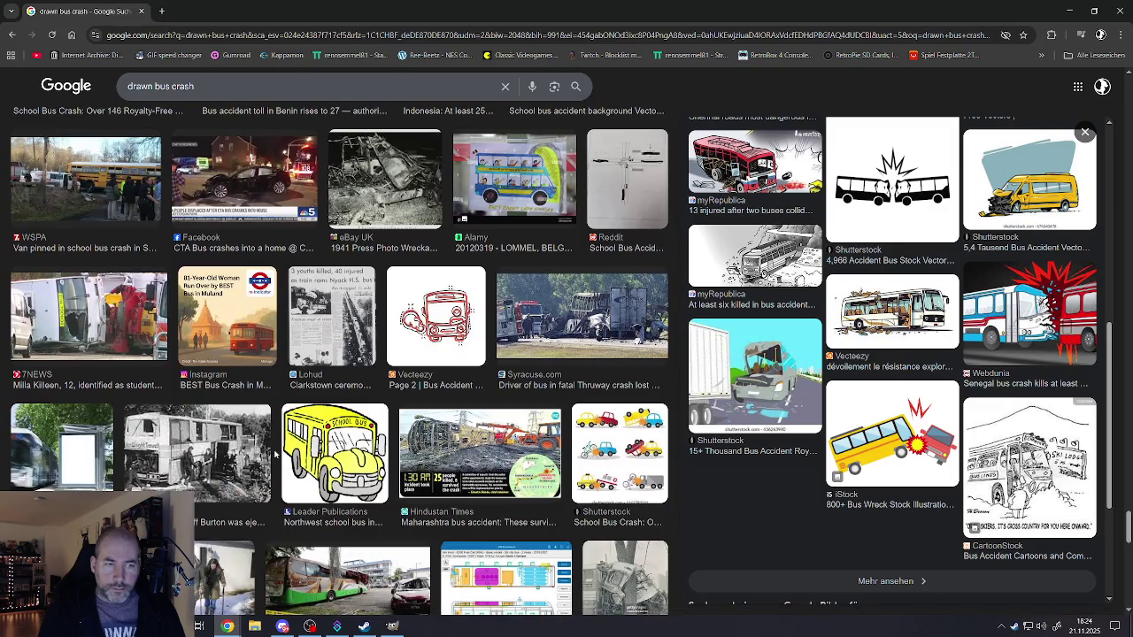
scroll(275, 455, "down", 4)
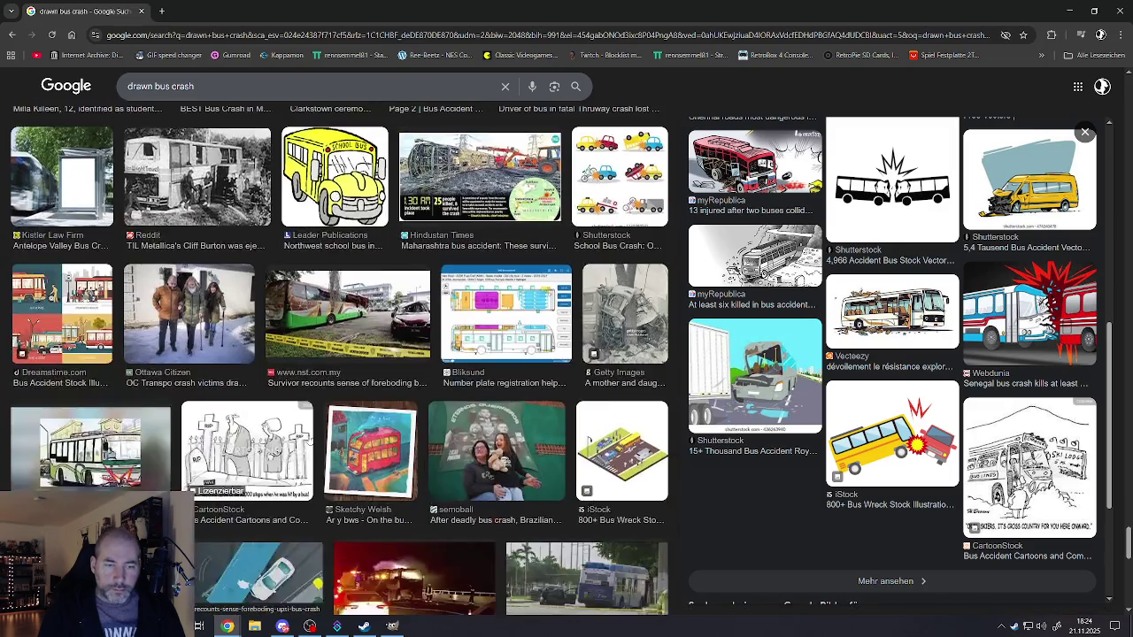
scroll(315, 445, "down", 4)
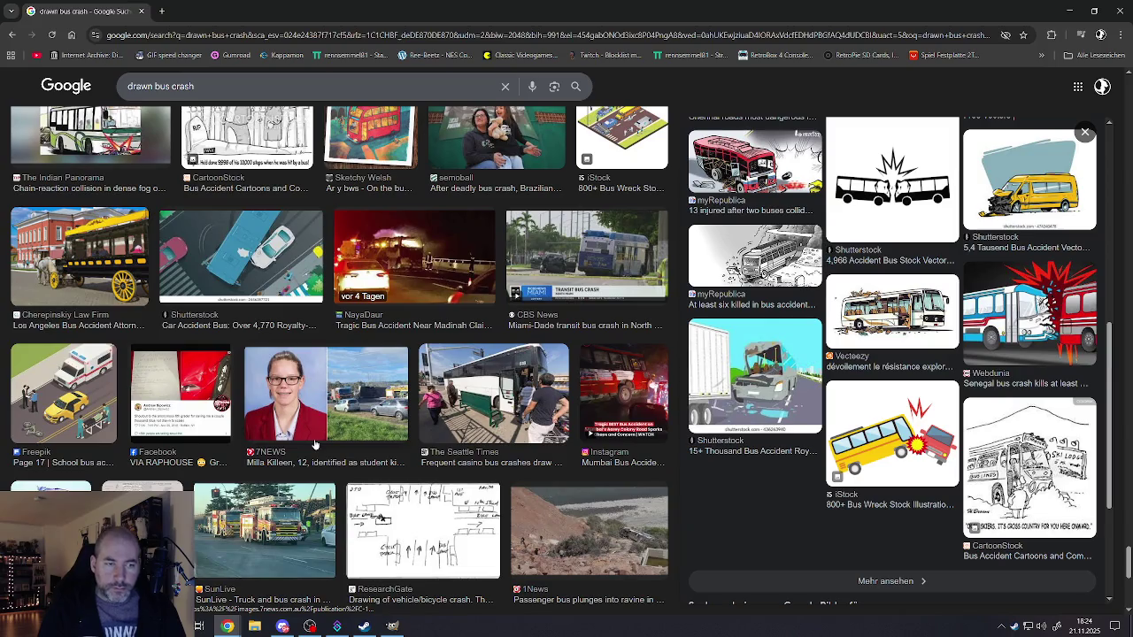
scroll(315, 445, "down", 4)
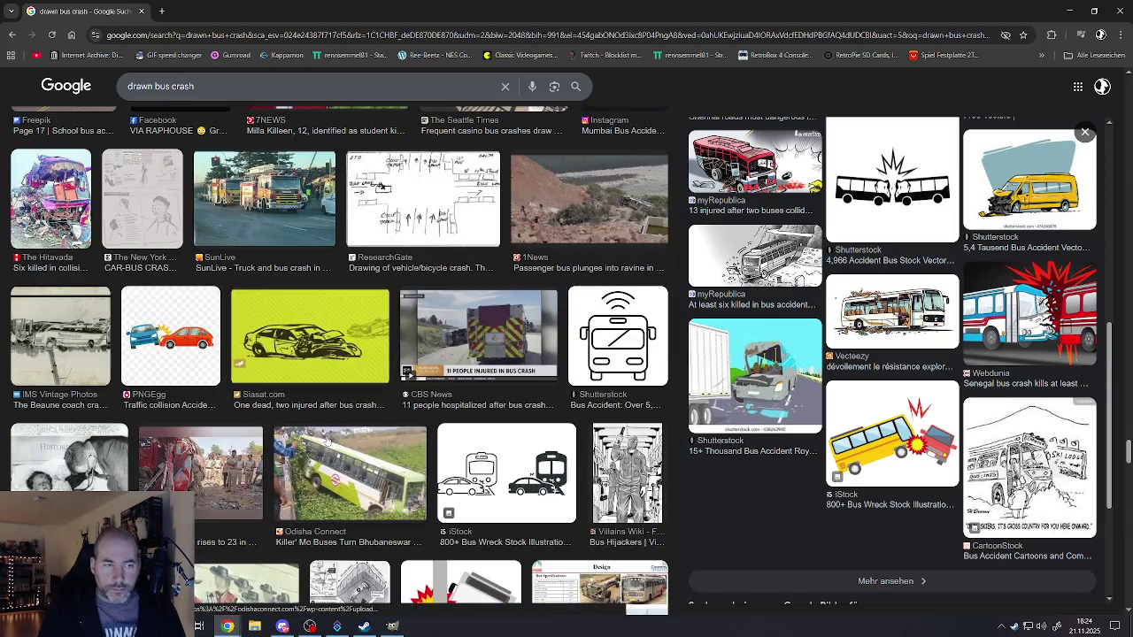
scroll(347, 450, "down", 3)
scroll(347, 451, "down", 3)
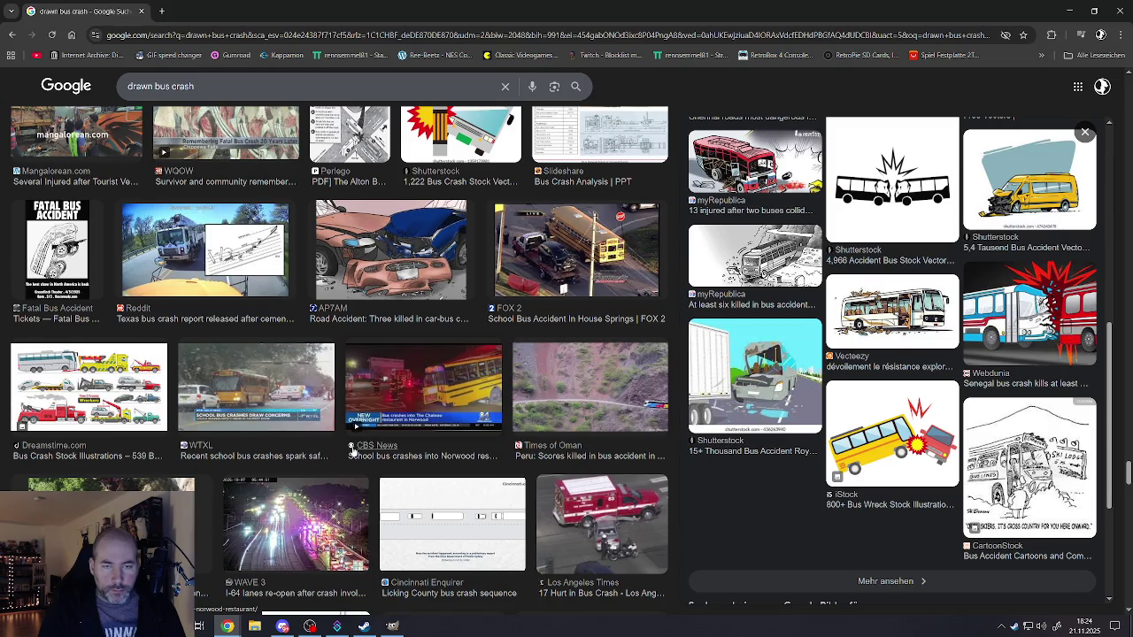
scroll(353, 451, "down", 4)
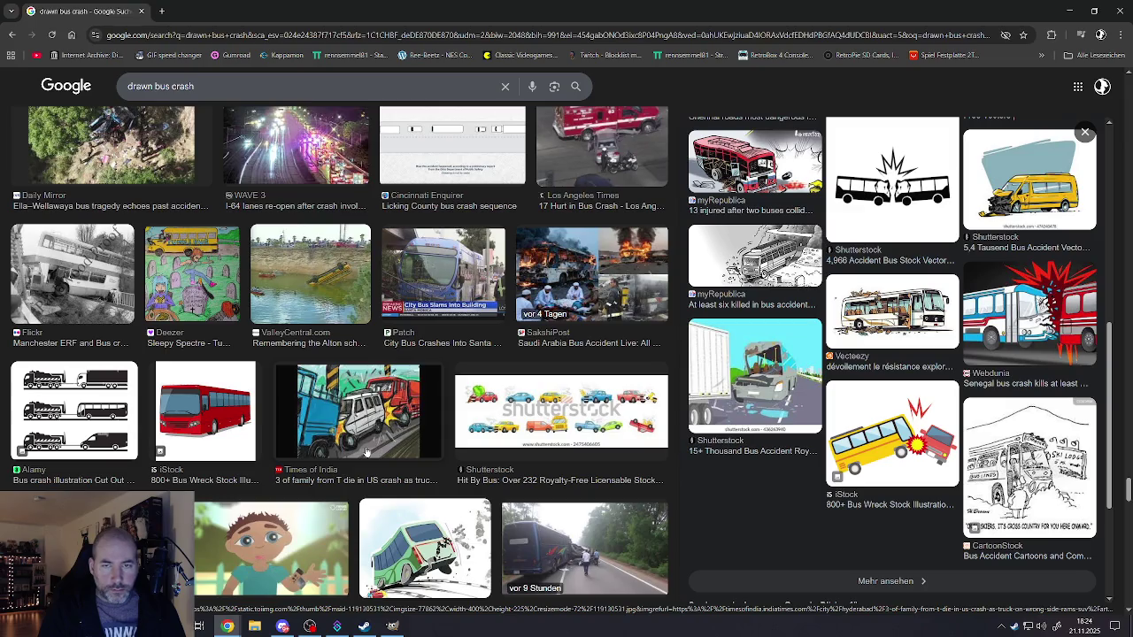
scroll(367, 452, "down", 4)
scroll(366, 451, "down", 3)
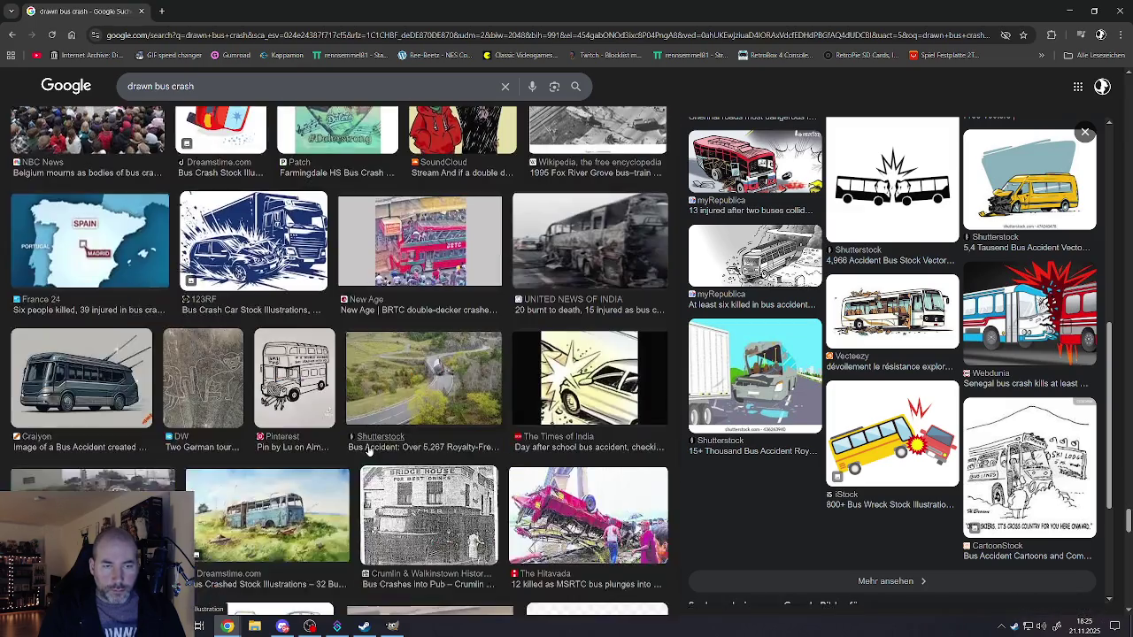
scroll(369, 450, "down", 3)
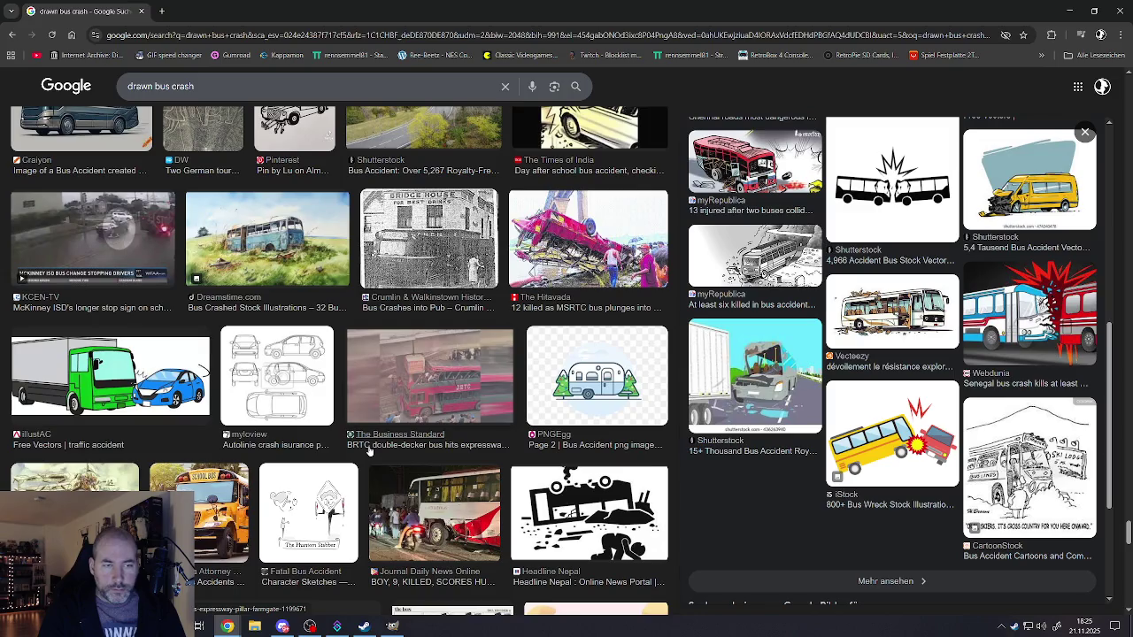
scroll(370, 451, "down", 3)
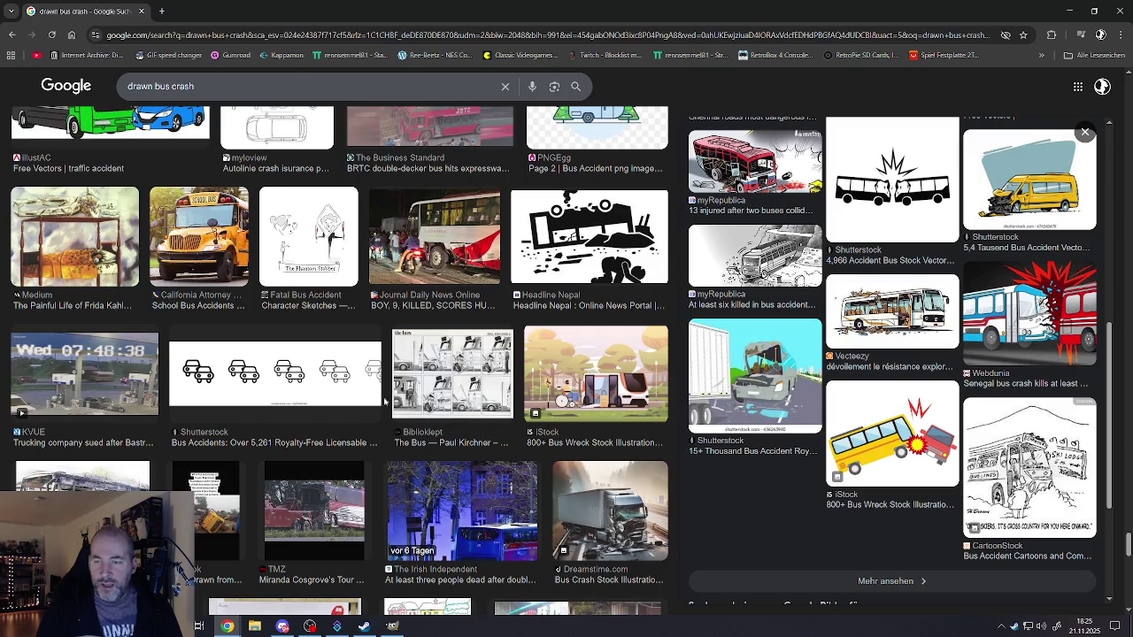
scroll(380, 404, "down", 4)
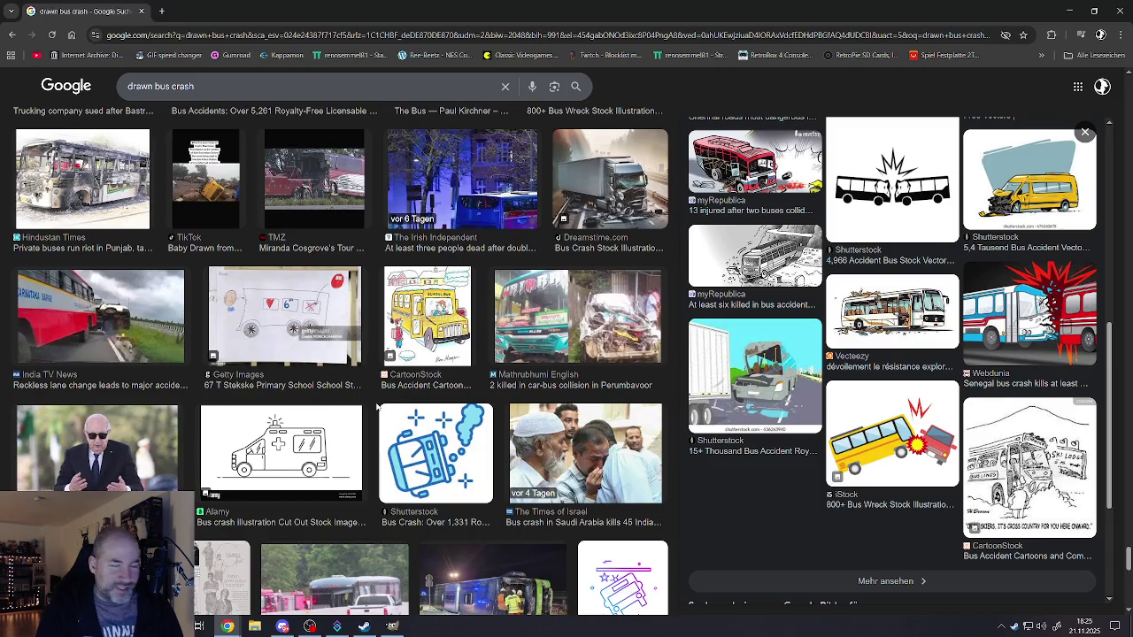
scroll(383, 411, "down", 5)
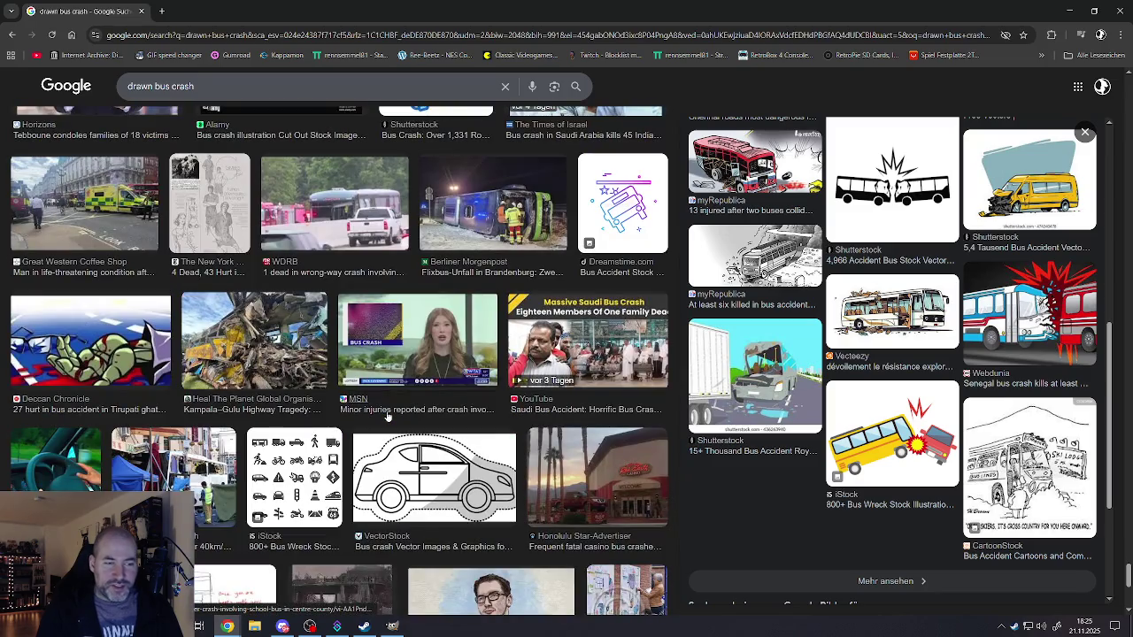
scroll(387, 416, "down", 4)
scroll(387, 412, "down", 2)
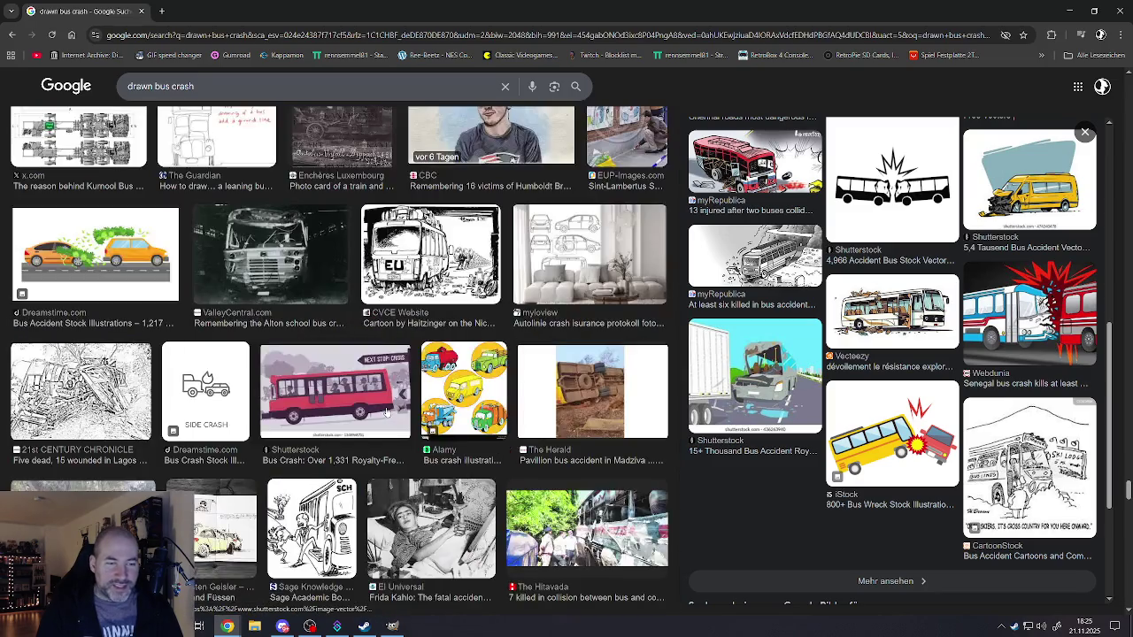
scroll(384, 411, "down", 3)
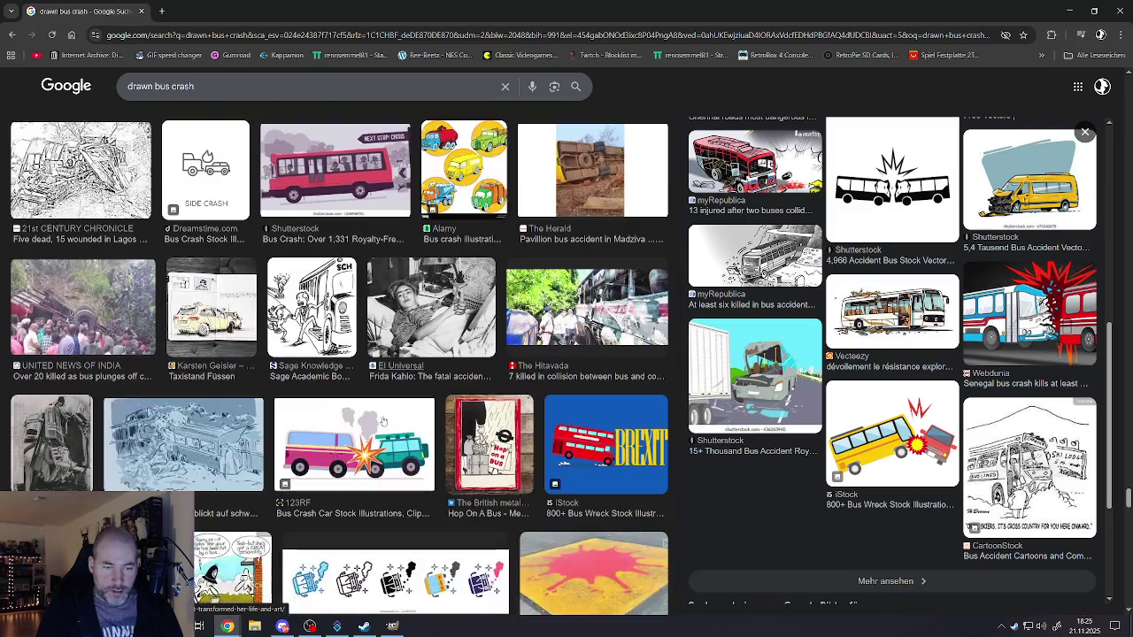
scroll(383, 421, "up", 1)
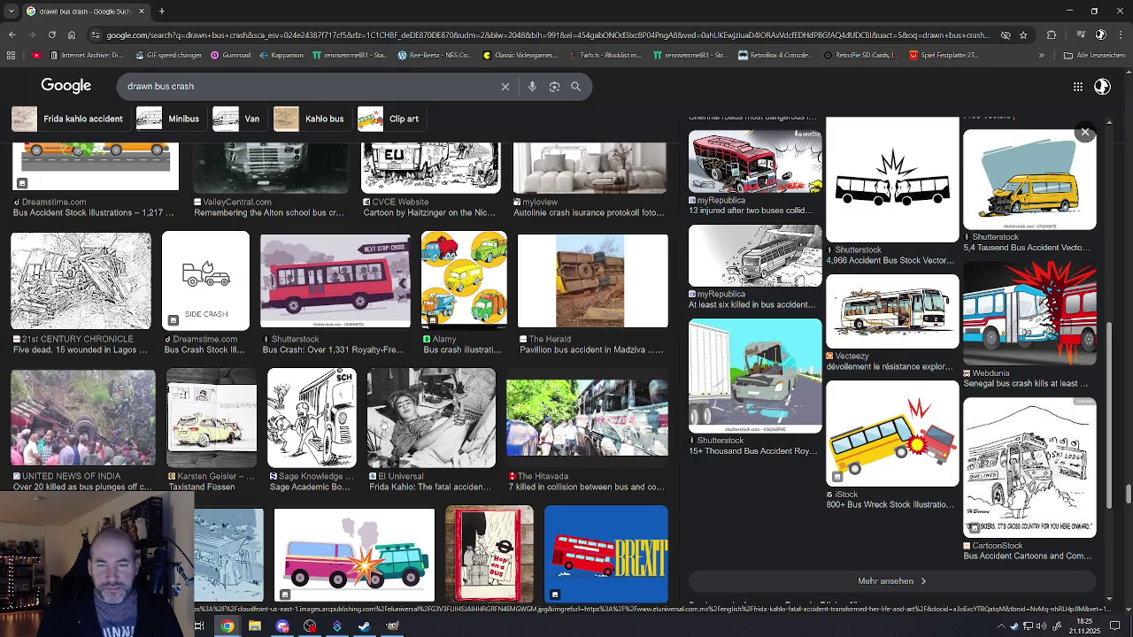
scroll(384, 423, "down", 1)
scroll(384, 425, "down", 2)
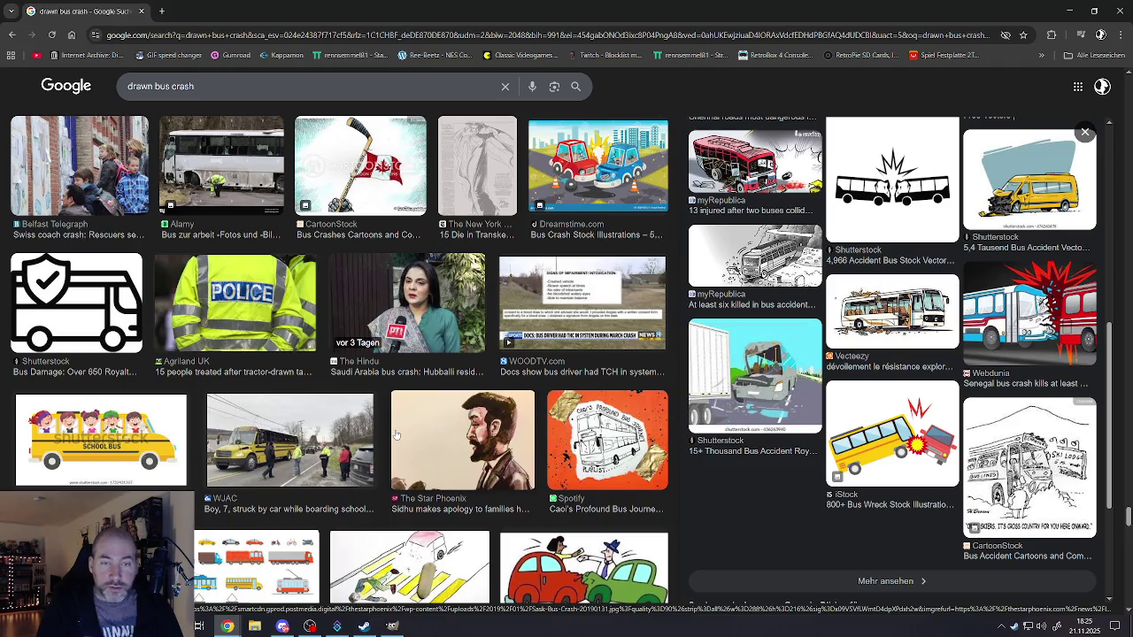
scroll(397, 434, "up", 2)
scroll(396, 435, "down", 4)
scroll(396, 434, "down", 3)
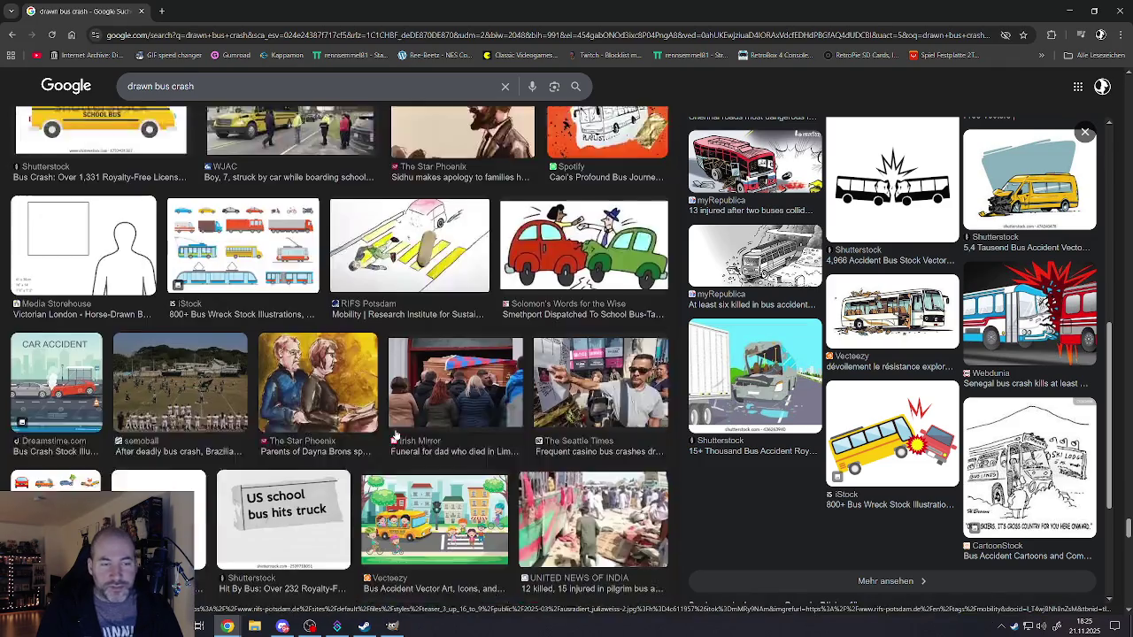
scroll(397, 435, "down", 1)
scroll(396, 435, "down", 1)
scroll(396, 435, "down", 2)
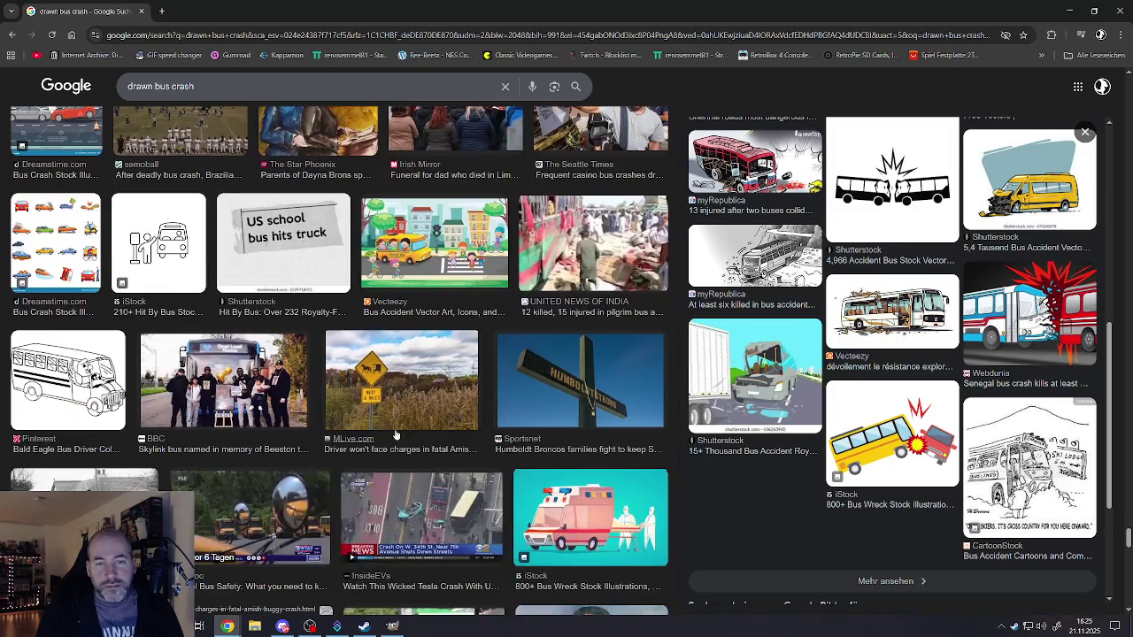
scroll(397, 435, "down", 3)
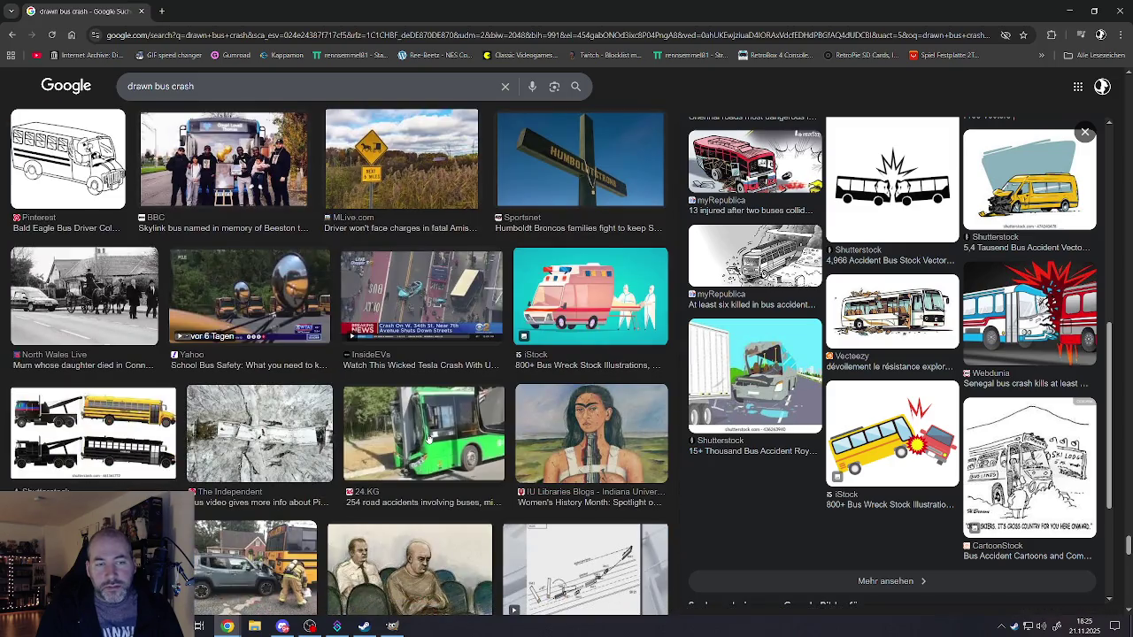
scroll(427, 438, "down", 3)
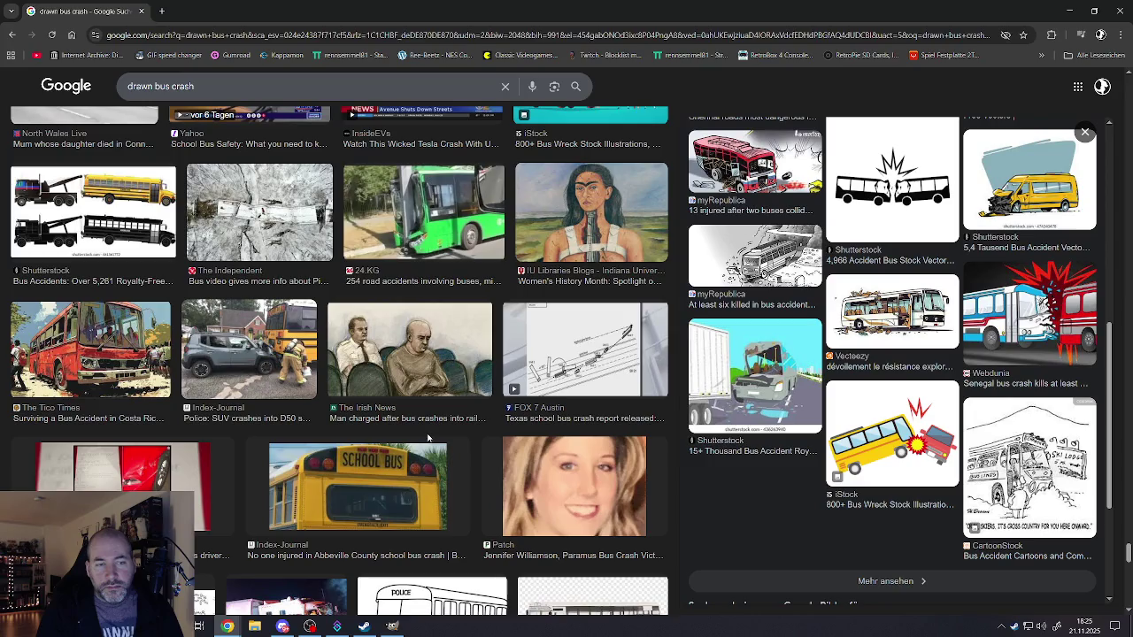
scroll(428, 438, "down", 2)
scroll(429, 439, "down", 1)
scroll(432, 439, "down", 2)
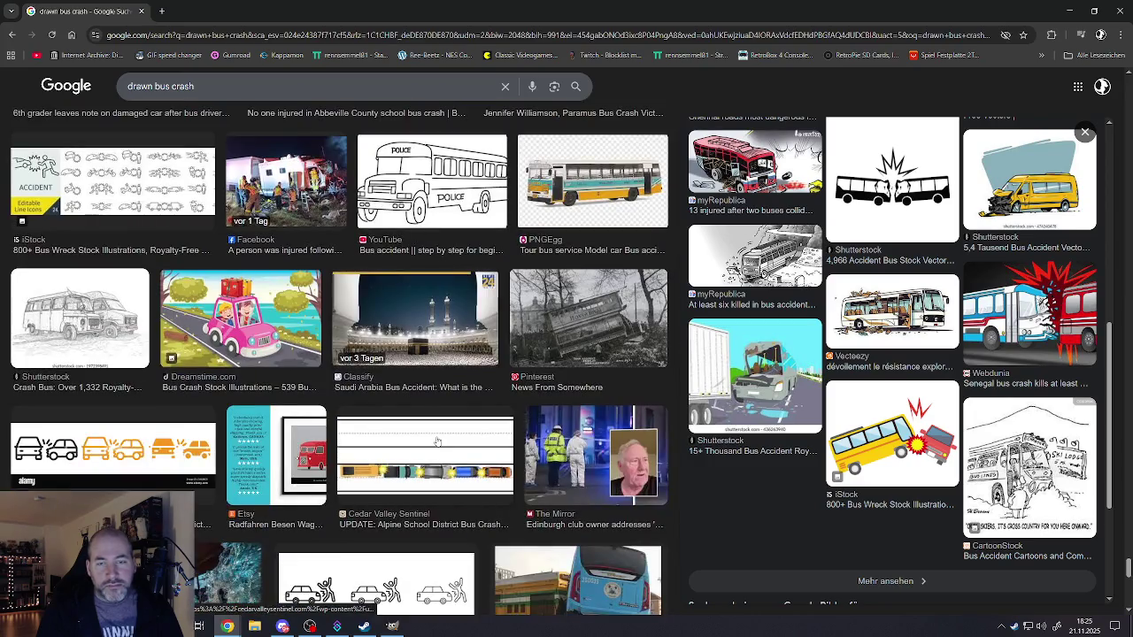
scroll(436, 441, "down", 2)
scroll(436, 440, "down", 3)
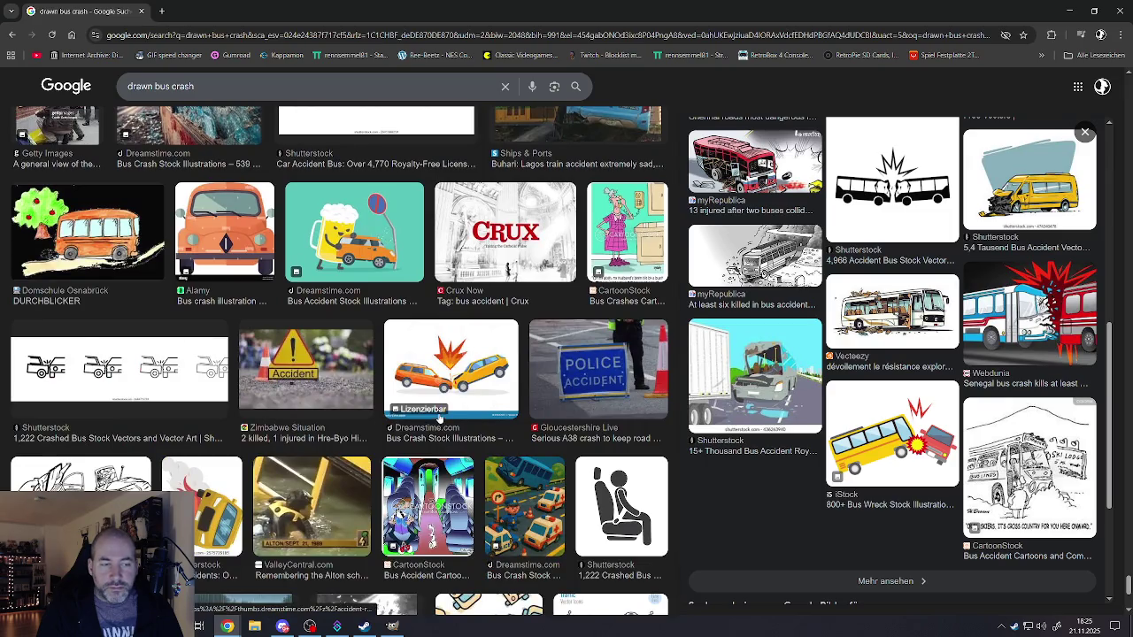
scroll(400, 406, "down", 1)
scroll(400, 405, "down", 1)
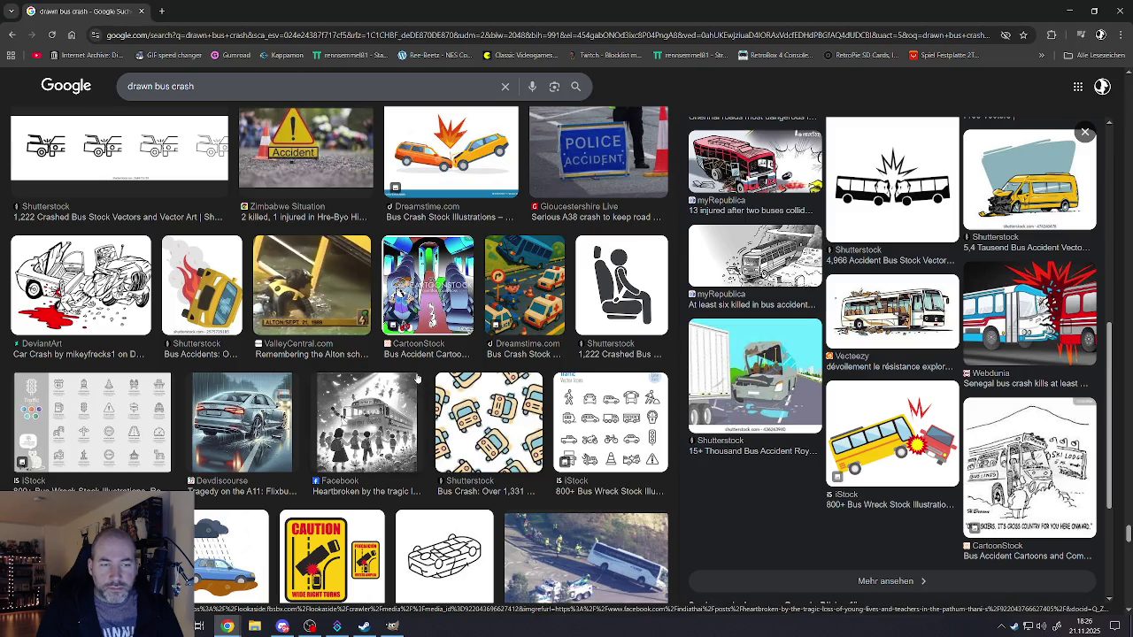
scroll(416, 378, "down", 2)
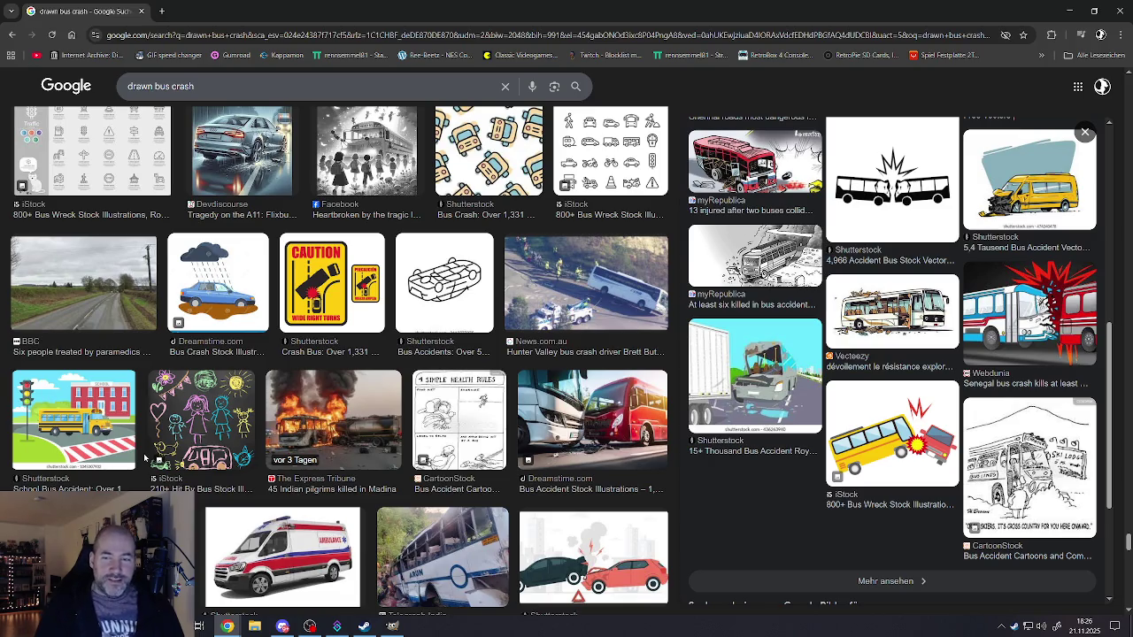
scroll(386, 448, "down", 2)
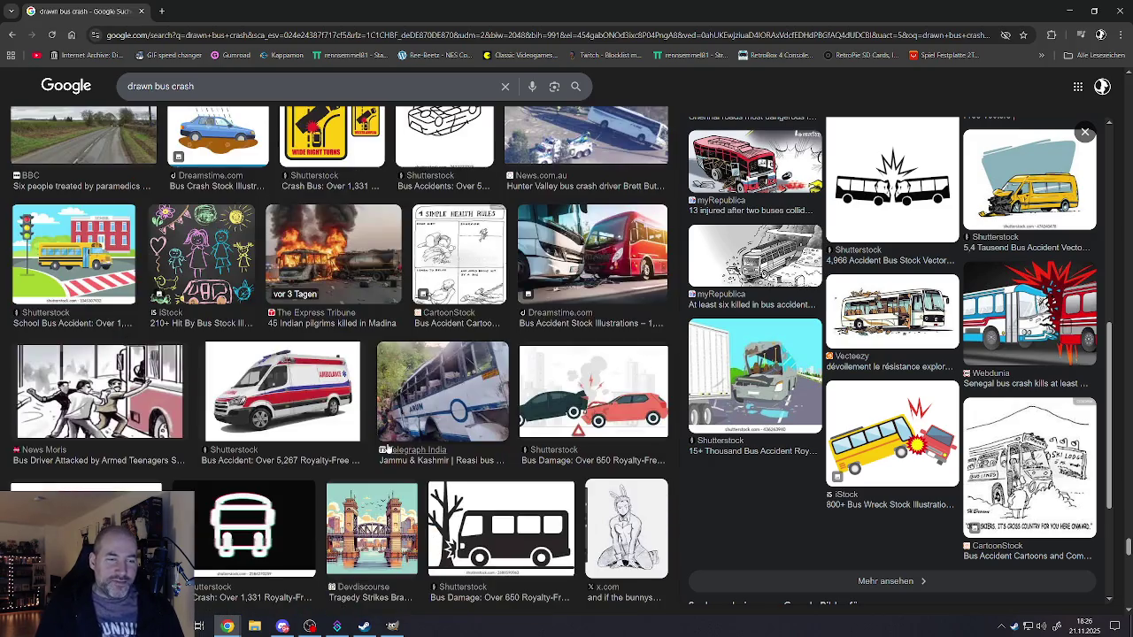
- Scroll up and down through the drawn bus crash results
scroll(387, 448, "down", 1)
scroll(386, 446, "down", 3)
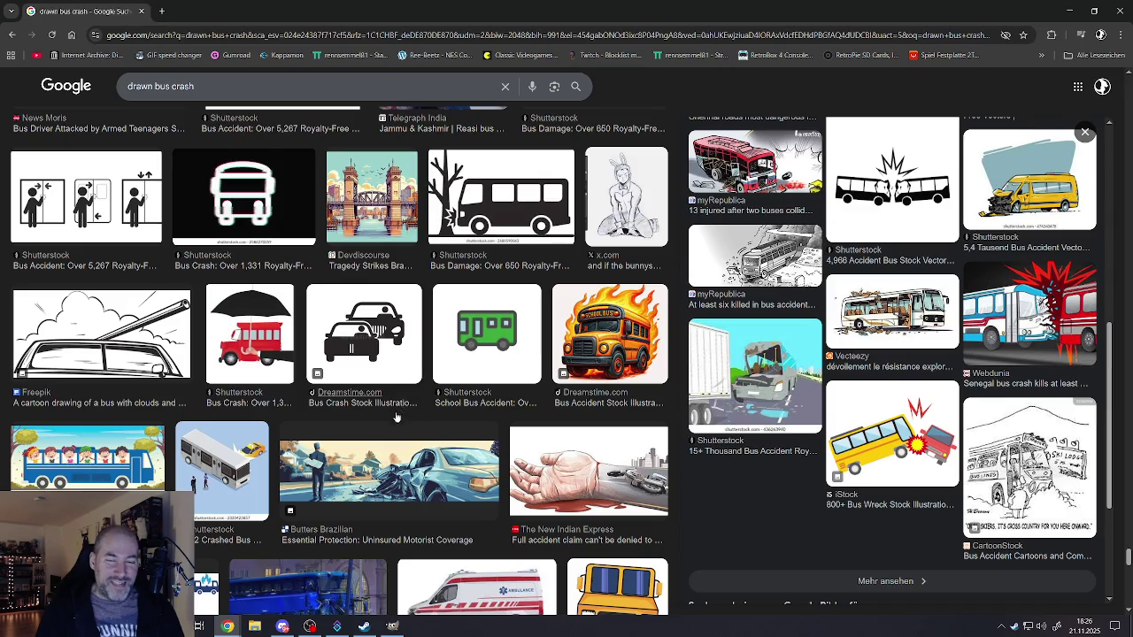
scroll(395, 411, "down", 3)
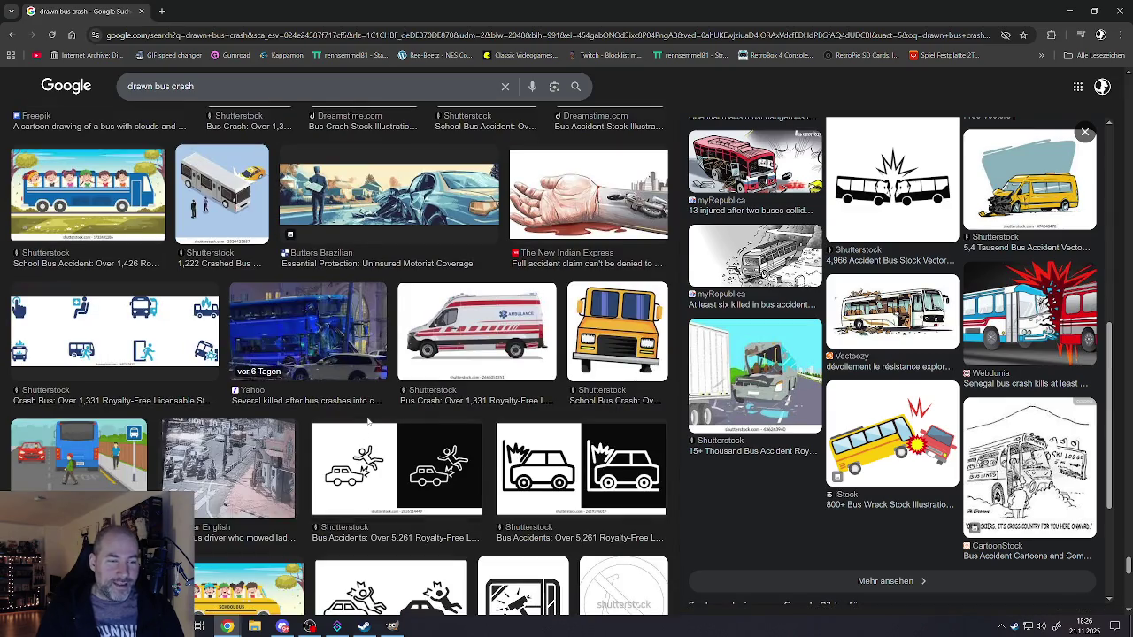
scroll(365, 423, "down", 3)
scroll(362, 419, "down", 2)
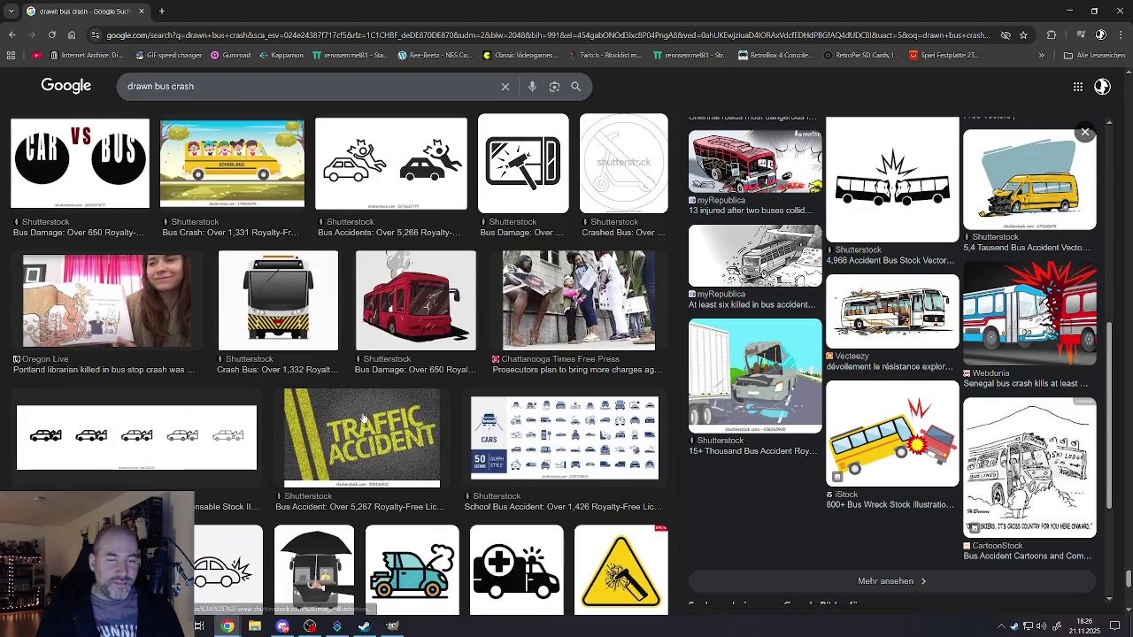
scroll(364, 416, "down", 2)
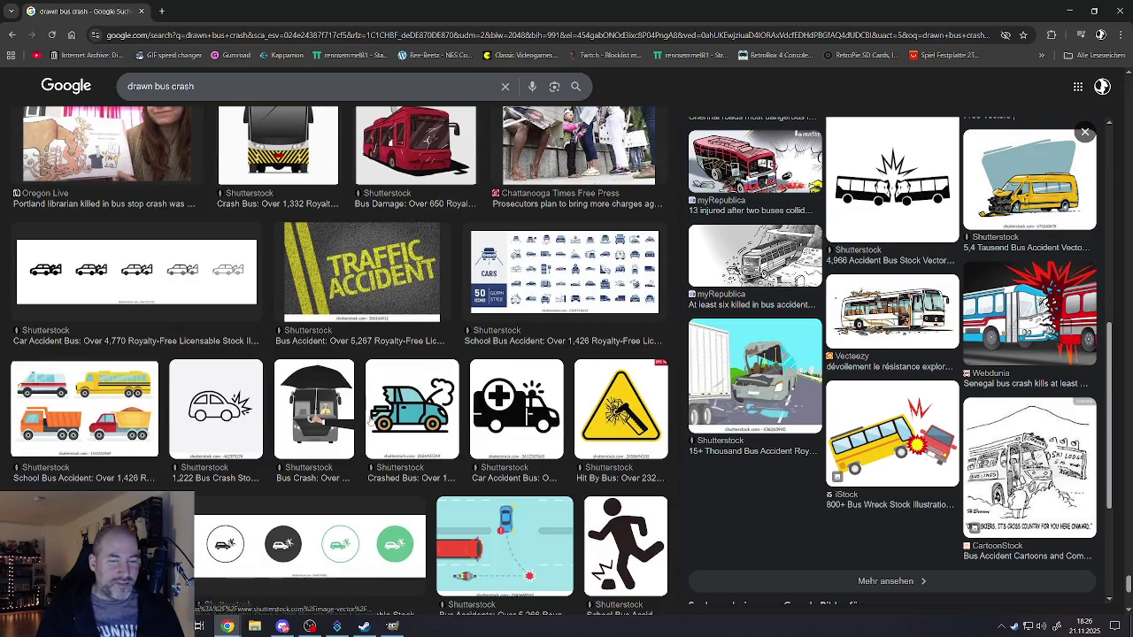
scroll(378, 416, "down", 2)
scroll(394, 406, "down", 3)
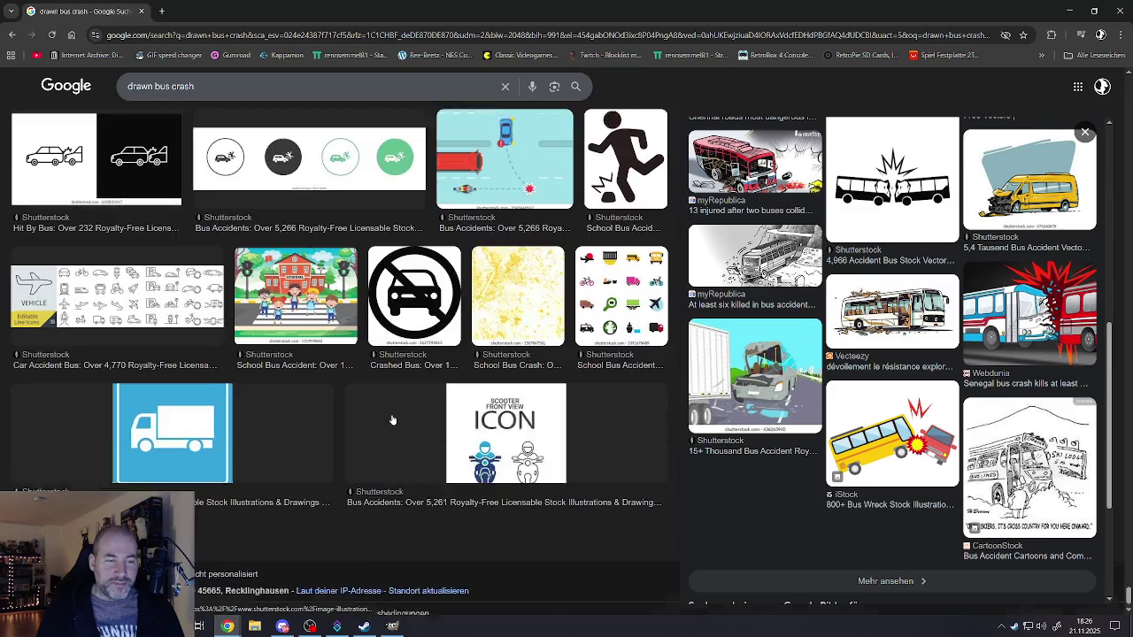
scroll(394, 409, "up", 1)
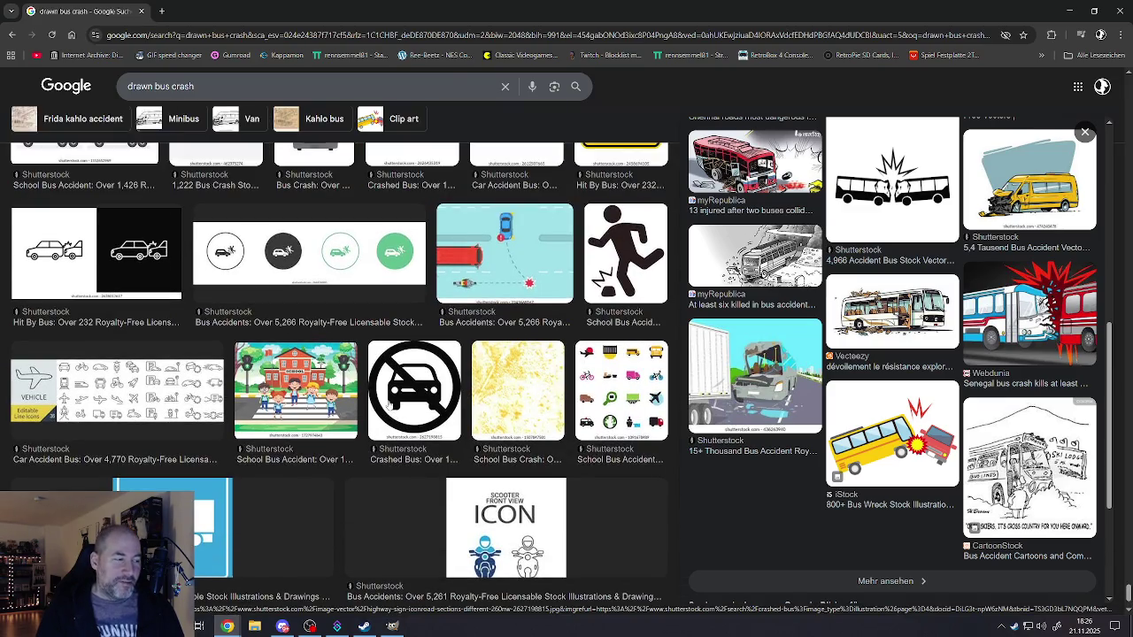
scroll(396, 366, "down", 1)
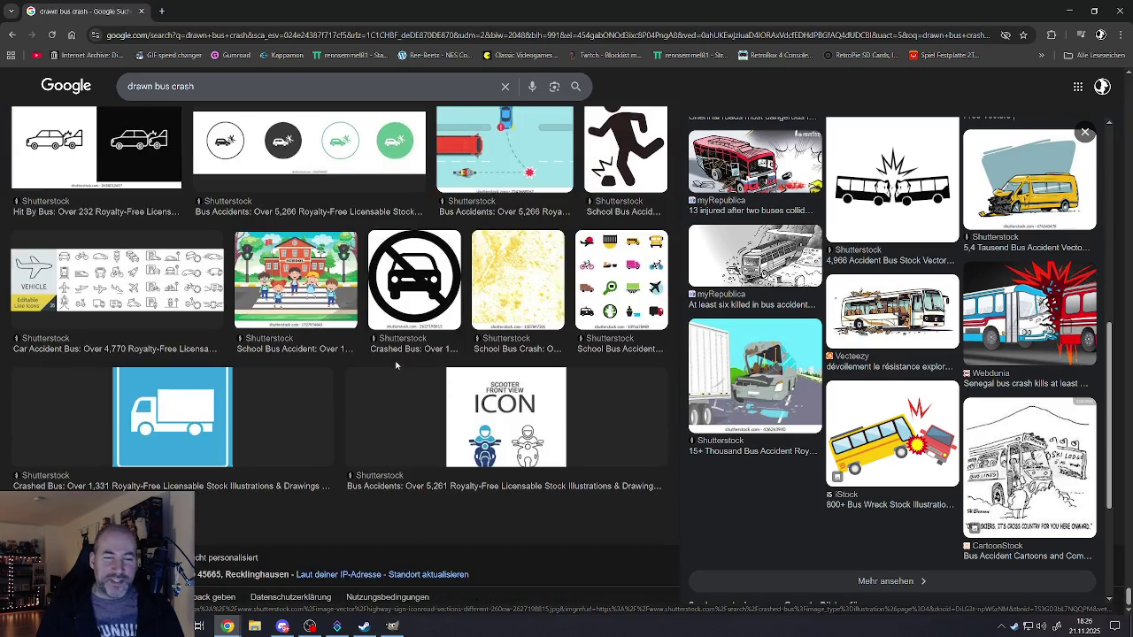
scroll(335, 396, "down", 3)
scroll(319, 385, "up", 3)
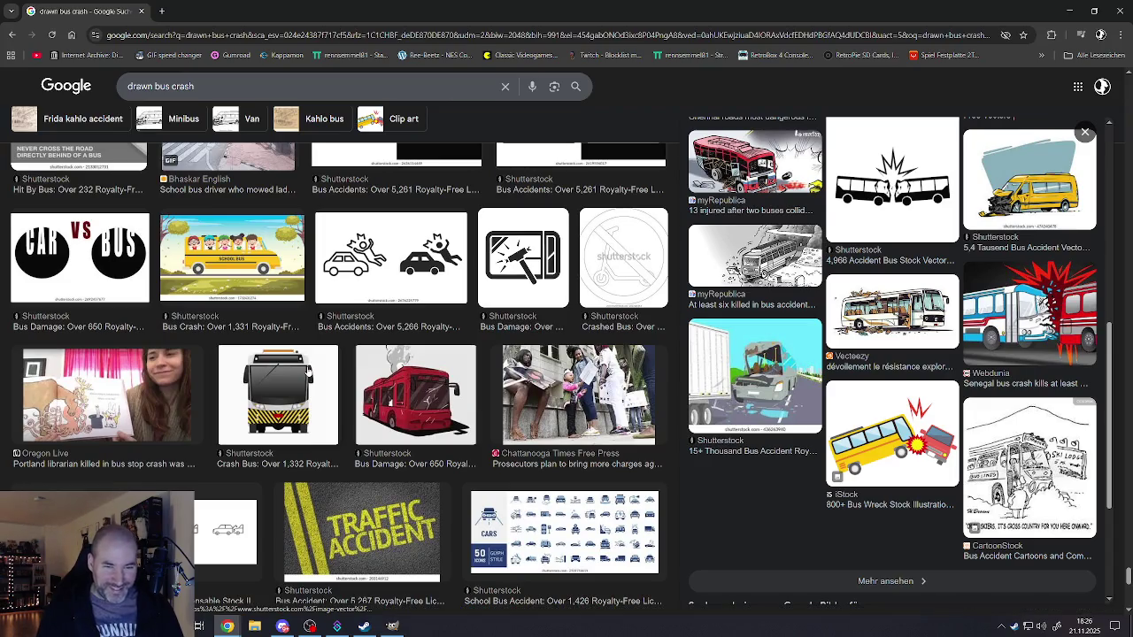
scroll(307, 371, "up", 2)
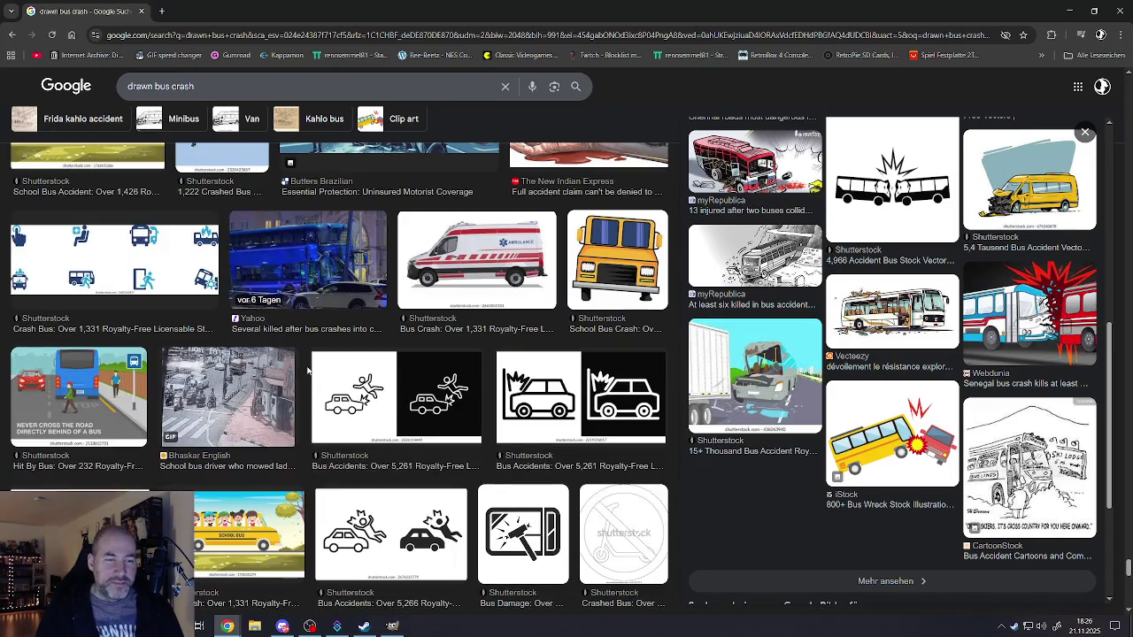
scroll(307, 371, "up", 2)
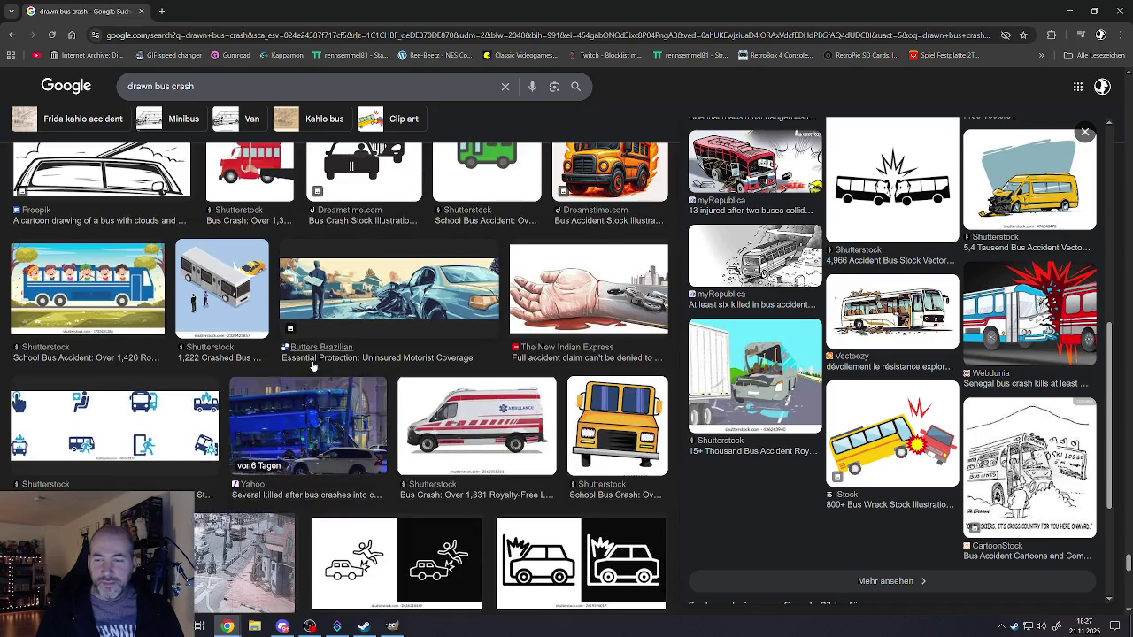
scroll(307, 372, "down", 3)
scroll(293, 362, "down", 3)
scroll(279, 356, "down", 3)
scroll(279, 357, "up", 3)
scroll(280, 357, "up", 3)
scroll(279, 356, "up", 3)
scroll(278, 354, "up", 3)
scroll(278, 355, "up", 1)
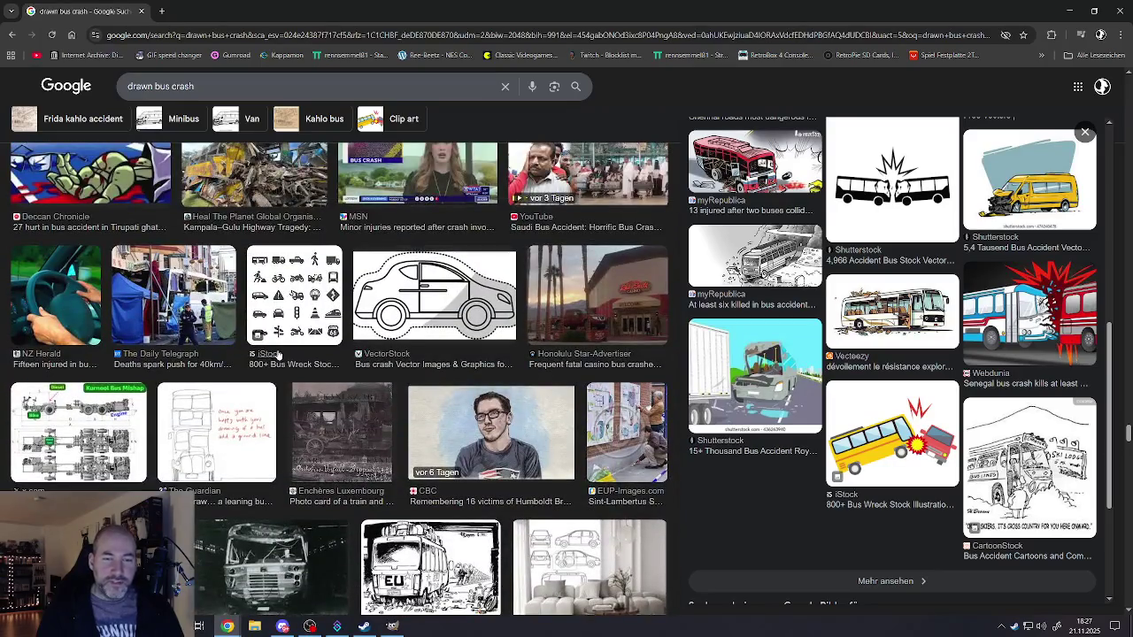
scroll(1128, 431, "up", 10)
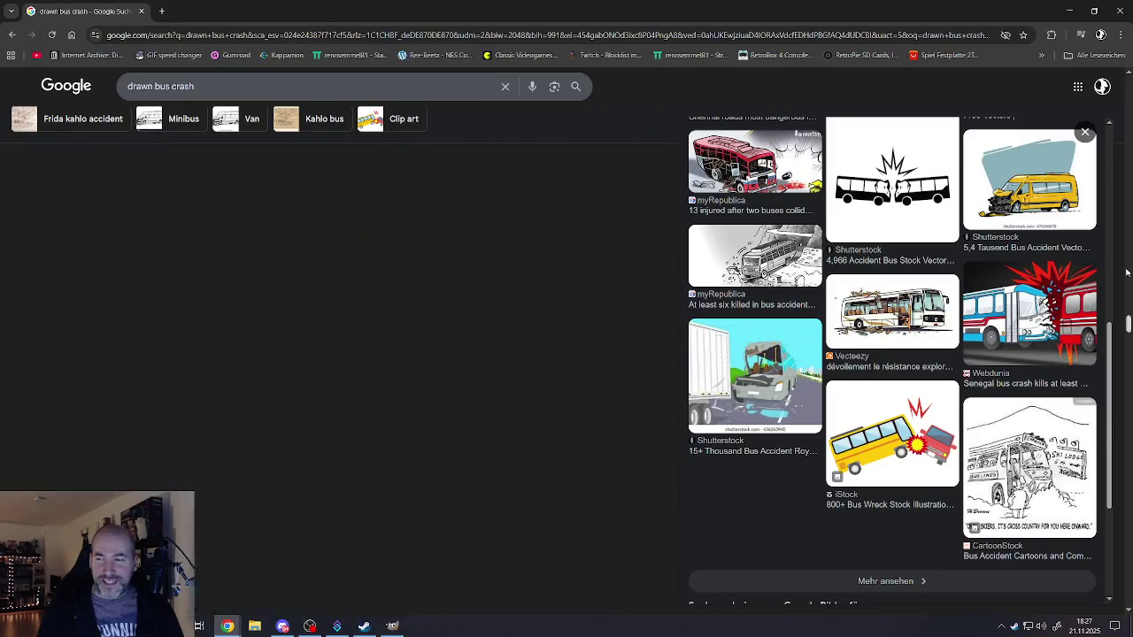
scroll(1128, 431, "up", 5)
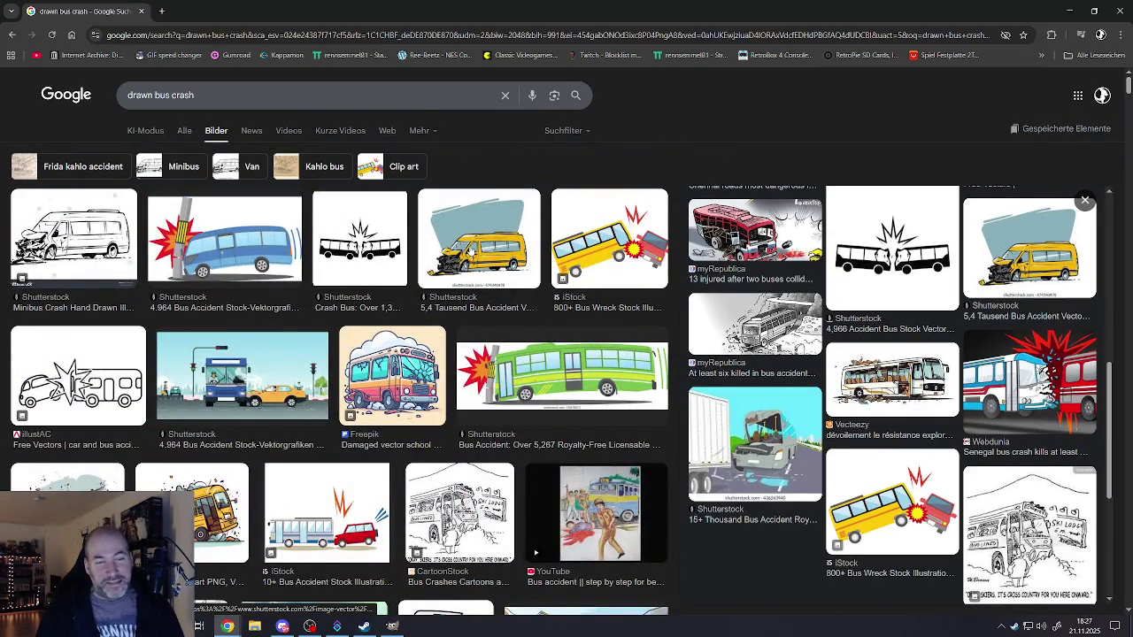
- Preview the yellow minibus and Pngtree bus crash drawings, then show more similar images
left_click(461, 236)
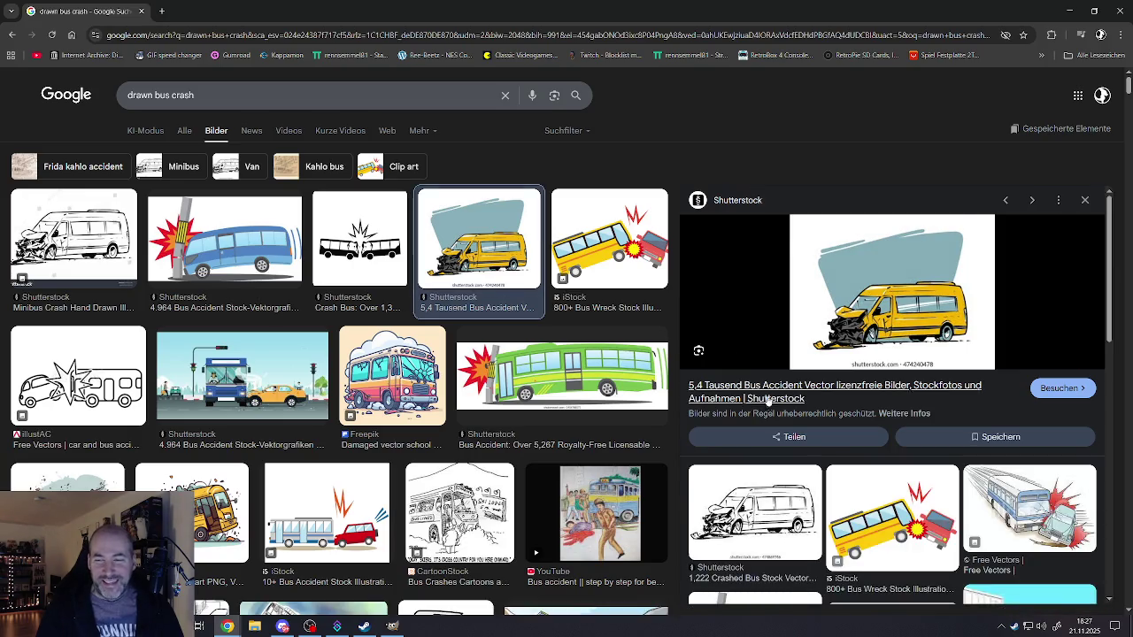
scroll(770, 376, "down", 3)
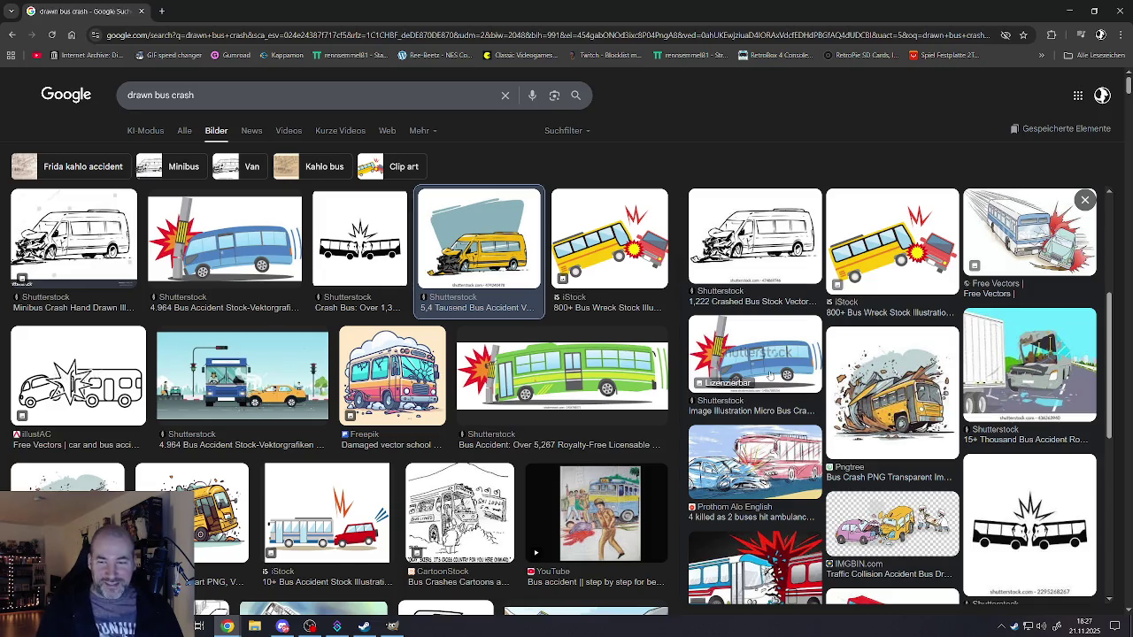
scroll(897, 465, "down", 3)
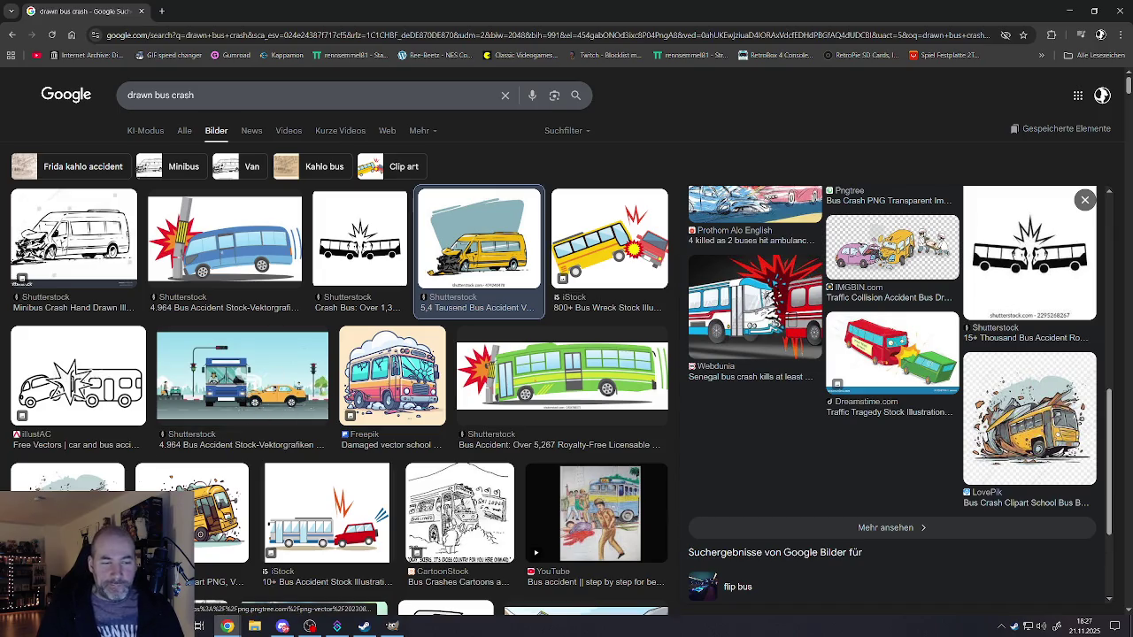
left_click(1030, 418)
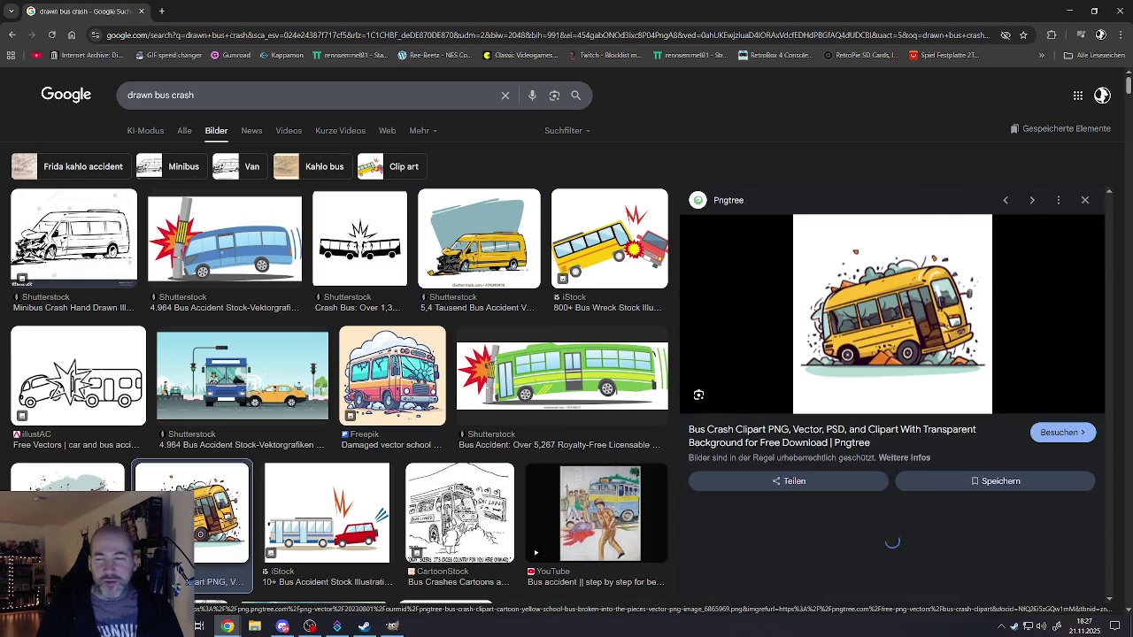
scroll(821, 425, "down", 5)
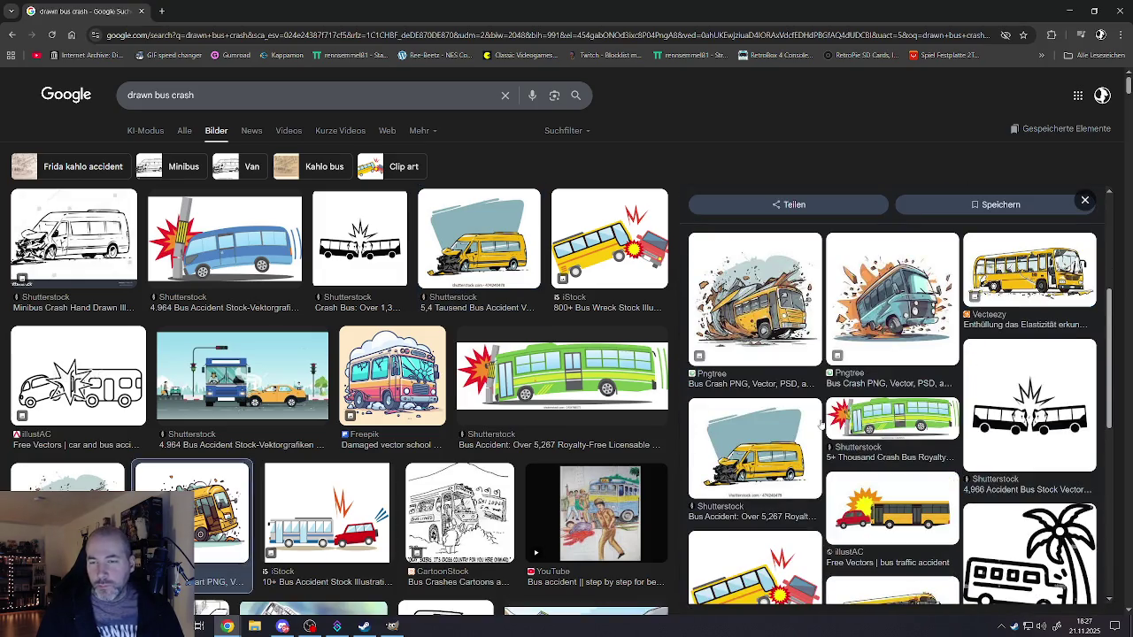
scroll(819, 426, "down", 3)
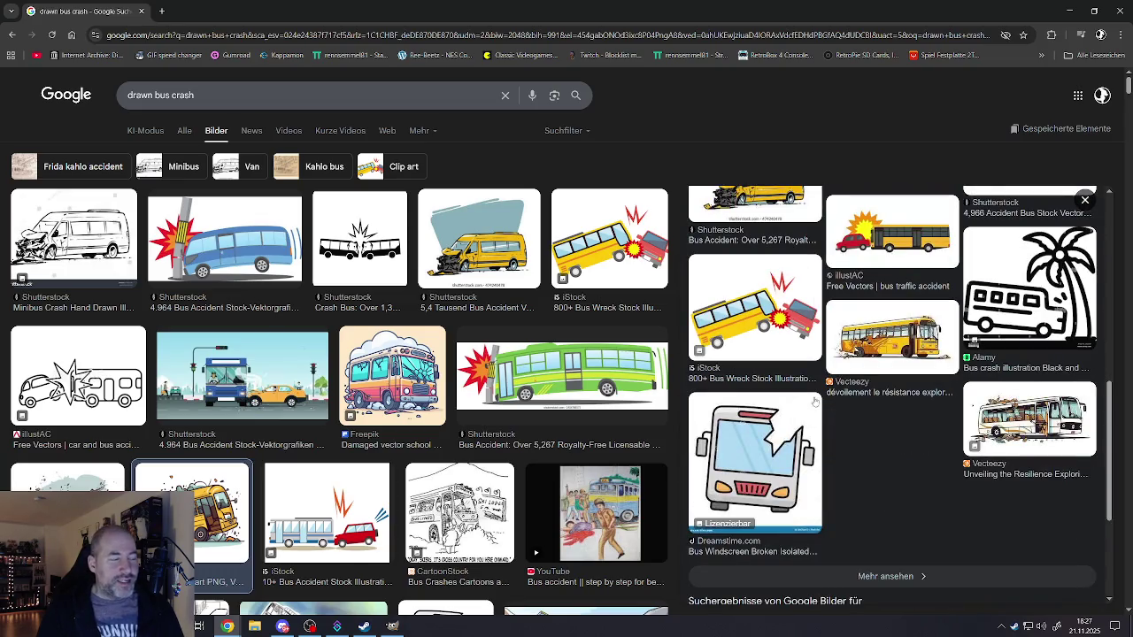
left_click(887, 578)
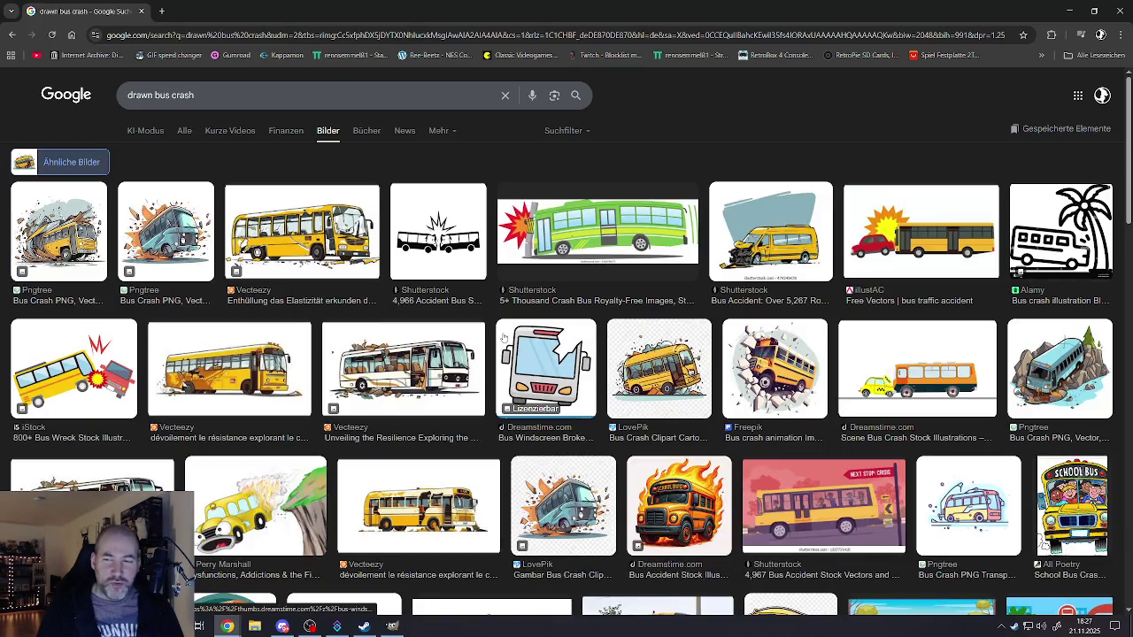
- Scroll through the similar-images grid for the yellow bus crash and select 'bus' in the query
scroll(500, 325, "down", 3)
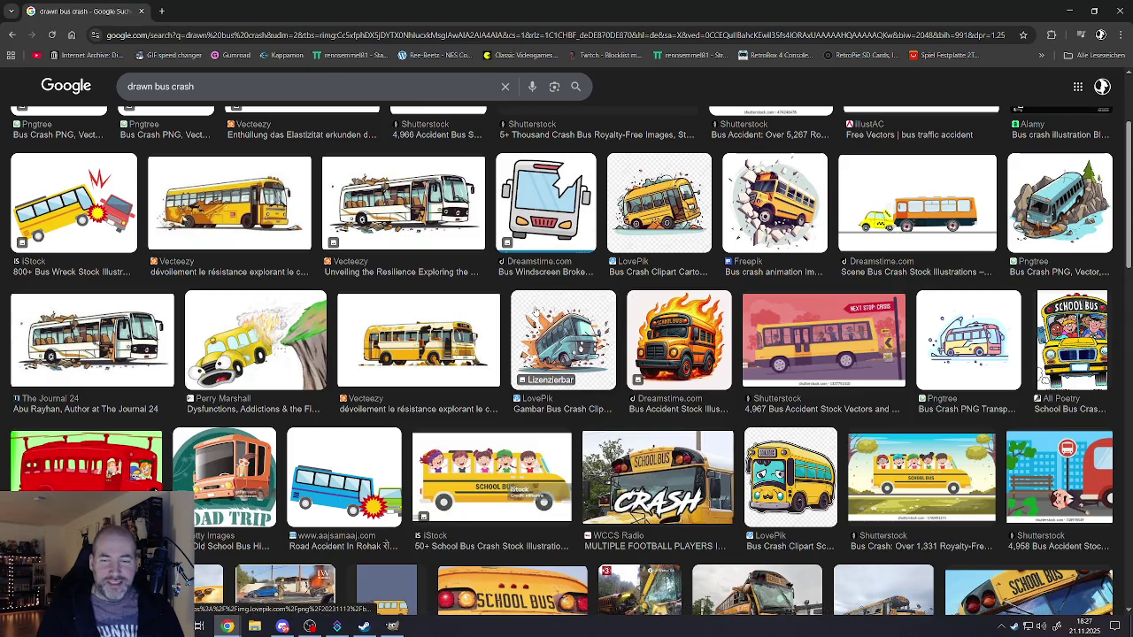
scroll(535, 310, "down", 3)
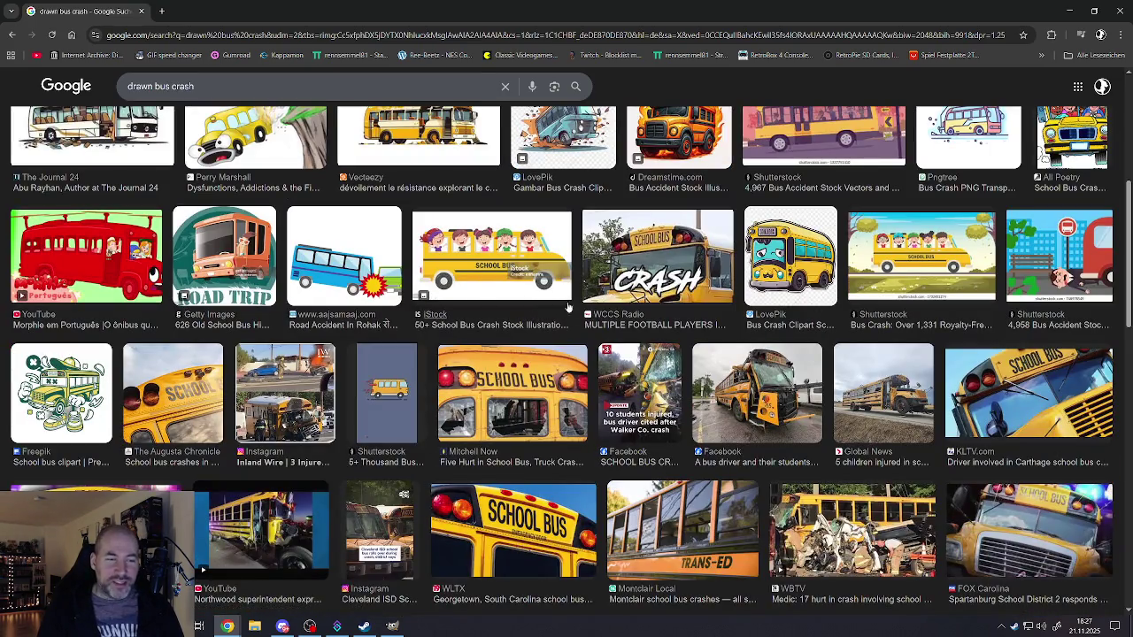
scroll(566, 312, "up", 5)
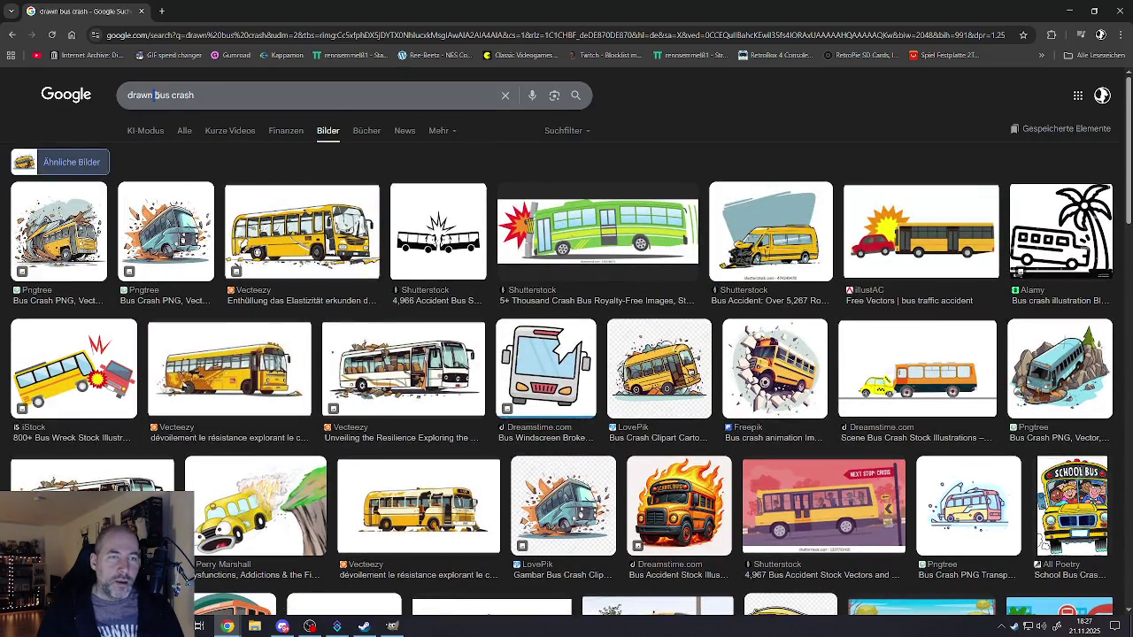
double_click(163, 96)
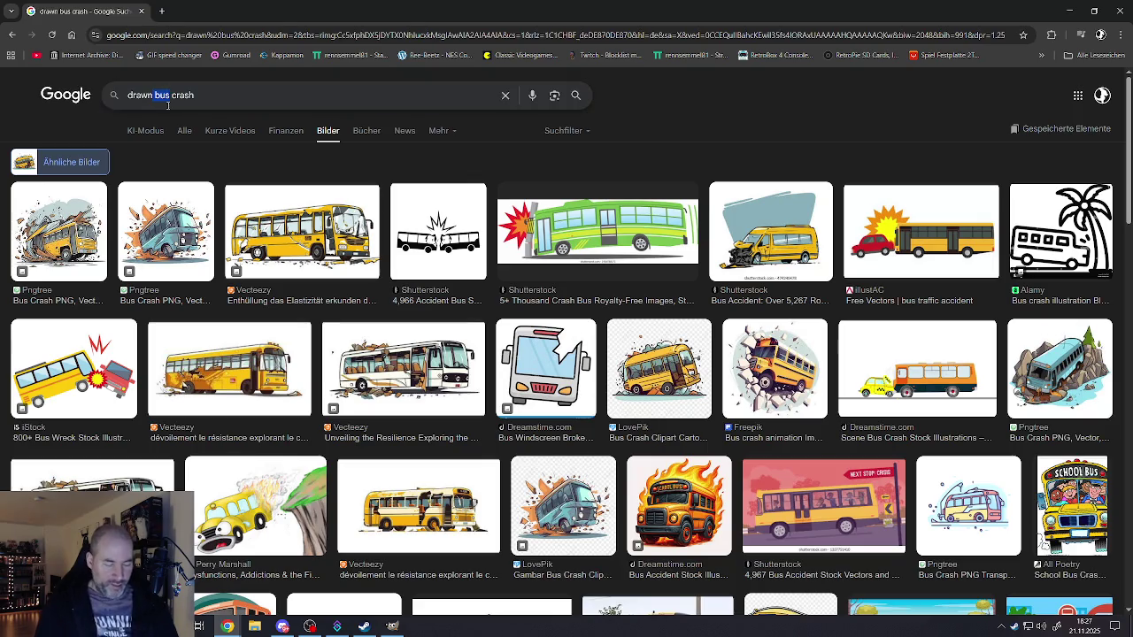
- Change the search to 'drawn truck crash' and preview the cartoon highway truck crash
key("BackSpace")
type("truck")
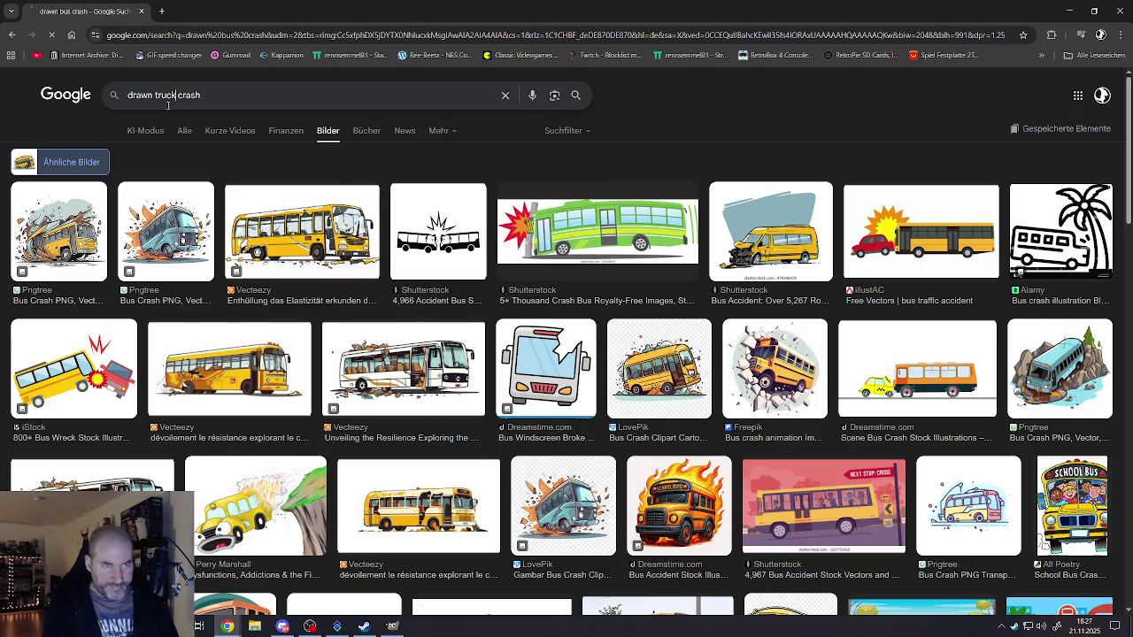
key("Return")
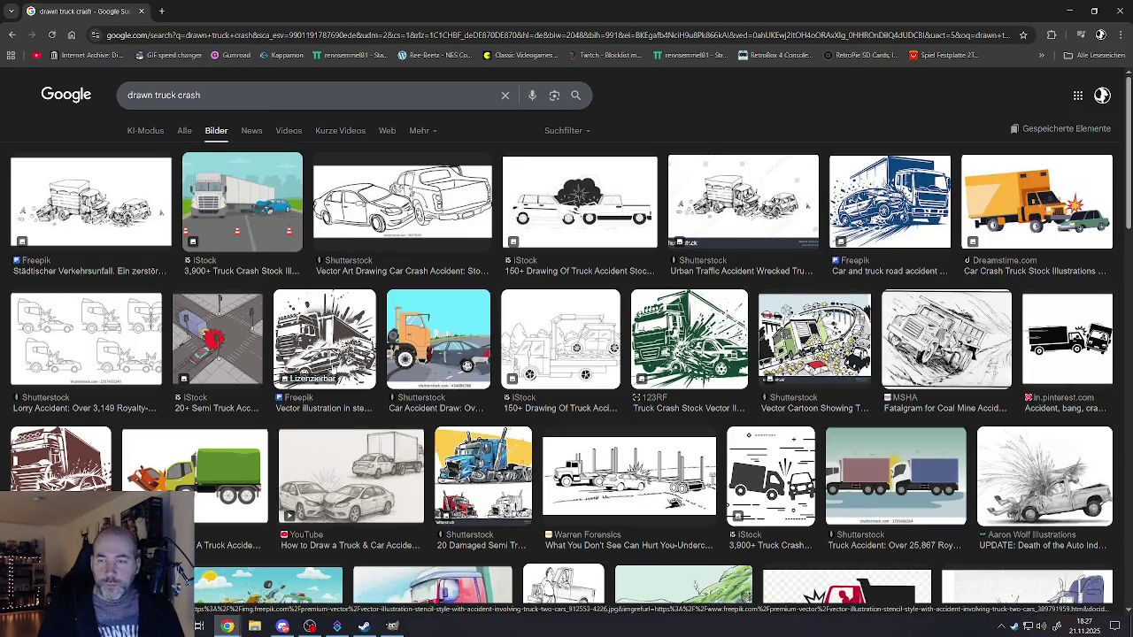
left_click(809, 354)
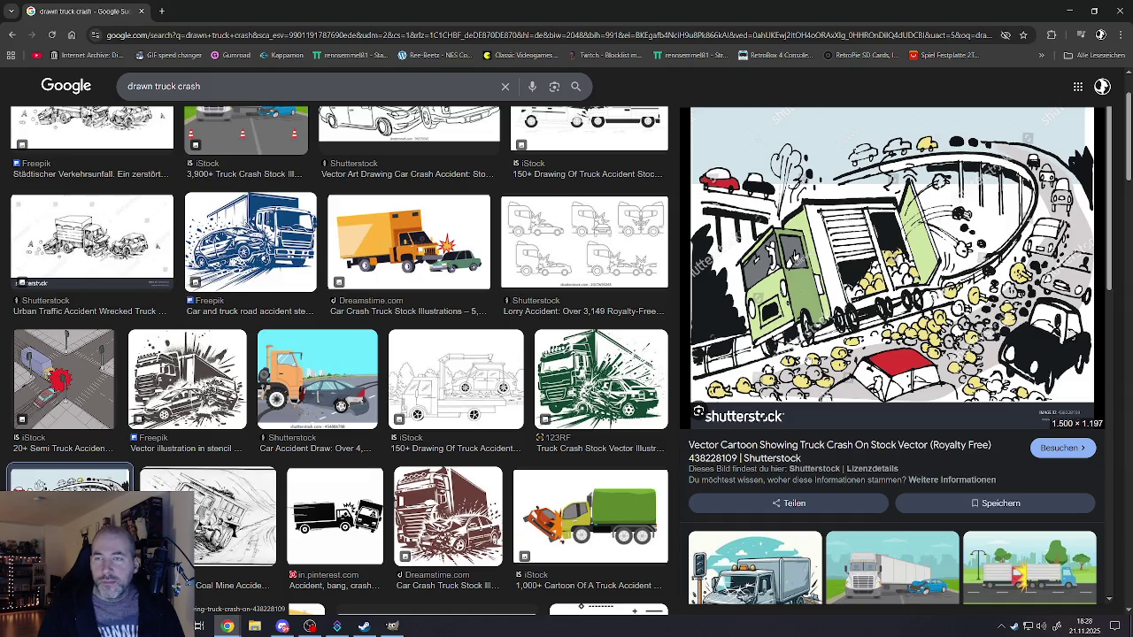
- Browse down through the truck accident cartoons, sketches and clip art results
scroll(831, 359, "down", 3)
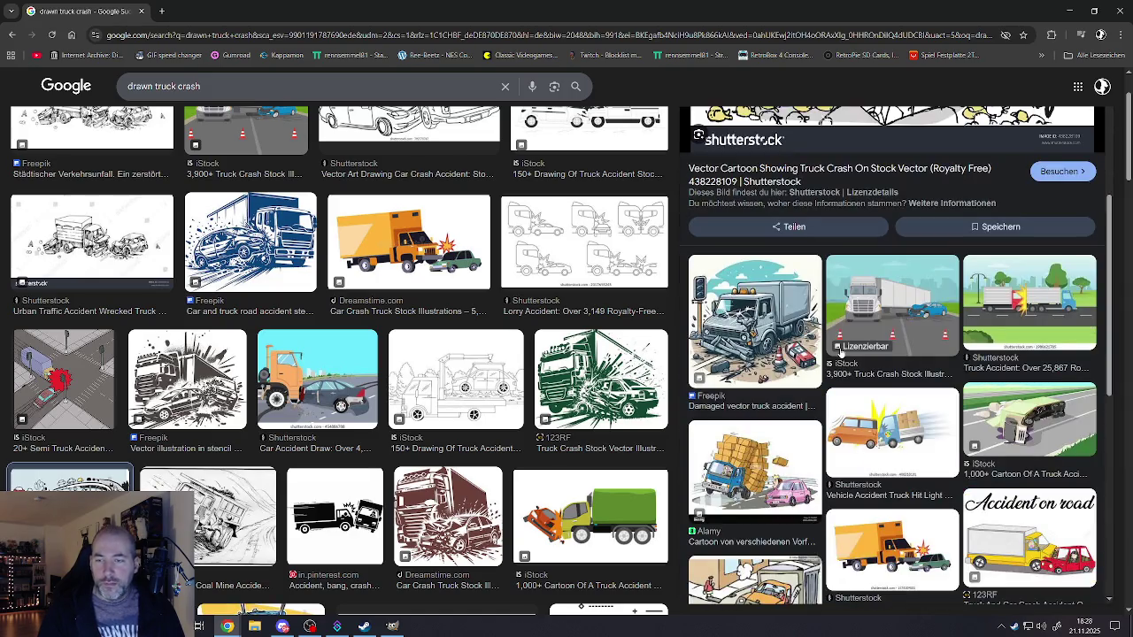
scroll(844, 339, "down", 3)
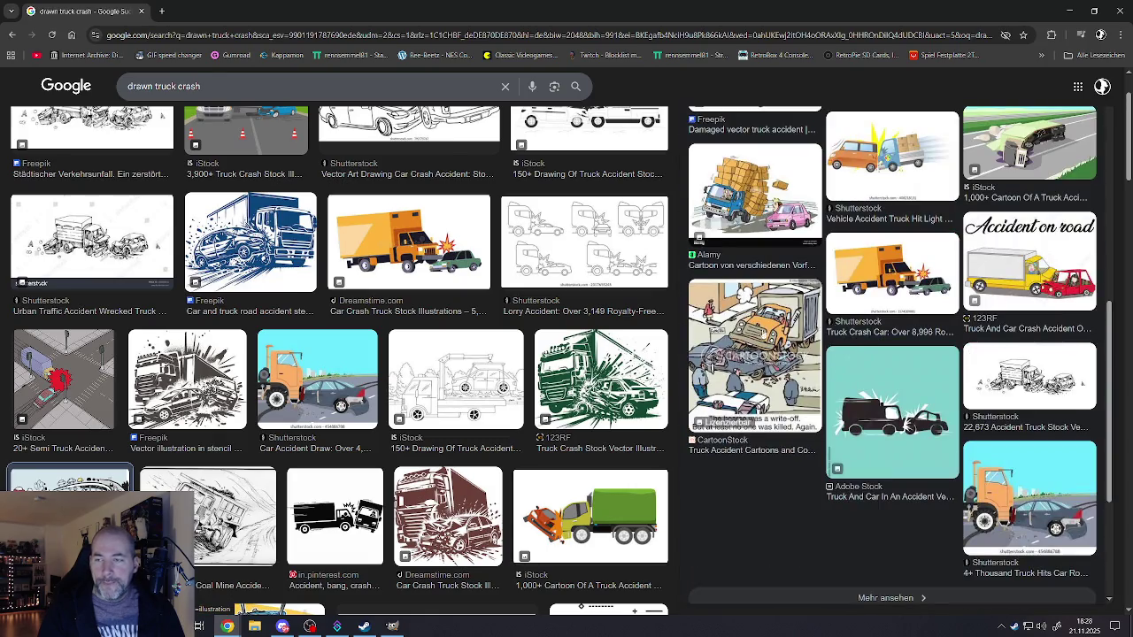
scroll(411, 400, "up", 1)
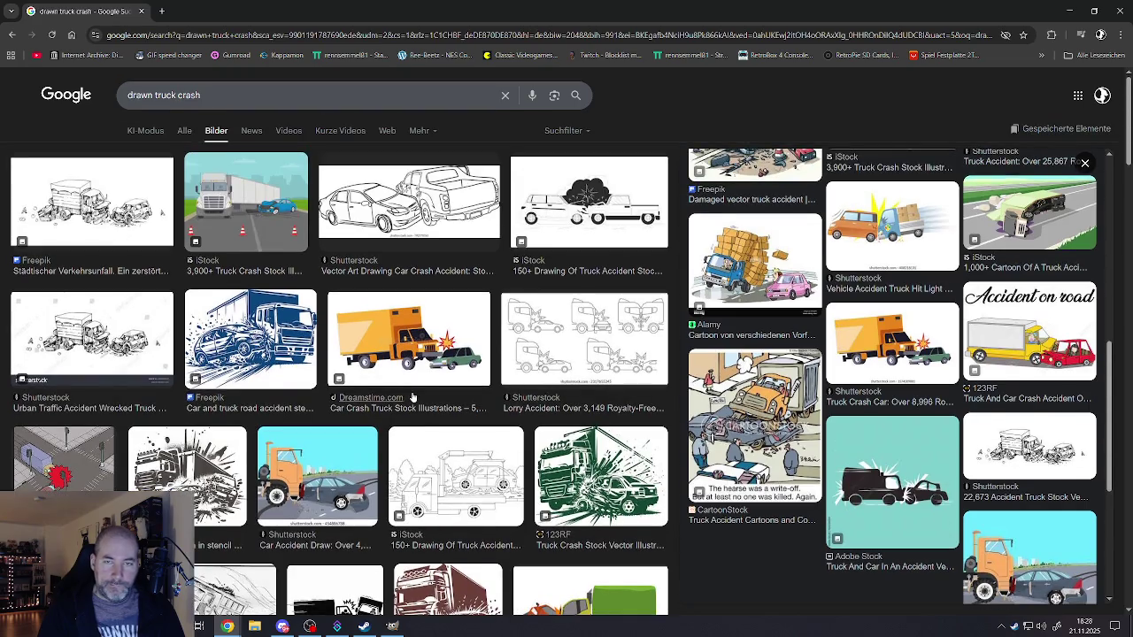
scroll(324, 408, "down", 1)
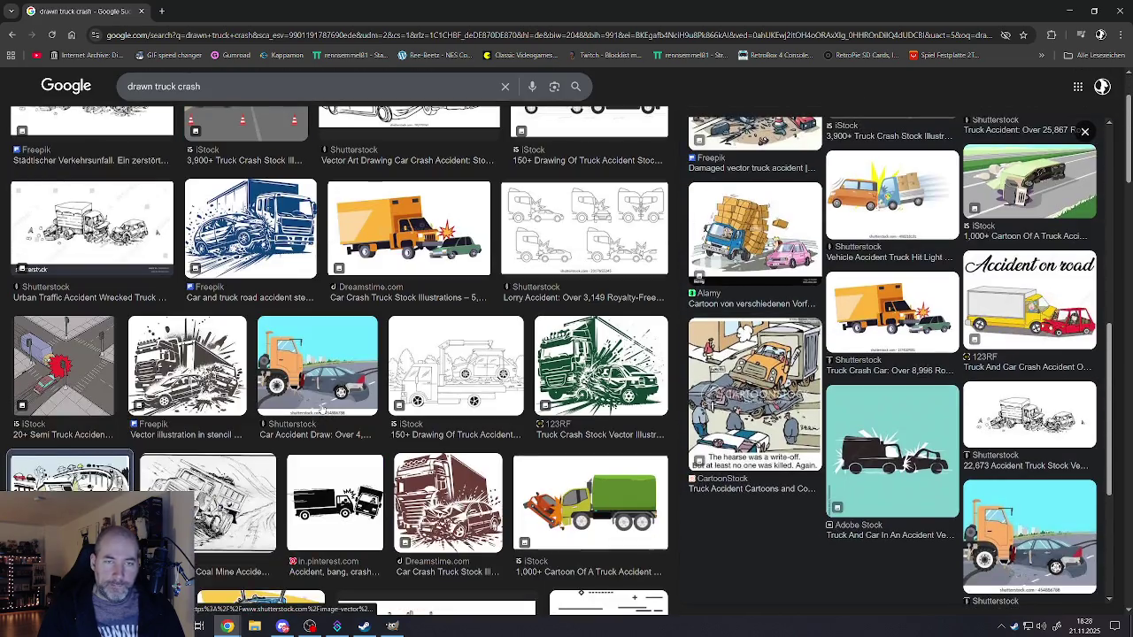
scroll(321, 392, "down", 3)
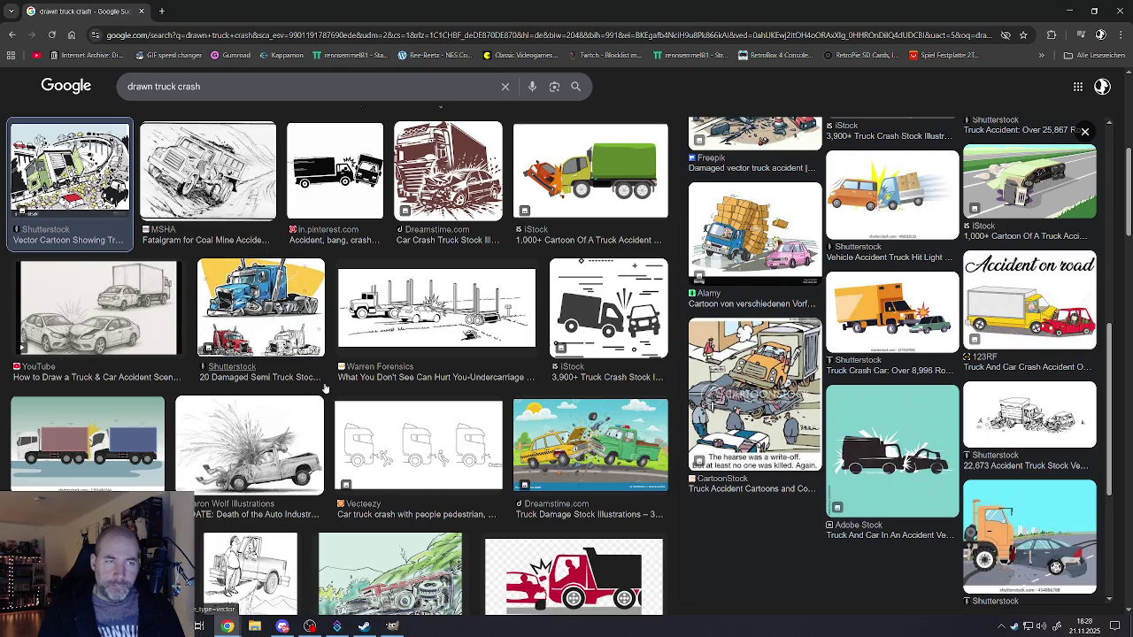
scroll(325, 388, "down", 1)
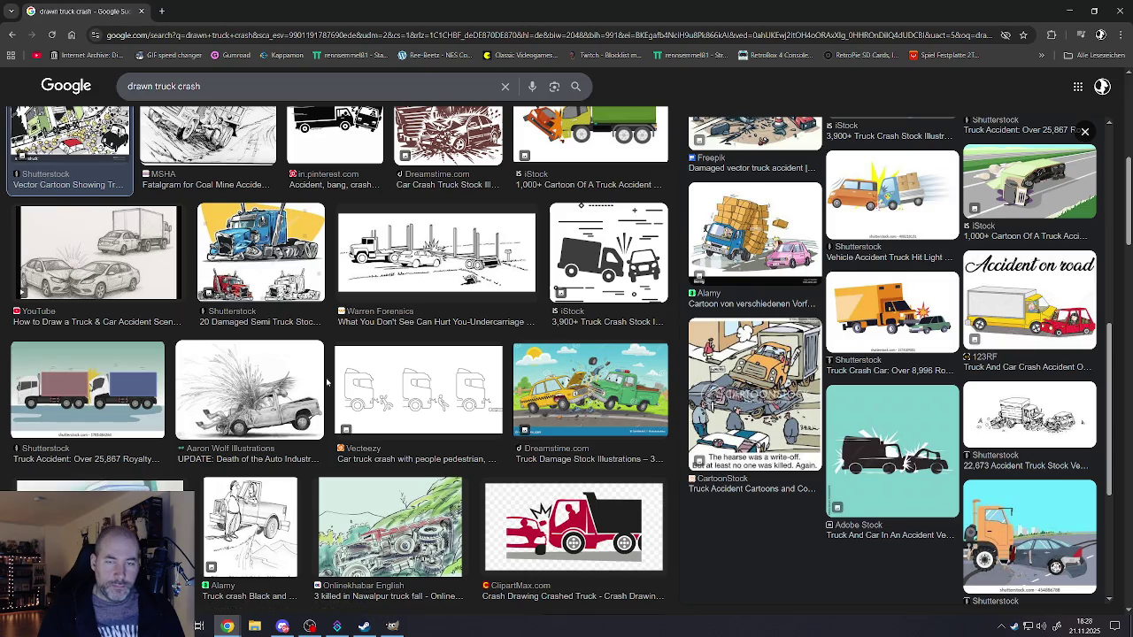
scroll(328, 379, "down", 1)
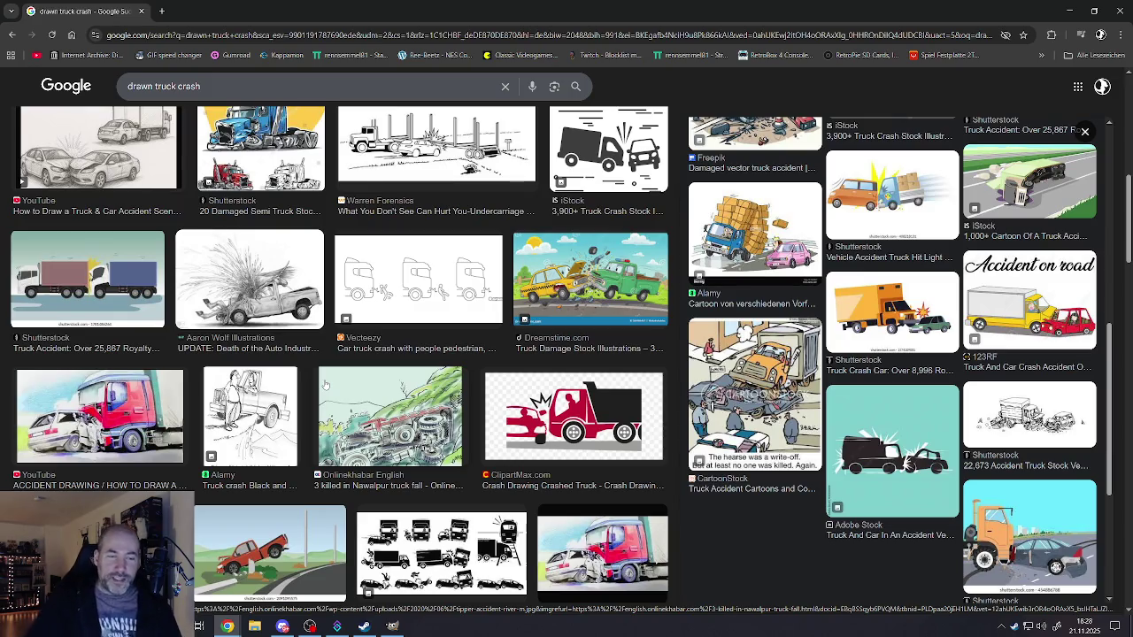
scroll(311, 366, "up", 1)
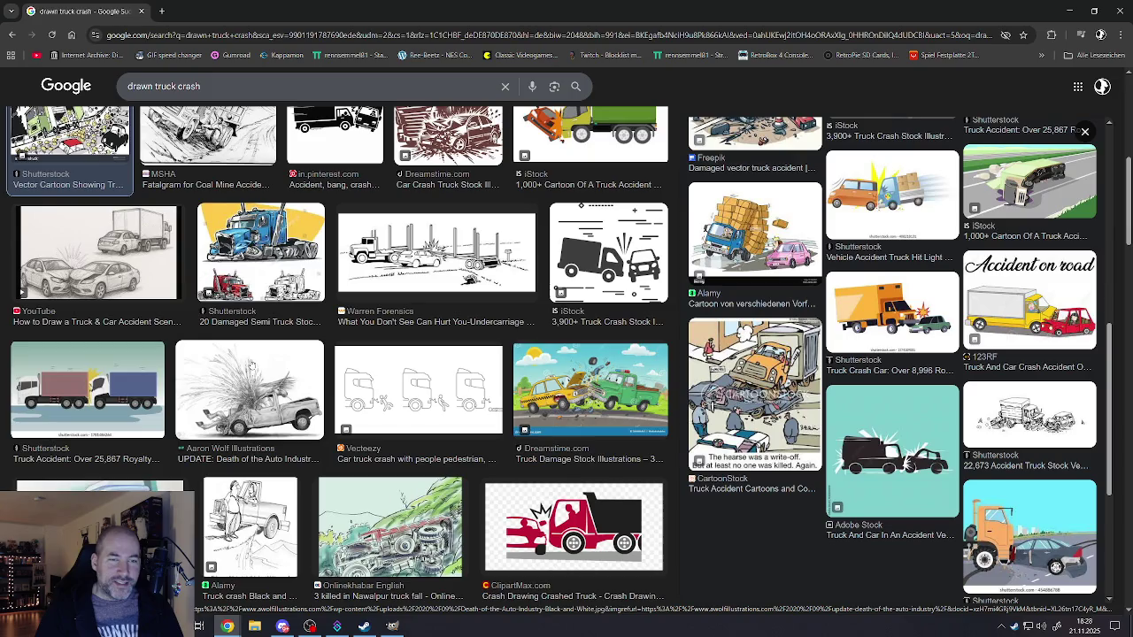
scroll(311, 365, "up", 2)
scroll(332, 392, "up", 2)
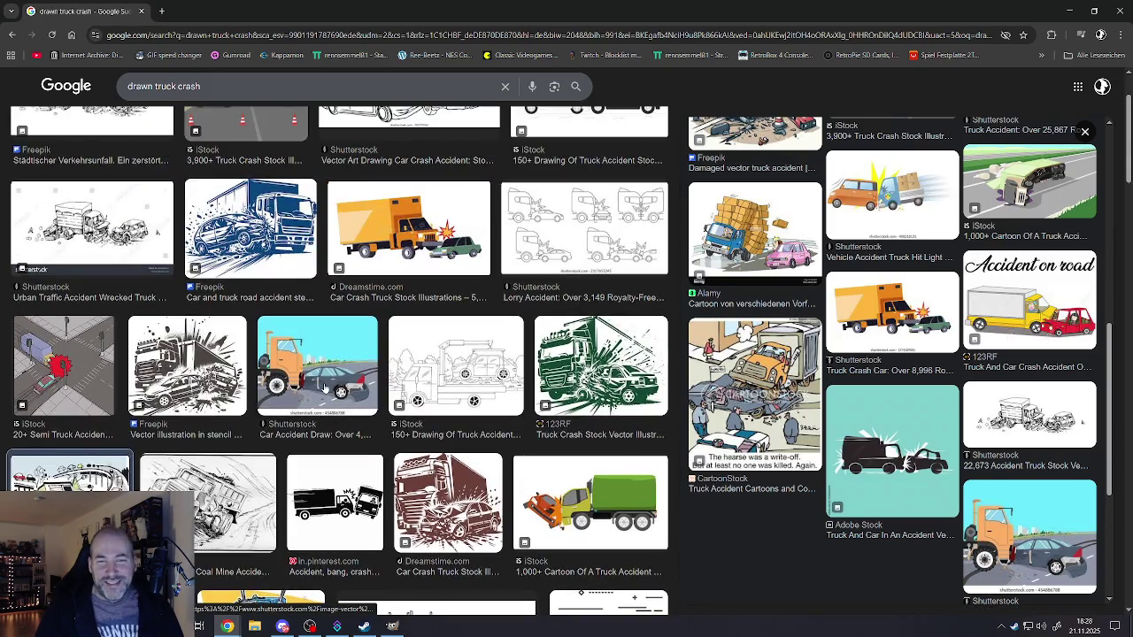
scroll(324, 388, "down", 3)
scroll(323, 387, "down", 3)
scroll(324, 387, "down", 3)
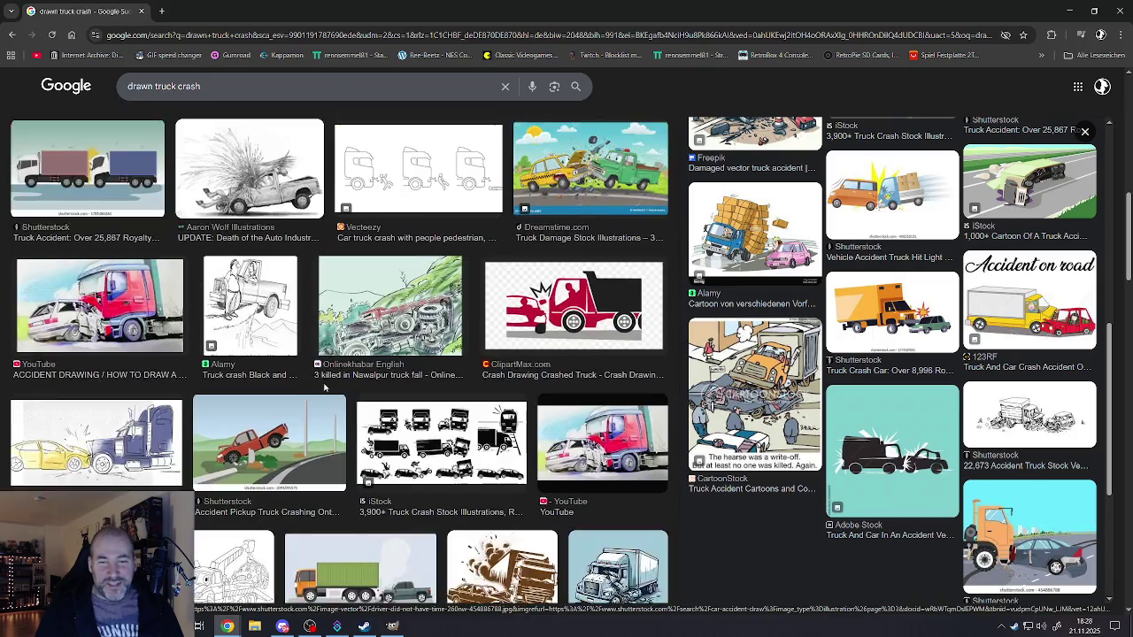
scroll(324, 387, "down", 3)
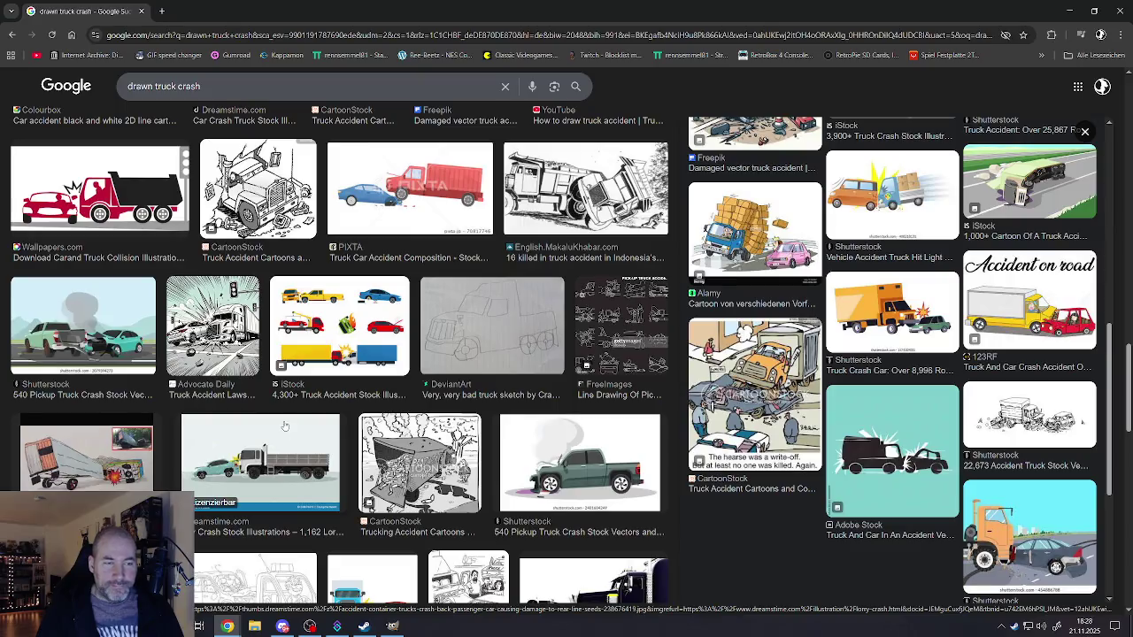
scroll(284, 436, "down", 3)
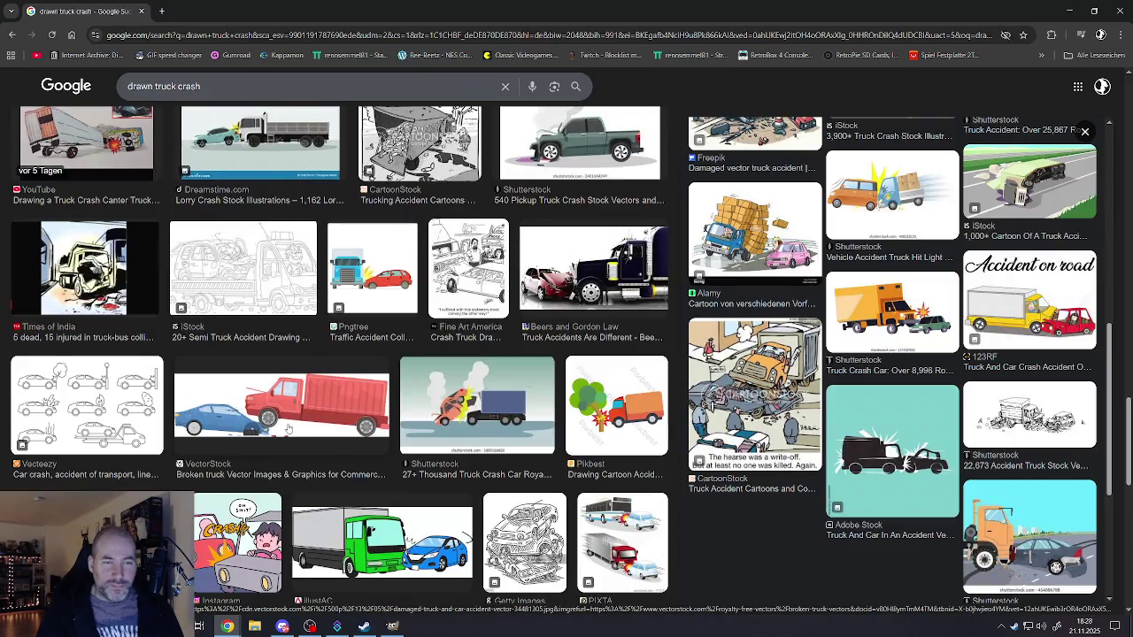
scroll(285, 435, "down", 3)
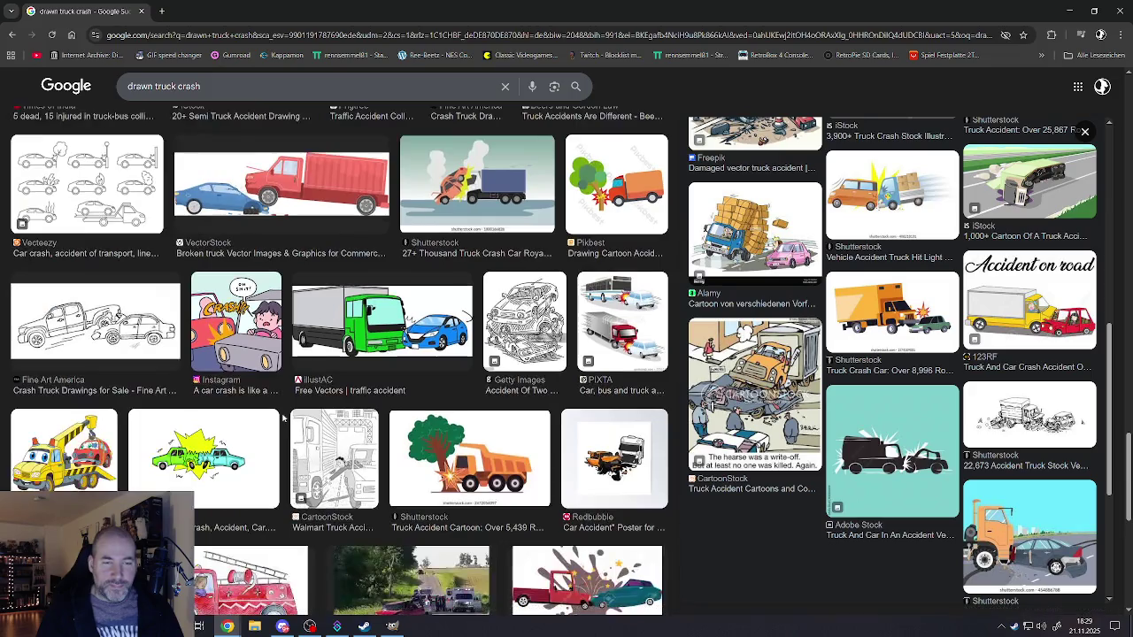
scroll(283, 423, "down", 2)
scroll(279, 414, "down", 2)
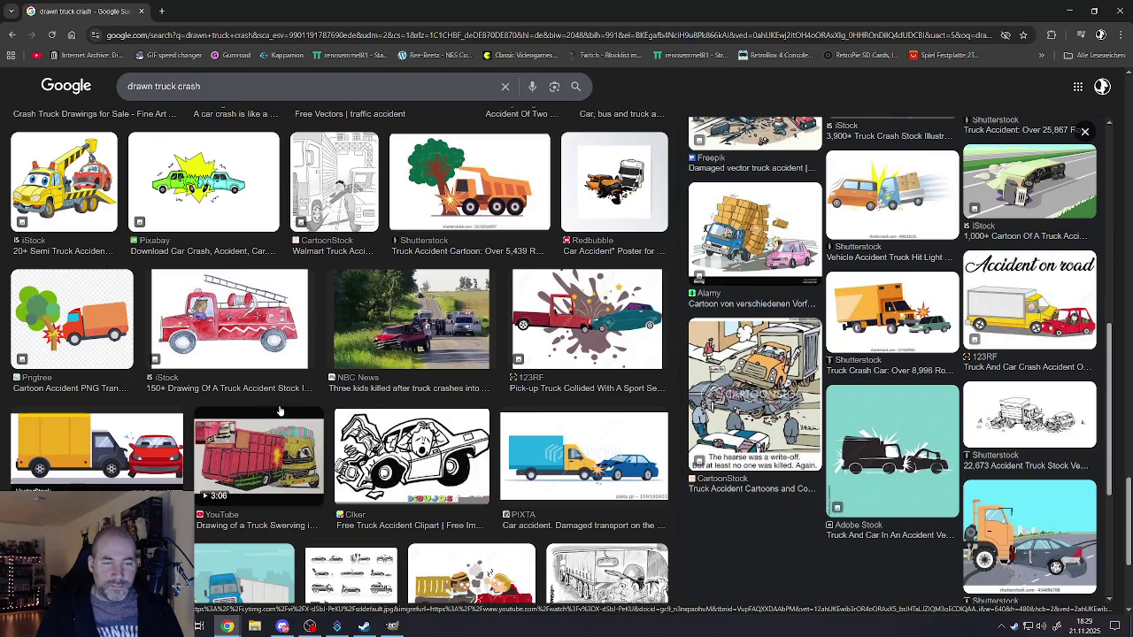
scroll(280, 409, "down", 3)
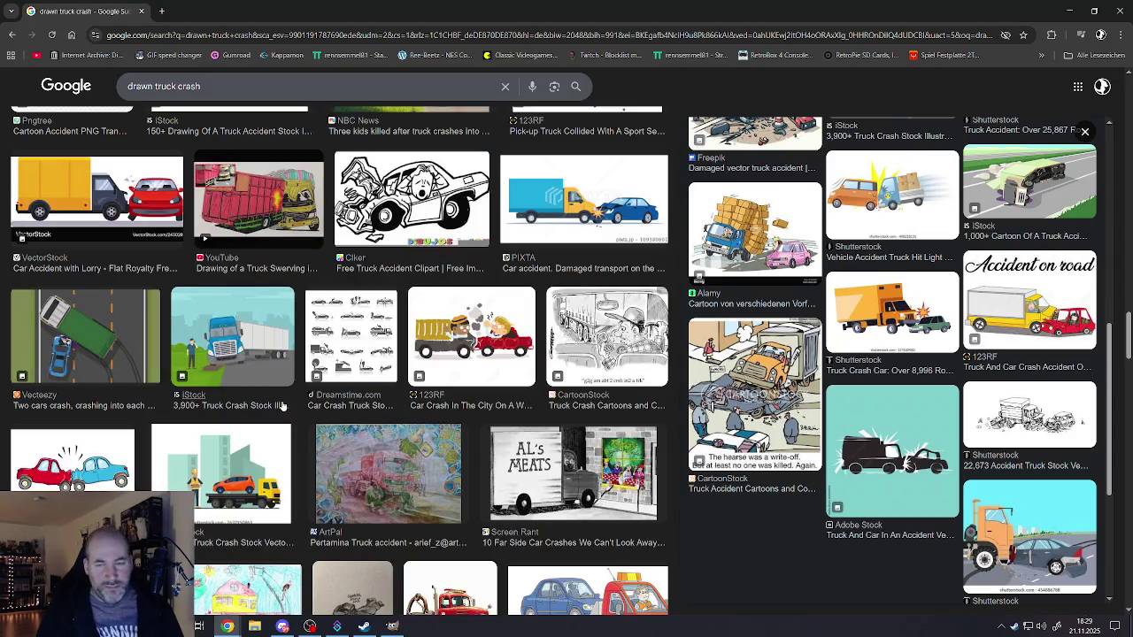
scroll(283, 406, "down", 3)
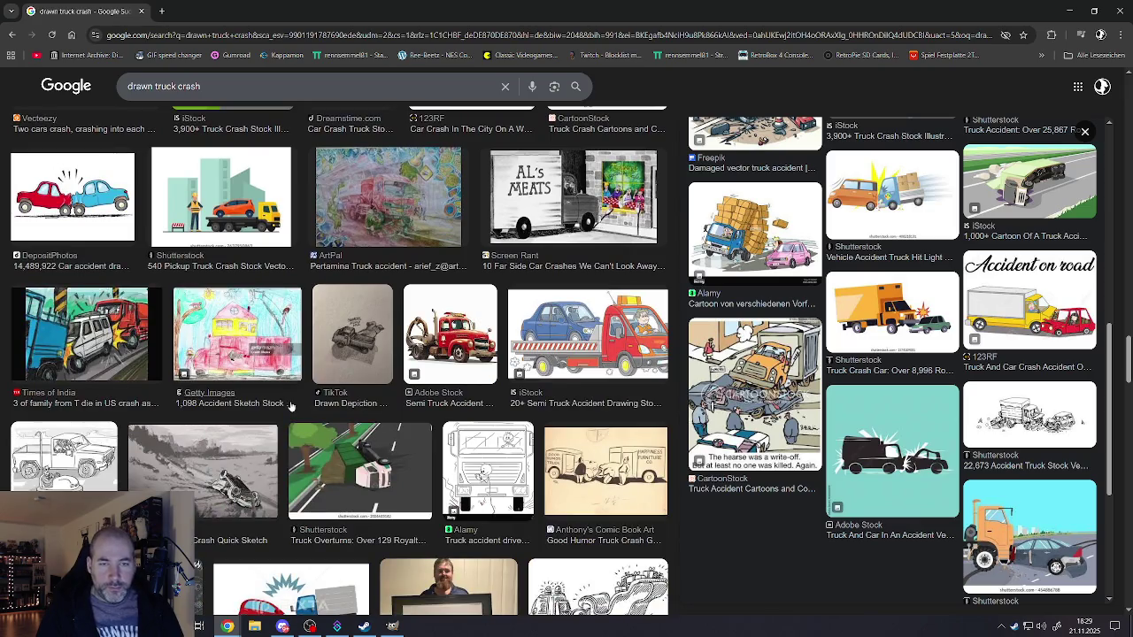
scroll(289, 399, "down", 1)
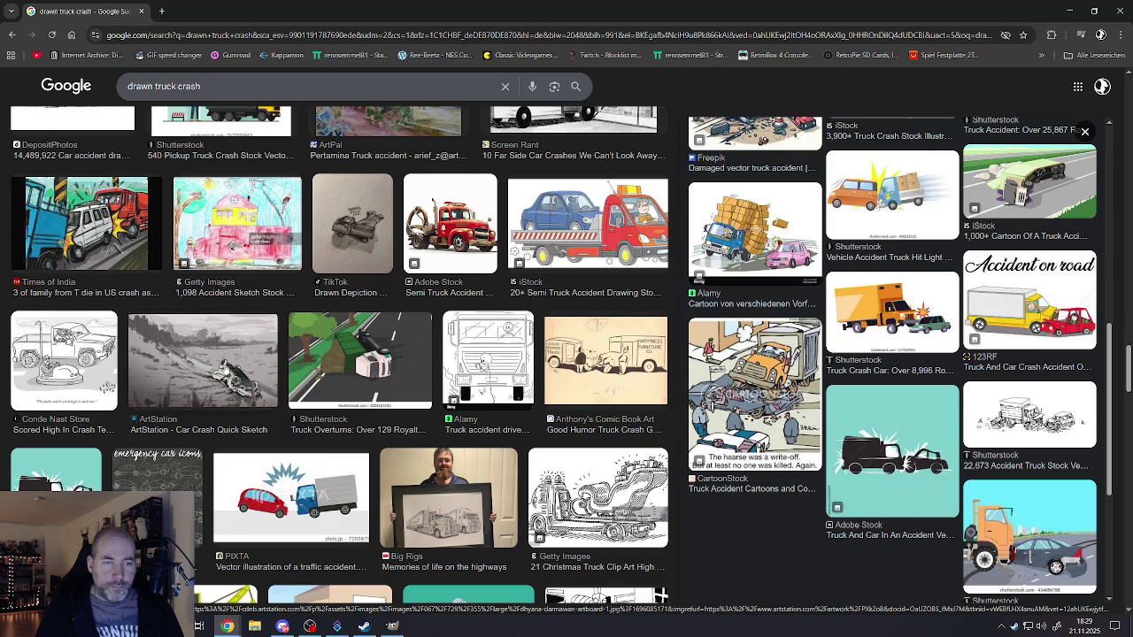
- Preview the ArtStation Car Crash Quick Sketch and the Reddit overturned-car pencil sketch
left_click(221, 367)
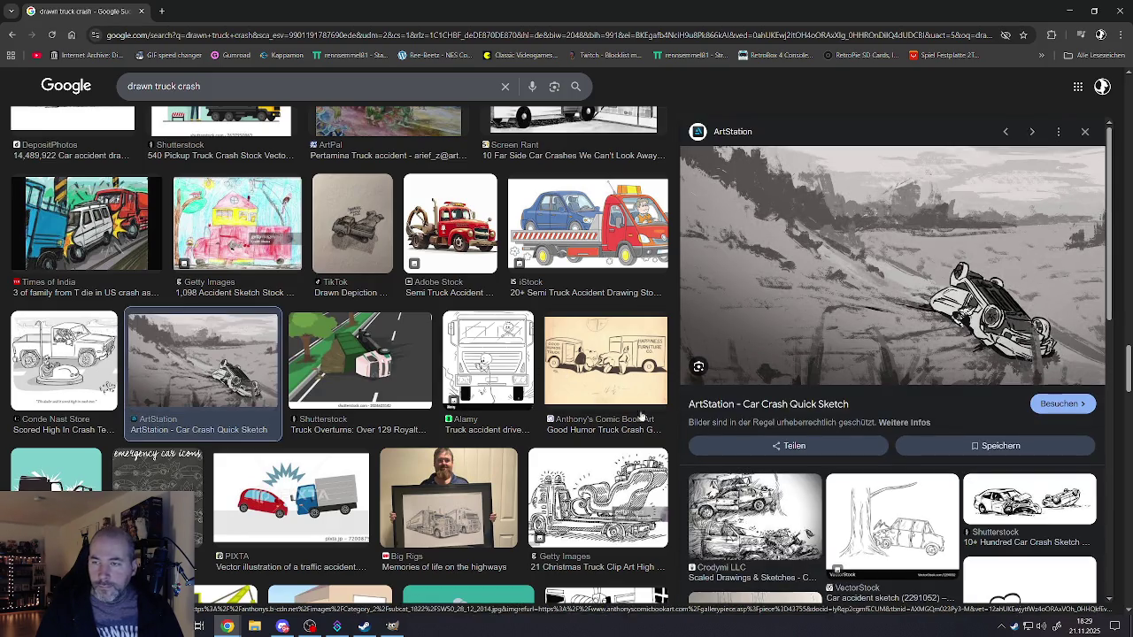
scroll(805, 411, "down", 3)
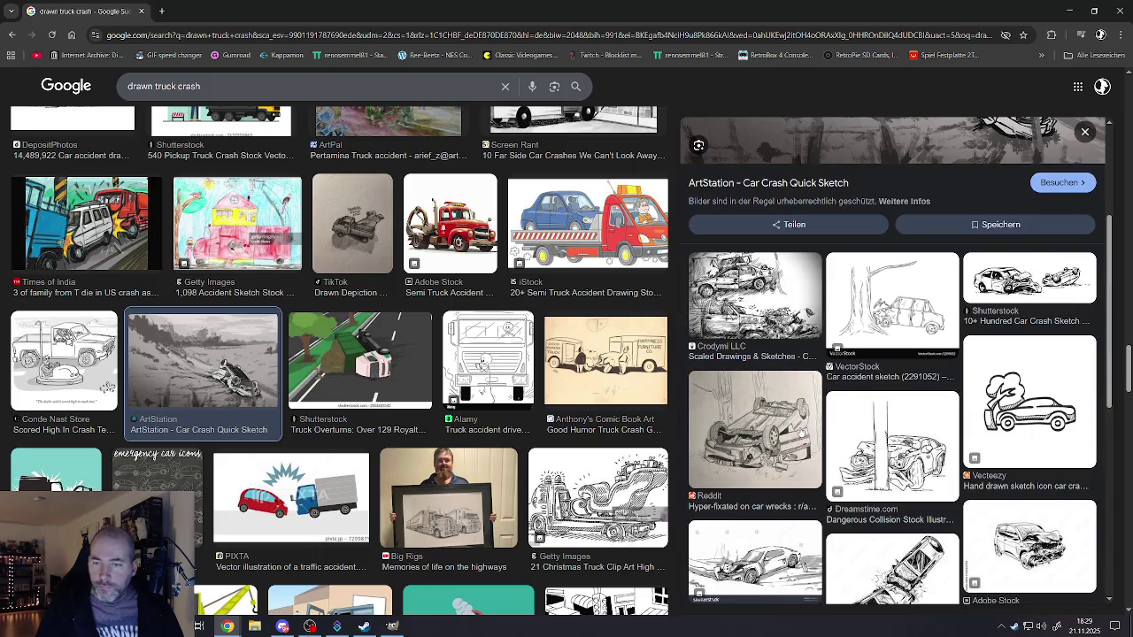
scroll(799, 425, "down", 1)
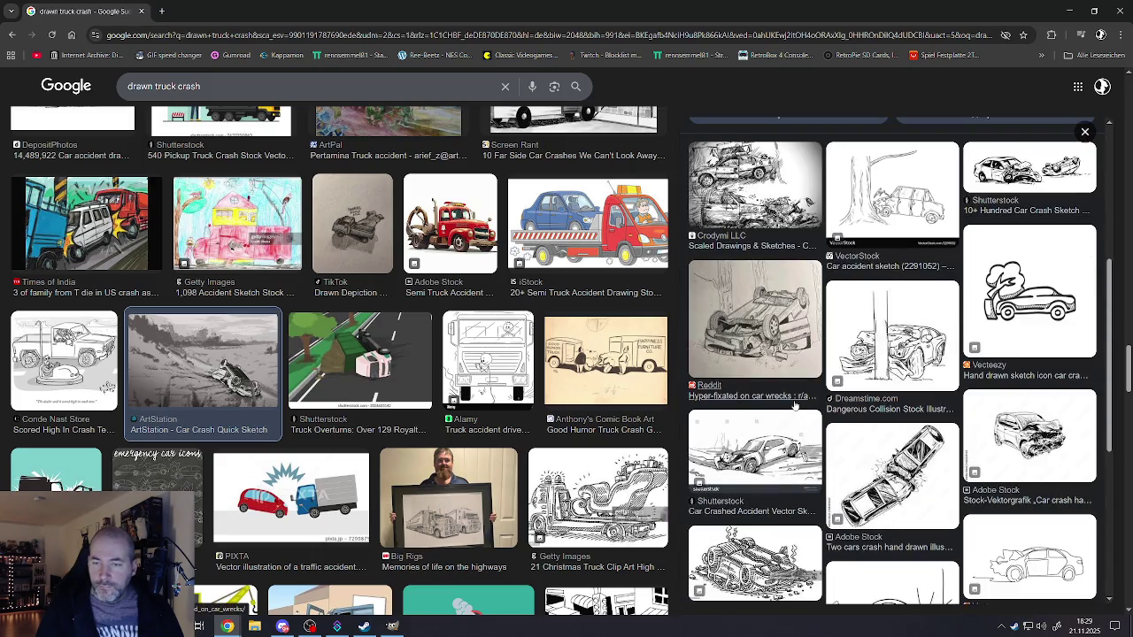
scroll(793, 405, "down", 3)
scroll(792, 382, "up", 5)
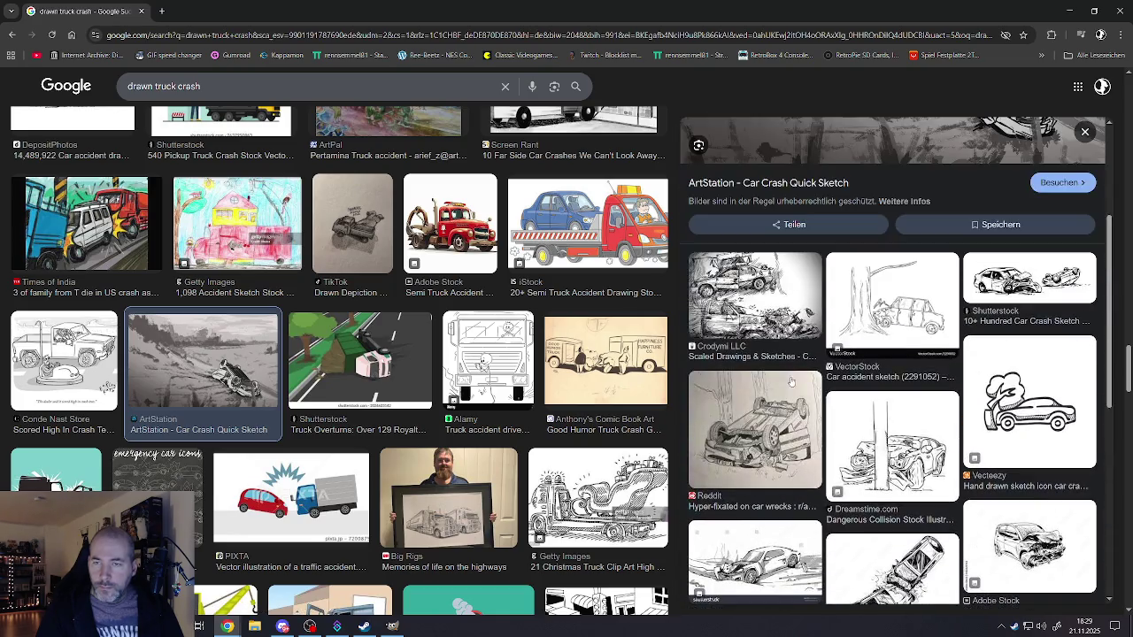
left_click(780, 426)
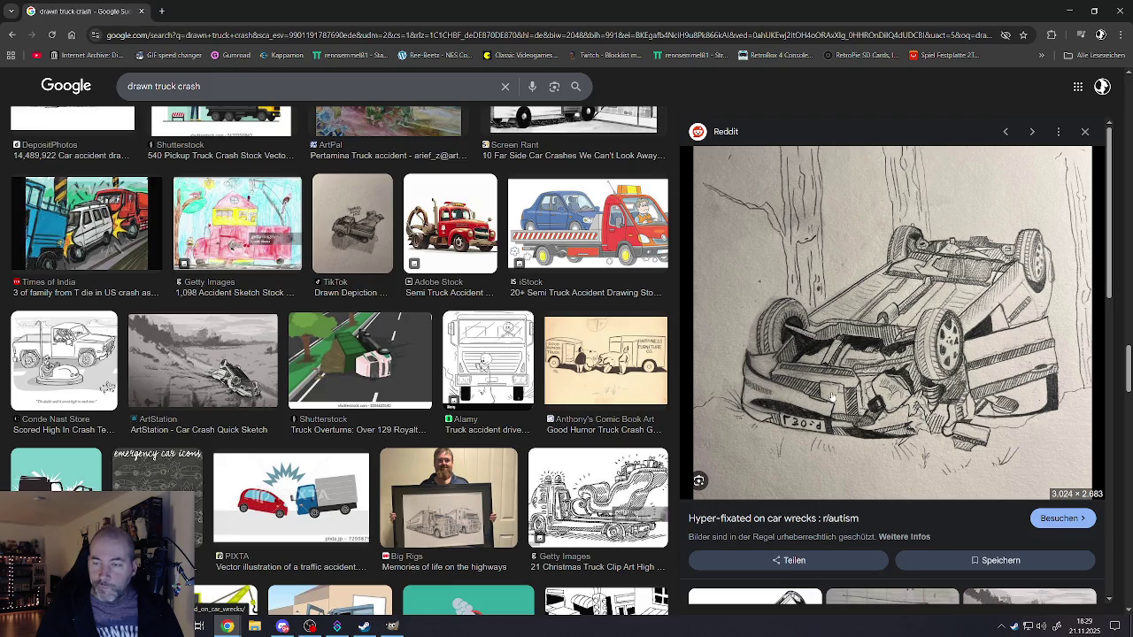
scroll(831, 395, "down", 3)
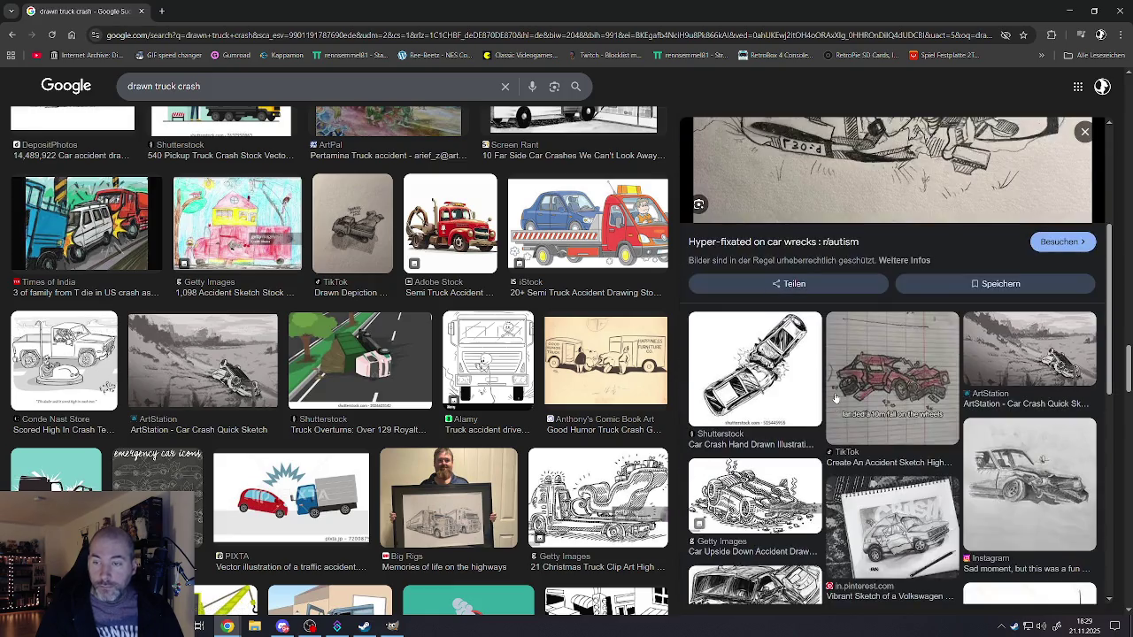
scroll(832, 387, "down", 1)
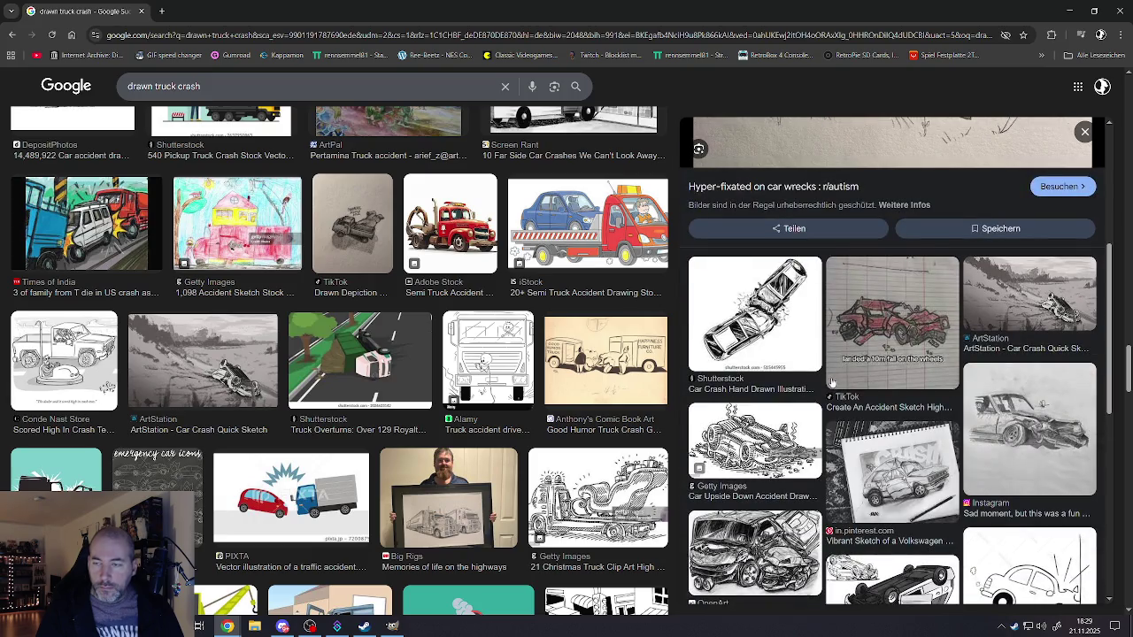
scroll(832, 383, "down", 3)
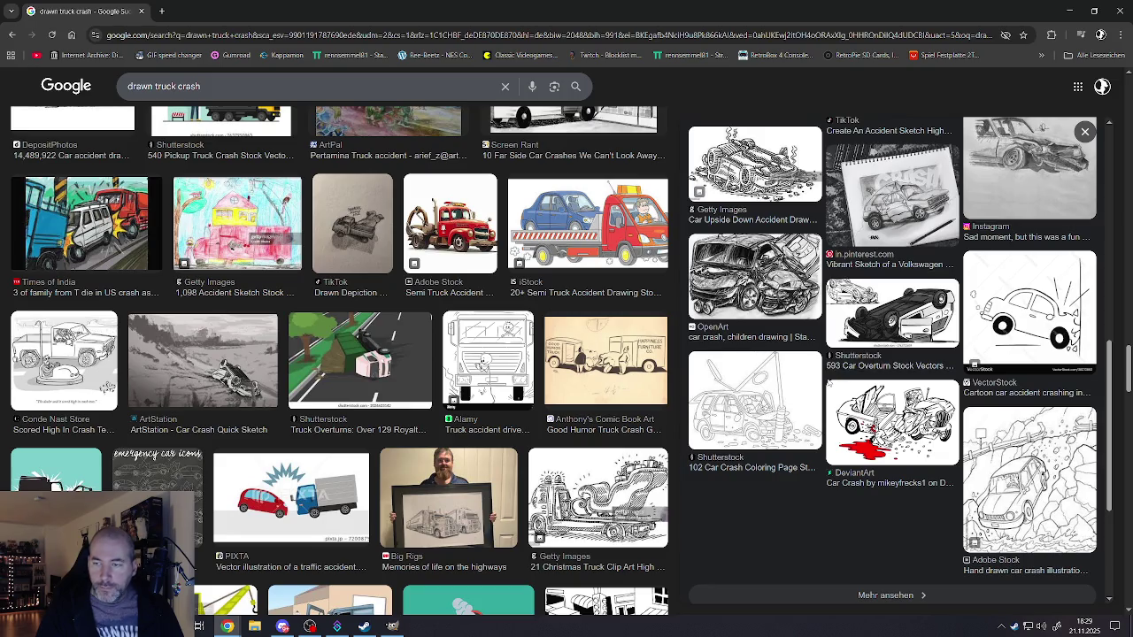
scroll(830, 386, "down", 2)
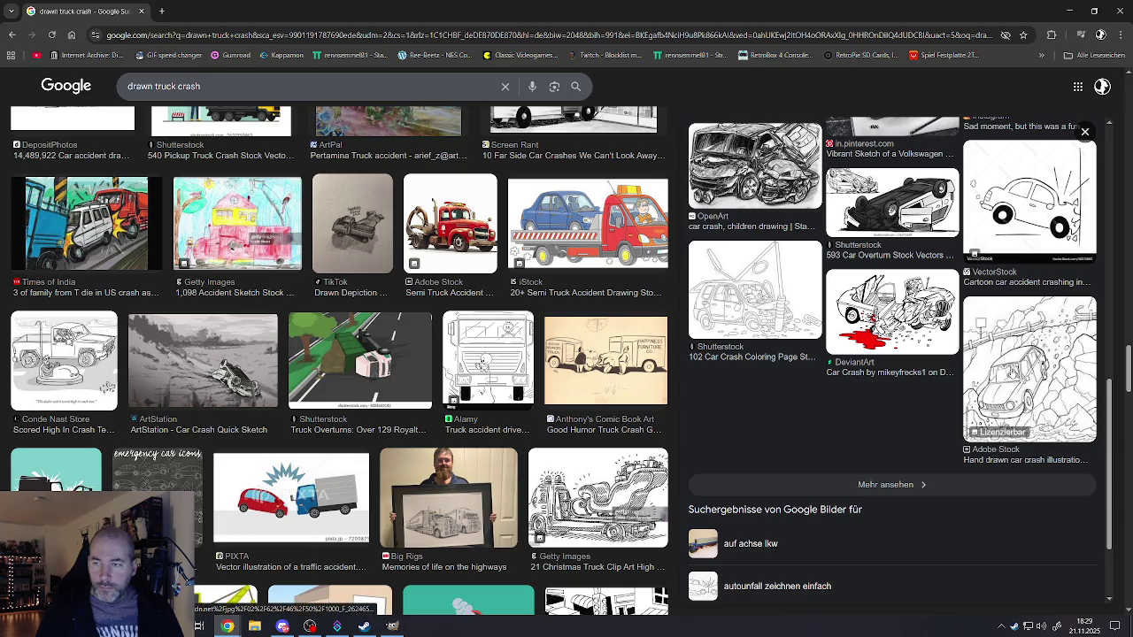
- View the hand-drawn Adobe Stock car crash at full size, then preview the Good Humor Truck Crash Gag
left_click(1005, 377)
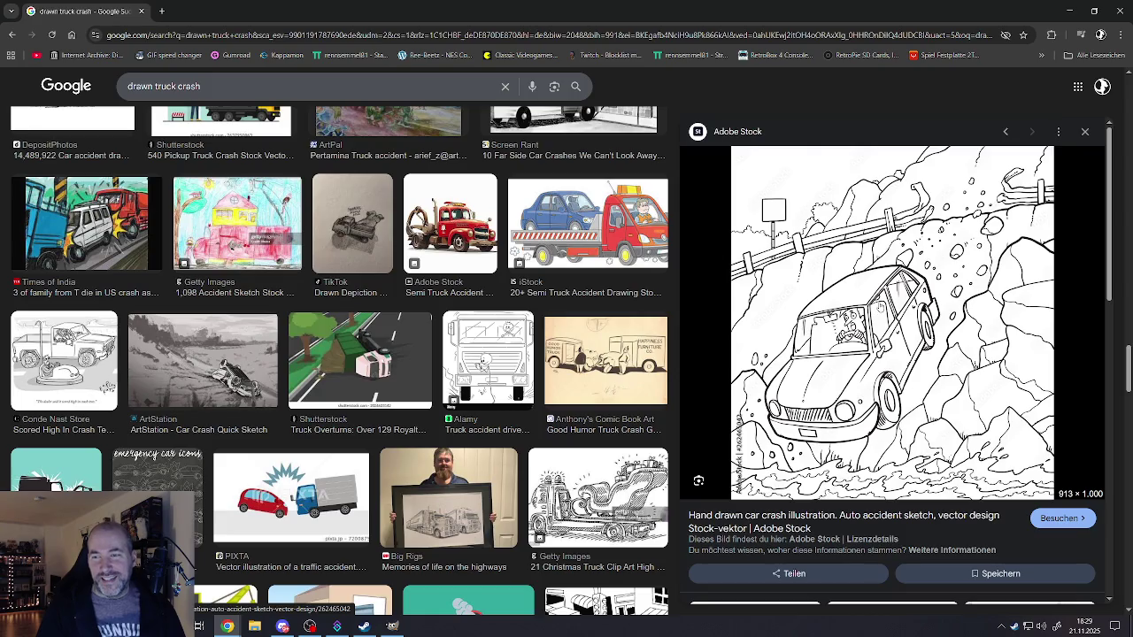
scroll(851, 363, "down", 3)
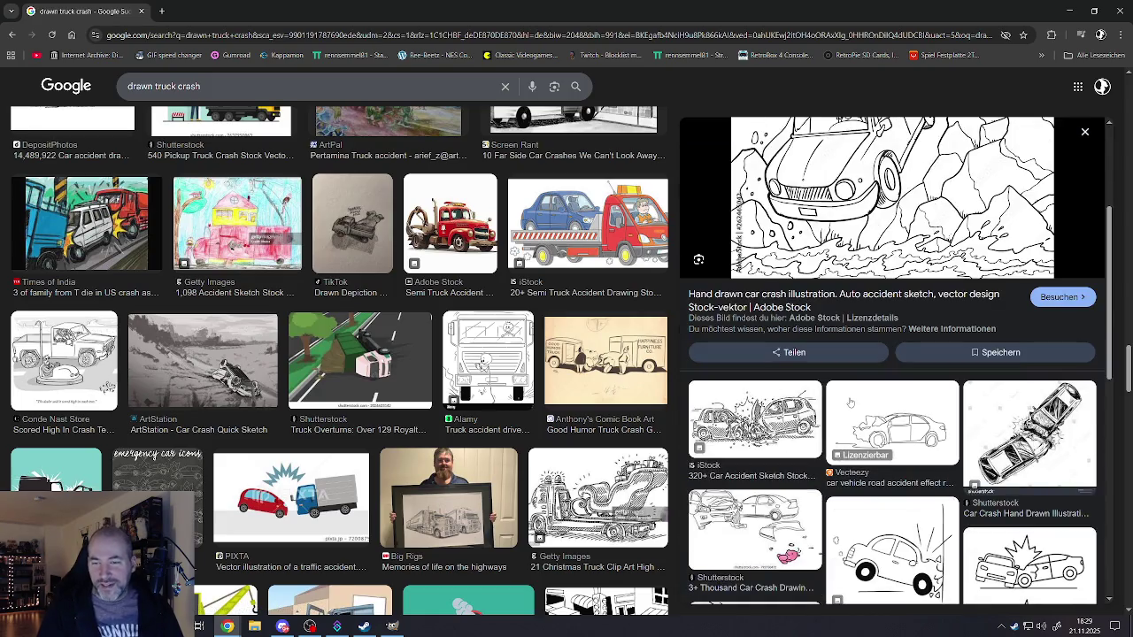
scroll(852, 404, "up", 2)
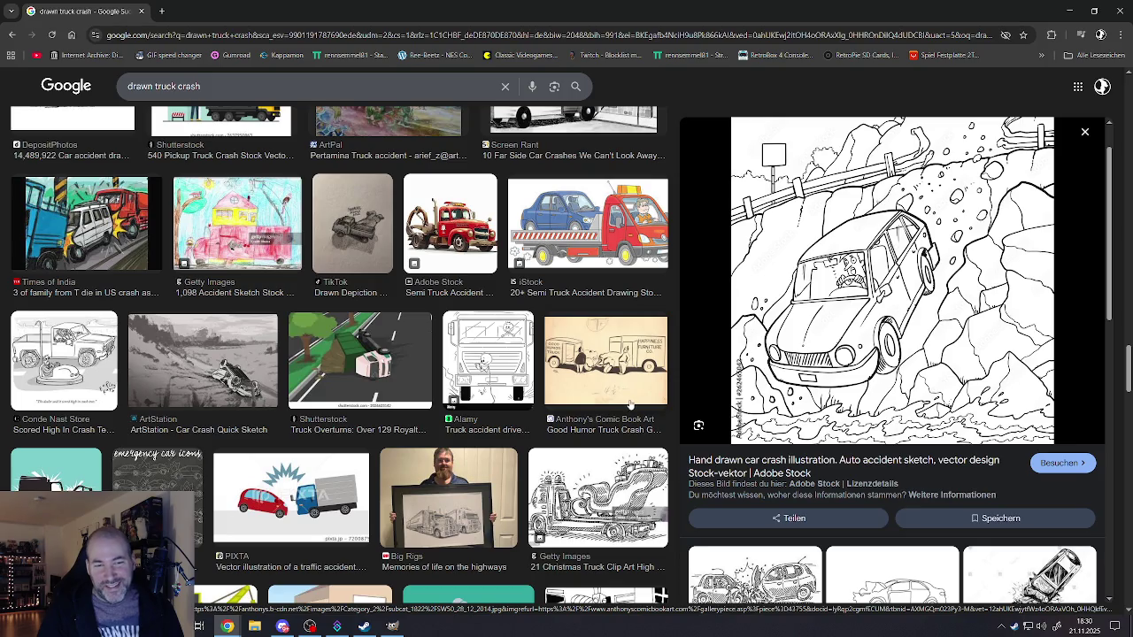
right_click(900, 309)
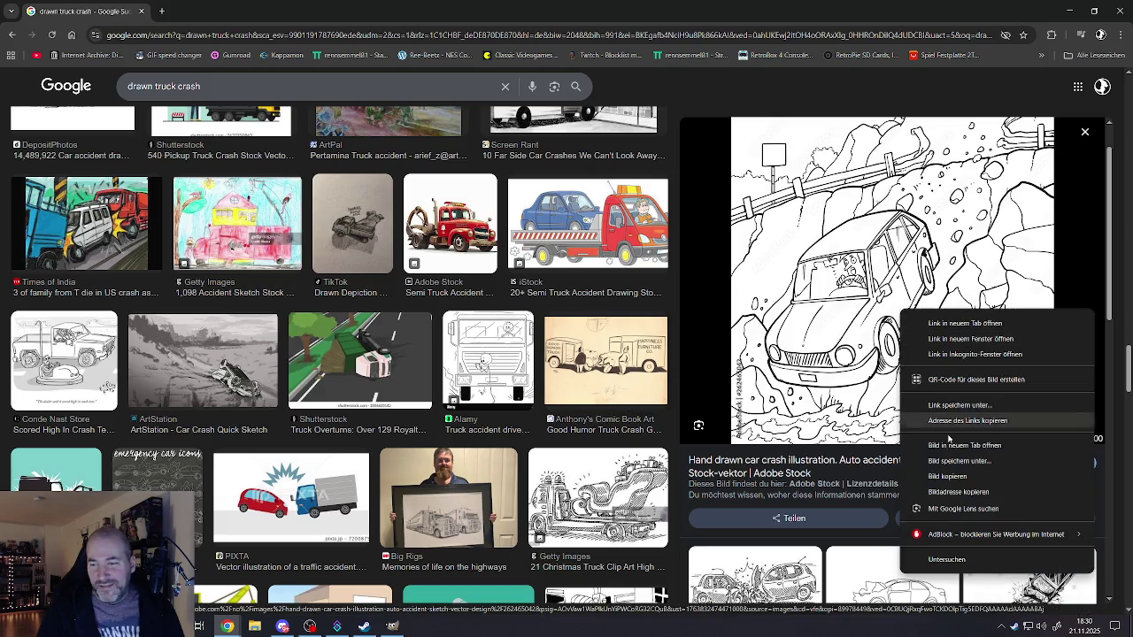
left_click(964, 445)
key("ctrl+Tab")
key("ctrl+w")
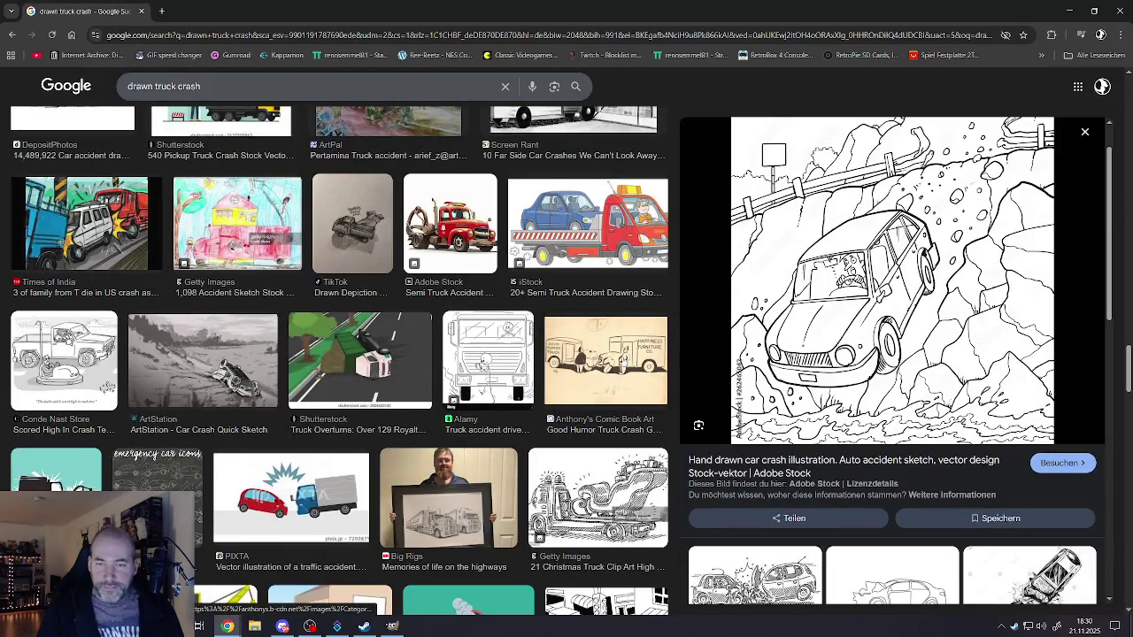
left_click(605, 360)
scroll(894, 354, "down", 3)
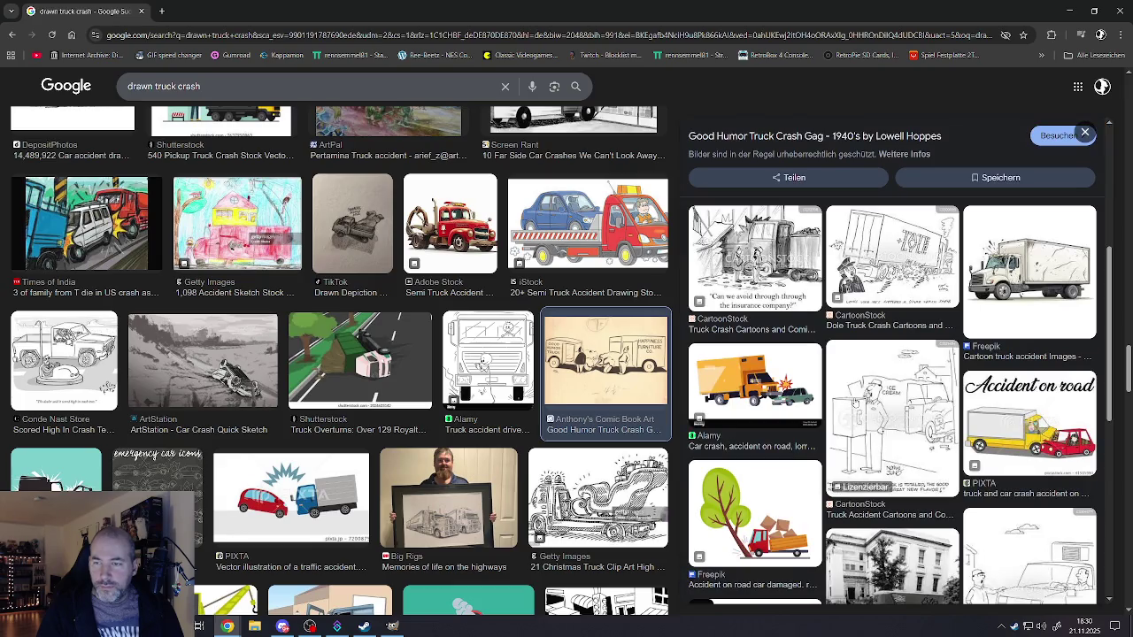
scroll(851, 387, "down", 2)
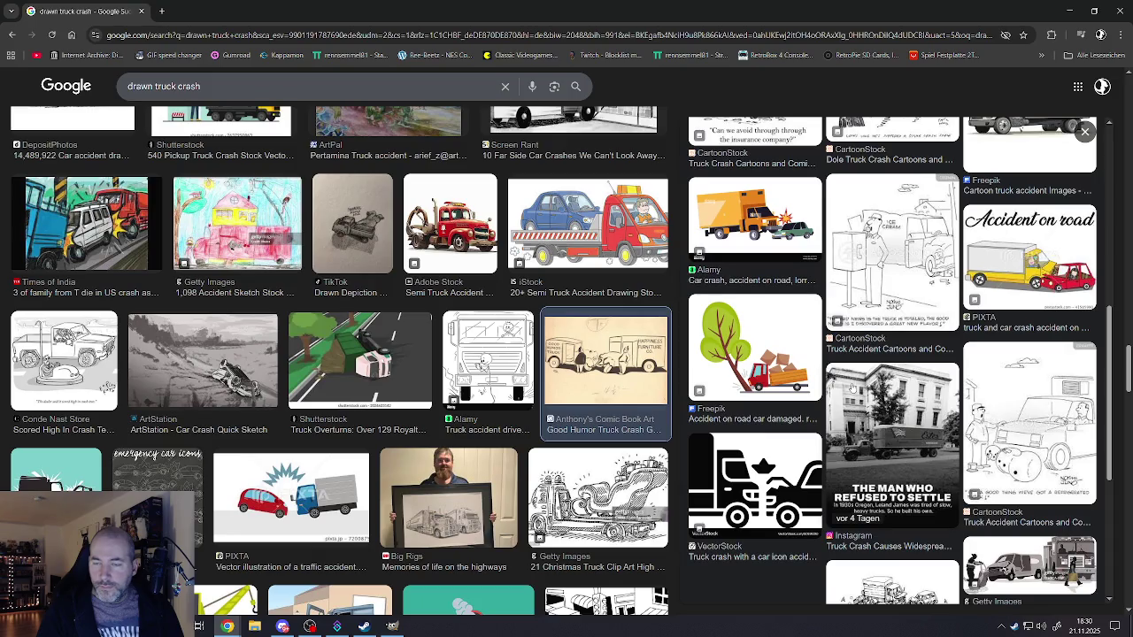
scroll(852, 390, "down", 3)
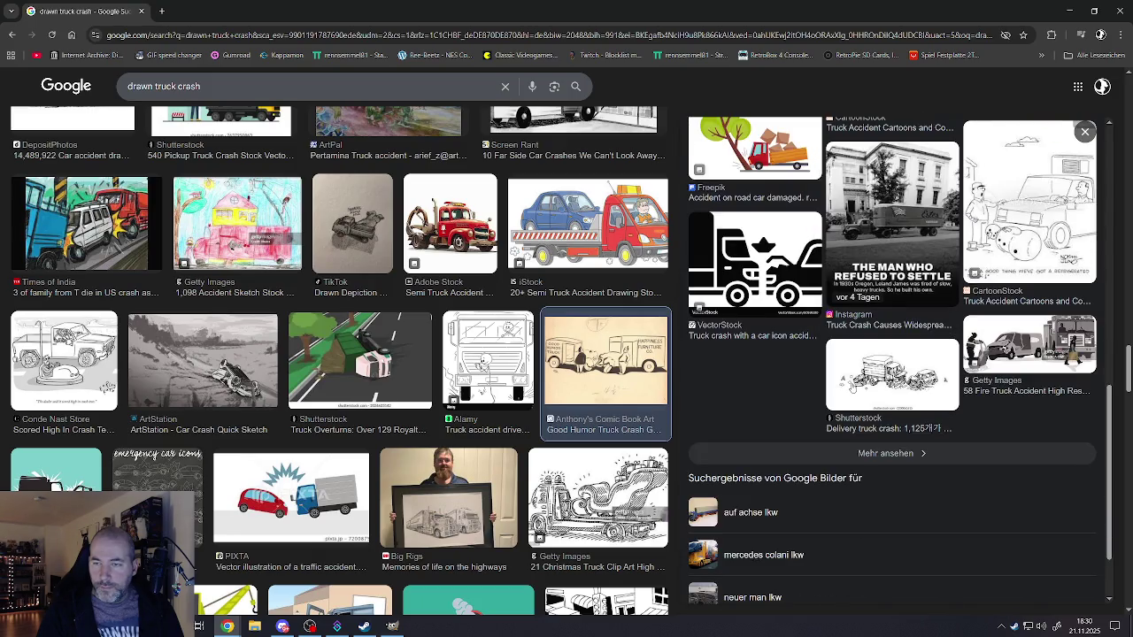
scroll(852, 390, "up", 2)
scroll(852, 389, "up", 2)
scroll(852, 390, "up", 2)
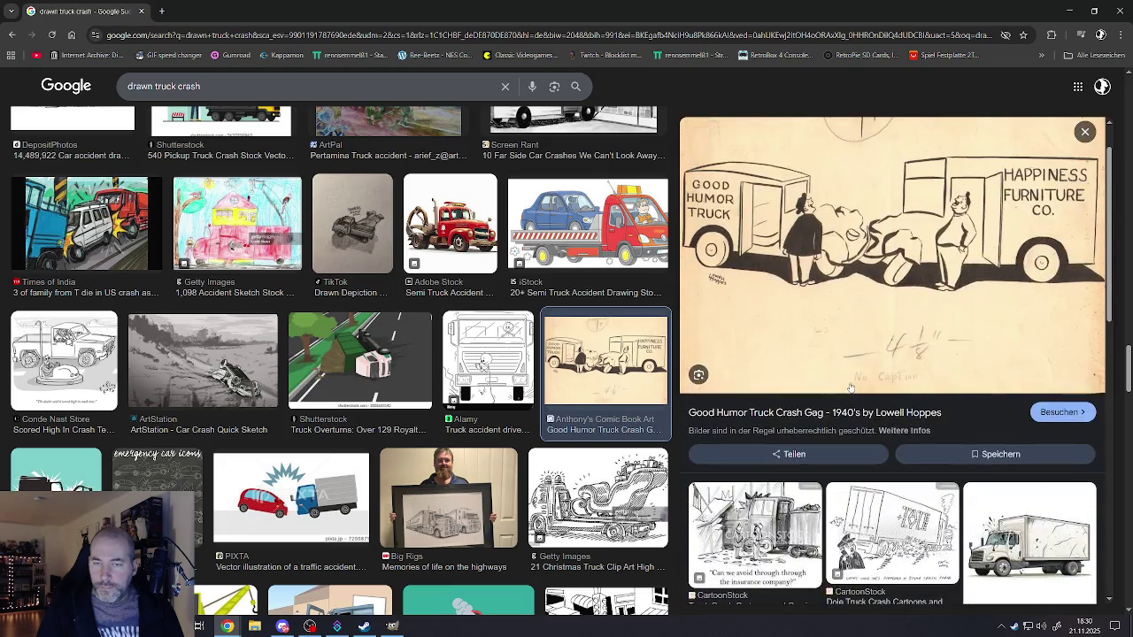
scroll(560, 419, "down", 3)
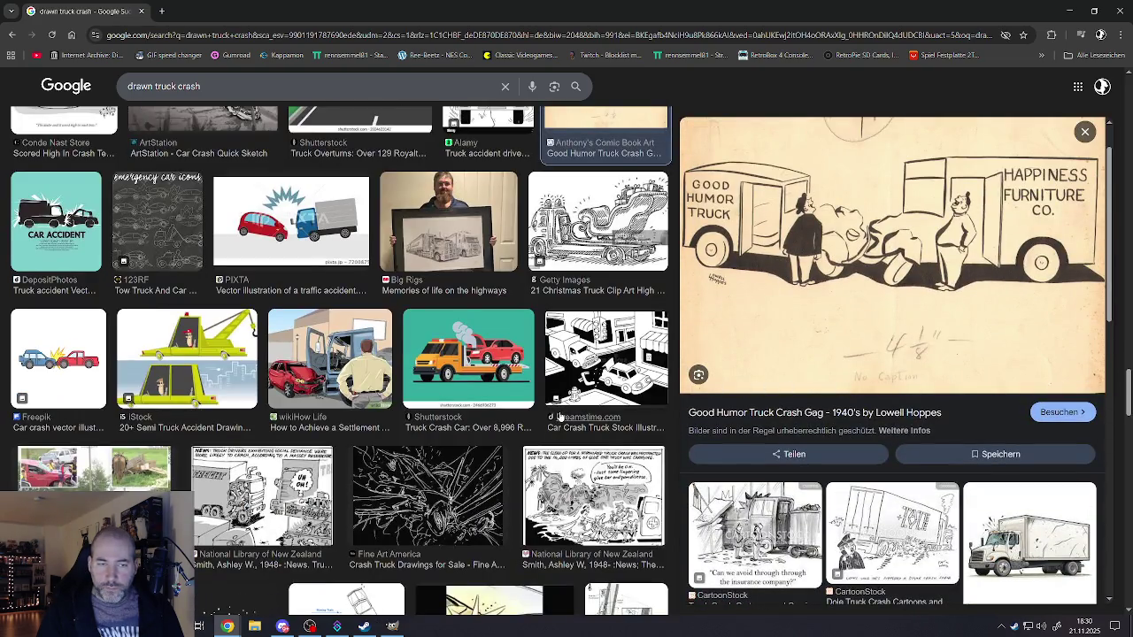
scroll(560, 416, "down", 3)
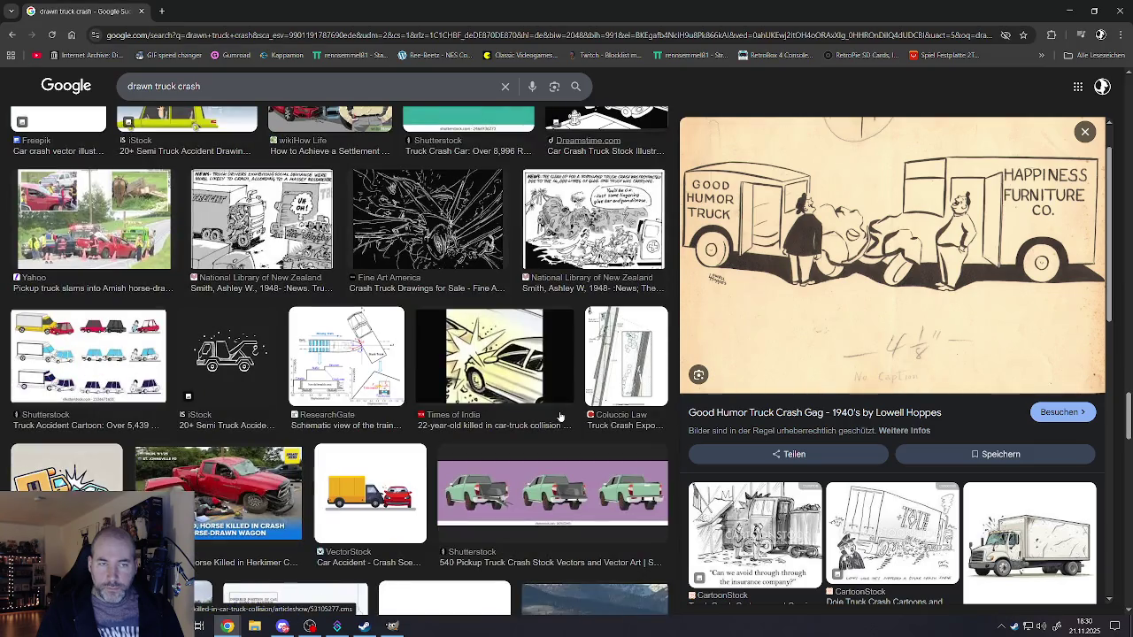
scroll(560, 416, "down", 2)
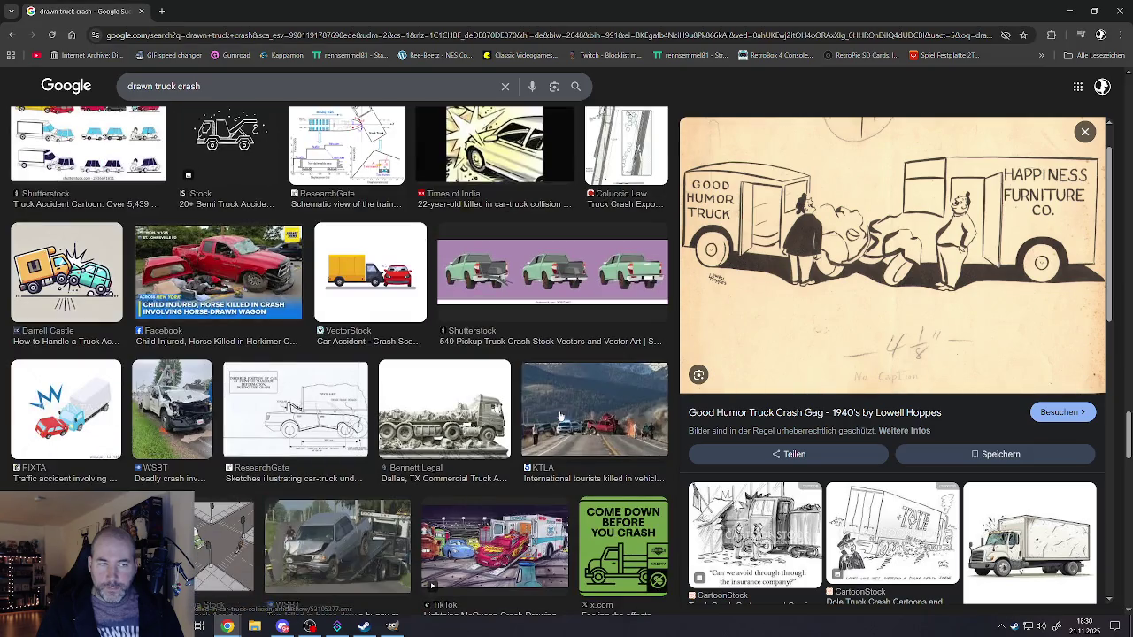
scroll(559, 416, "down", 3)
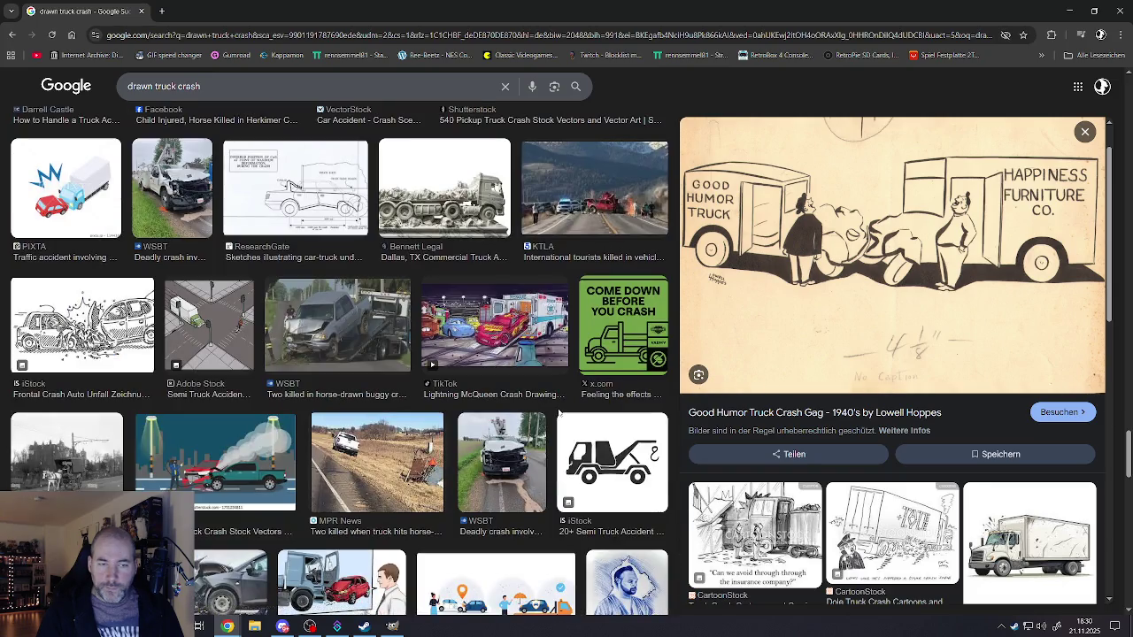
scroll(560, 413, "down", 2)
scroll(559, 413, "down", 1)
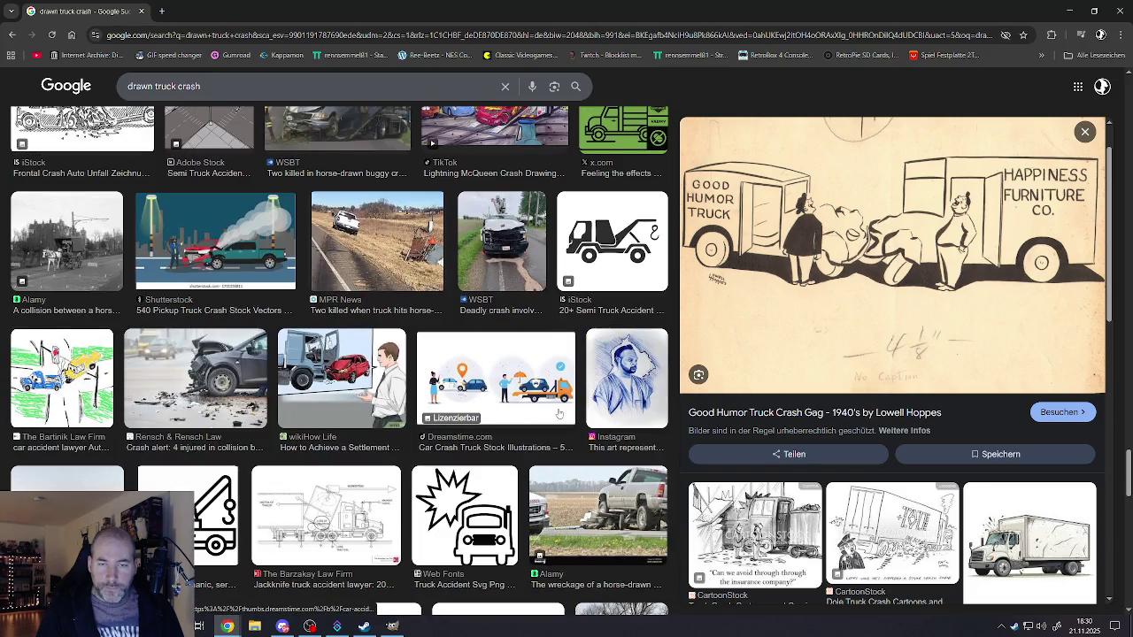
scroll(559, 413, "down", 3)
scroll(558, 412, "down", 2)
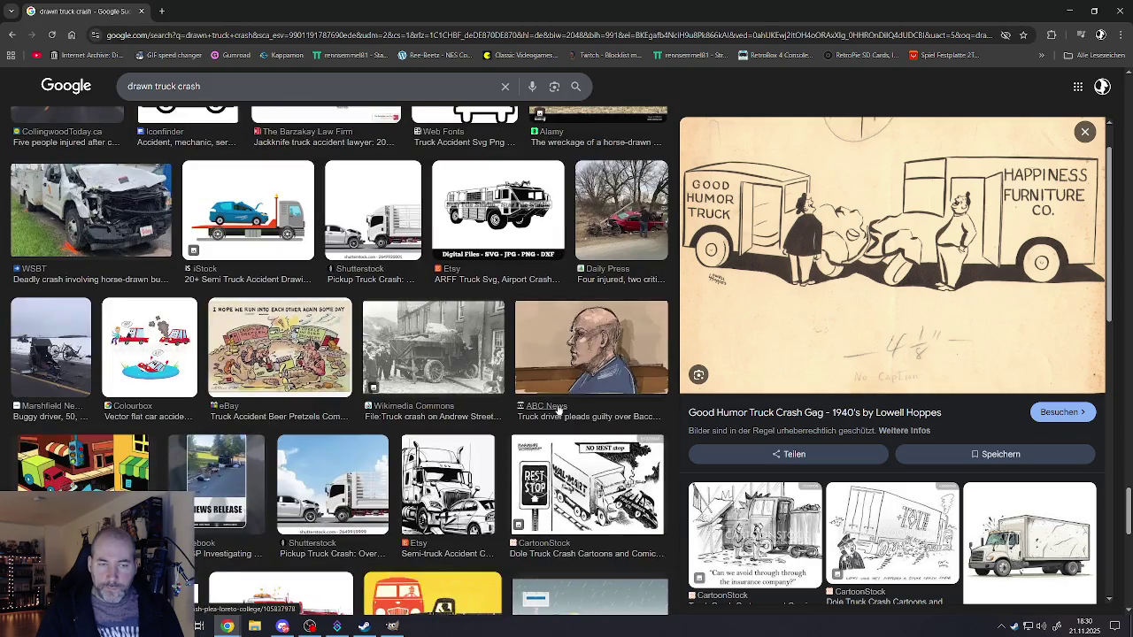
scroll(558, 413, "down", 3)
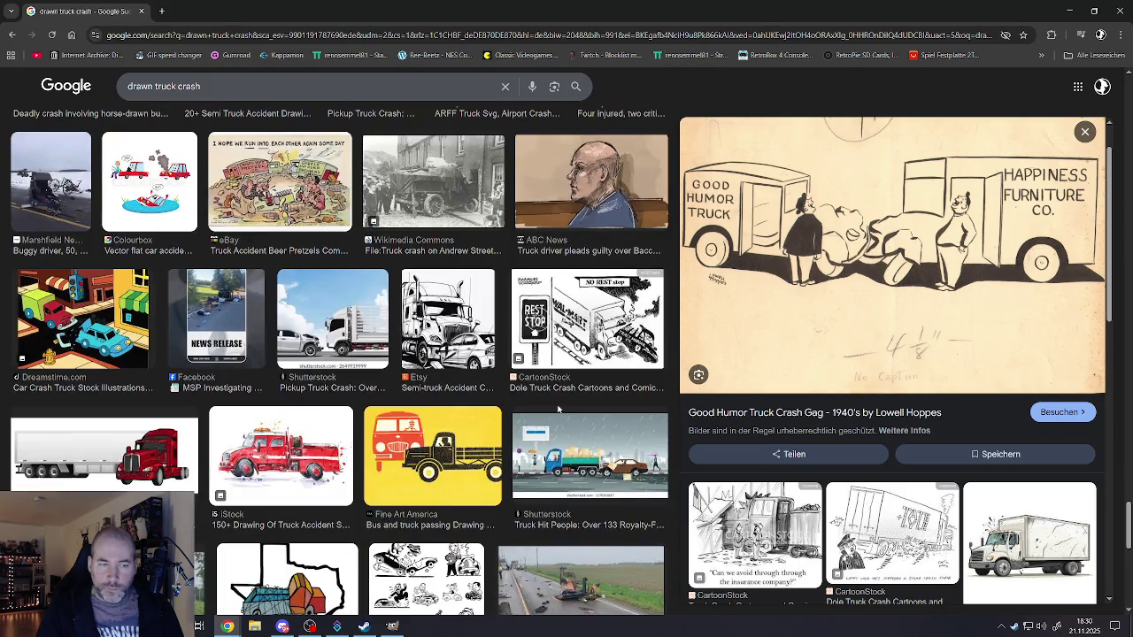
scroll(558, 408, "down", 5)
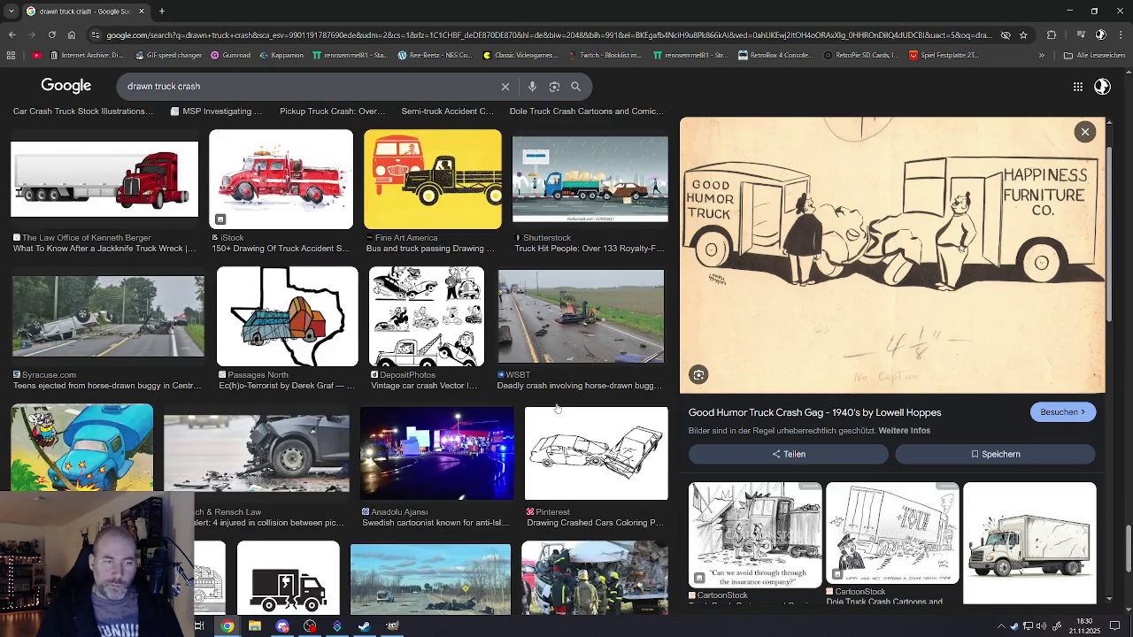
scroll(554, 402, "down", 4)
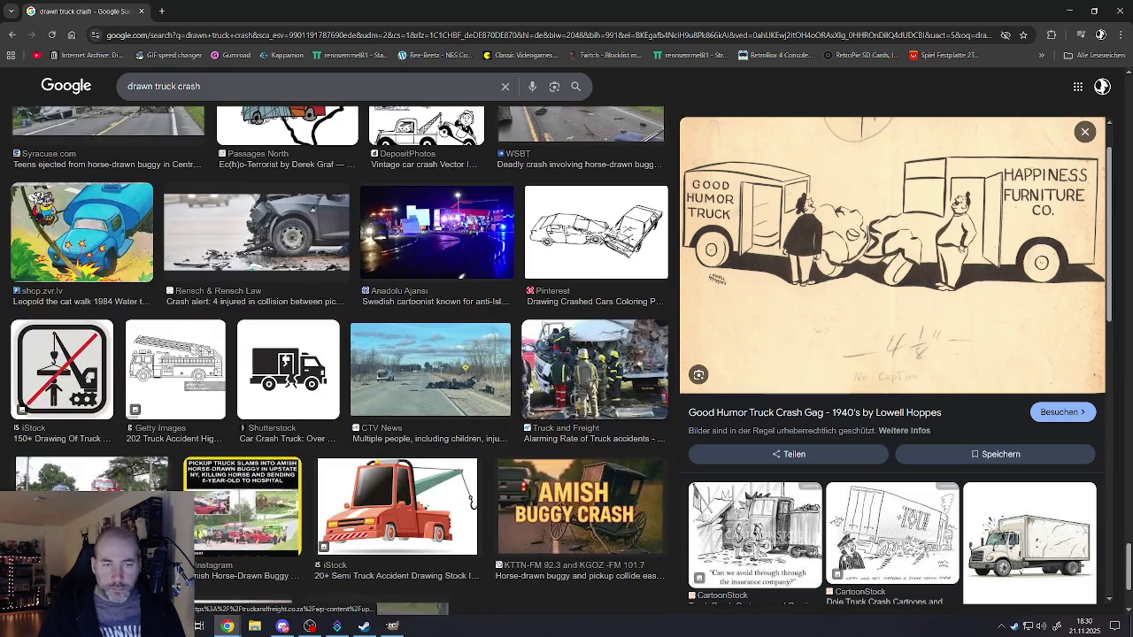
scroll(531, 389, "down", 3)
scroll(531, 390, "down", 3)
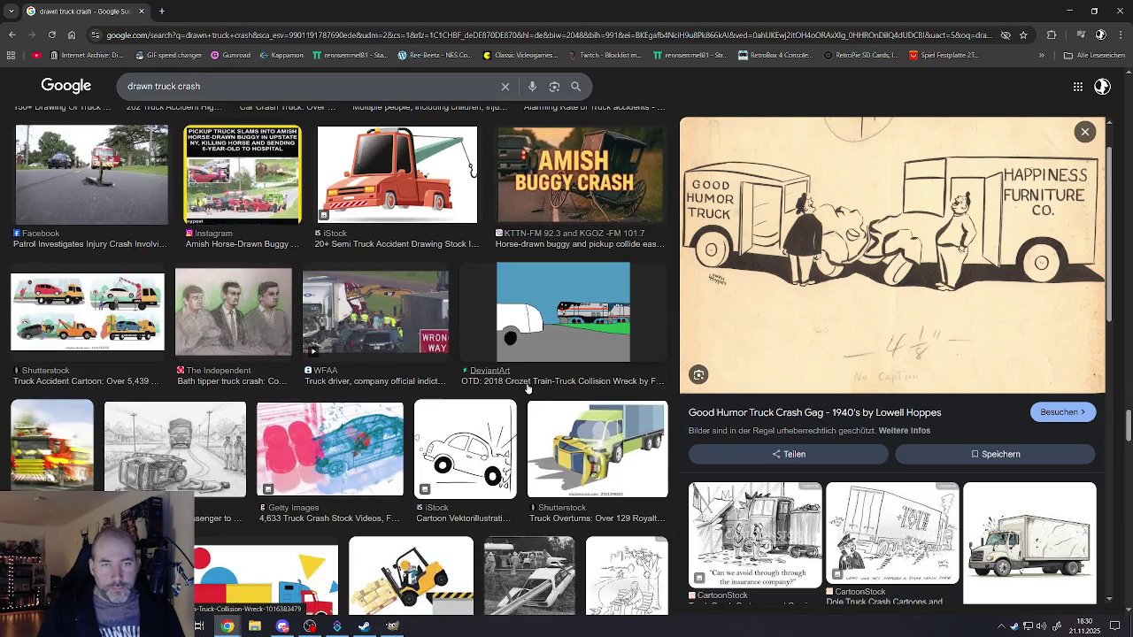
scroll(528, 389, "down", 3)
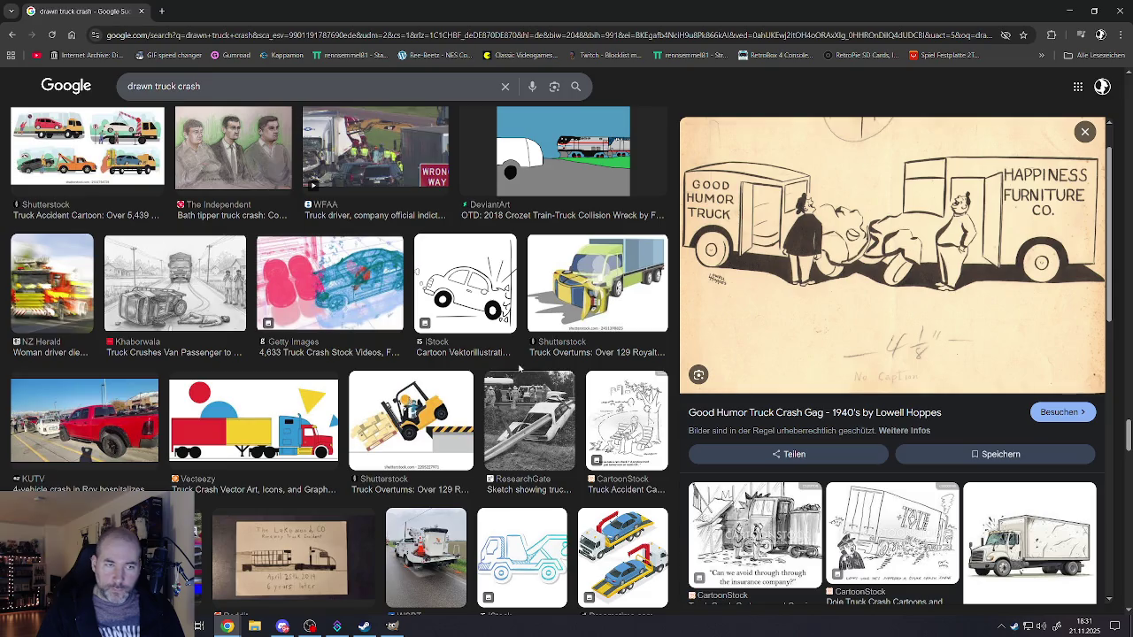
scroll(501, 387, "down", 2)
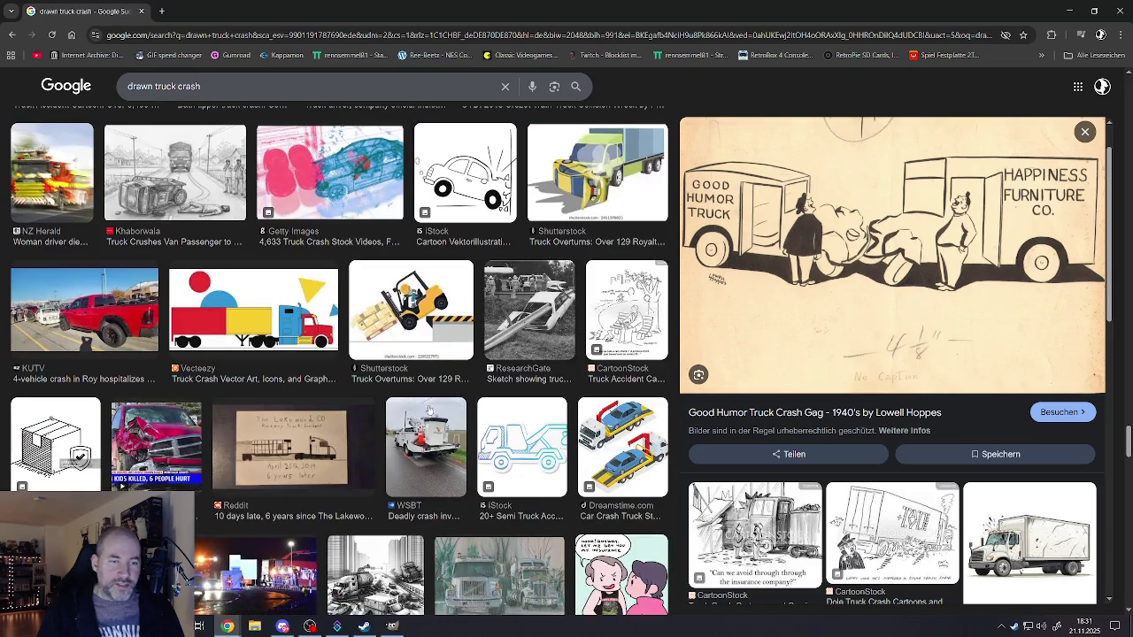
scroll(427, 412, "down", 2)
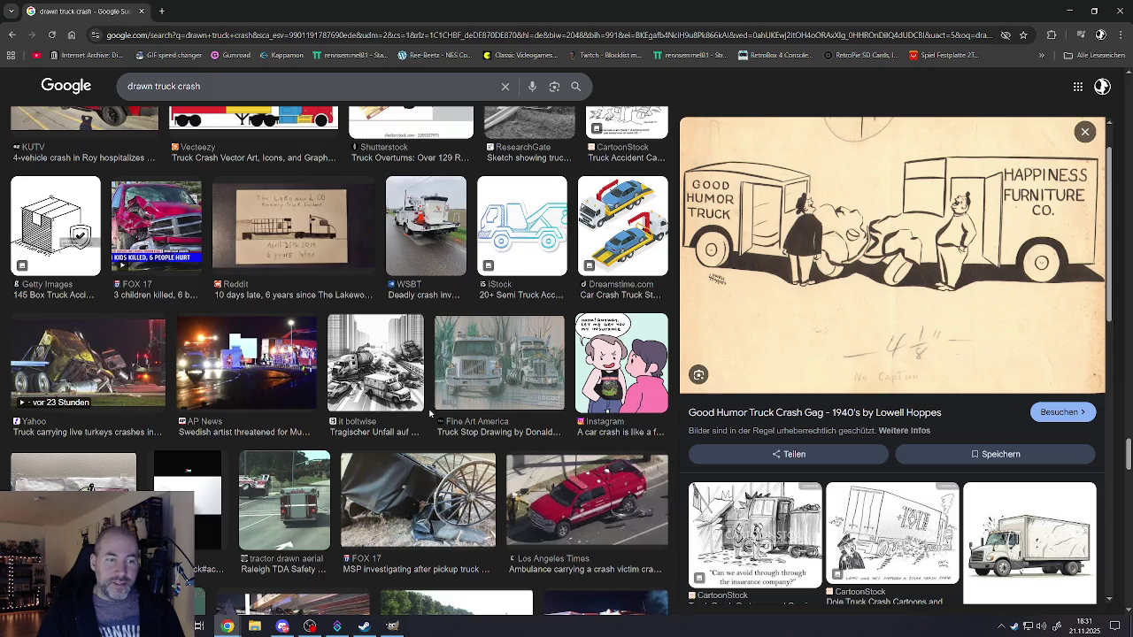
scroll(430, 413, "down", 3)
scroll(430, 415, "down", 2)
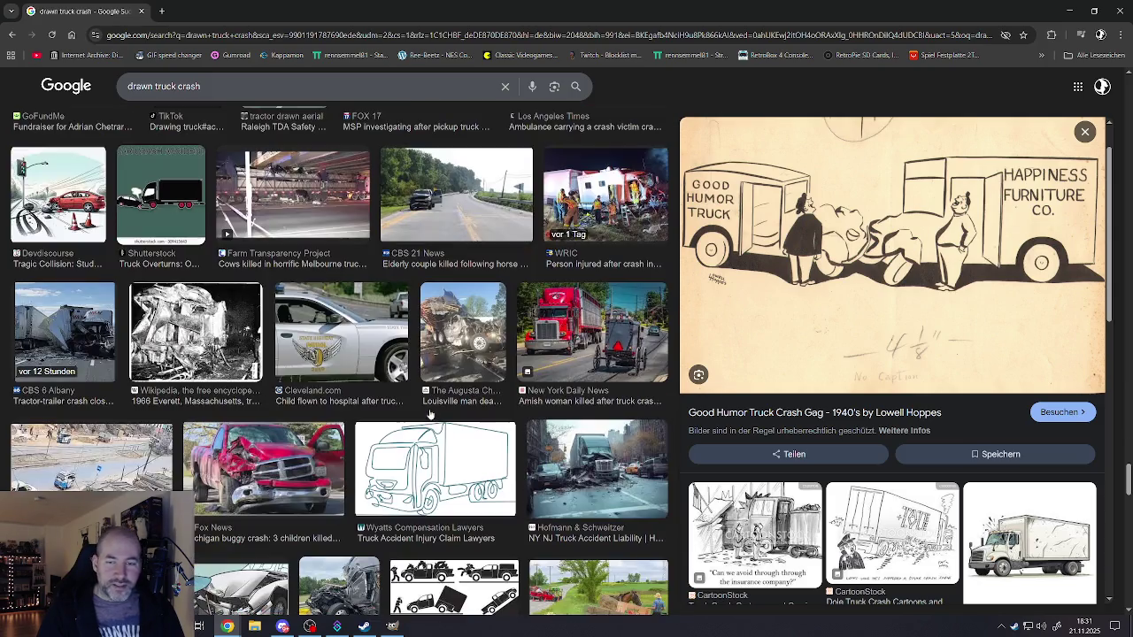
scroll(430, 412, "down", 2)
scroll(431, 414, "down", 1)
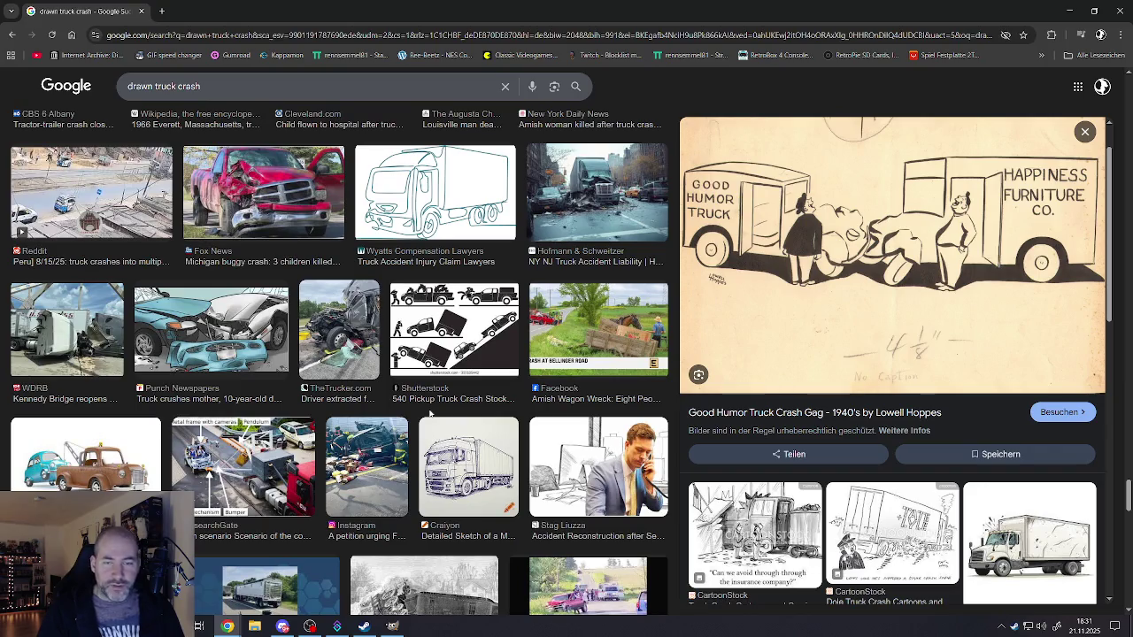
scroll(430, 413, "down", 1)
scroll(430, 413, "down", 1)
scroll(430, 413, "down", 2)
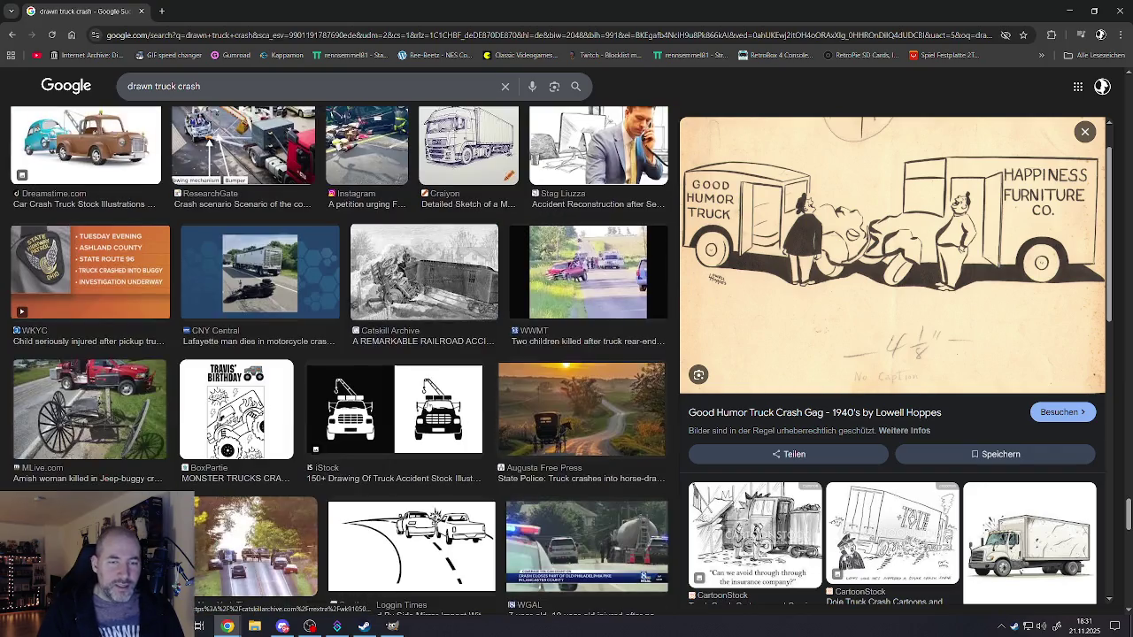
scroll(425, 403, "down", 2)
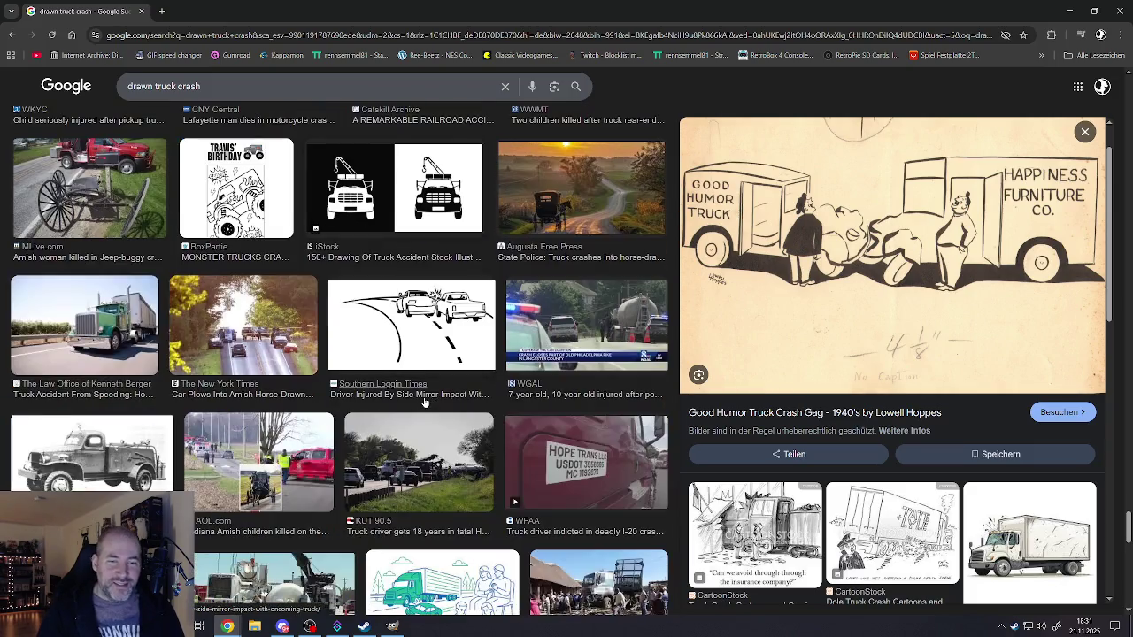
scroll(425, 402, "down", 2)
scroll(418, 394, "down", 2)
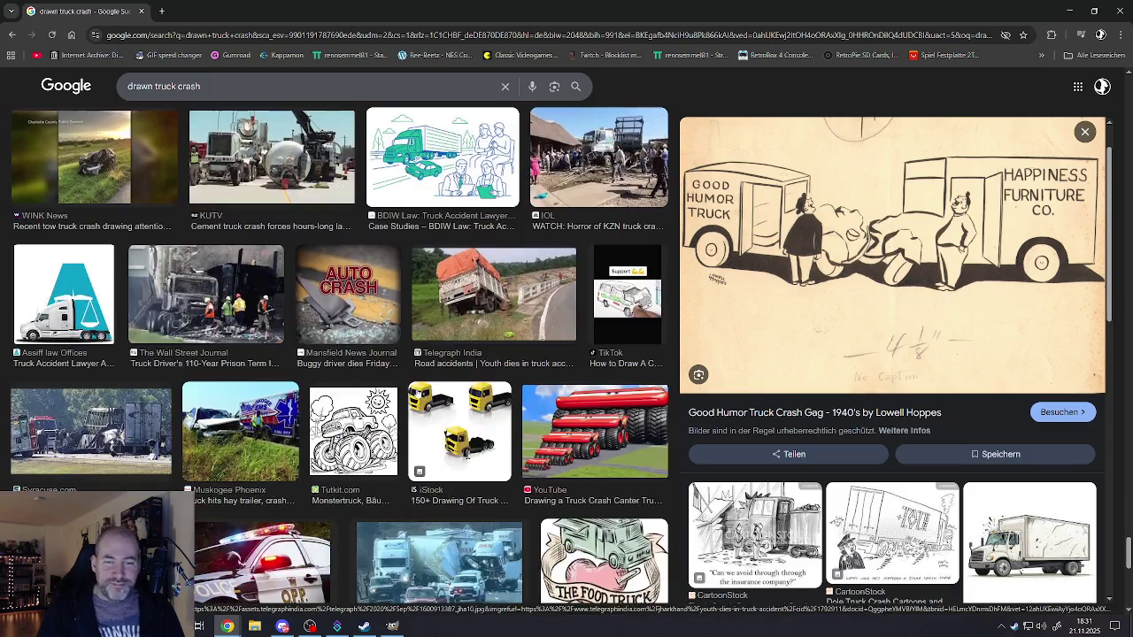
scroll(414, 389, "down", 2)
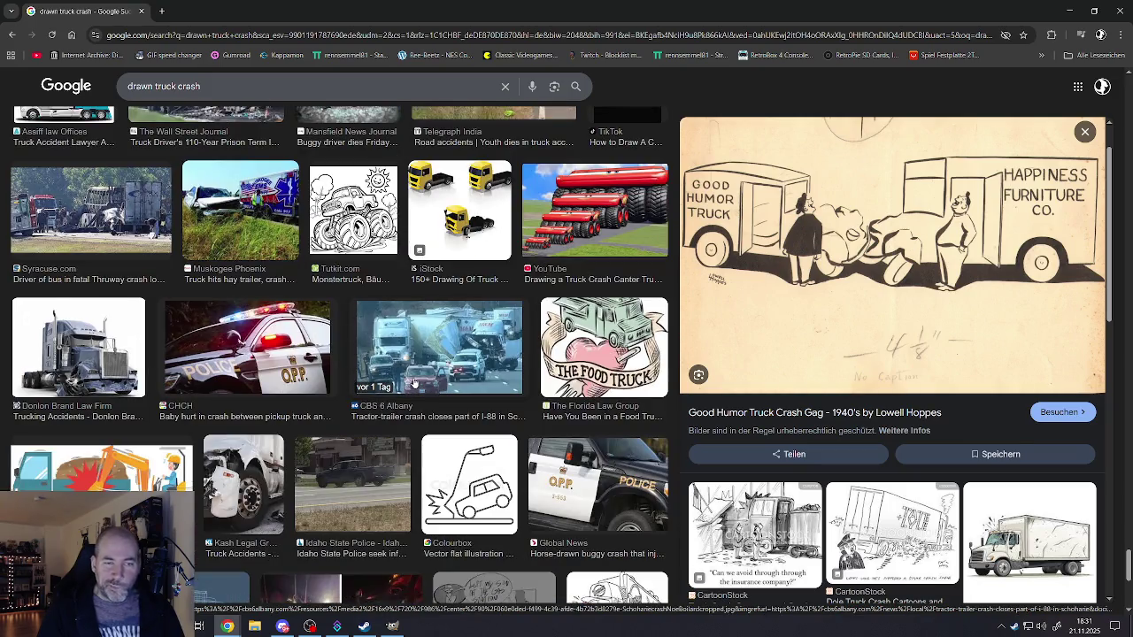
scroll(413, 382, "down", 3)
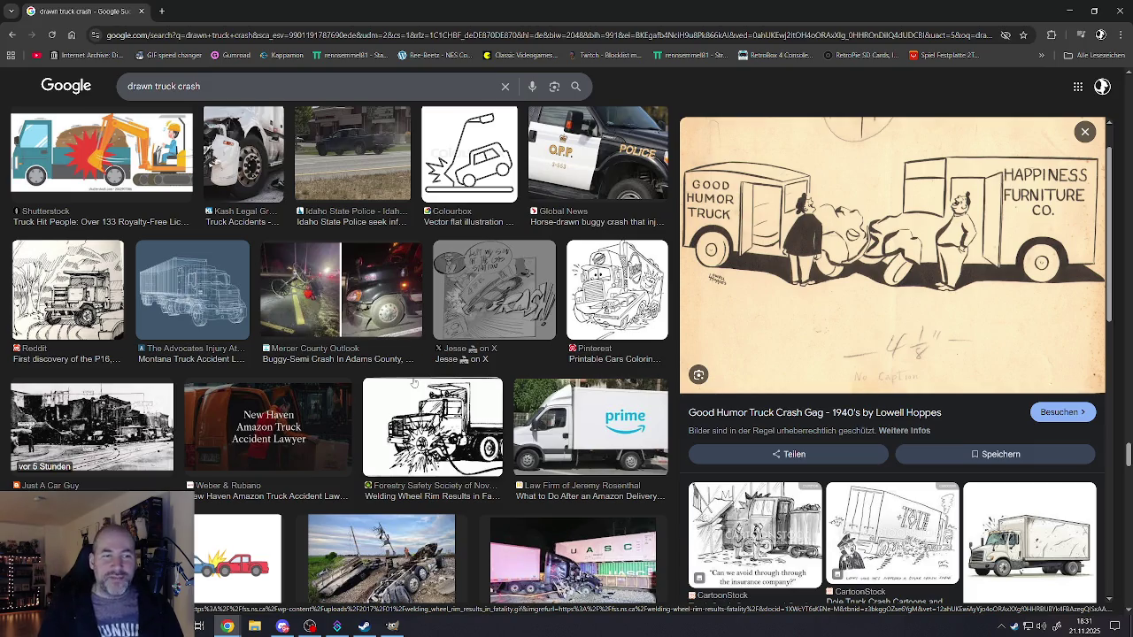
scroll(420, 382, "down", 2)
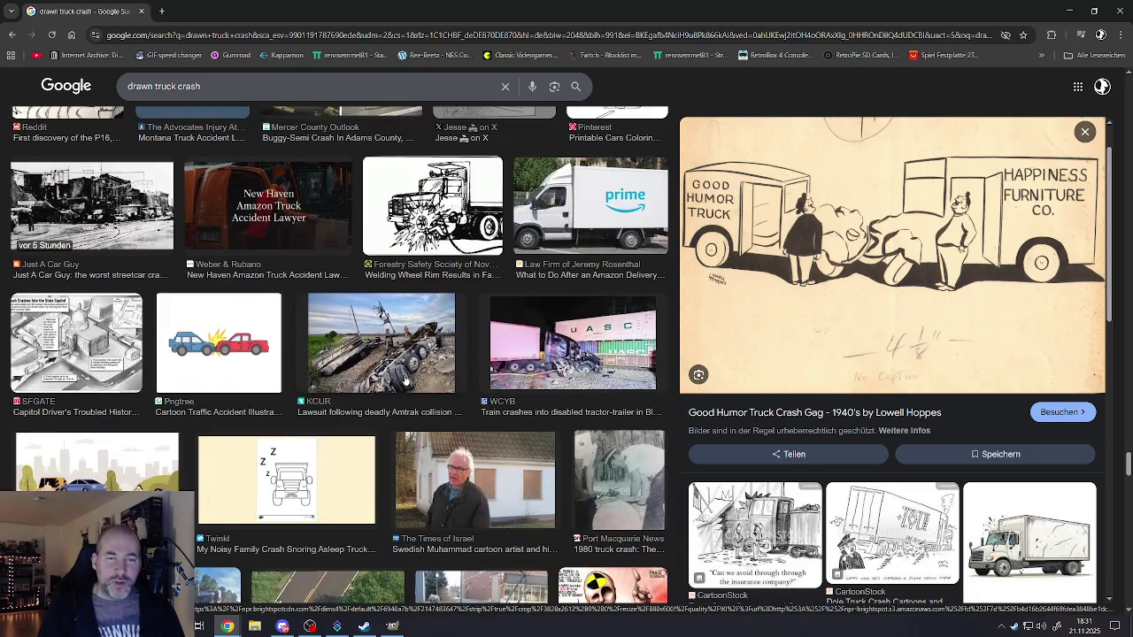
scroll(407, 386, "down", 3)
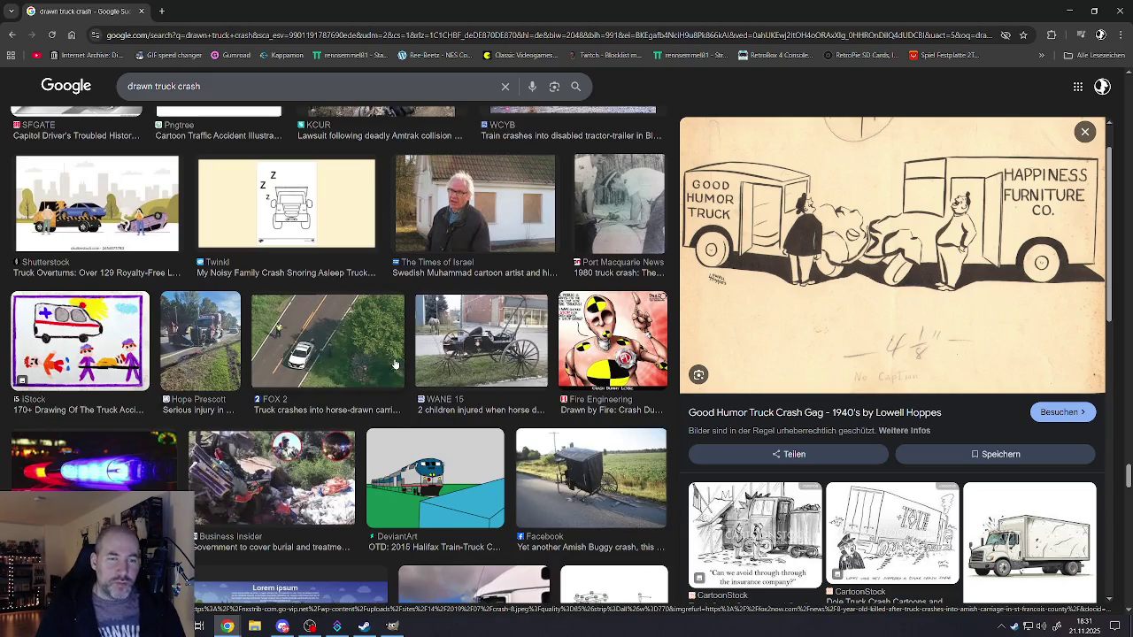
scroll(353, 389, "down", 4)
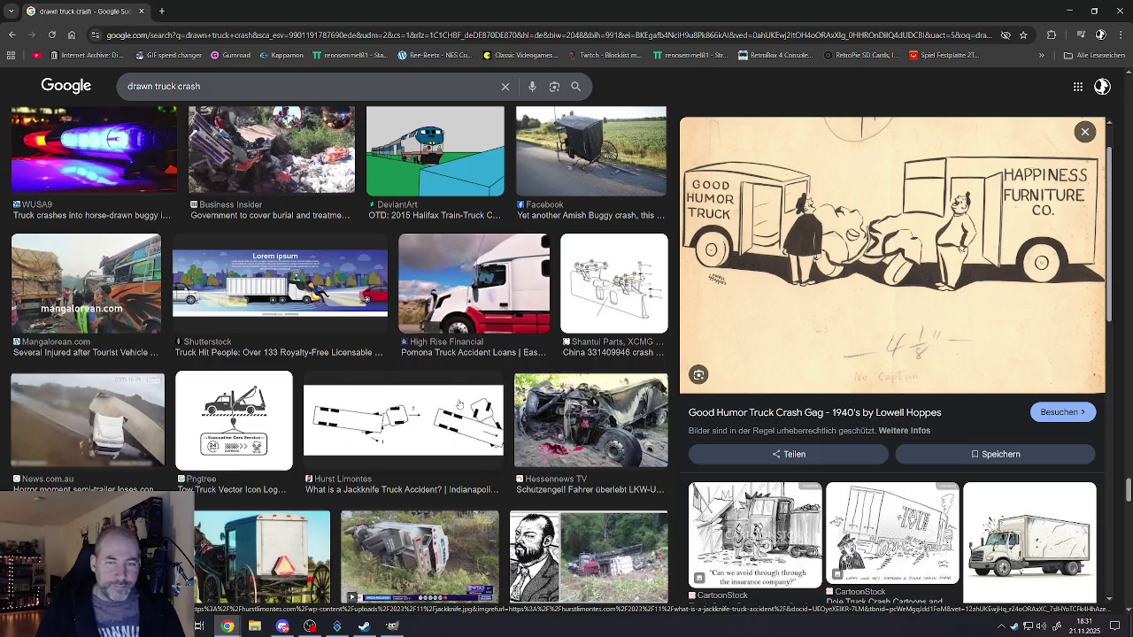
scroll(455, 403, "down", 3)
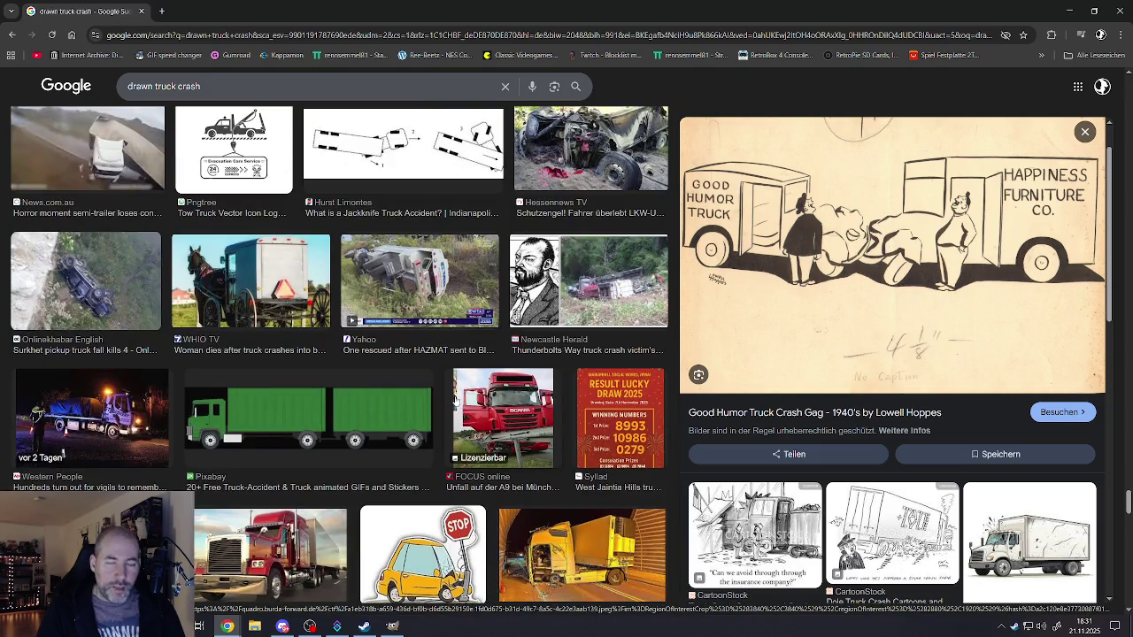
scroll(454, 399, "down", 3)
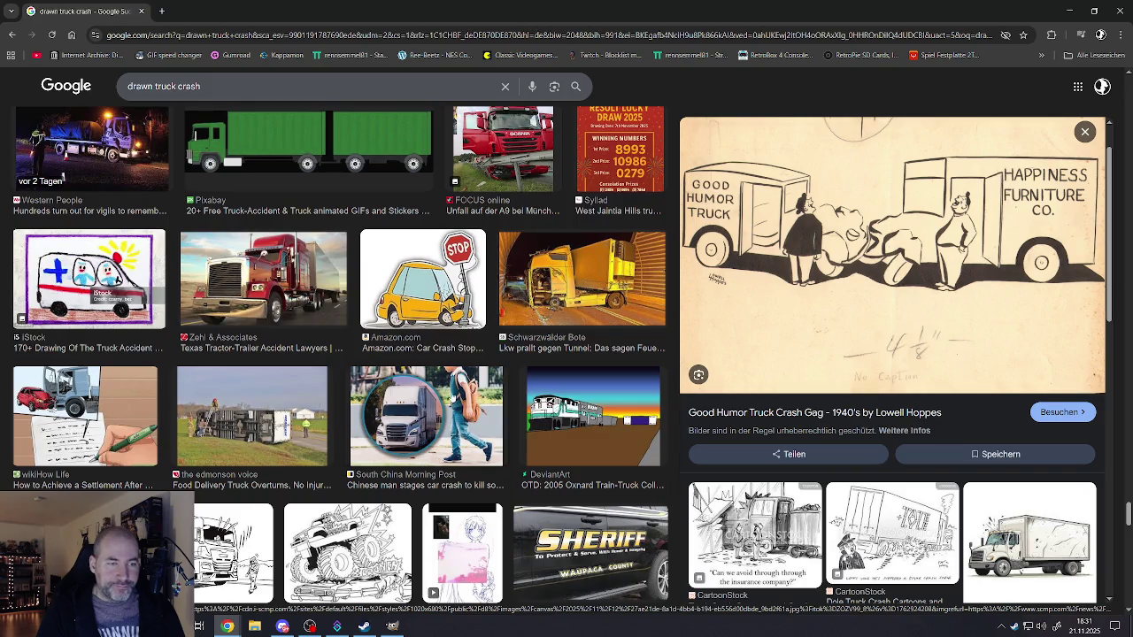
scroll(450, 398, "down", 4)
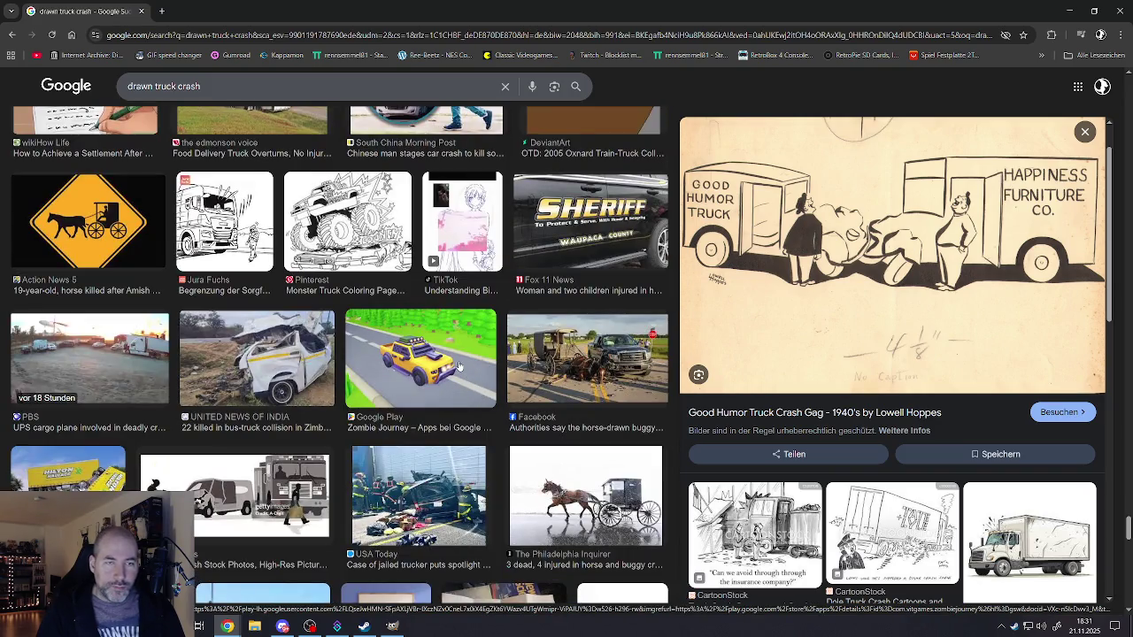
scroll(459, 367, "down", 3)
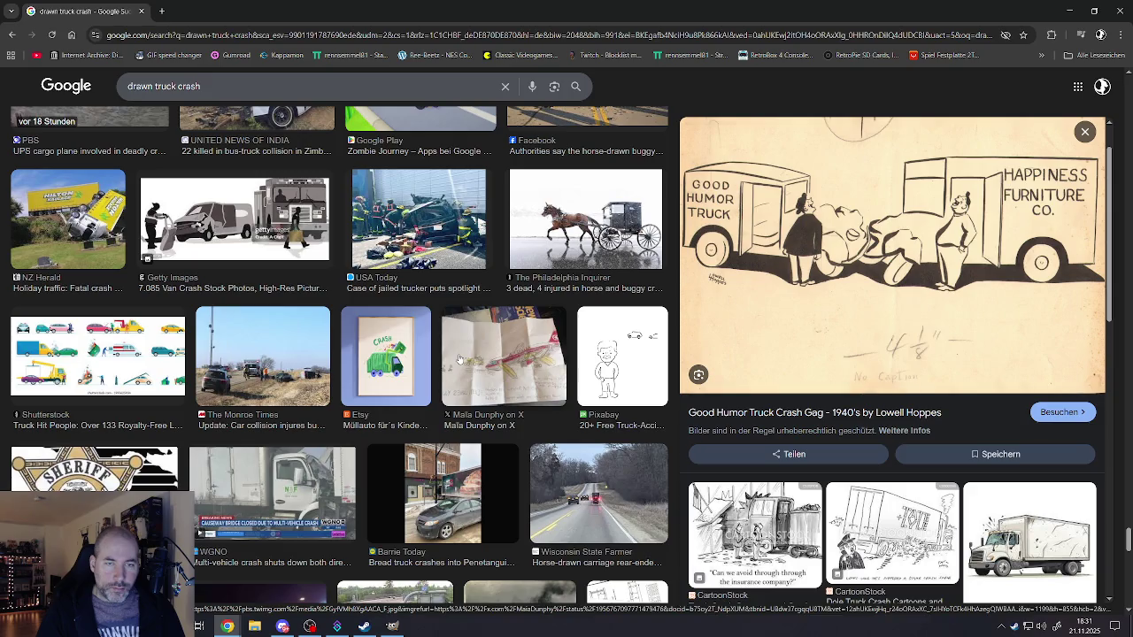
scroll(458, 359, "down", 3)
scroll(461, 354, "down", 3)
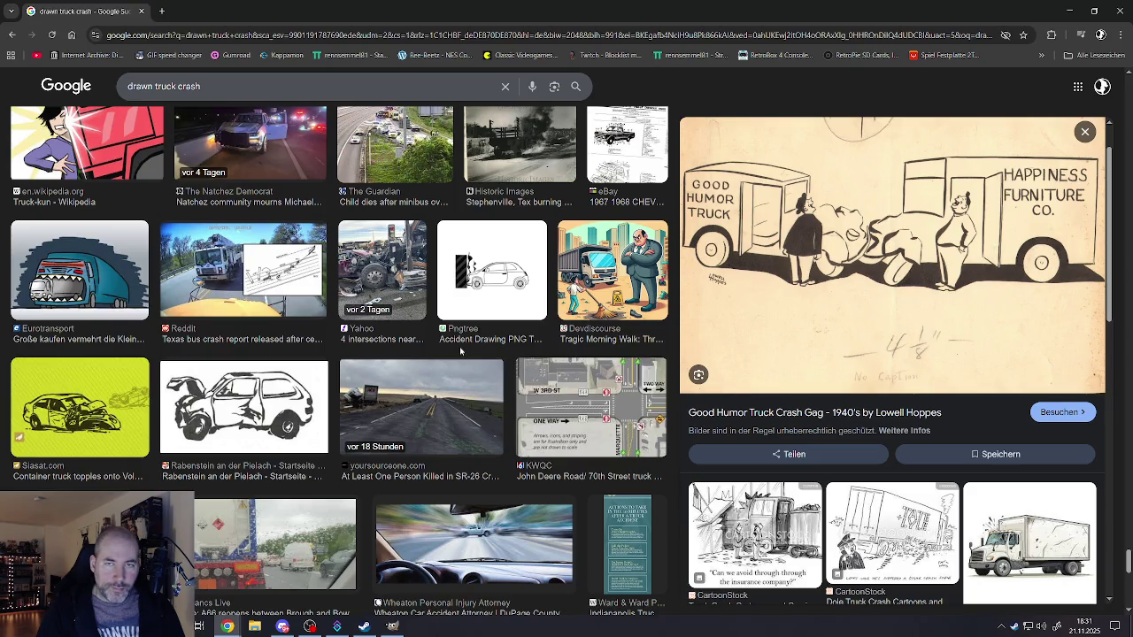
scroll(460, 351, "down", 3)
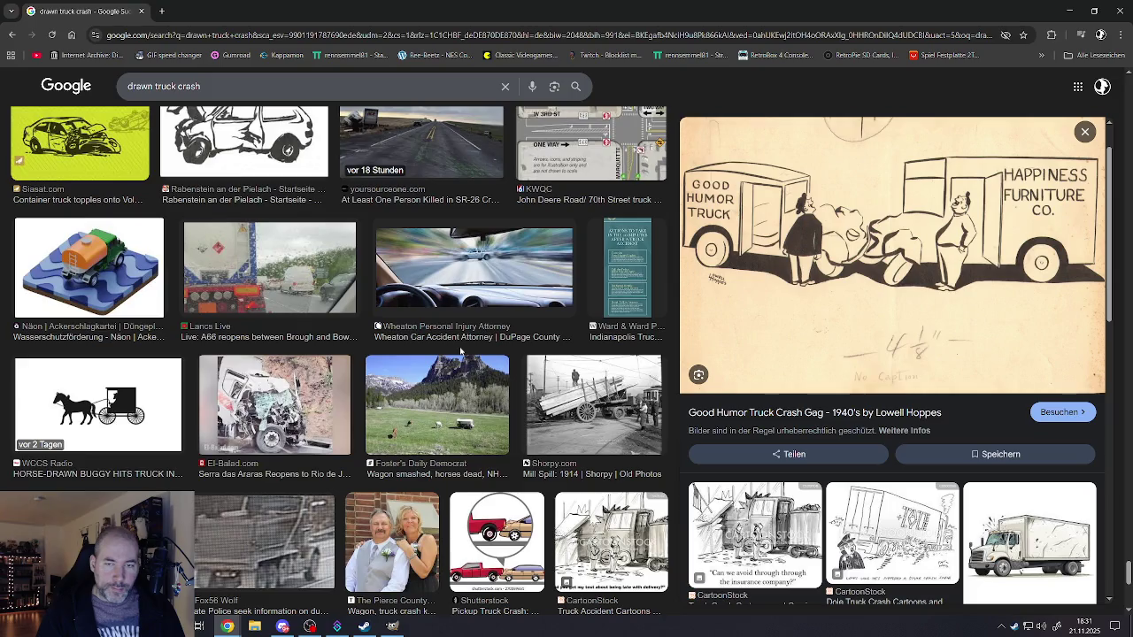
scroll(460, 351, "down", 3)
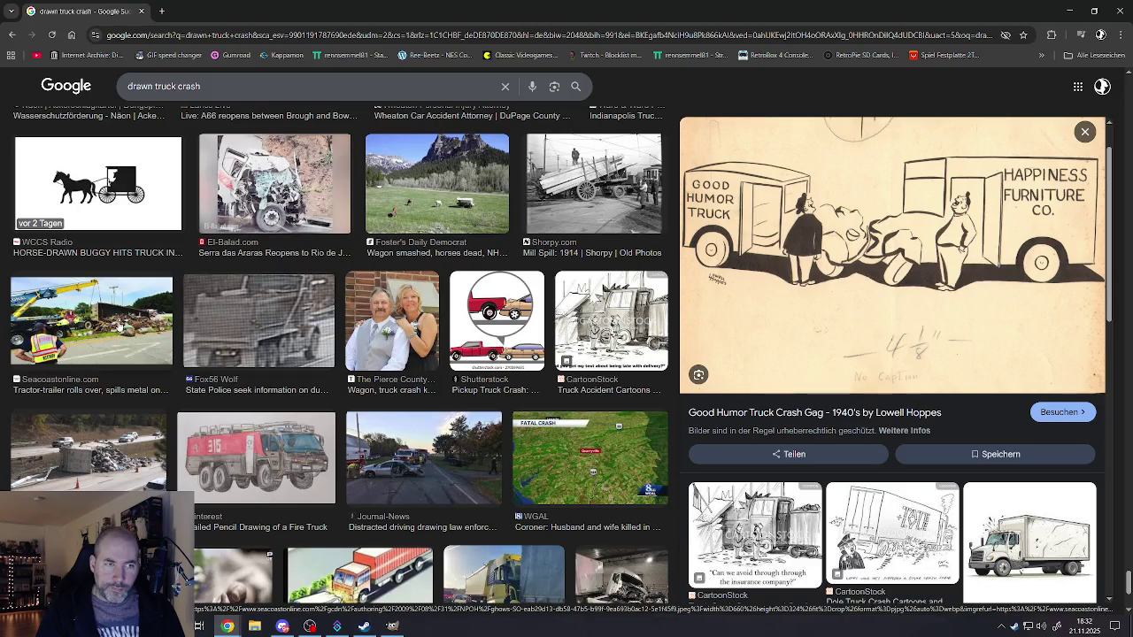
left_click(124, 326)
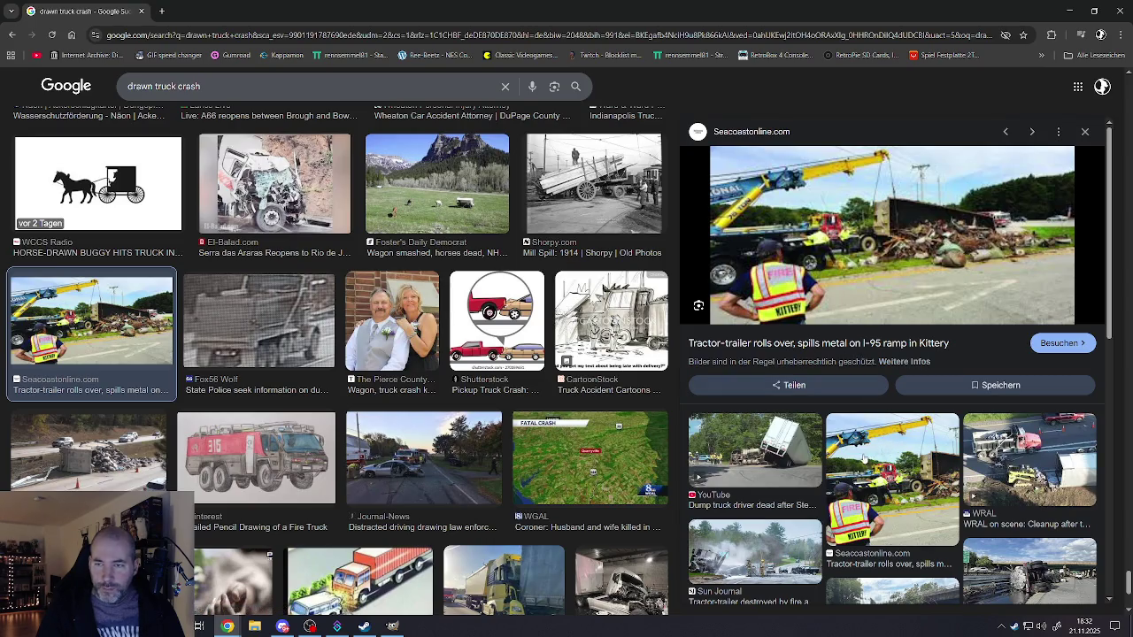
- Scroll down the truck crash results to the Shutterstock crash cartoons and tow-truck clip art
scroll(858, 459, "down", 4)
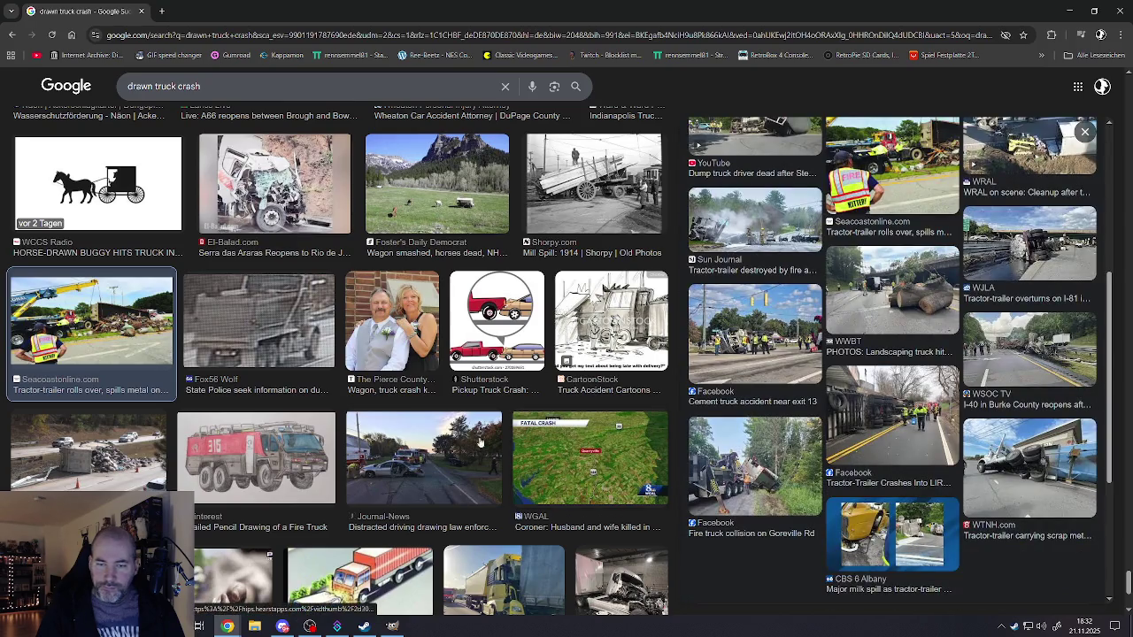
scroll(415, 449, "down", 3)
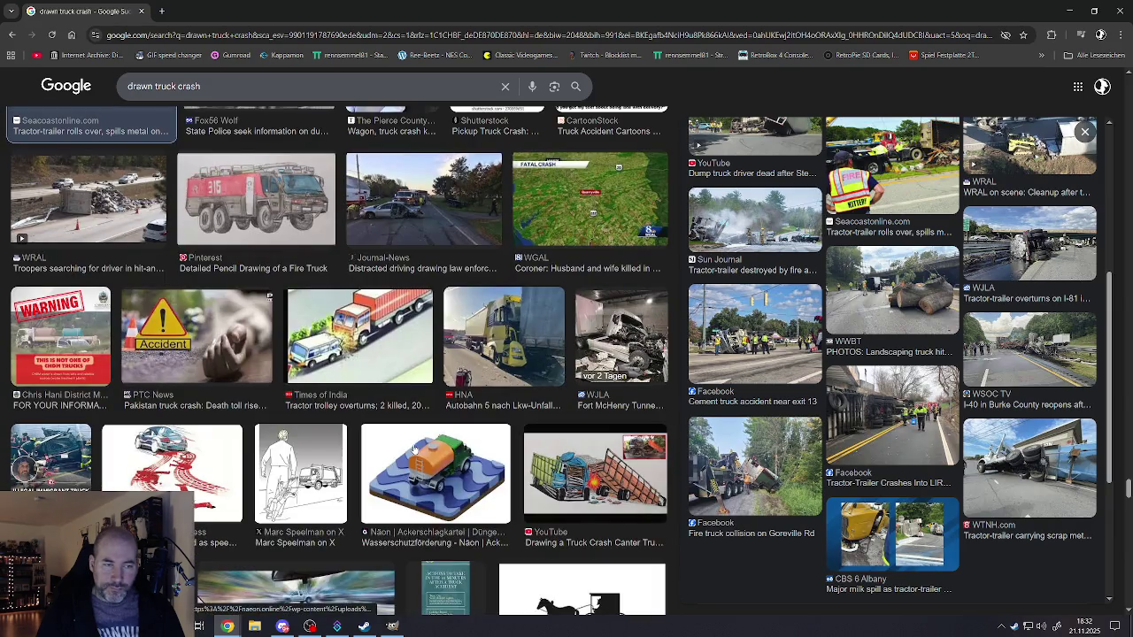
scroll(413, 450, "down", 2)
scroll(411, 442, "down", 2)
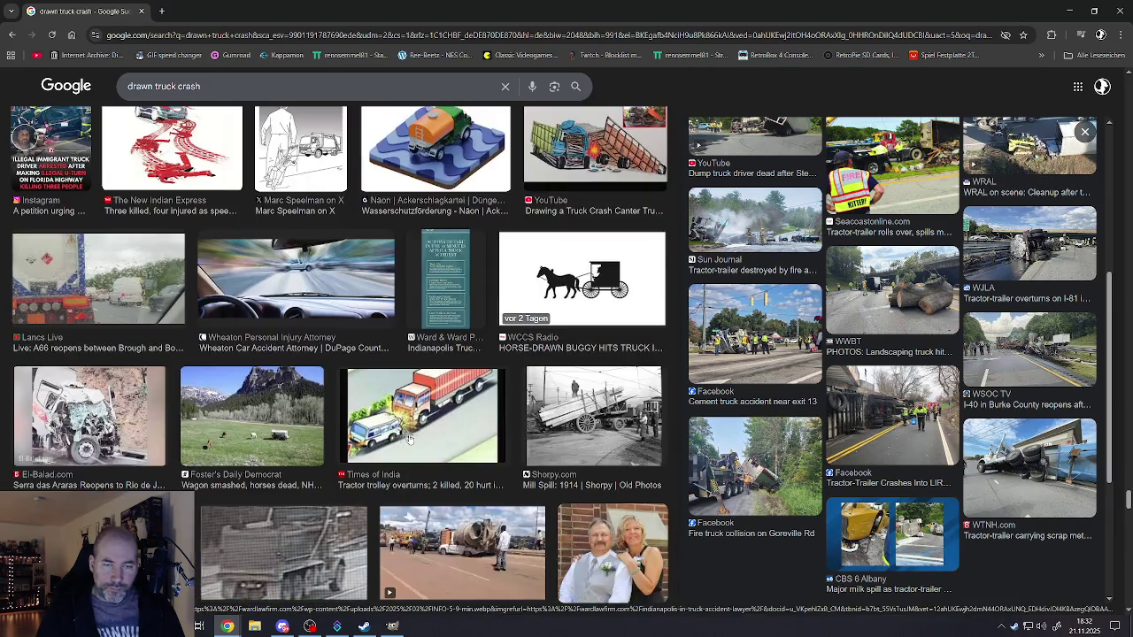
scroll(409, 439, "down", 3)
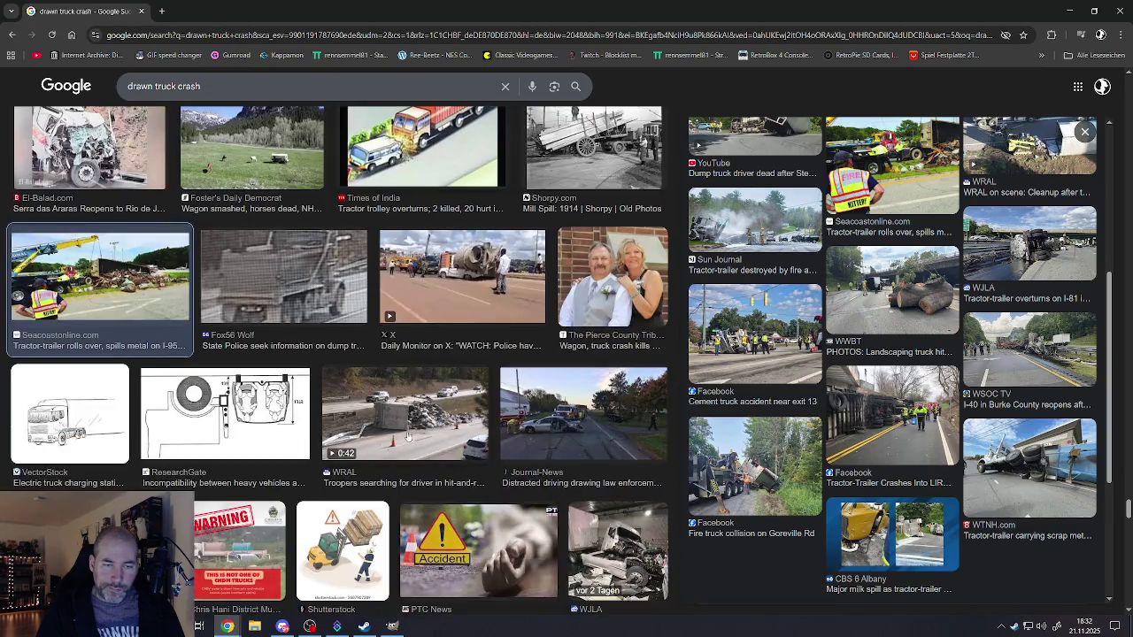
scroll(408, 433, "down", 3)
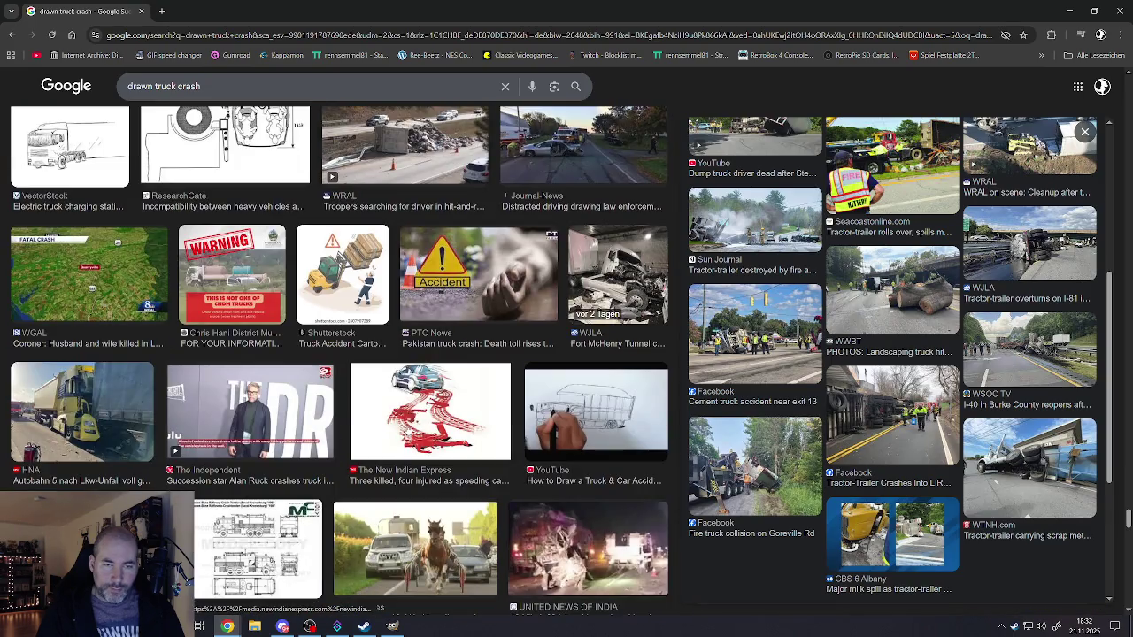
scroll(408, 431, "down", 3)
scroll(407, 430, "down", 3)
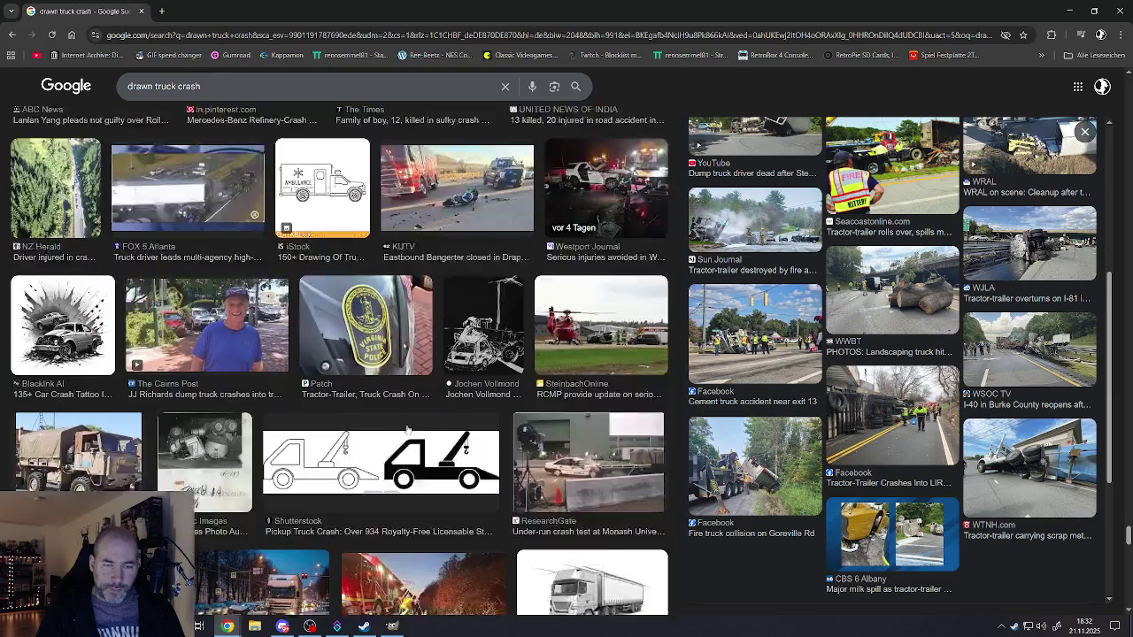
scroll(407, 427, "down", 3)
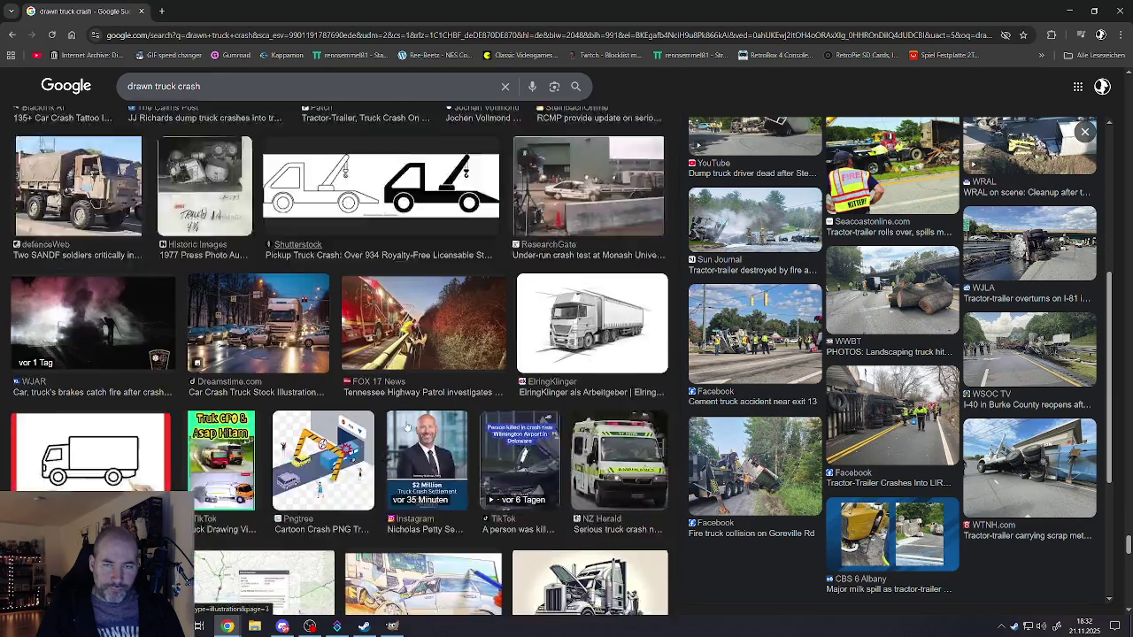
scroll(407, 427, "down", 3)
scroll(405, 421, "down", 3)
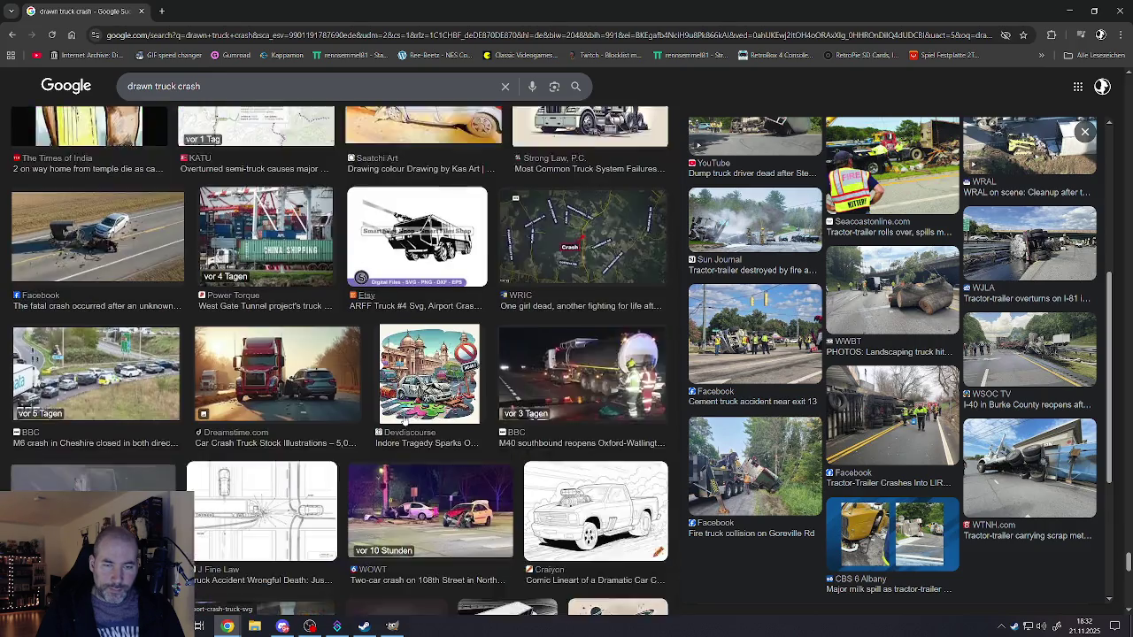
scroll(405, 421, "down", 2)
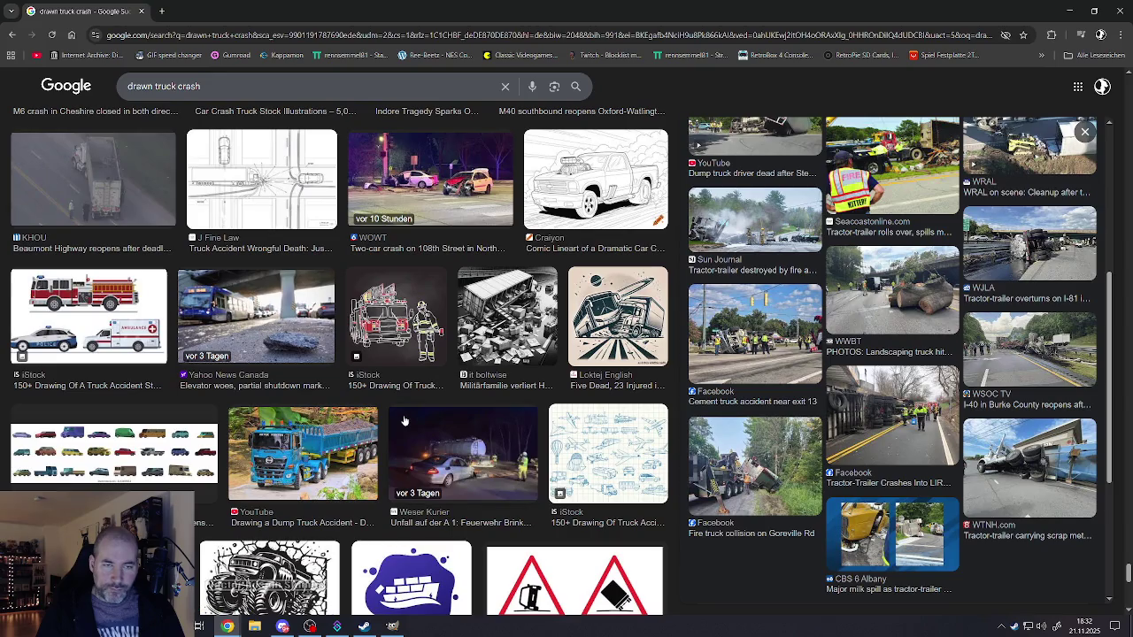
scroll(404, 421, "down", 3)
scroll(405, 421, "down", 2)
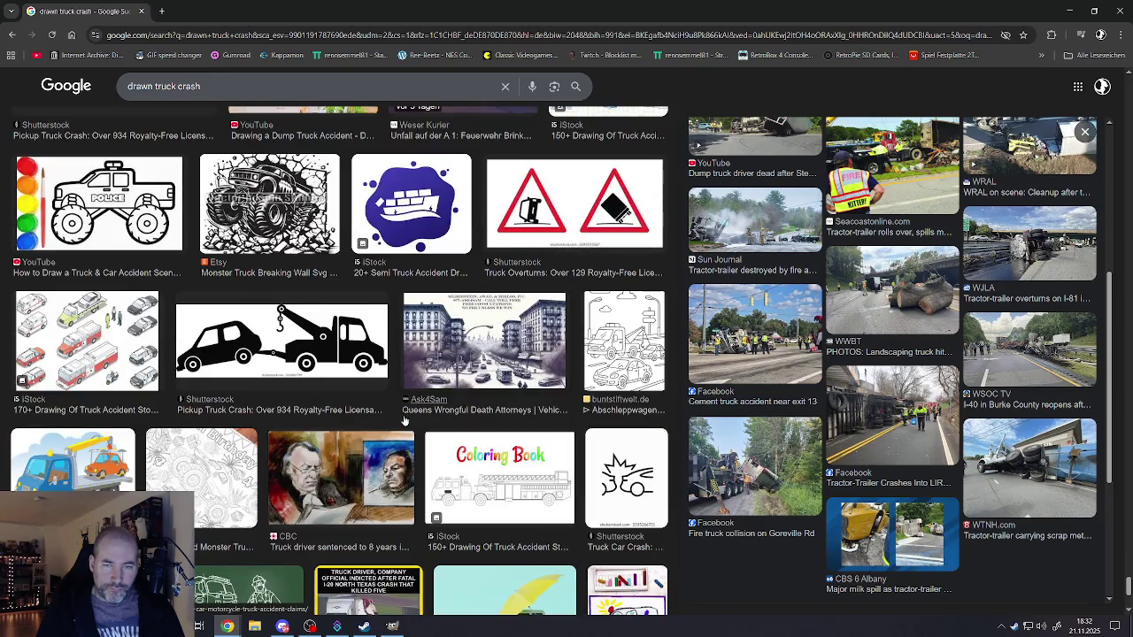
scroll(405, 421, "down", 2)
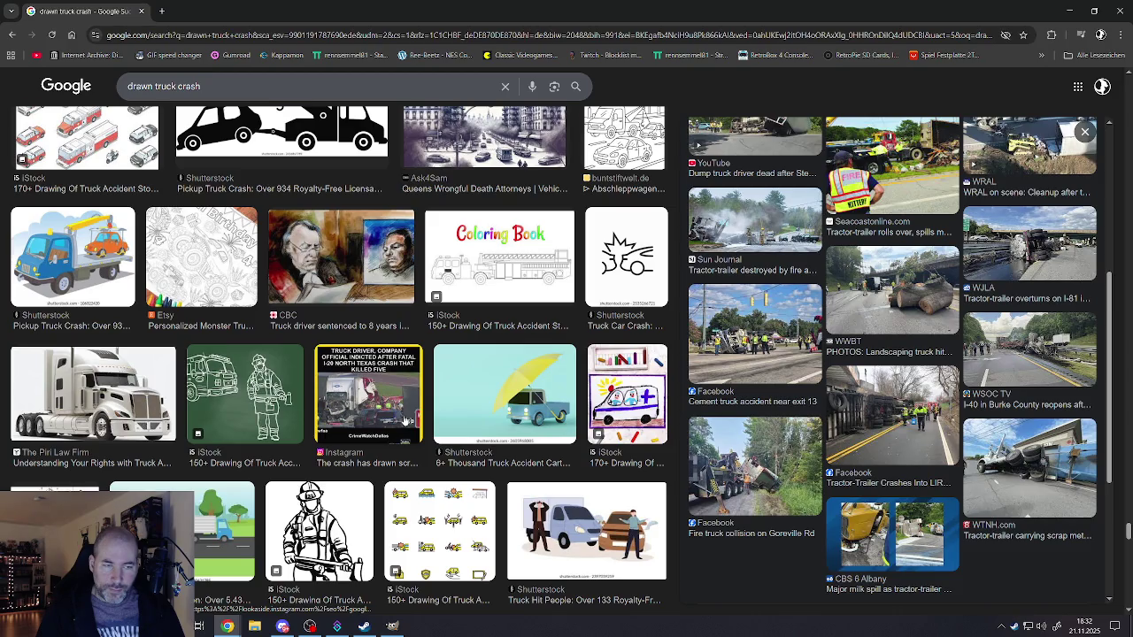
scroll(405, 420, "down", 2)
scroll(404, 421, "down", 2)
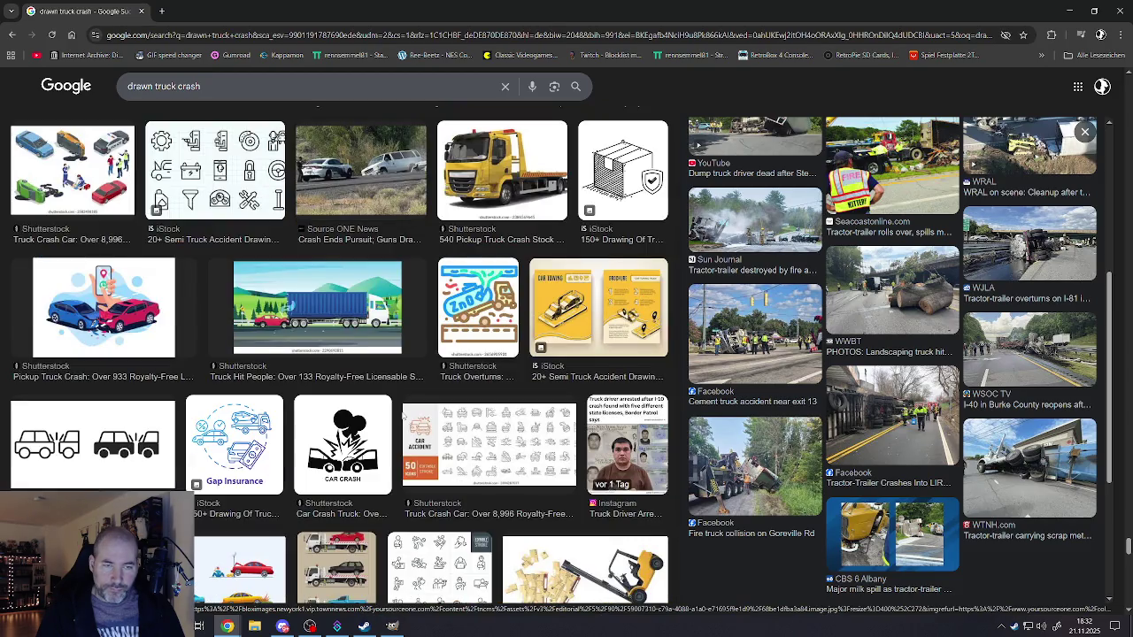
scroll(404, 416, "down", 2)
scroll(404, 416, "down", 2)
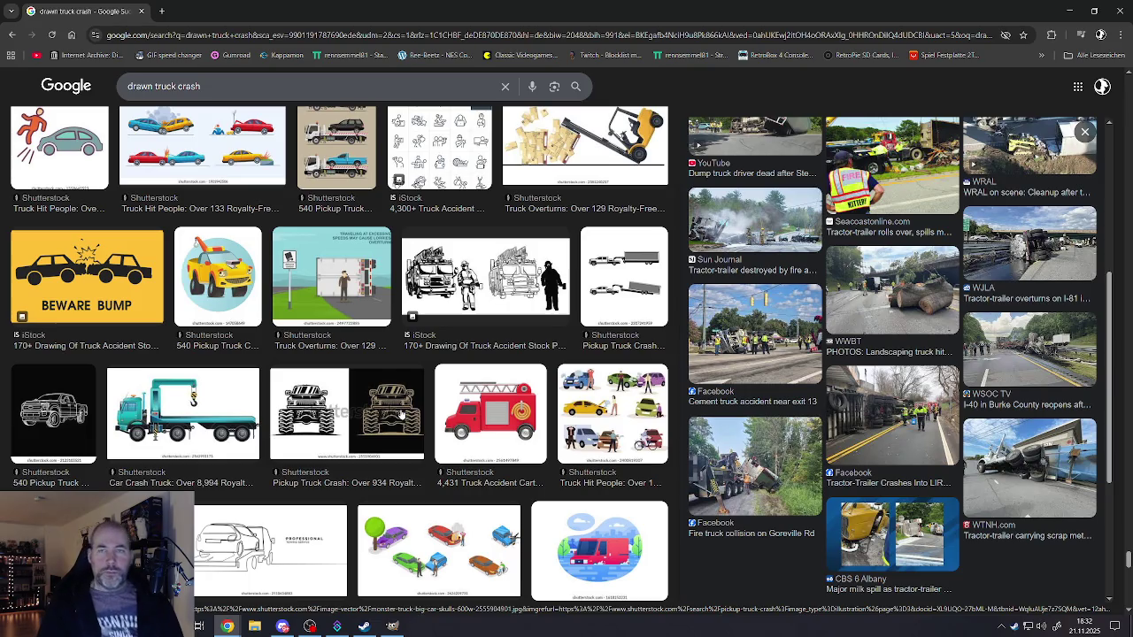
scroll(401, 414, "down", 4)
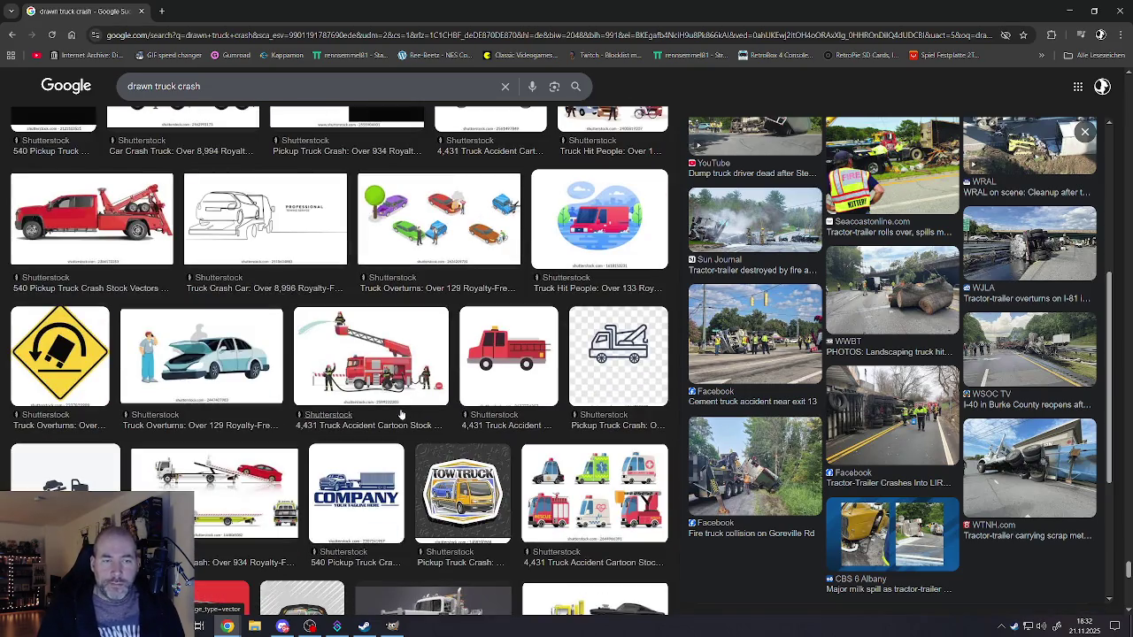
scroll(401, 415, "down", 3)
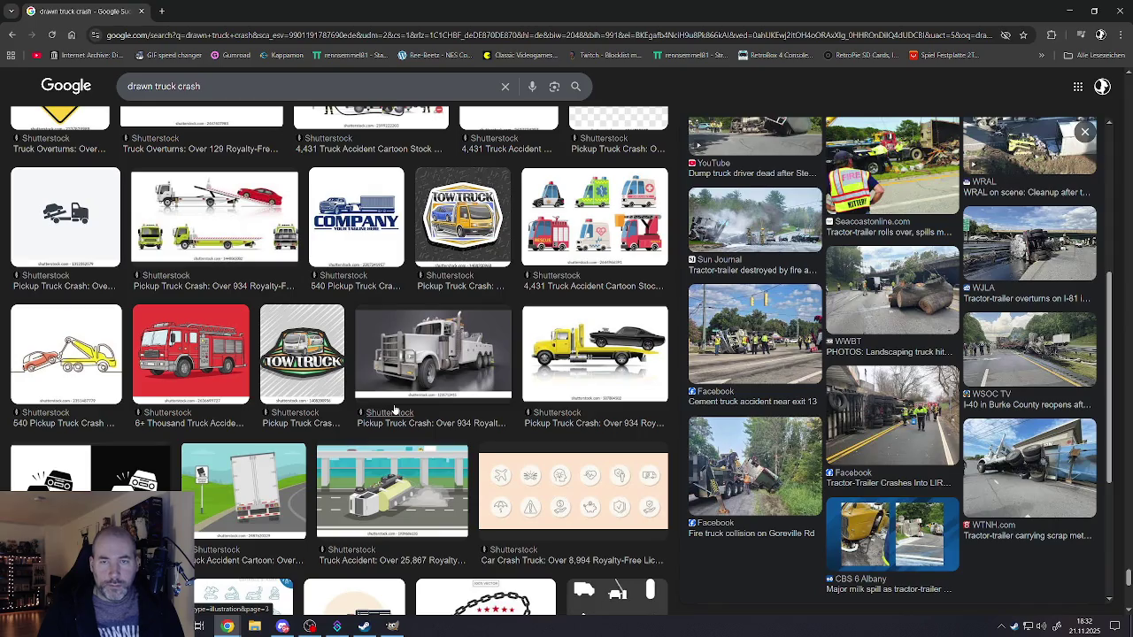
scroll(394, 409, "down", 3)
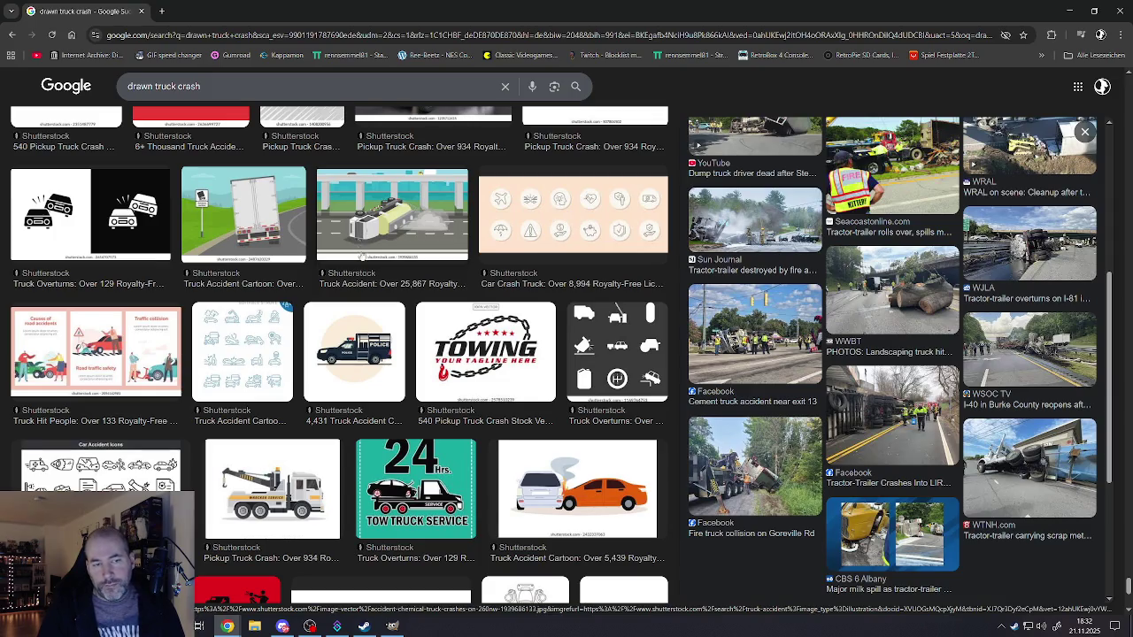
- Preview the Shutterstock overturned-tanker Truck Accident cartoon and browse its related truck crash clip art
left_click(384, 226)
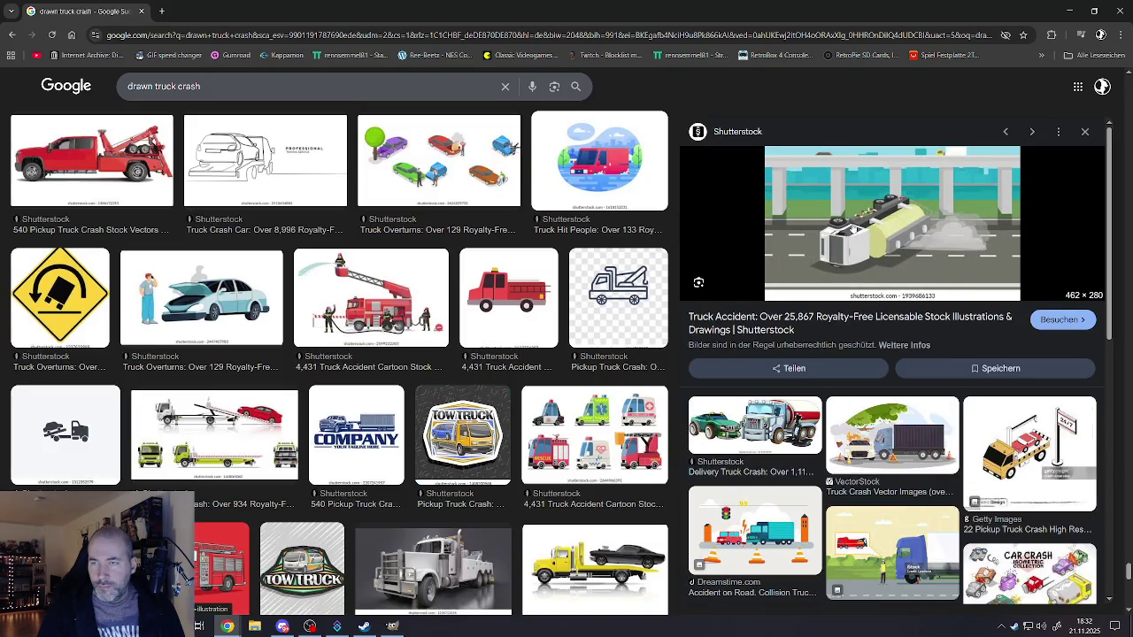
scroll(857, 363, "down", 3)
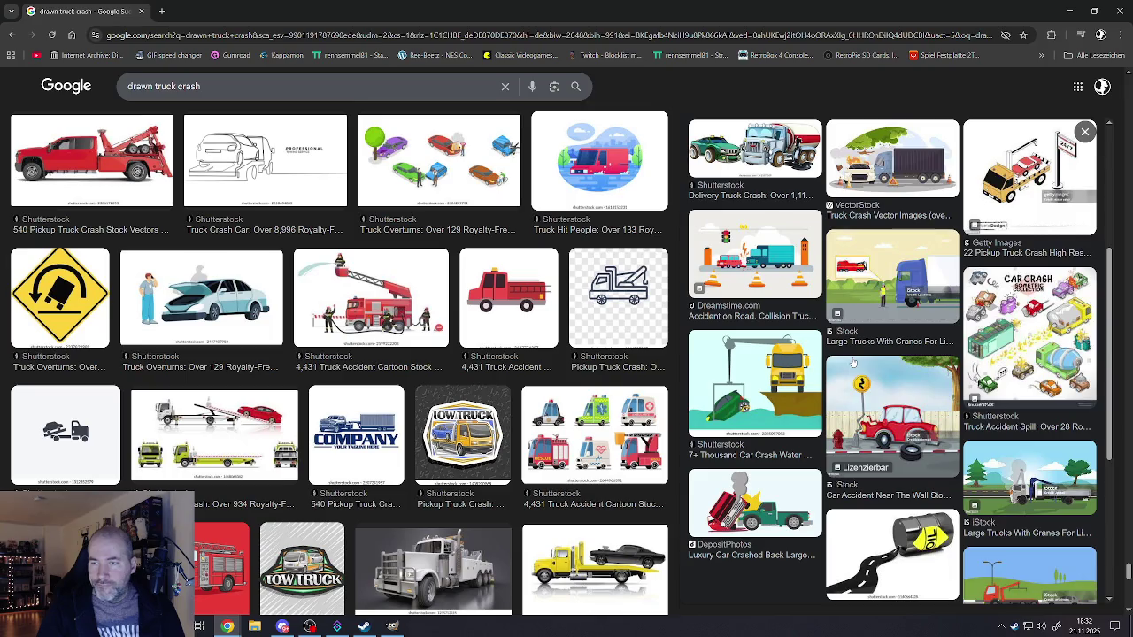
scroll(852, 363, "down", 3)
scroll(852, 363, "up", 3)
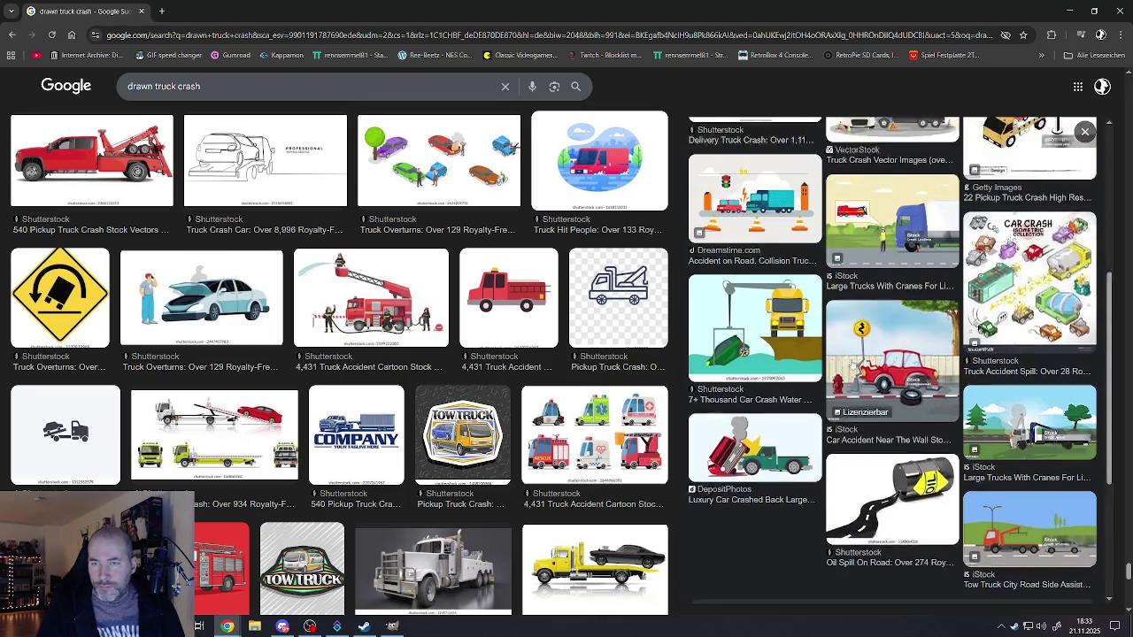
scroll(544, 371, "down", 4)
scroll(544, 372, "up", 2)
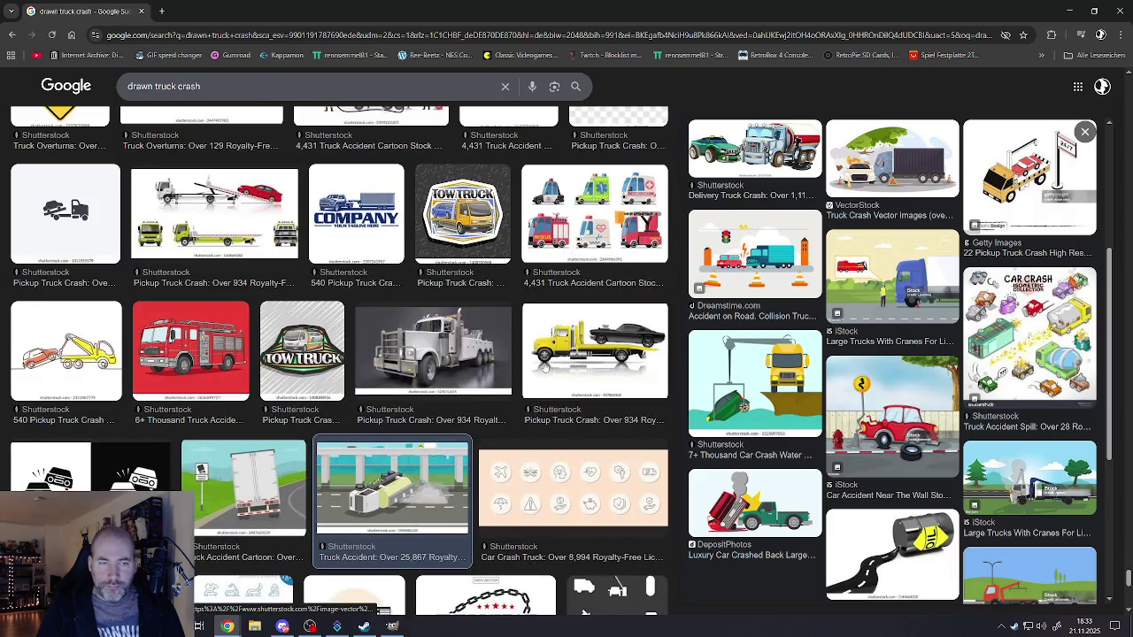
scroll(545, 366, "down", 3)
scroll(544, 367, "down", 1)
scroll(546, 363, "down", 3)
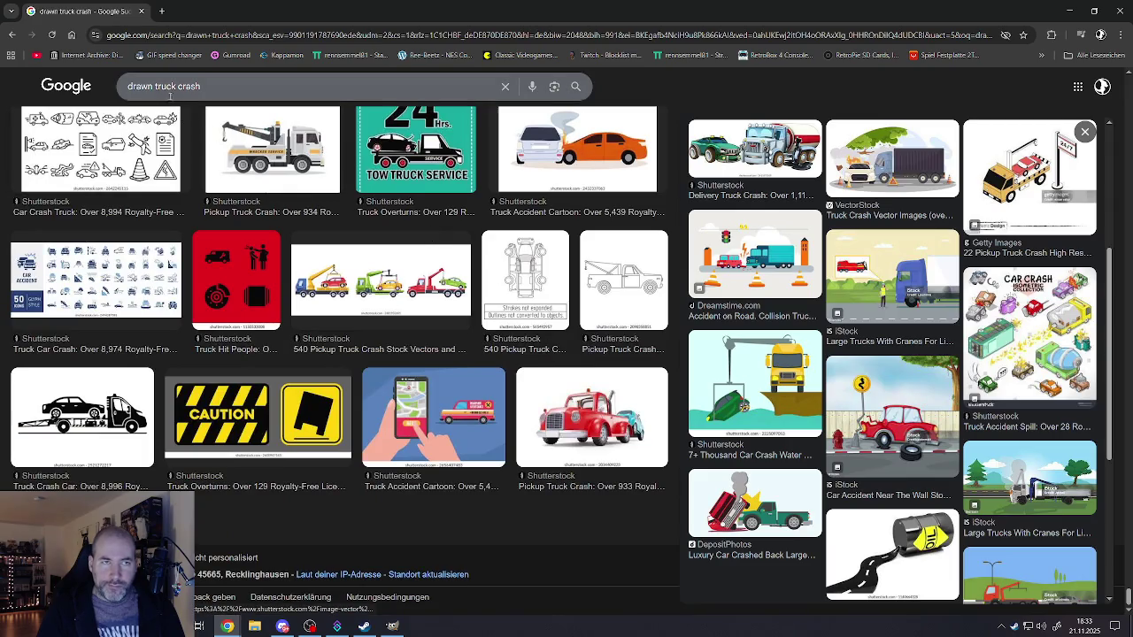
left_click_drag(177, 86, 122, 86)
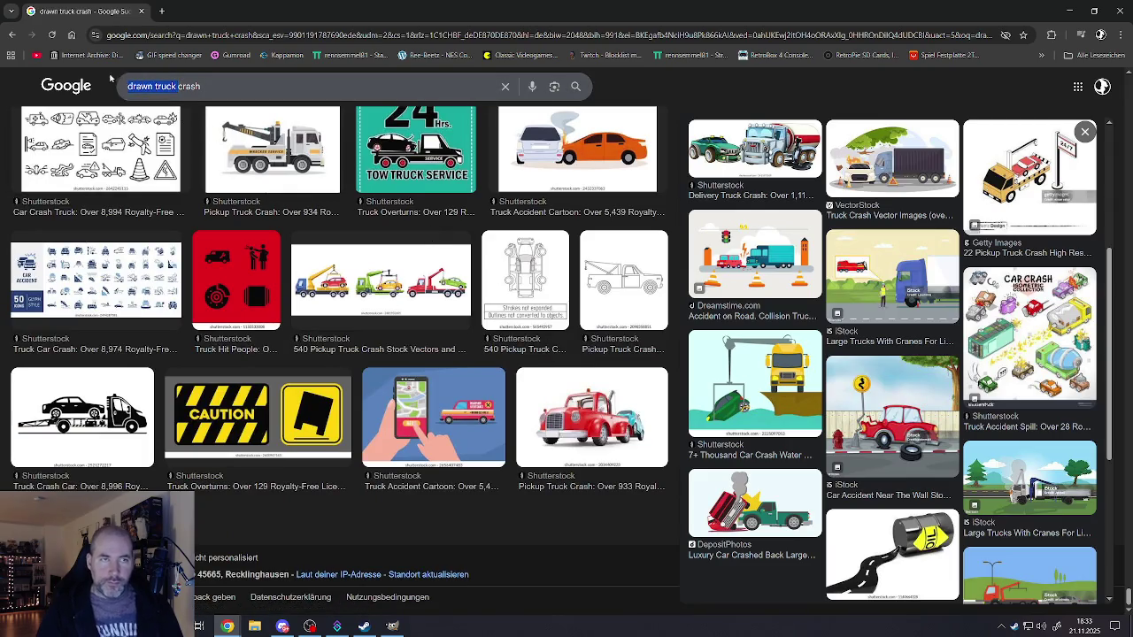
- Search Google Images for 'vehicle drawn falling' and preview the red car going over a cliff
type("vehicle")
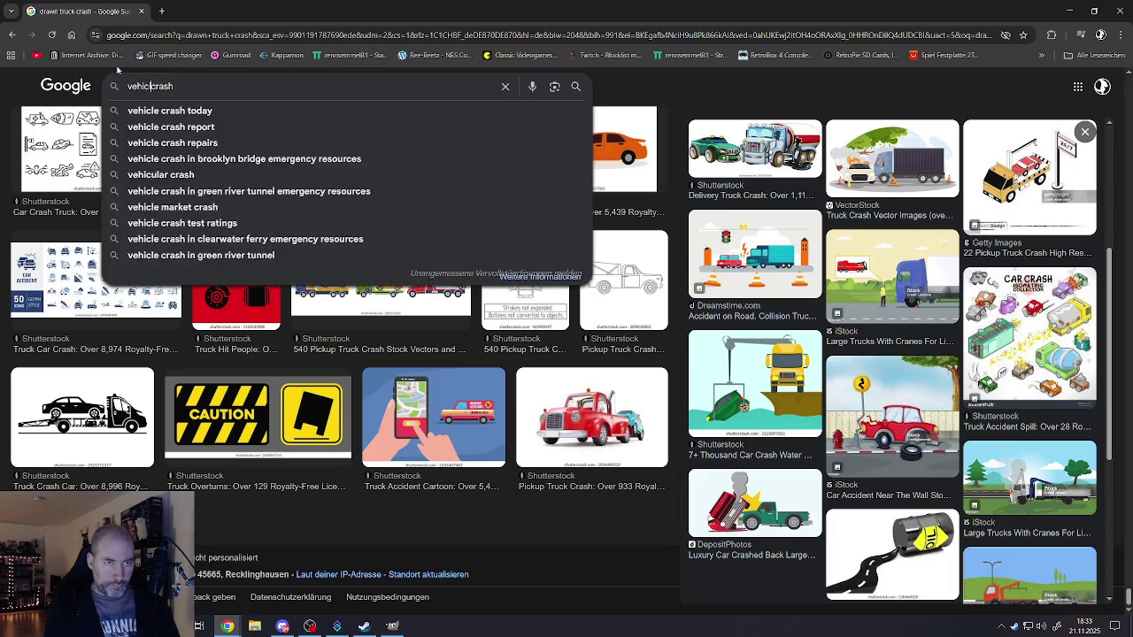
type(" drawn falling")
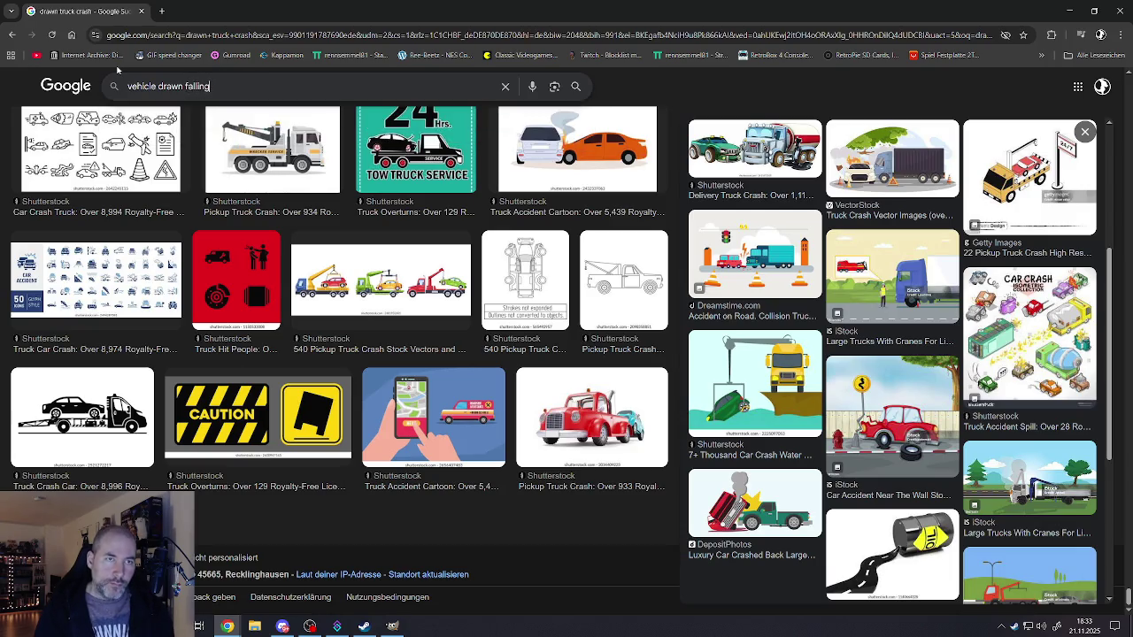
key("Return")
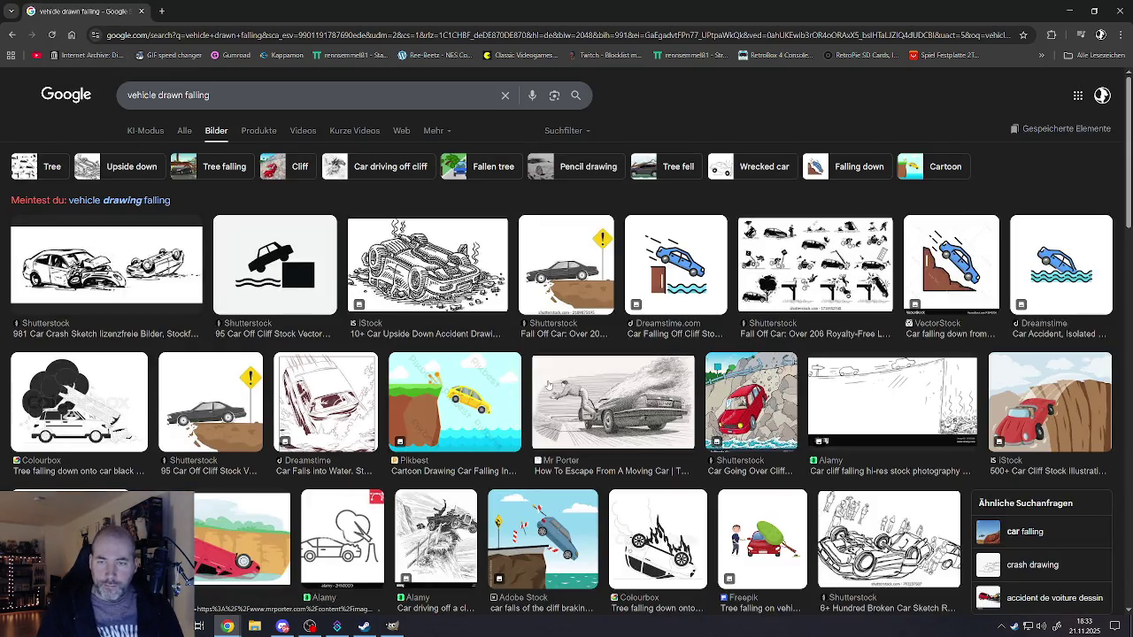
scroll(545, 382, "down", 2)
left_click(753, 289)
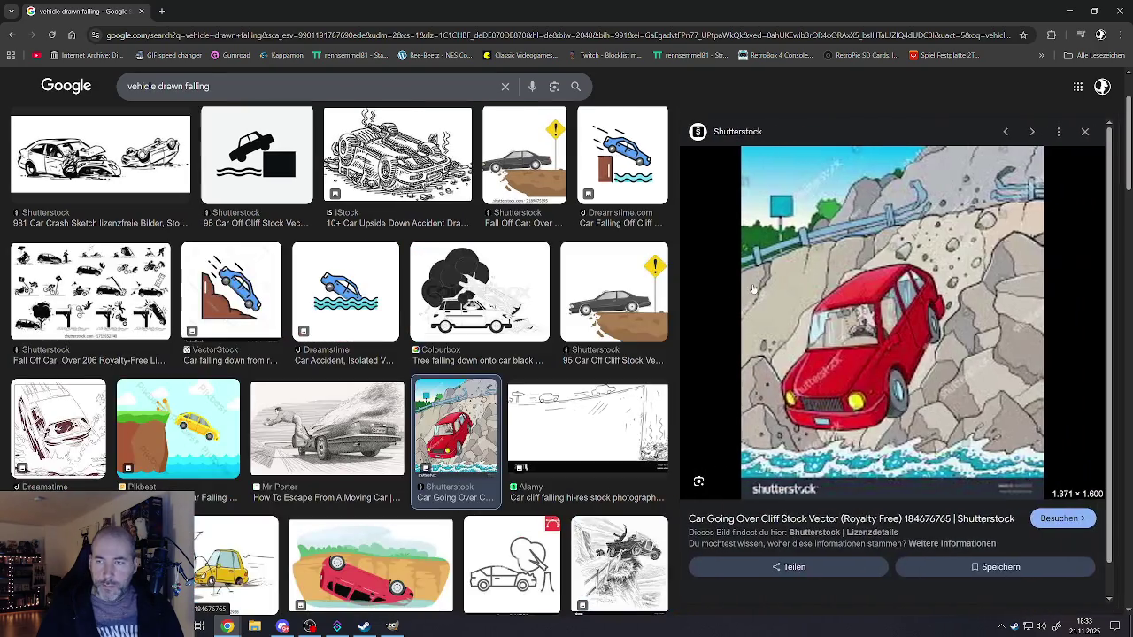
- View the cliff car image full size in a new tab, close it, then preview the broken car sketch
right_click(872, 344)
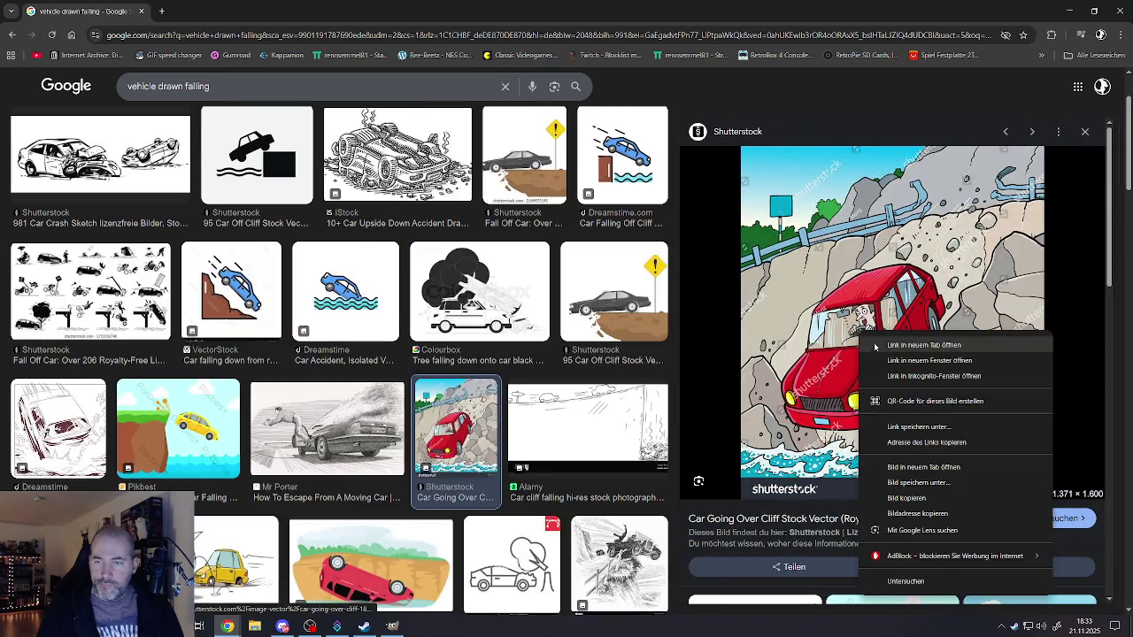
left_click(923, 466)
left_click(257, 12)
key("ctrl+w")
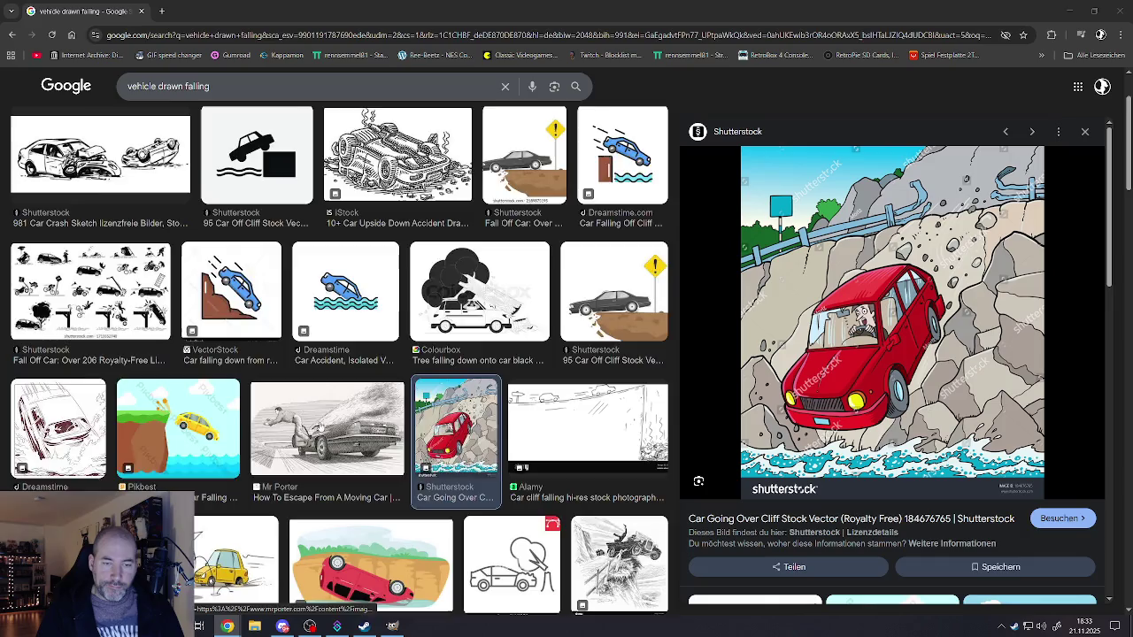
scroll(318, 427, "down", 4)
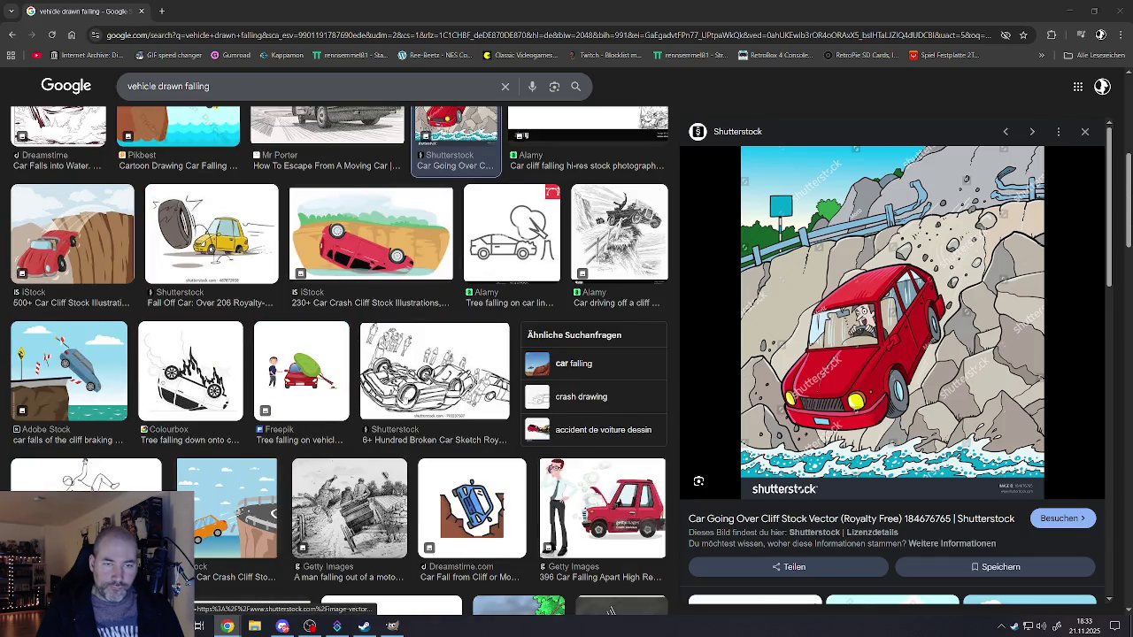
left_click(434, 372)
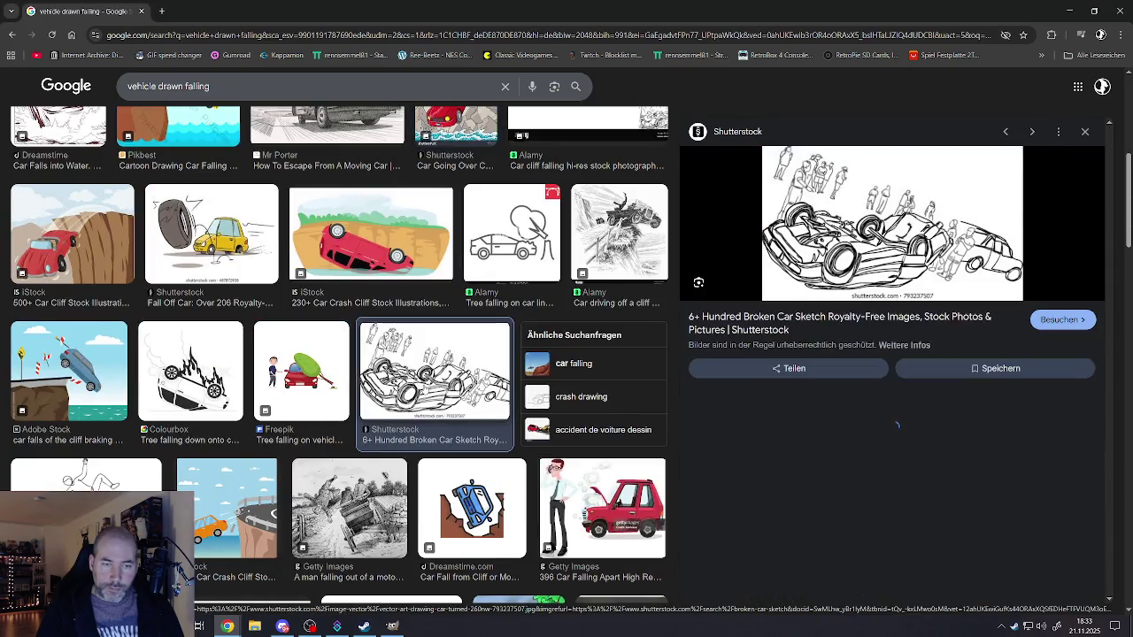
- Scroll down the results and preview ArtPal's 'Collapsing Bridge with Train falling' painting
scroll(806, 485, "down", 1)
scroll(805, 485, "down", 1)
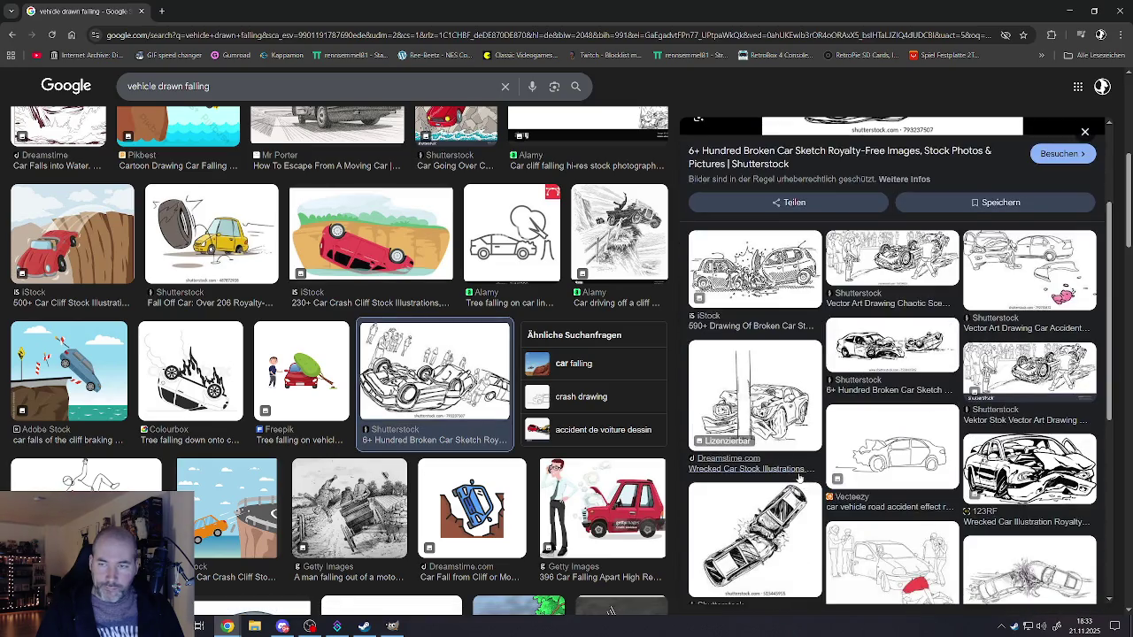
scroll(792, 473, "down", 4)
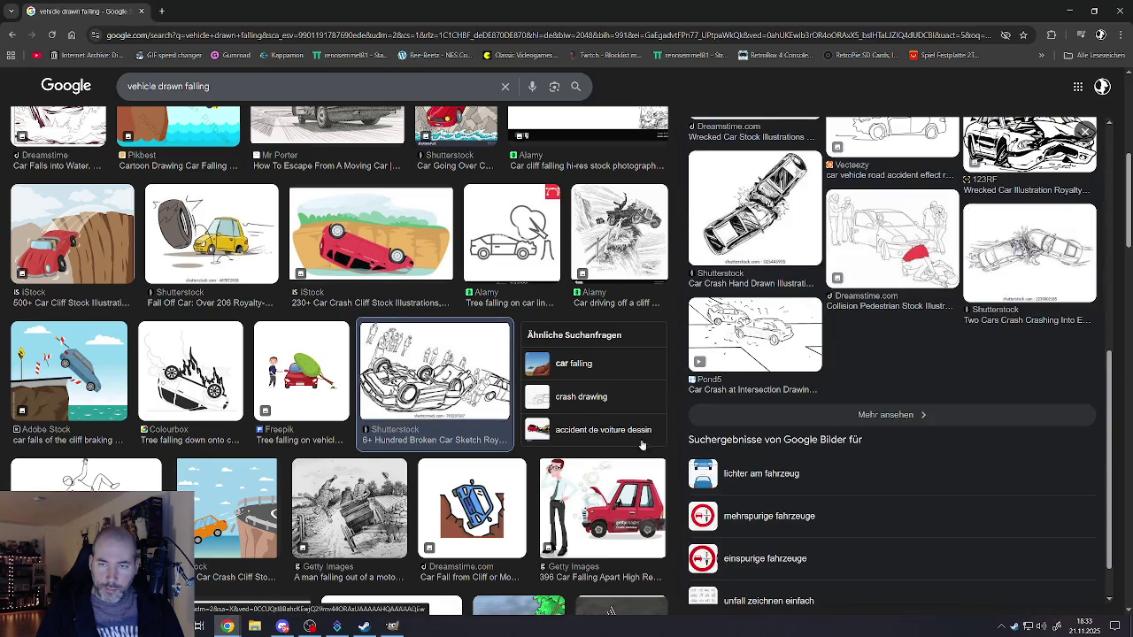
scroll(529, 432, "down", 4)
scroll(529, 432, "down", 2)
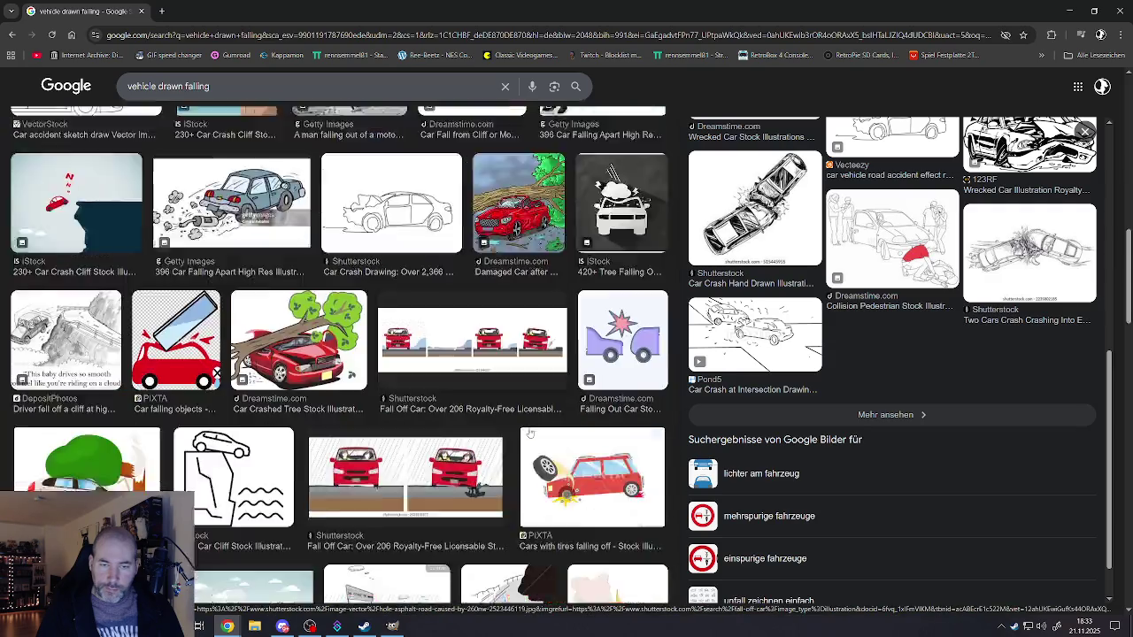
scroll(529, 432, "down", 2)
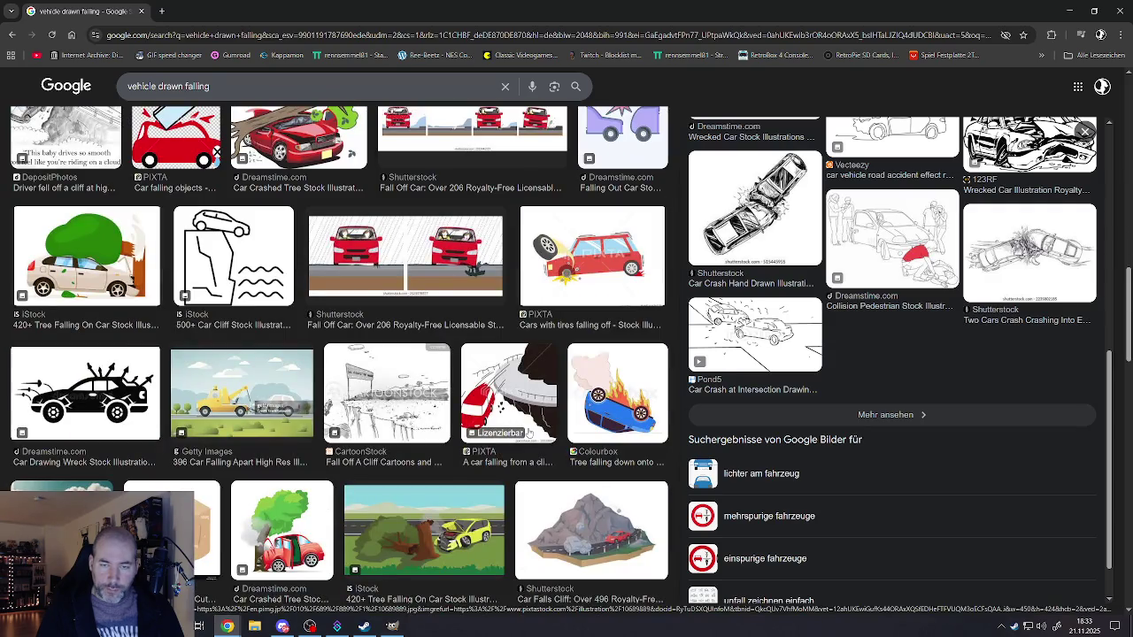
scroll(528, 432, "down", 1)
scroll(529, 432, "down", 1)
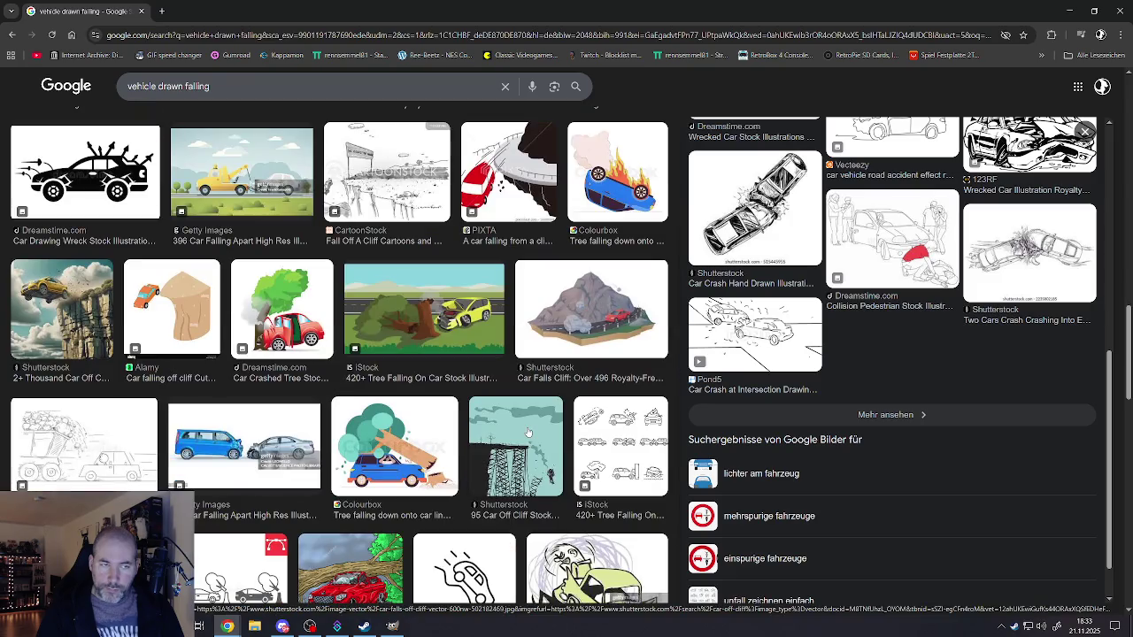
scroll(529, 432, "down", 2)
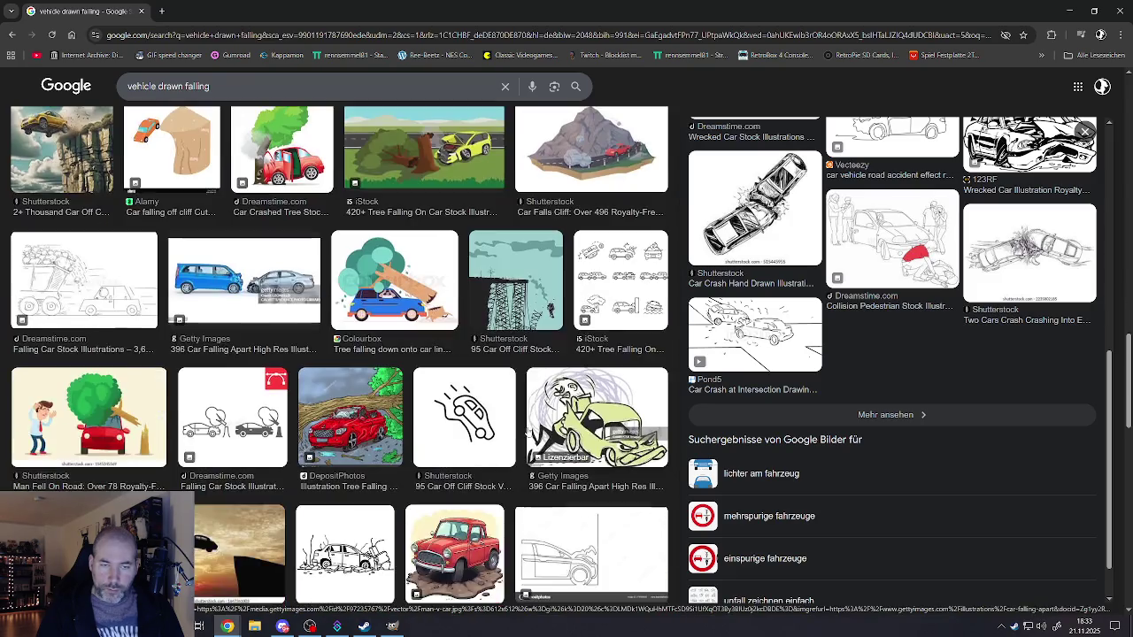
scroll(529, 431, "down", 2)
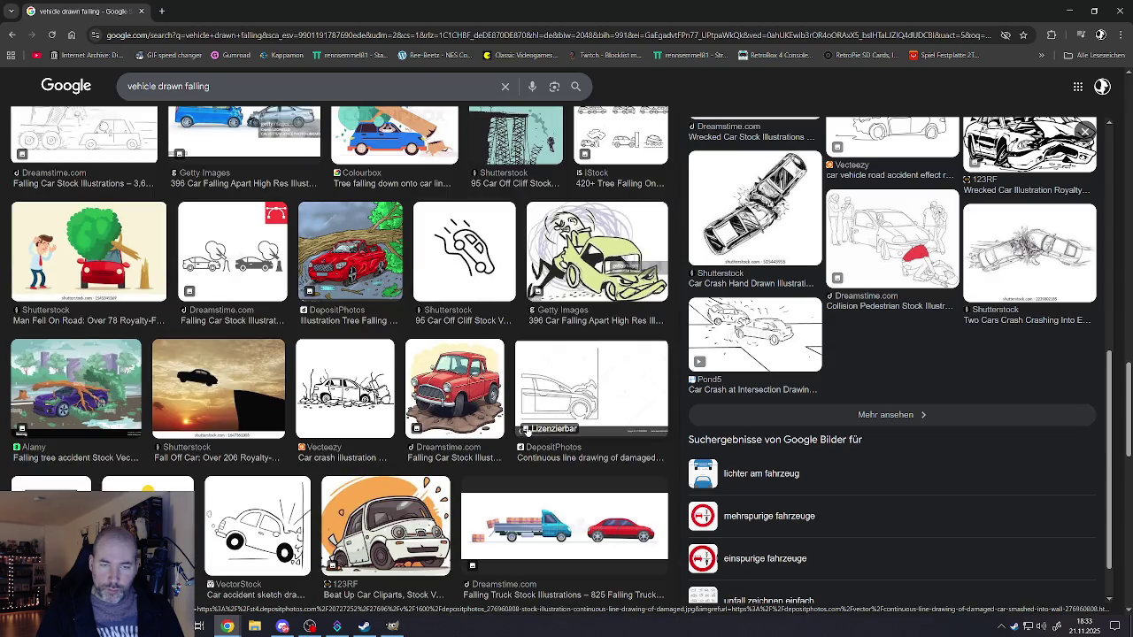
scroll(527, 431, "down", 2)
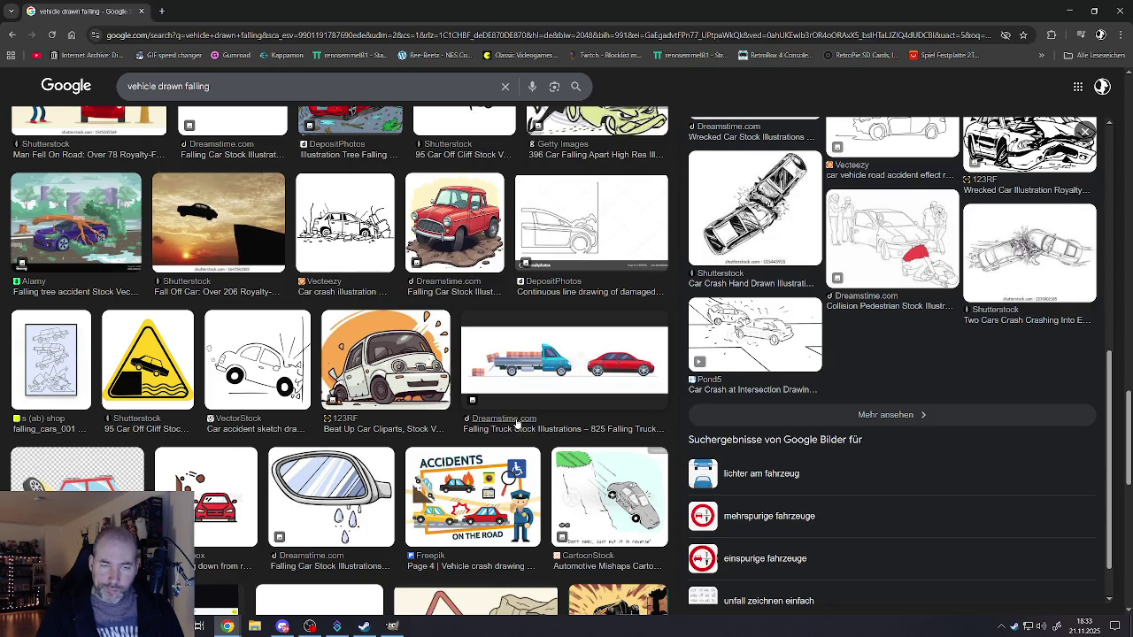
scroll(518, 425, "down", 3)
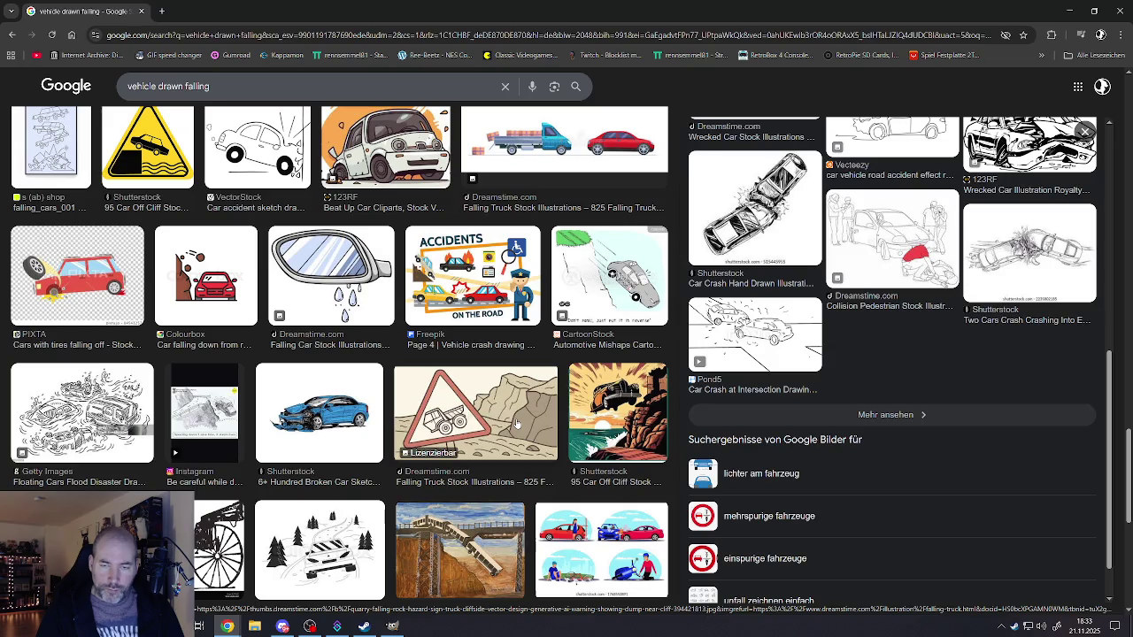
scroll(518, 425, "down", 3)
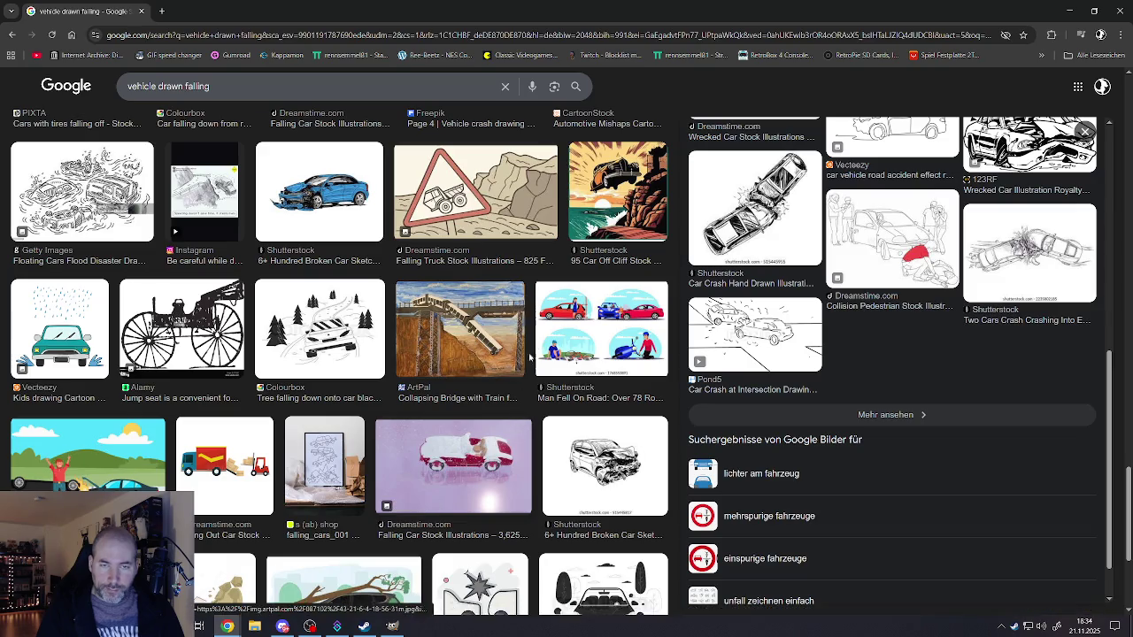
left_click(490, 335)
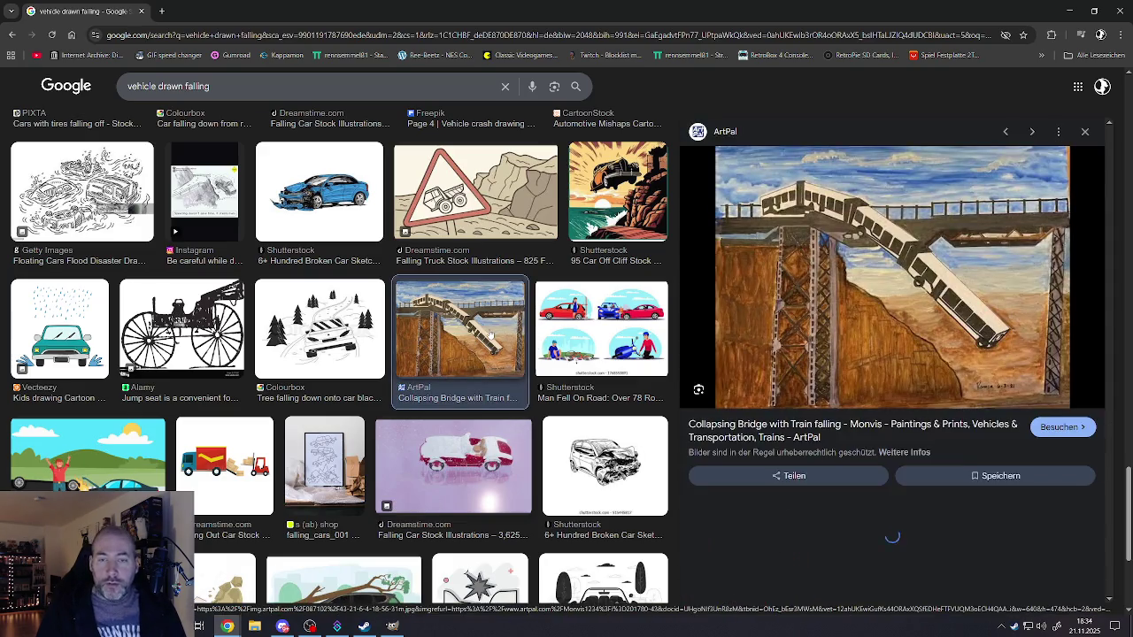
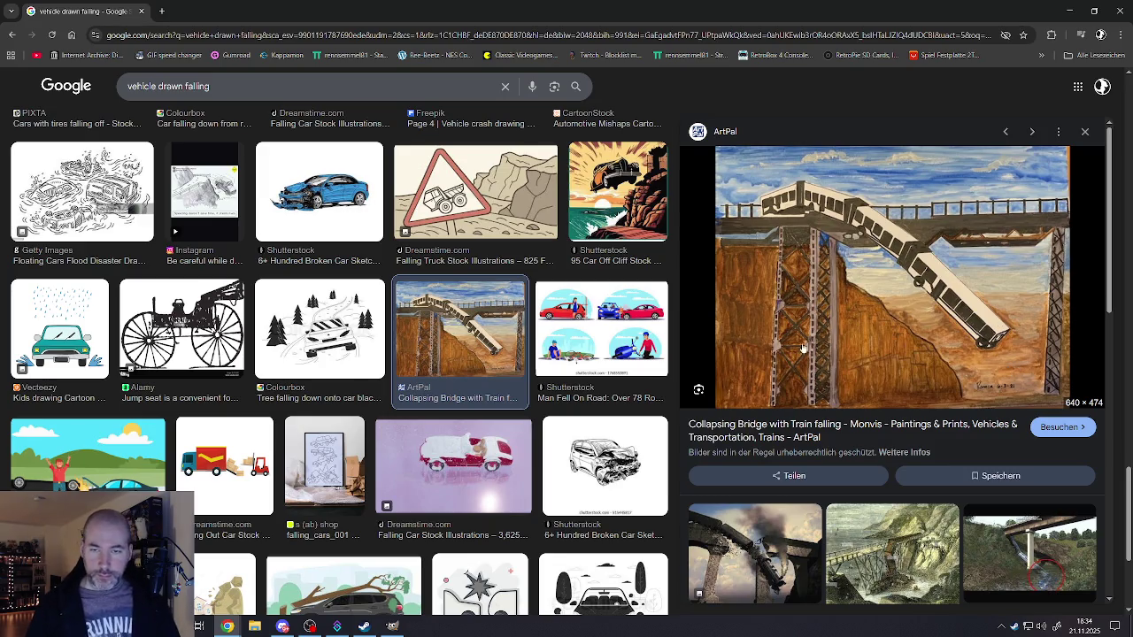
- Preview the DeviantArt drawing of a train falling off a bridge
scroll(804, 356, "down", 4)
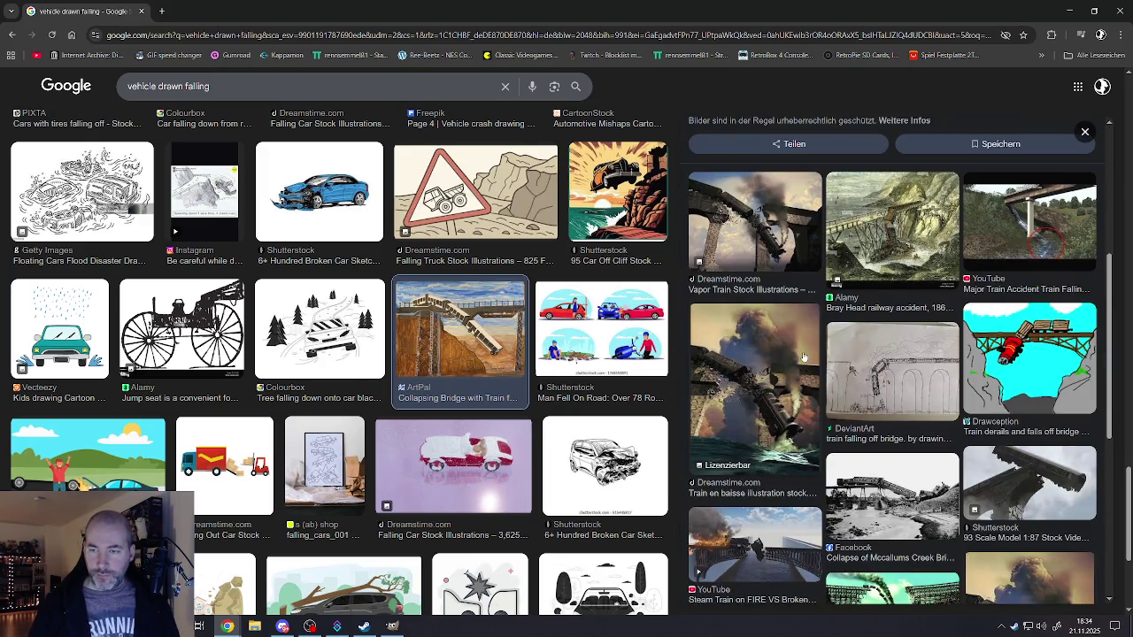
left_click(895, 373)
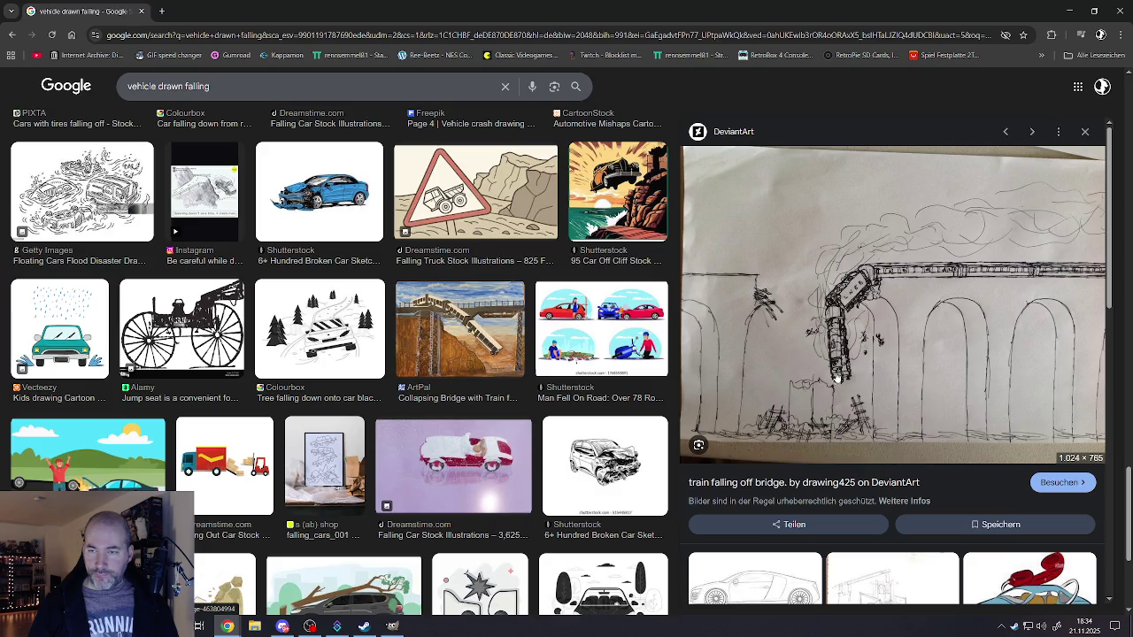
scroll(905, 341, "down", 3)
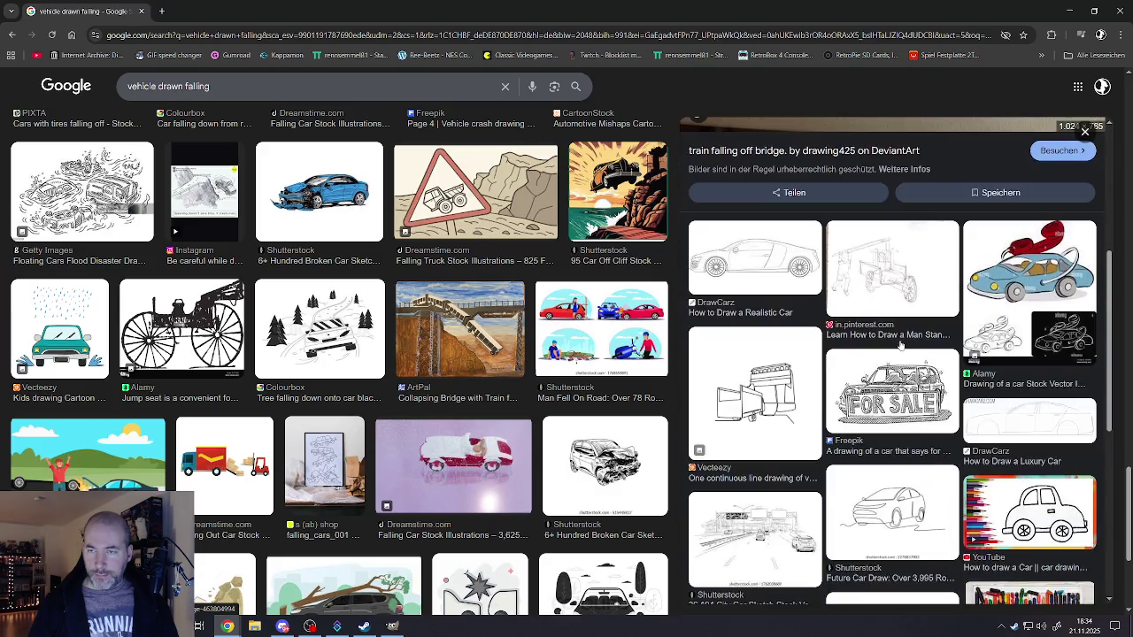
scroll(903, 344, "up", 3)
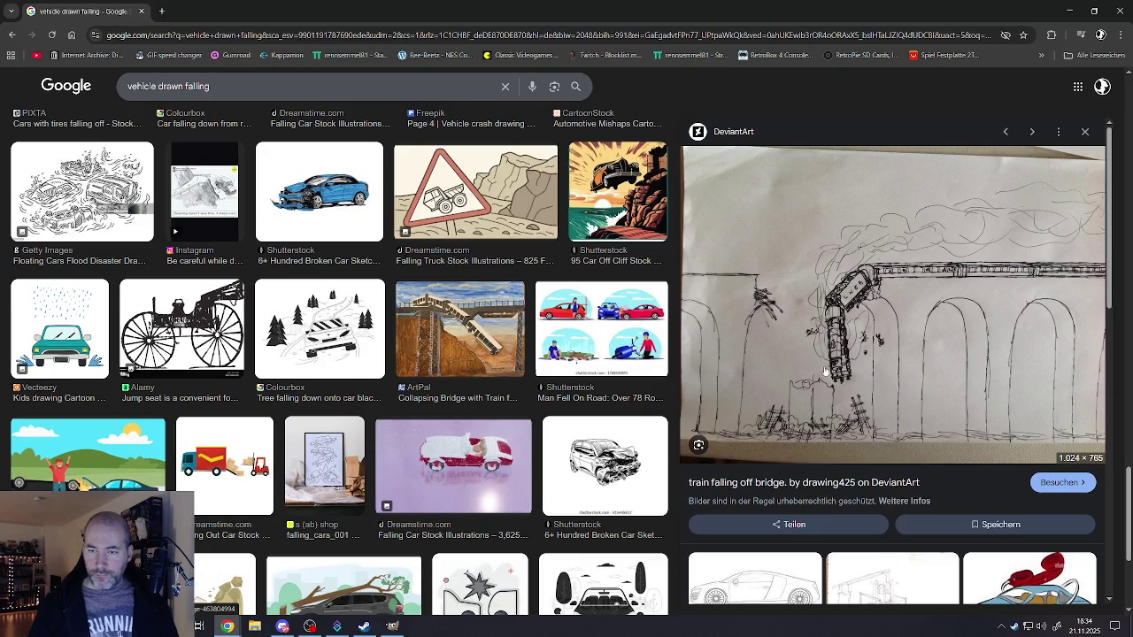
- Replace the vehicle query with 'train falling off bridge' and run the search
triple_click(208, 87)
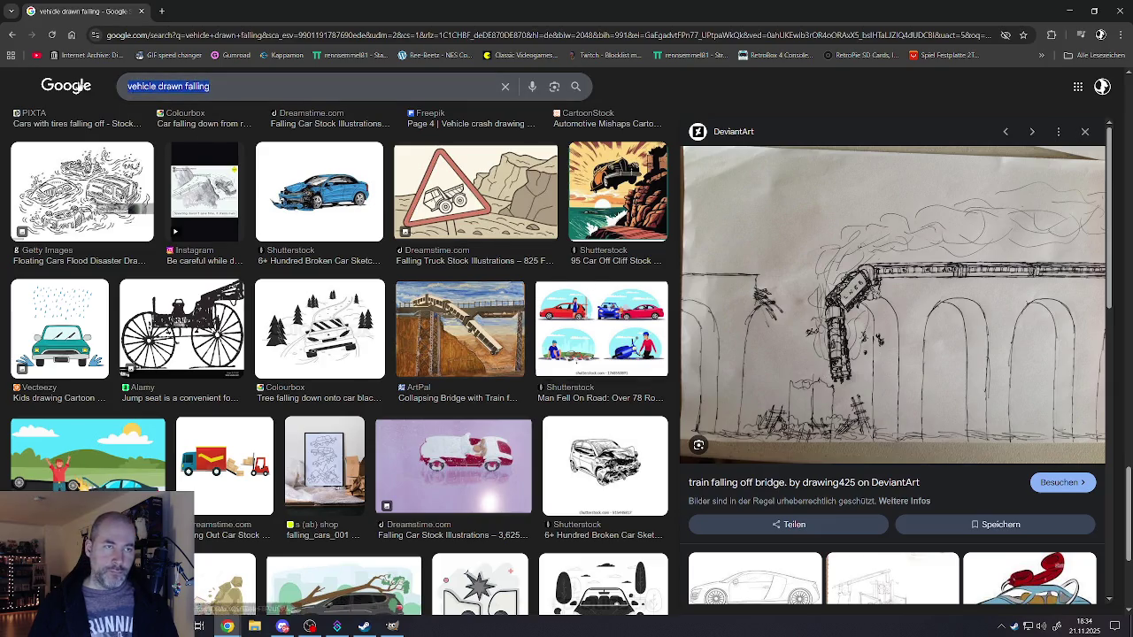
type("train falling o")
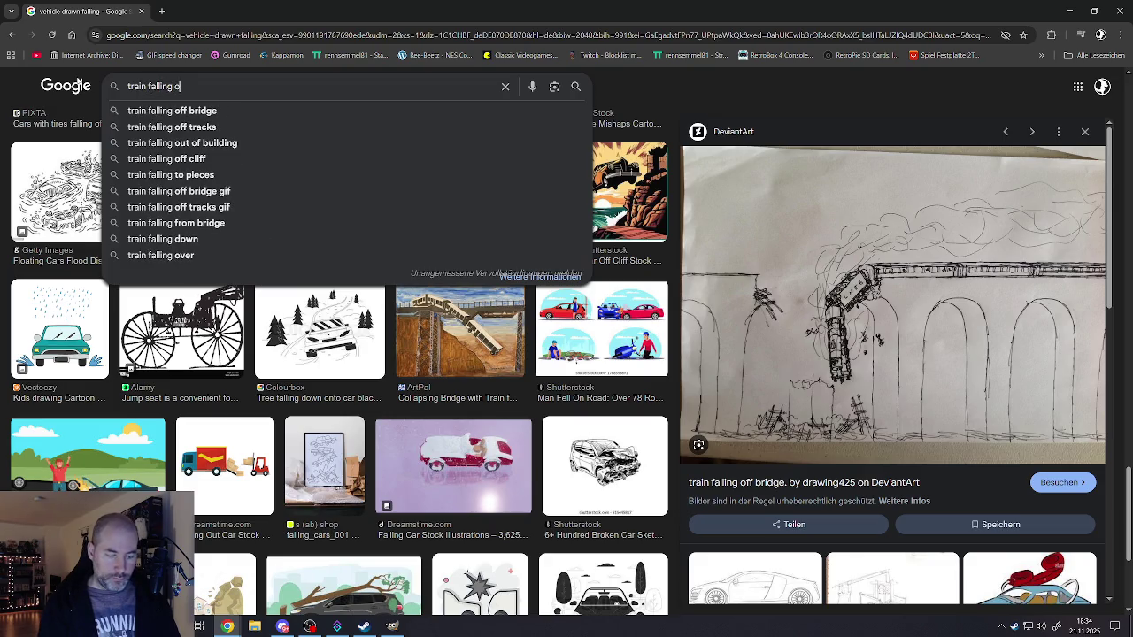
type("ff b")
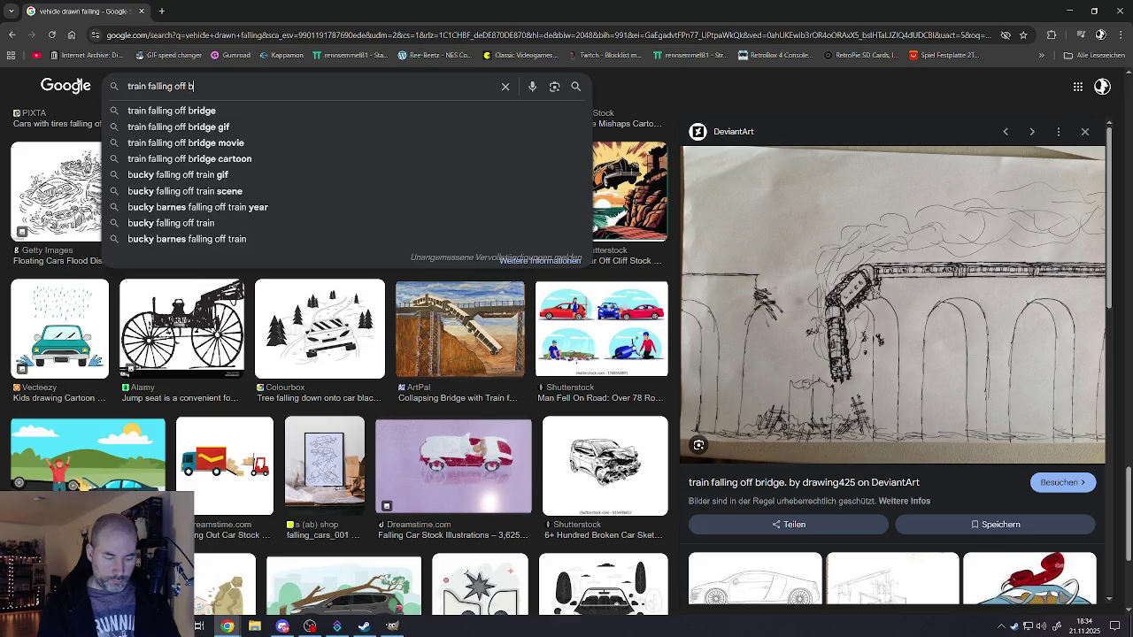
type("ridge")
key("Return")
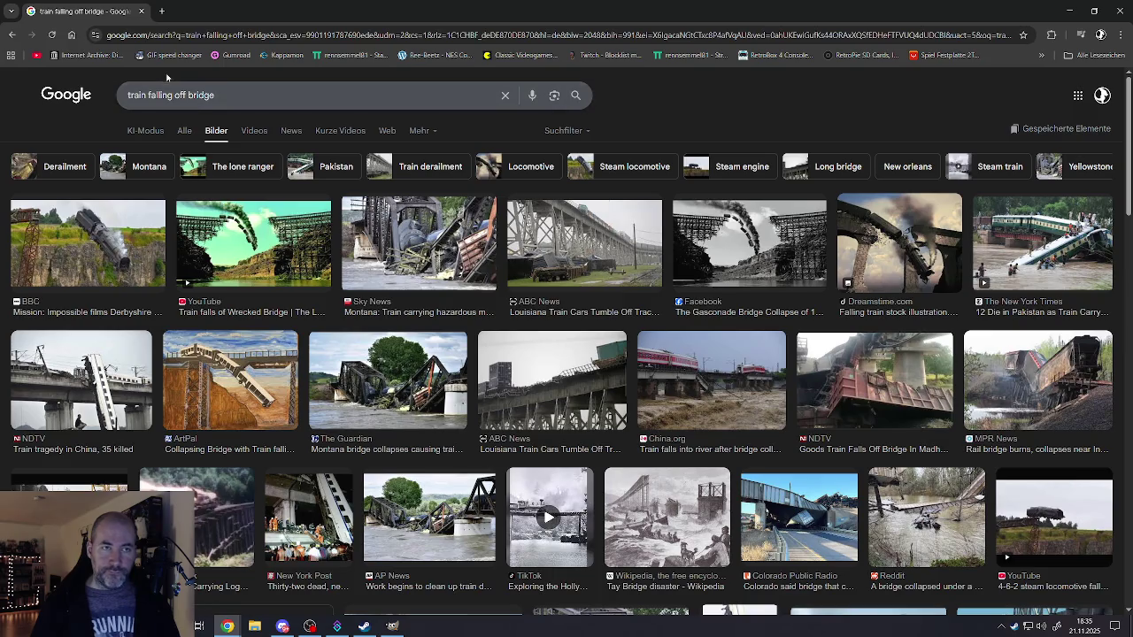
left_click(205, 92)
- Refine the search to 'train falling off bridge art' and browse the results
type("art")
key("Return")
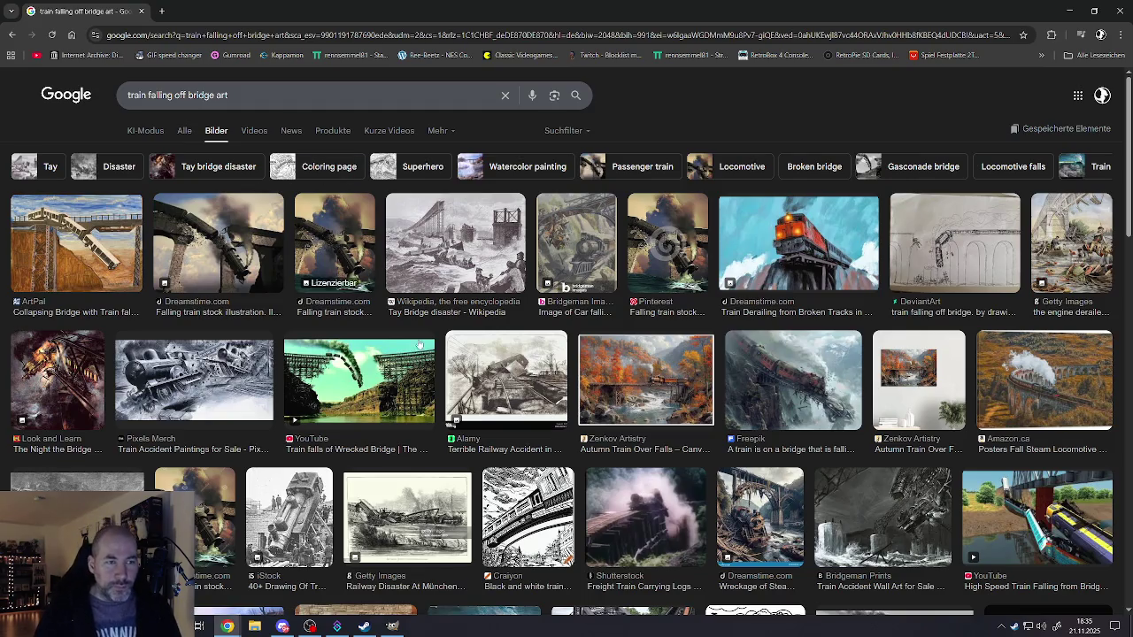
scroll(442, 412, "down", 2)
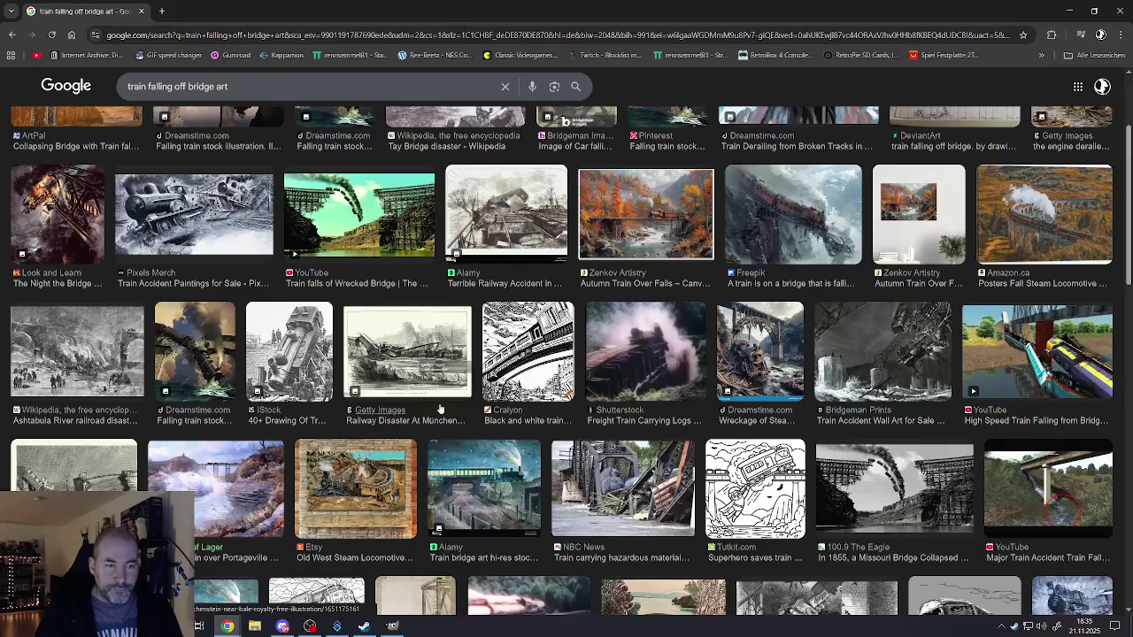
mouse_move(407, 353)
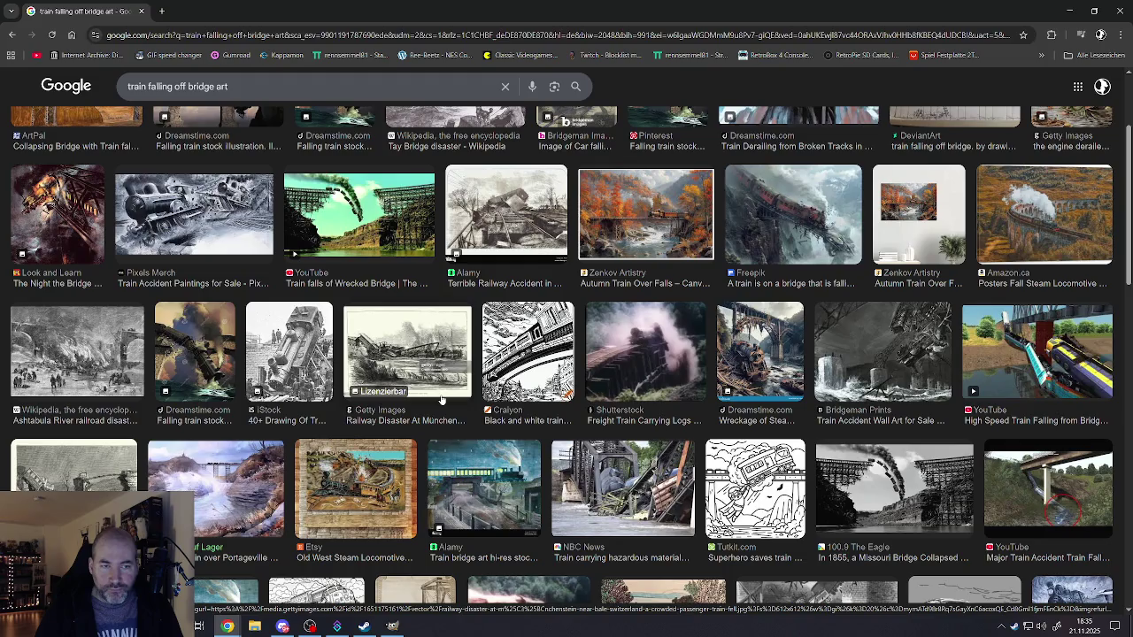
scroll(518, 395, "up", 2)
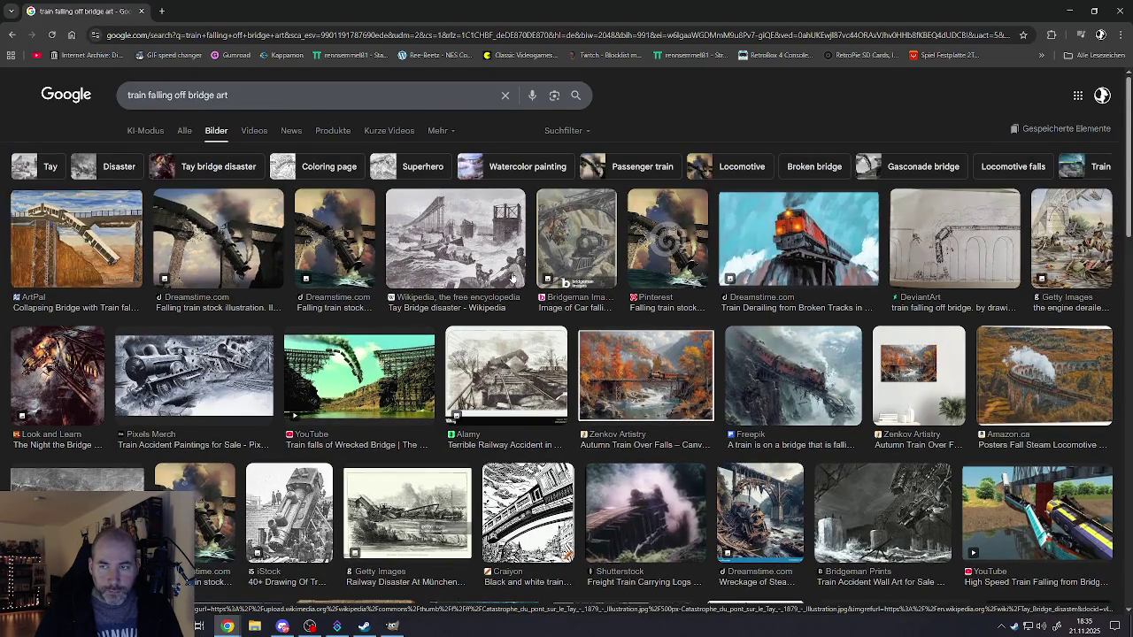
scroll(469, 297, "down", 5)
scroll(433, 305, "down", 5)
- Scroll through the artwork results and preview the 'Railroad Accident, 1857' engraving
scroll(414, 309, "down", 3)
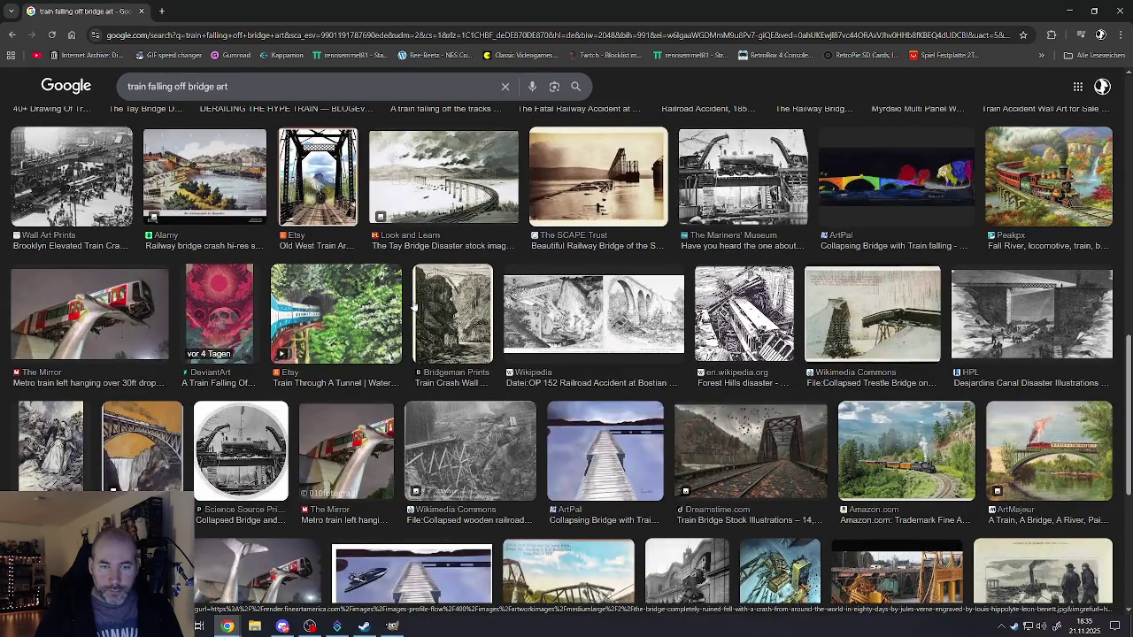
scroll(412, 303, "down", 2)
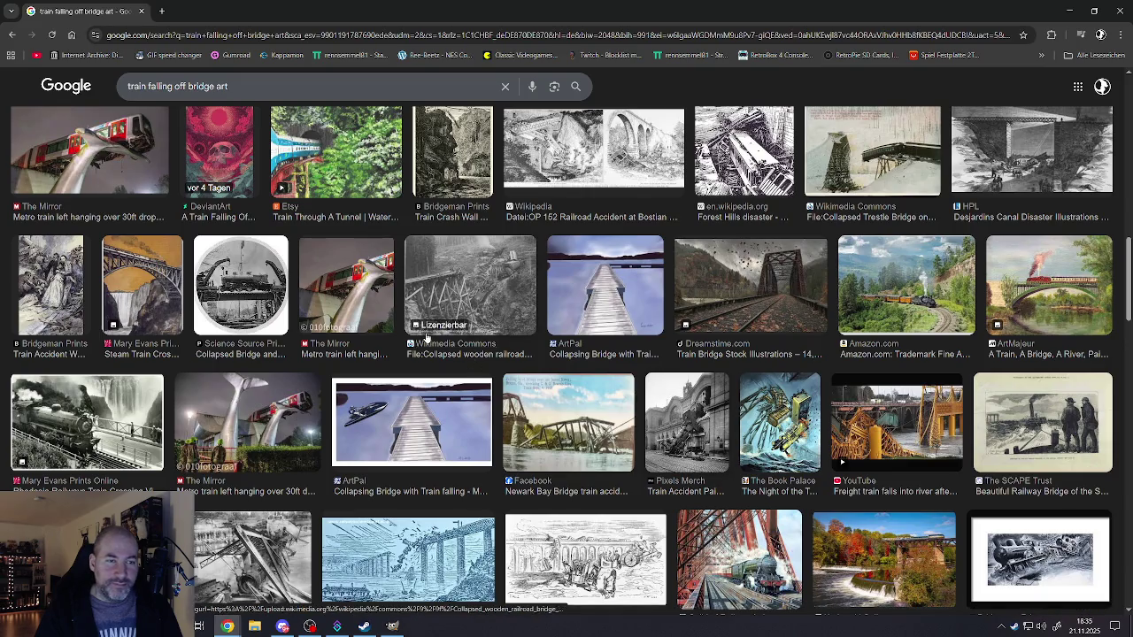
scroll(426, 339, "up", 1)
scroll(426, 337, "up", 3)
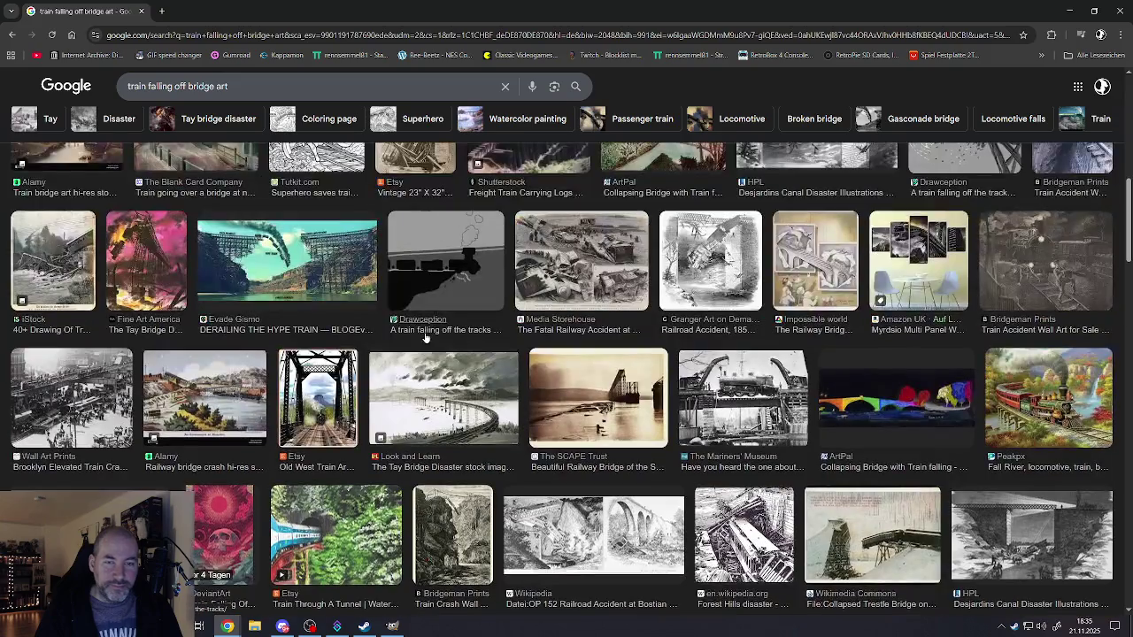
scroll(480, 325, "up", 2)
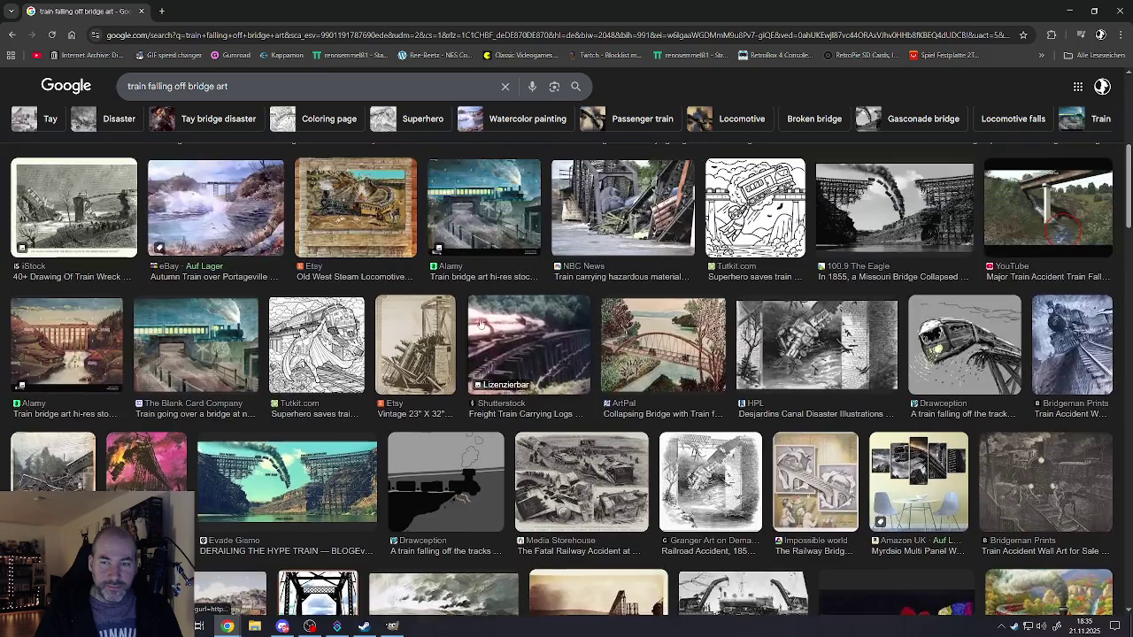
left_click(709, 482)
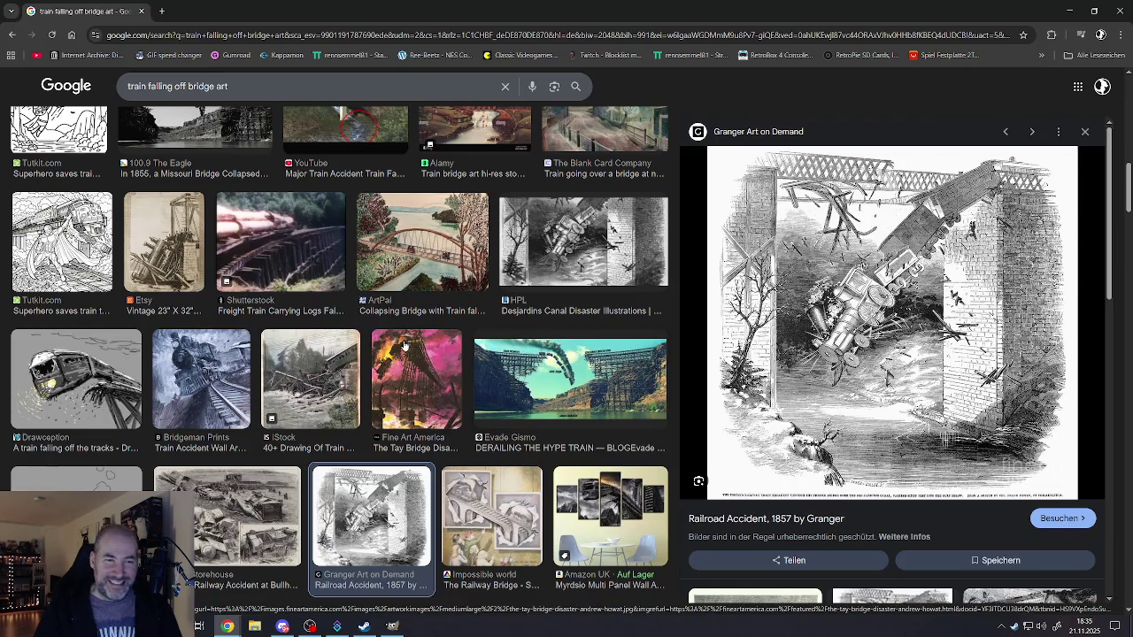
- Preview the Bridgeman train accident wall art and the Shutterstock train wrecks illustration
scroll(404, 345, "up", 2)
scroll(224, 363, "up", 3)
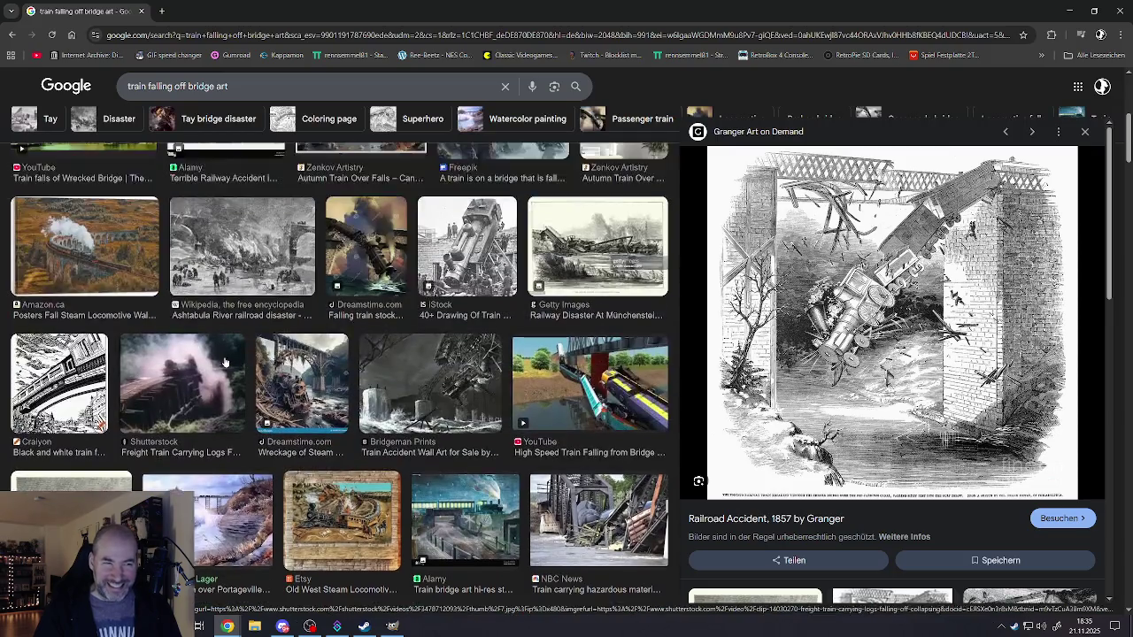
scroll(224, 361, "up", 2)
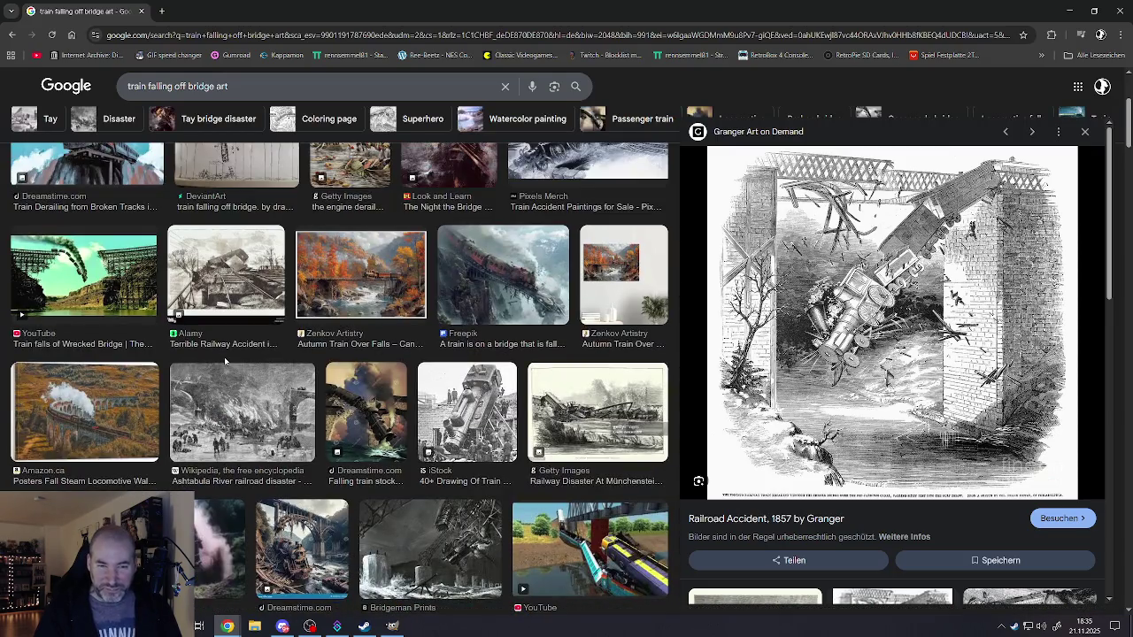
scroll(267, 329, "down", 2)
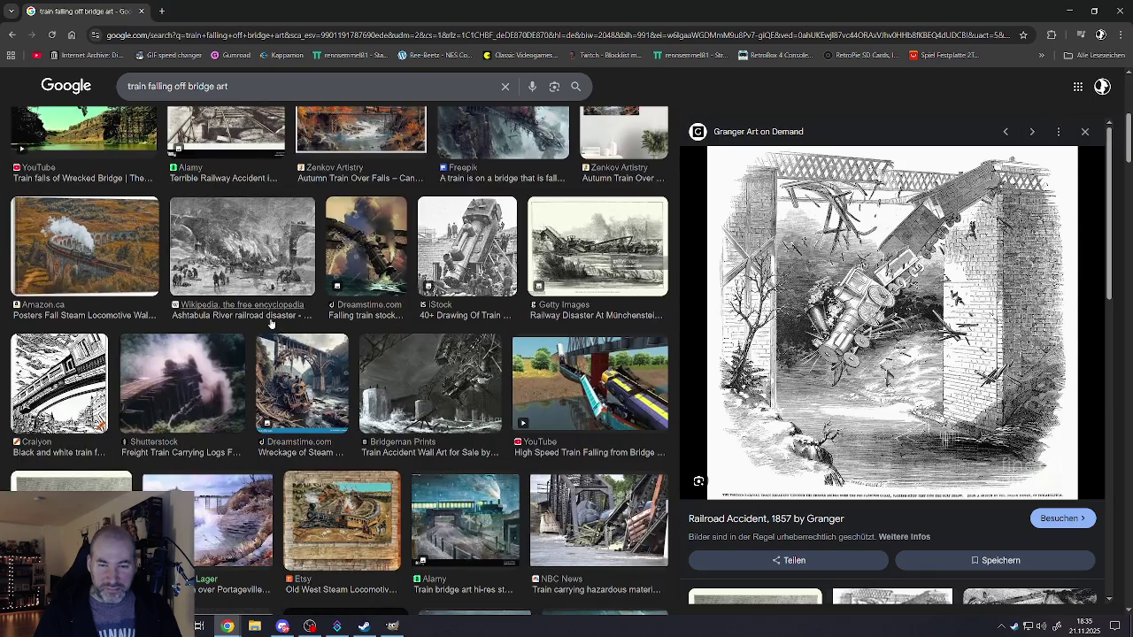
left_click(441, 390)
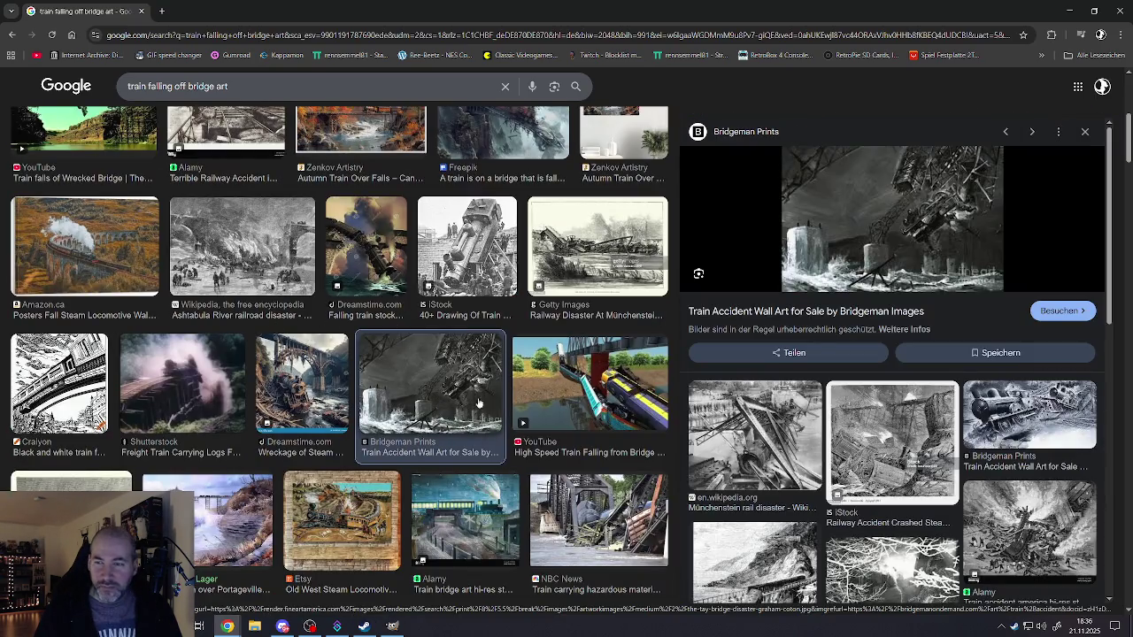
scroll(795, 449, "down", 3)
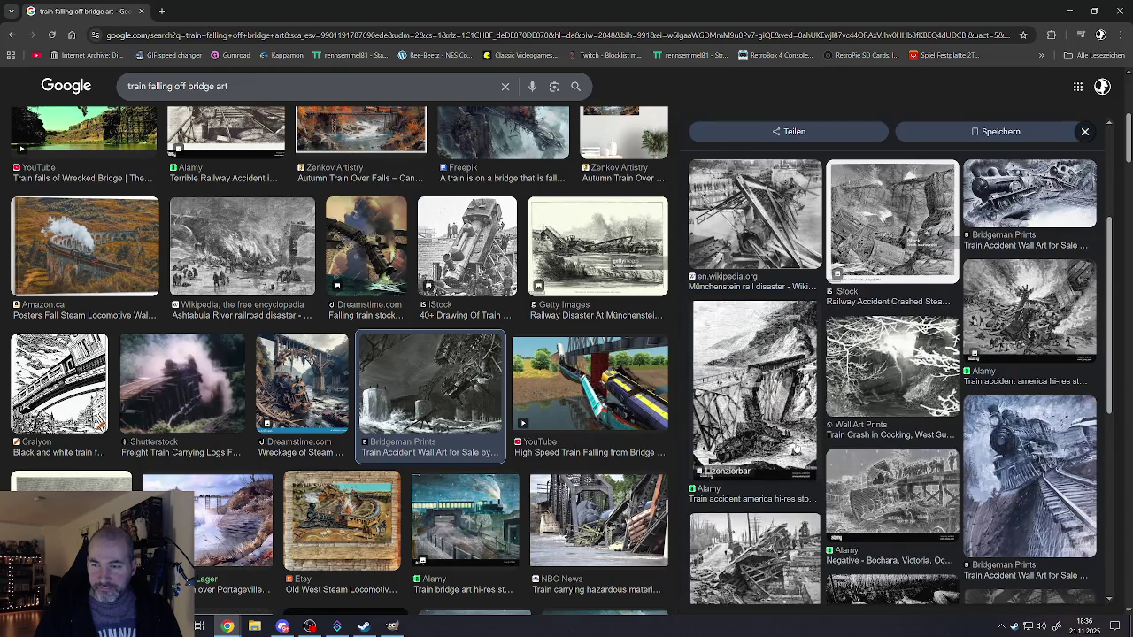
scroll(795, 449, "down", 3)
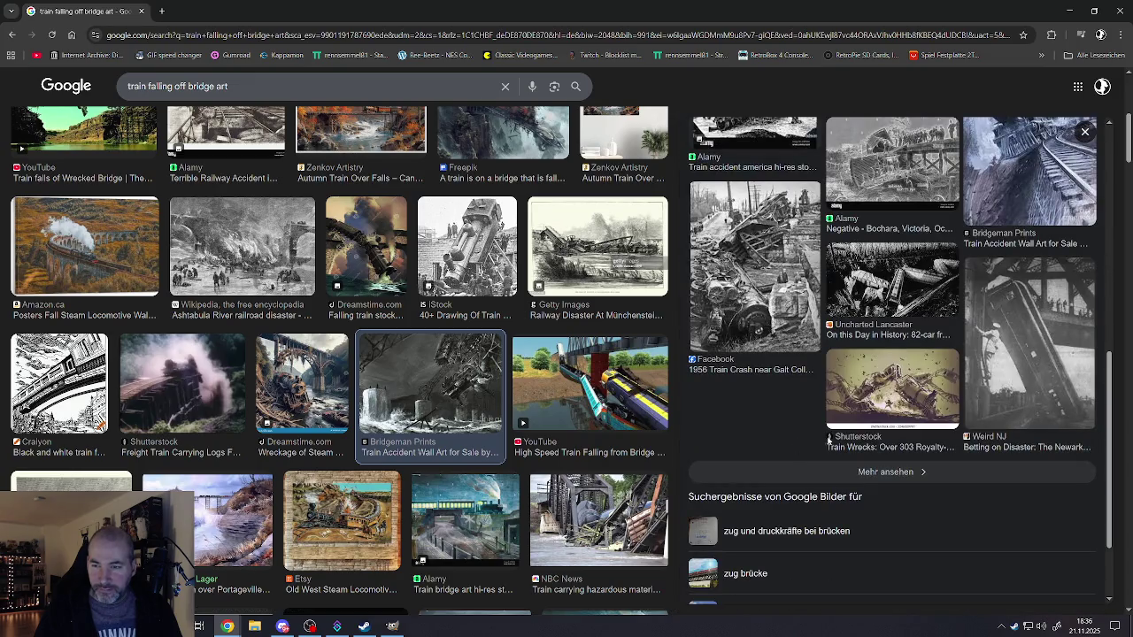
left_click(916, 384)
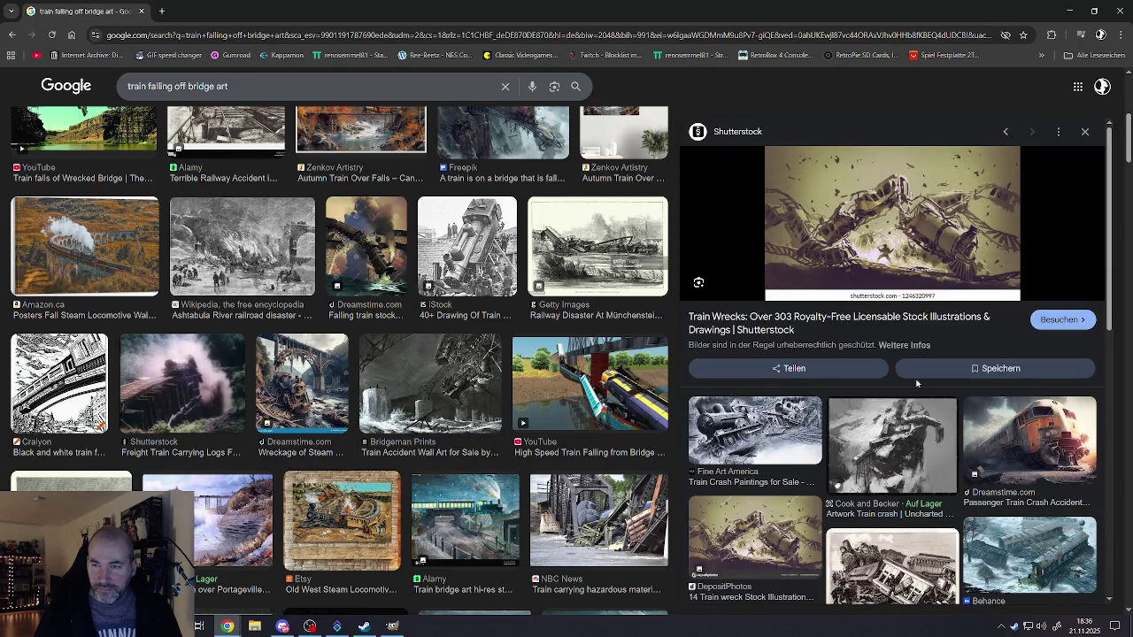
- Preview the Dreamstime falling train illustration and the ArtPal collapsing bridge painting
scroll(913, 382, "down", 3)
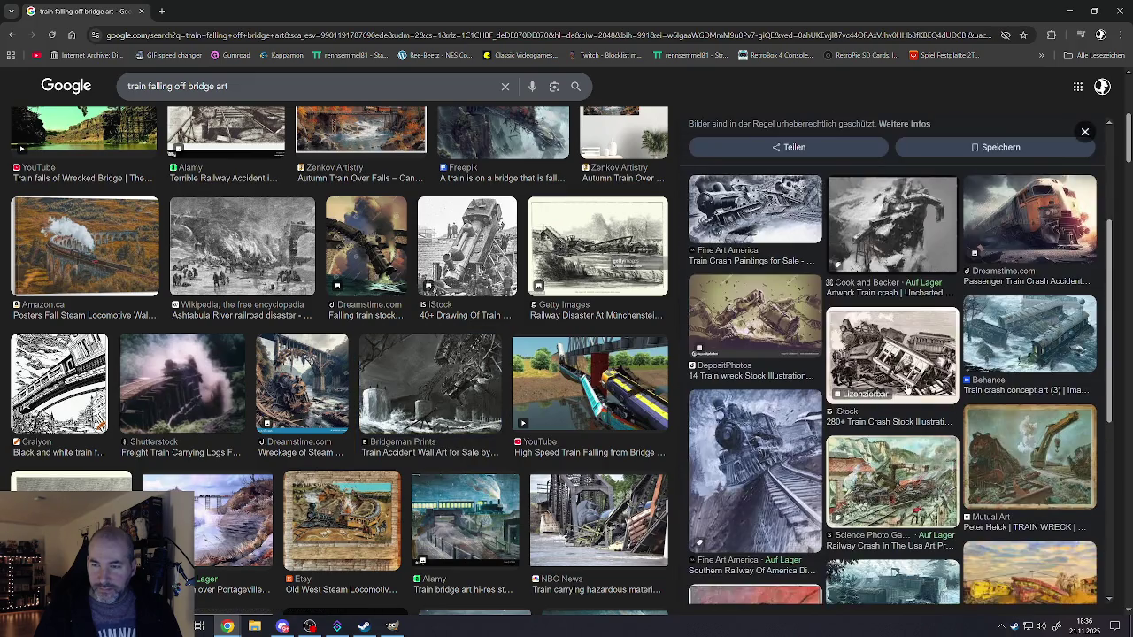
scroll(907, 388, "down", 3)
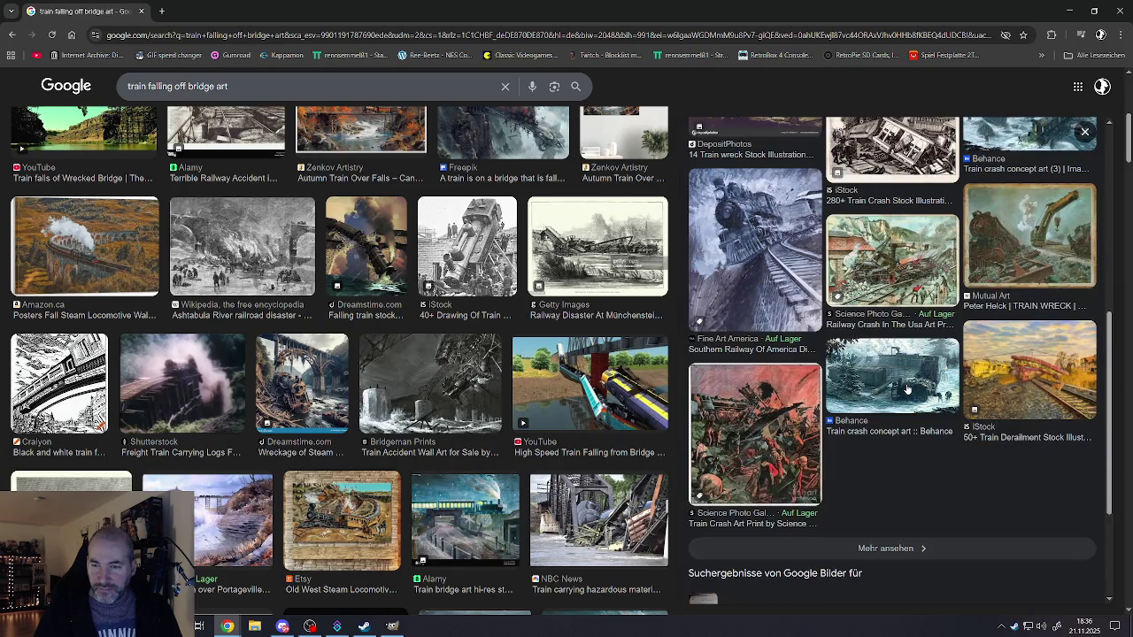
scroll(602, 383, "up", 3)
scroll(549, 388, "up", 2)
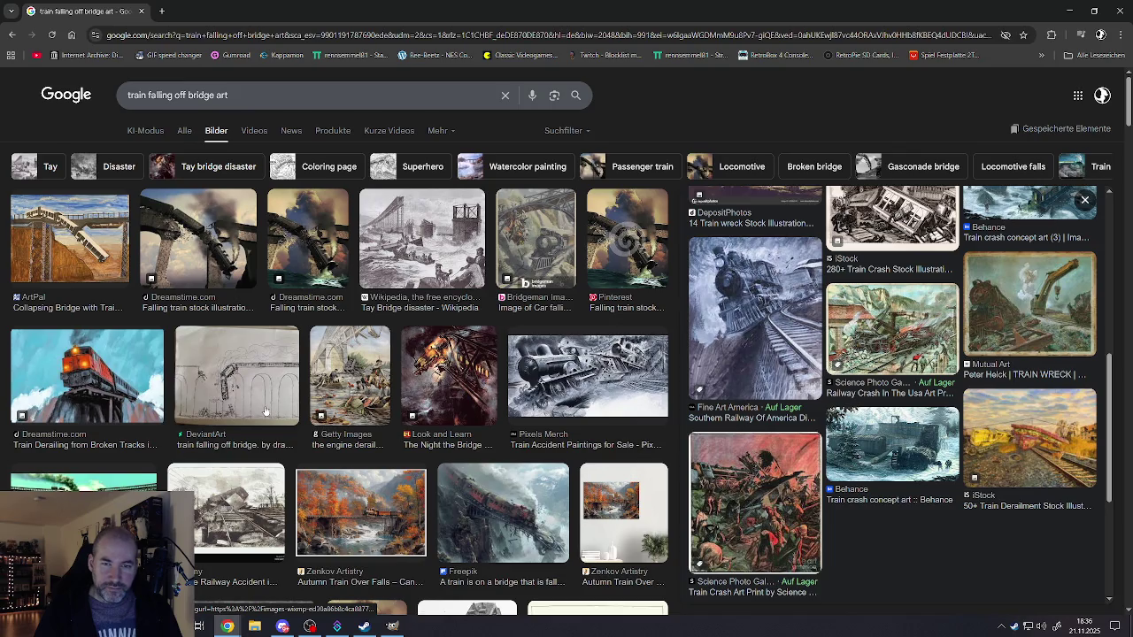
left_click(185, 254)
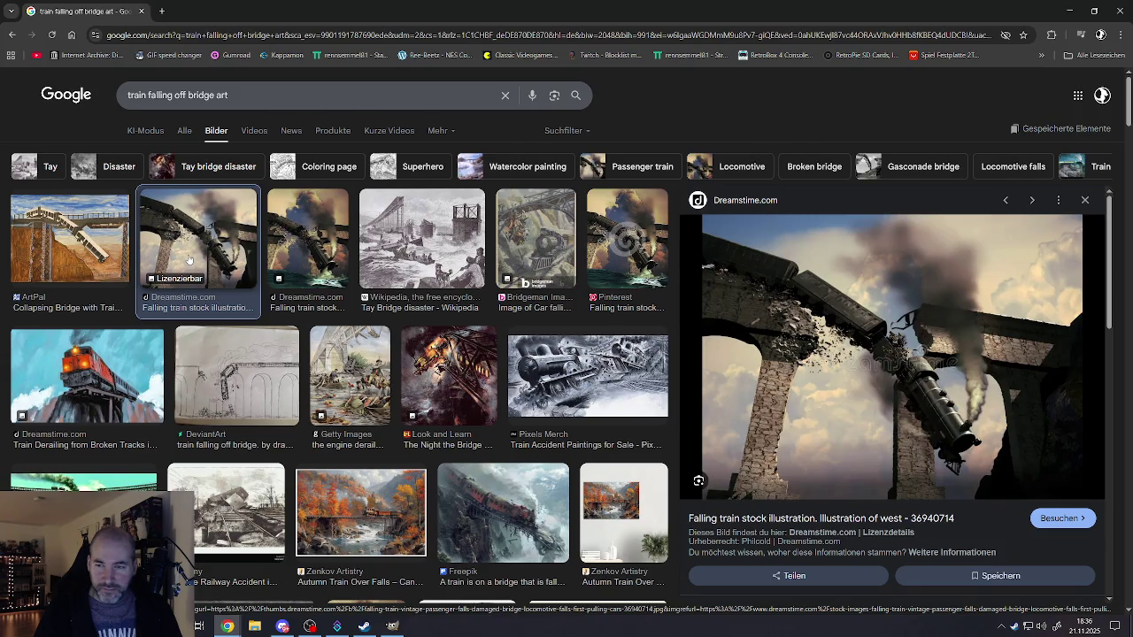
left_click(58, 232)
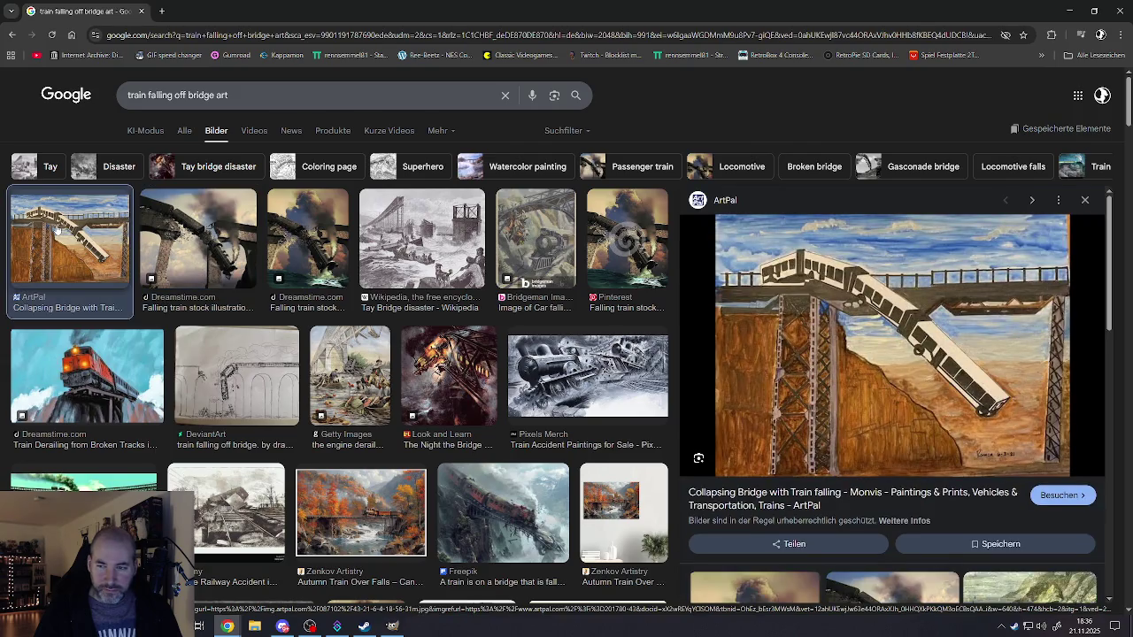
- Preview the Tay Bridge engraving, then open the car-falling-from-bridge image's source page
left_click(421, 243)
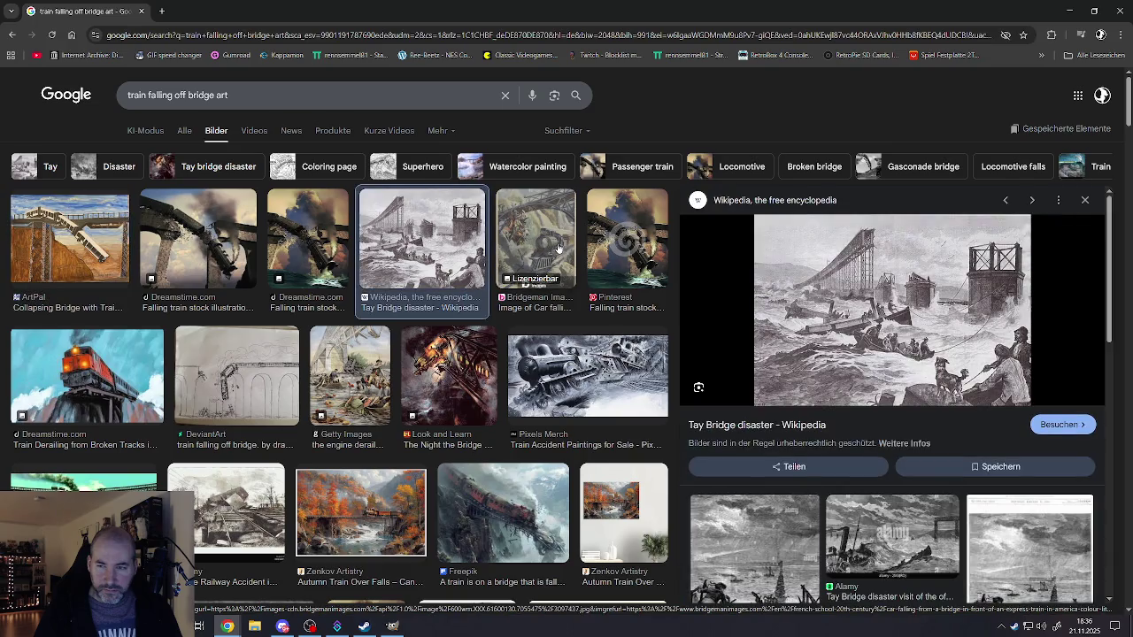
left_click(566, 248)
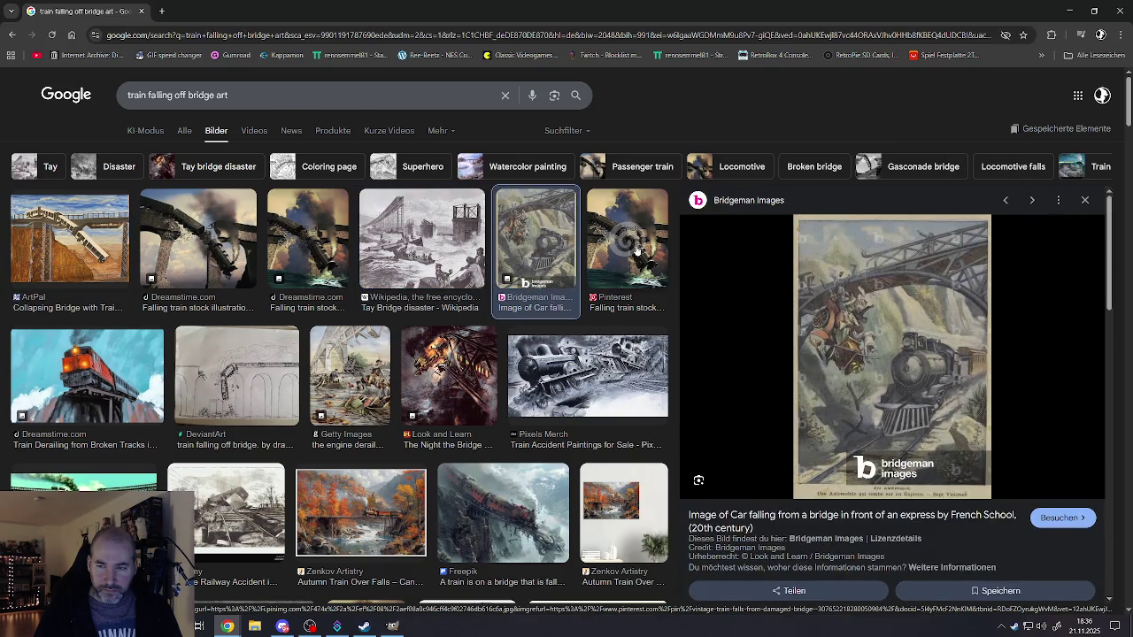
mouse_move(635, 250)
left_mouse_down()
mouse_move(666, 305)
mouse_move(699, 327)
left_mouse_up()
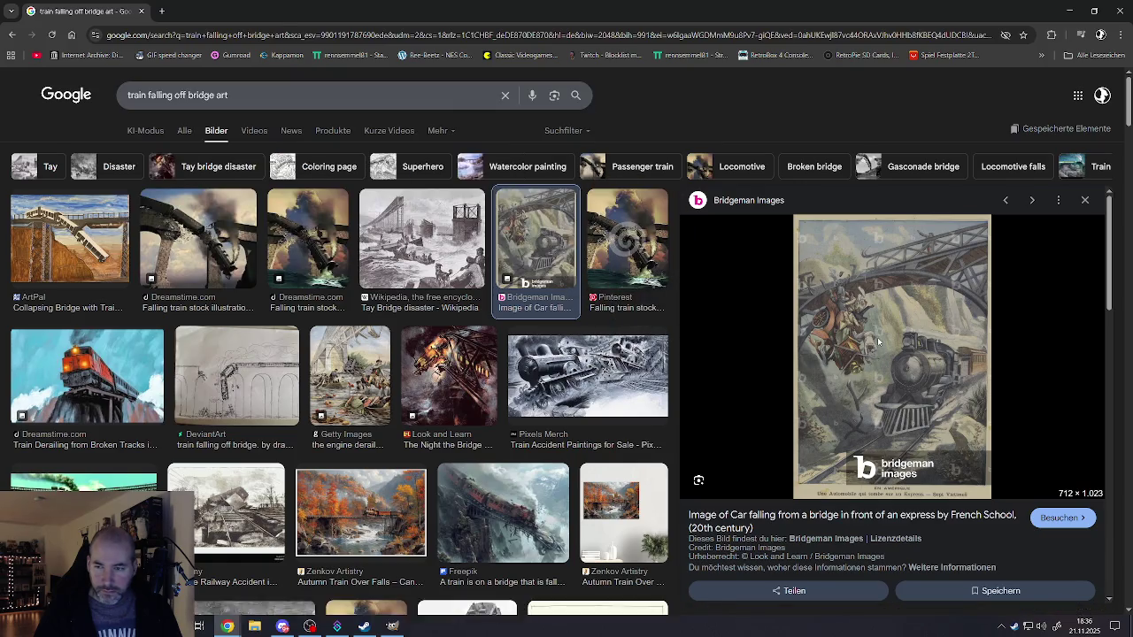
left_click(878, 342)
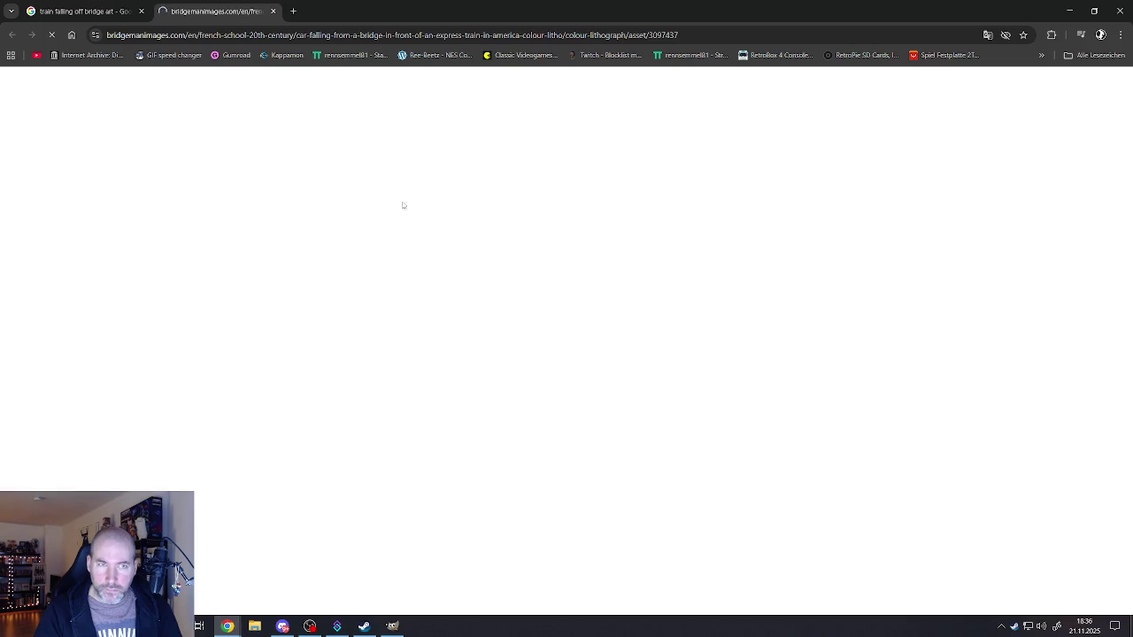
- Open the full-size 712×1023 car-and-train lithograph in a new tab and look it over
left_click(80, 10)
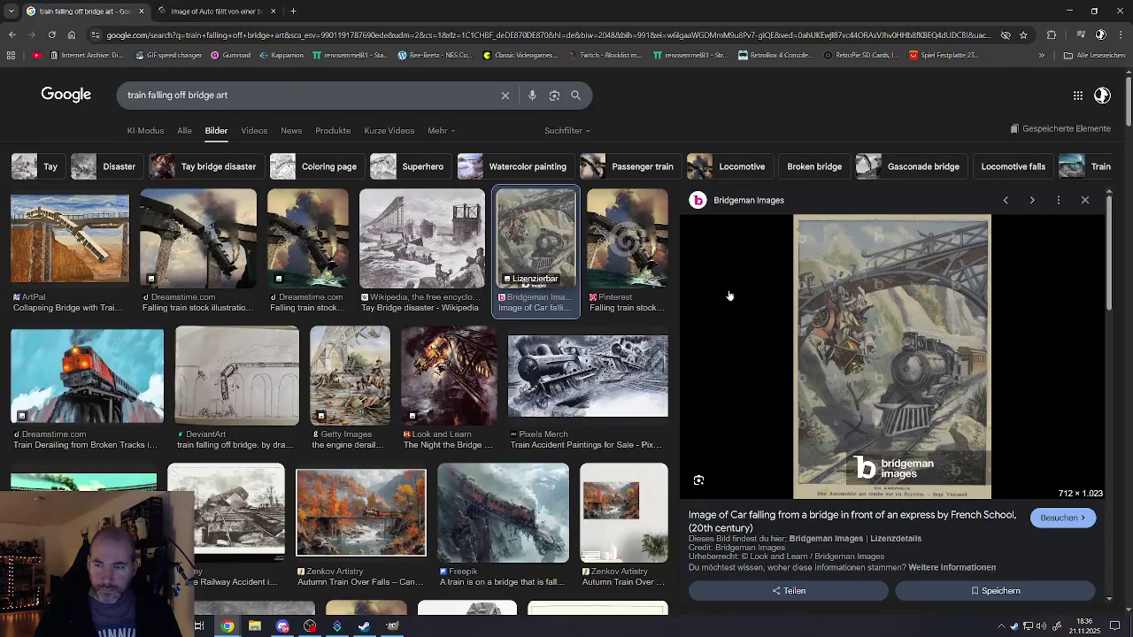
right_click(836, 340)
left_click(903, 476)
left_click(336, 11)
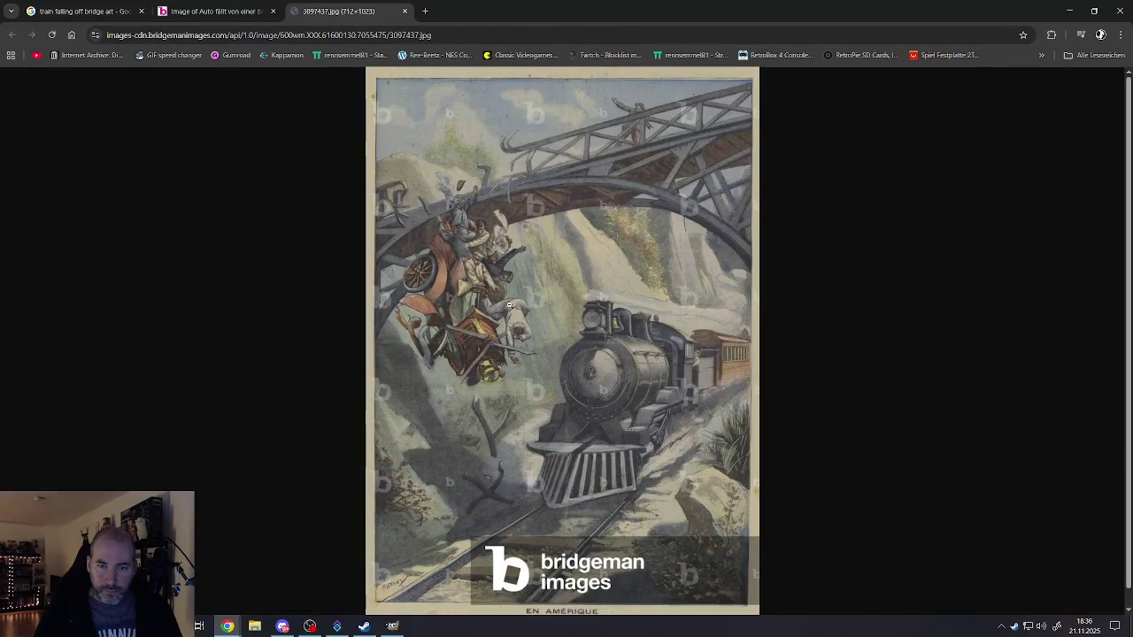
scroll(465, 337, "up", 4)
scroll(465, 337, "up", 1)
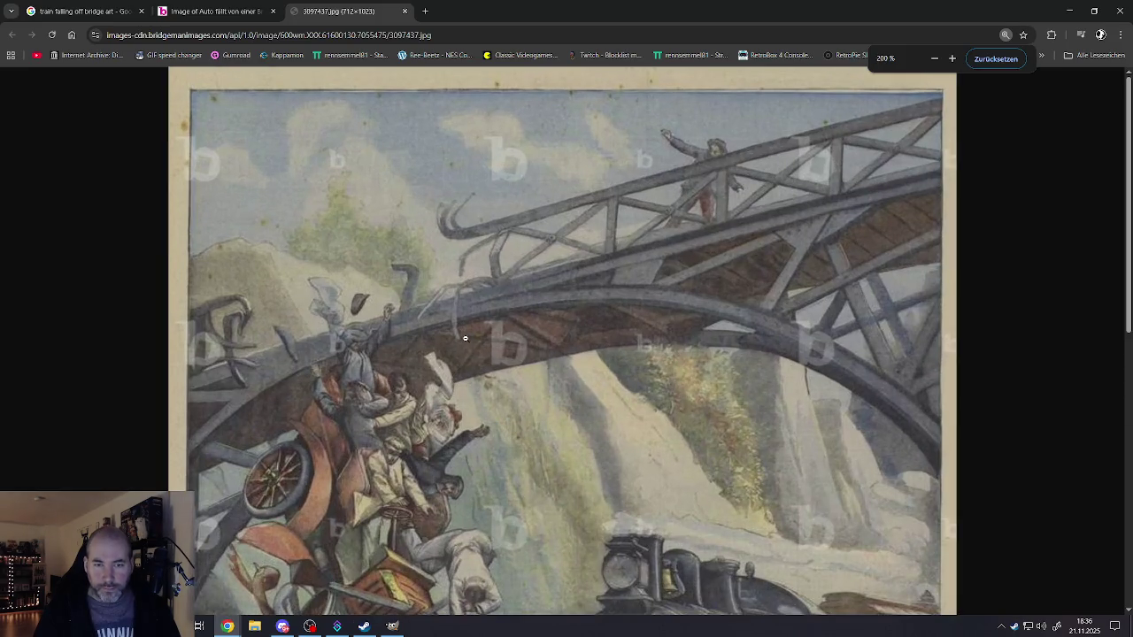
scroll(464, 337, "down", 3)
scroll(465, 337, "down", 2)
scroll(434, 274, "up", 2)
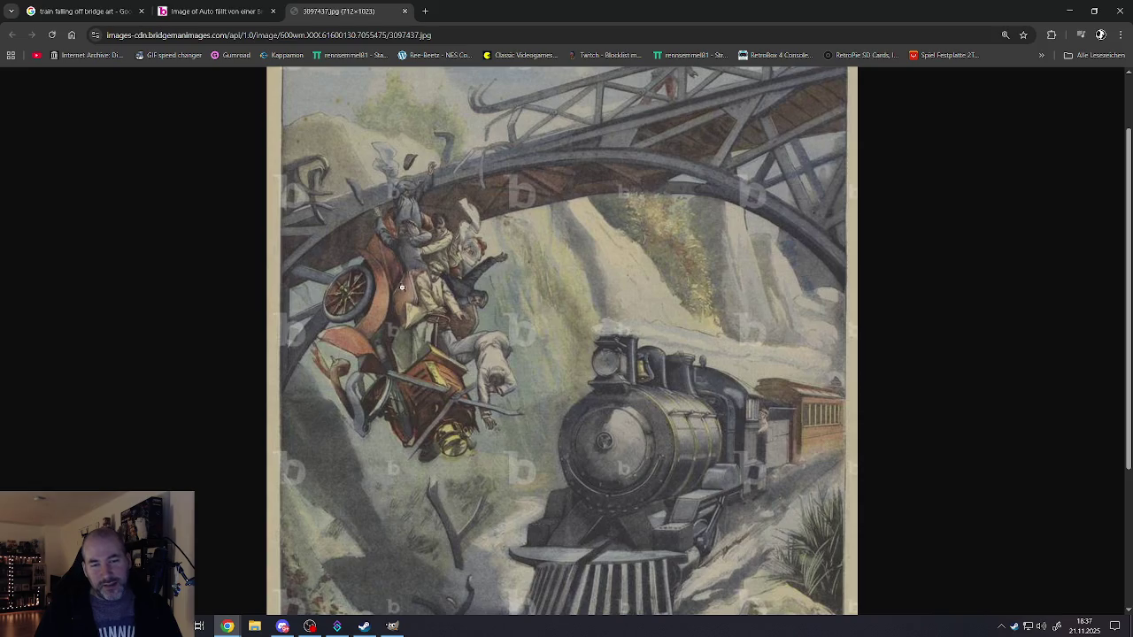
scroll(417, 340, "down", 3)
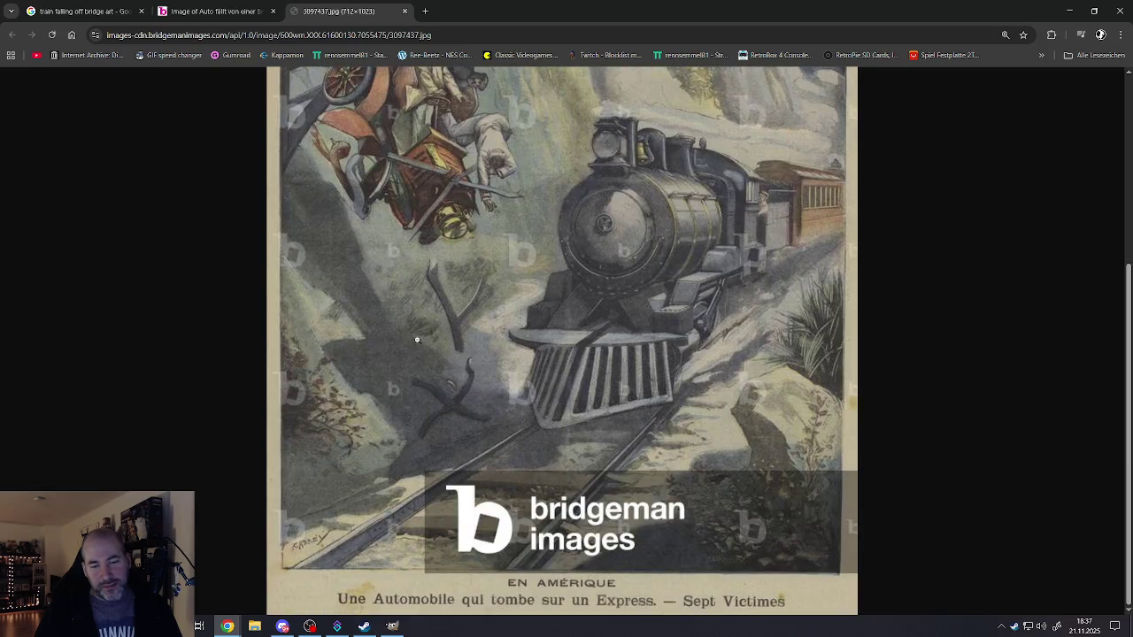
scroll(417, 340, "up", 3)
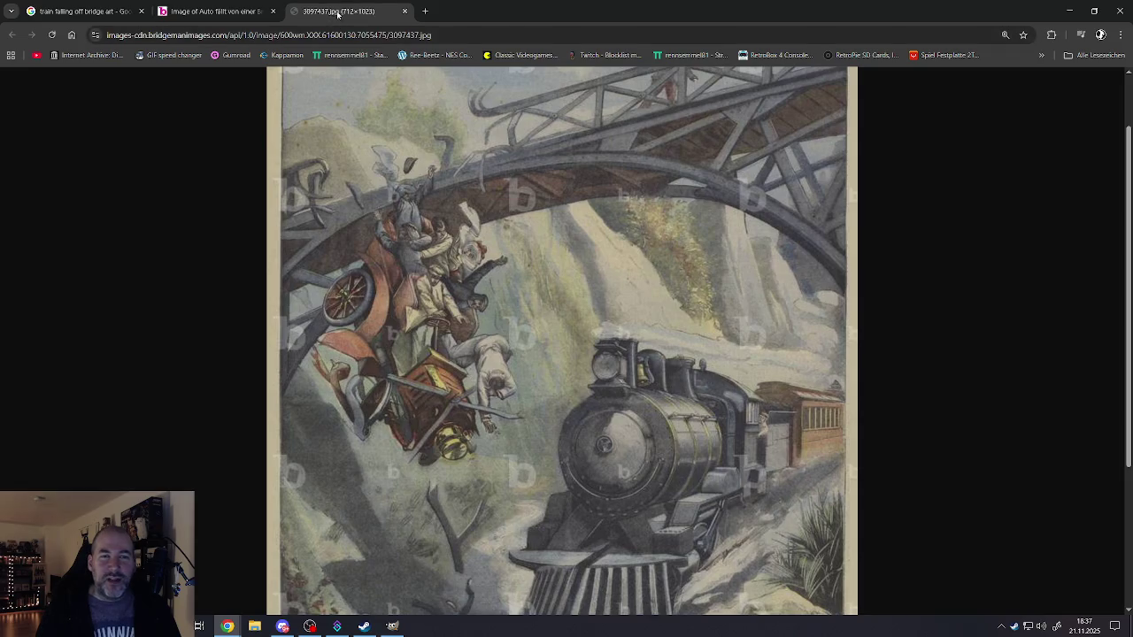
- Detach the lithograph tab into its own window and close the Bridgeman and Google Images tabs
left_click_drag(333, 11, 1132, 177)
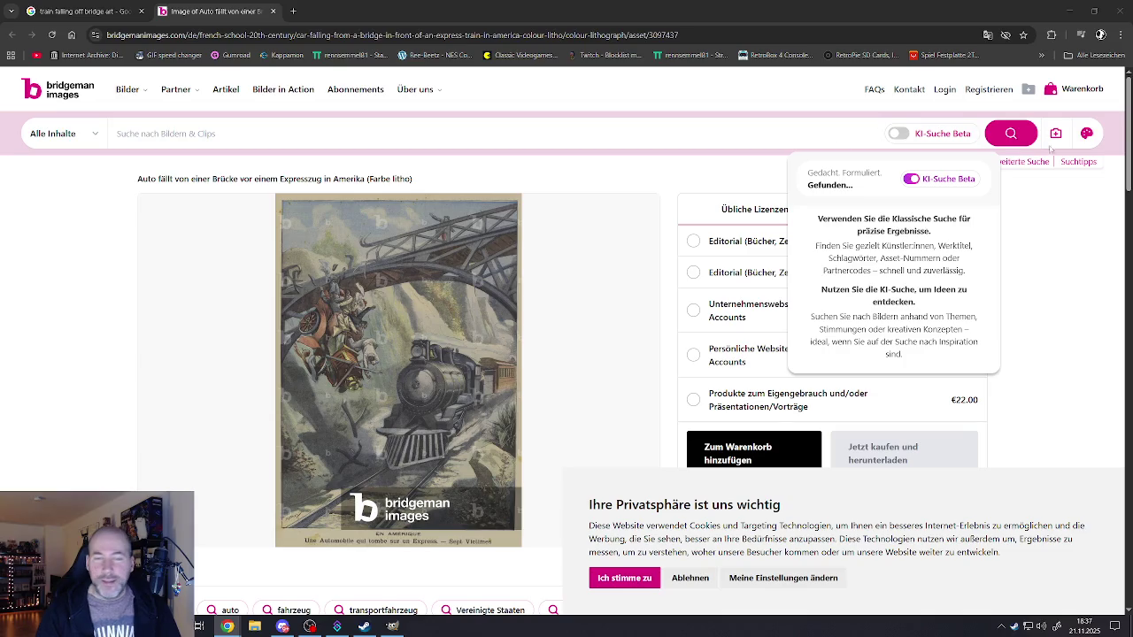
left_click(272, 11)
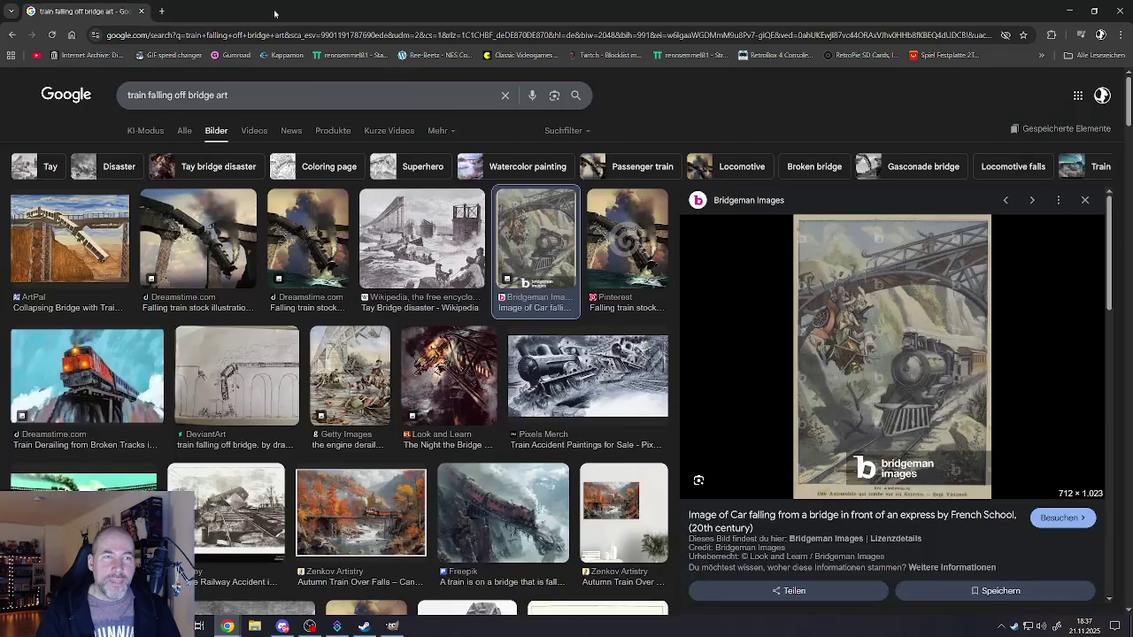
left_click(141, 11)
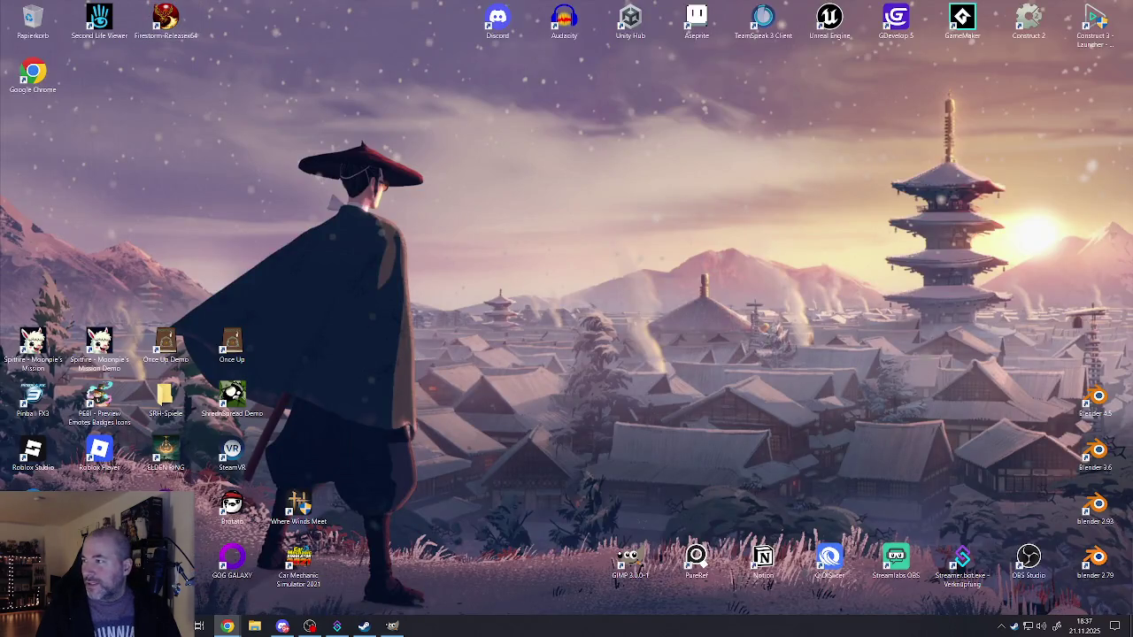
- Bring back the window with Shutterstock's red car going over a cliff
left_click(226, 625)
scroll(478, 282, "down", 3)
scroll(478, 282, "up", 1)
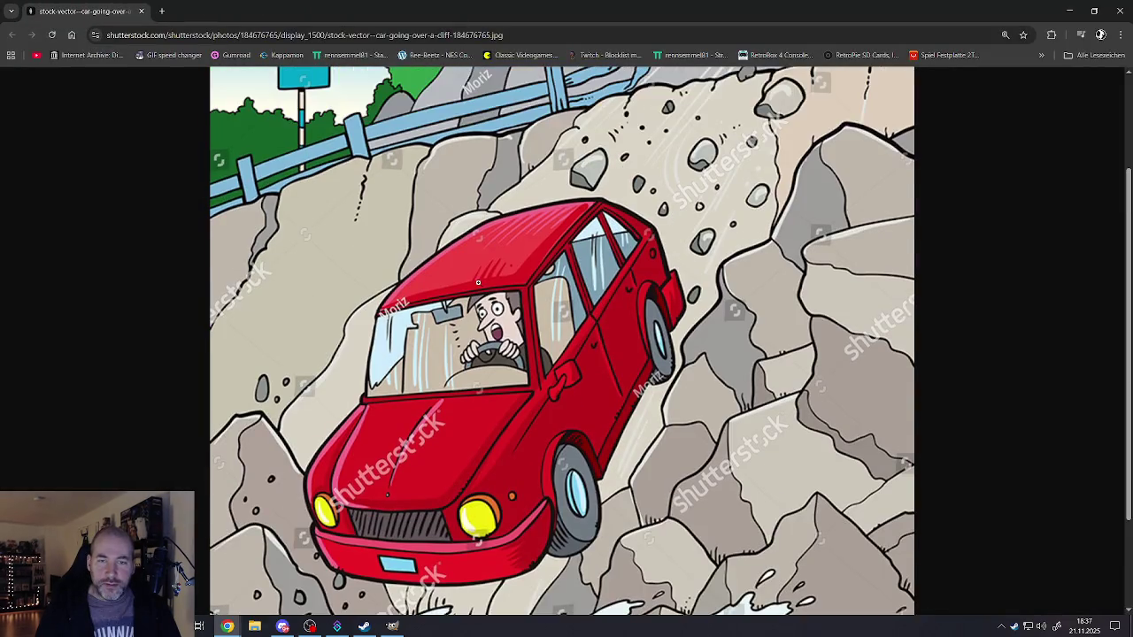
right_click(478, 281)
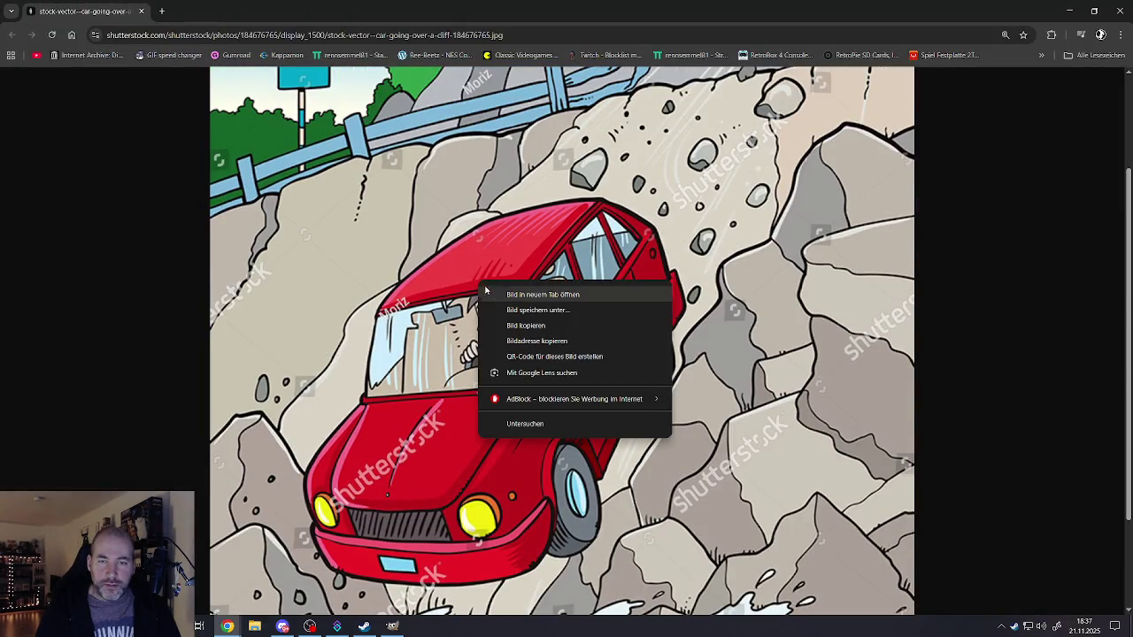
left_click(393, 428)
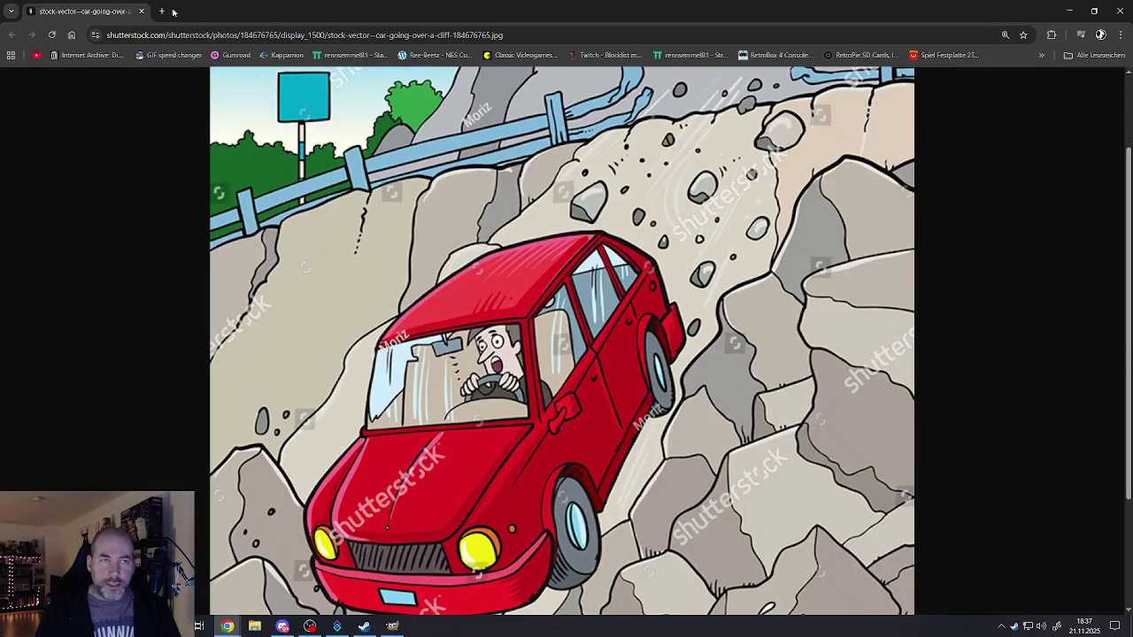
- Zoom out to show the whole car image and choose to save it
right_click(524, 243)
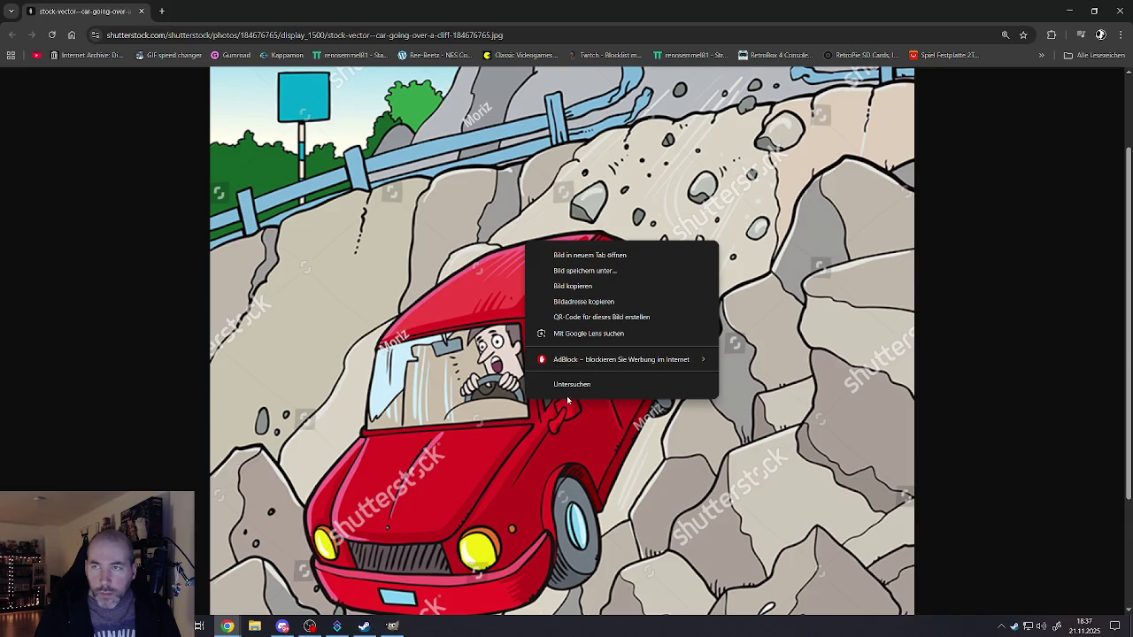
left_click(1017, 201)
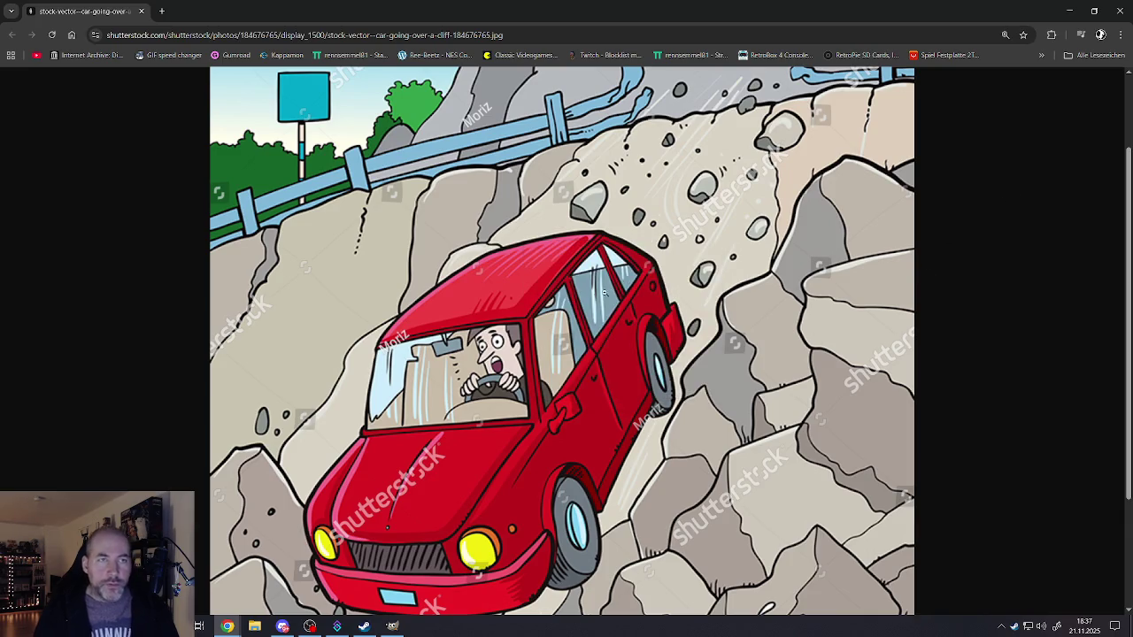
key("ctrl+minus")
key("ctrl+minus")
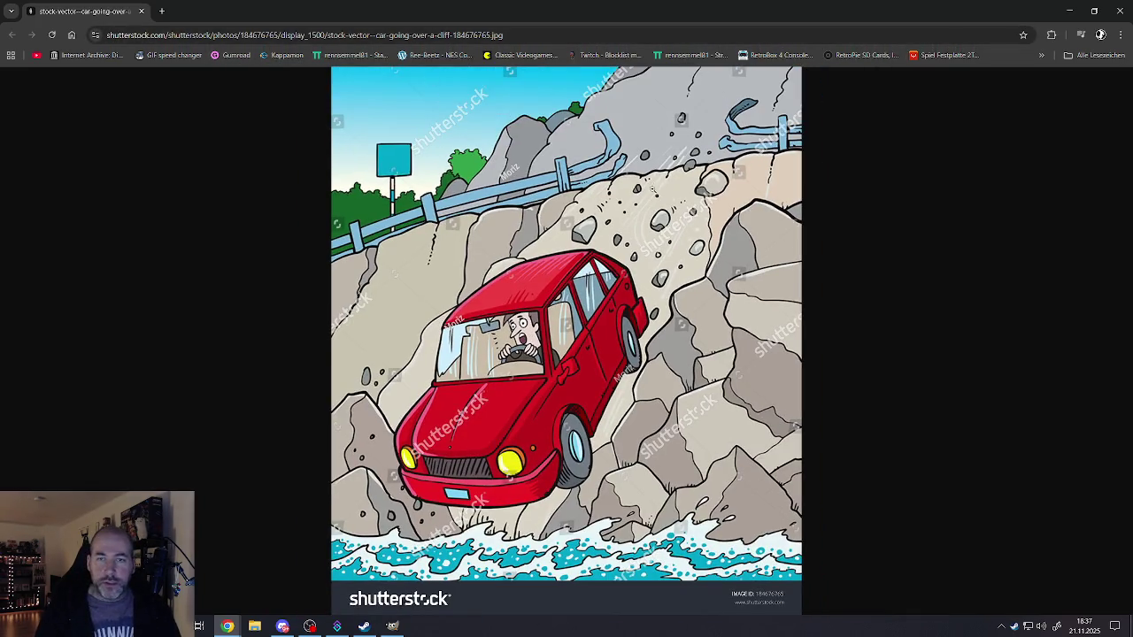
right_click(652, 188)
left_click(698, 221)
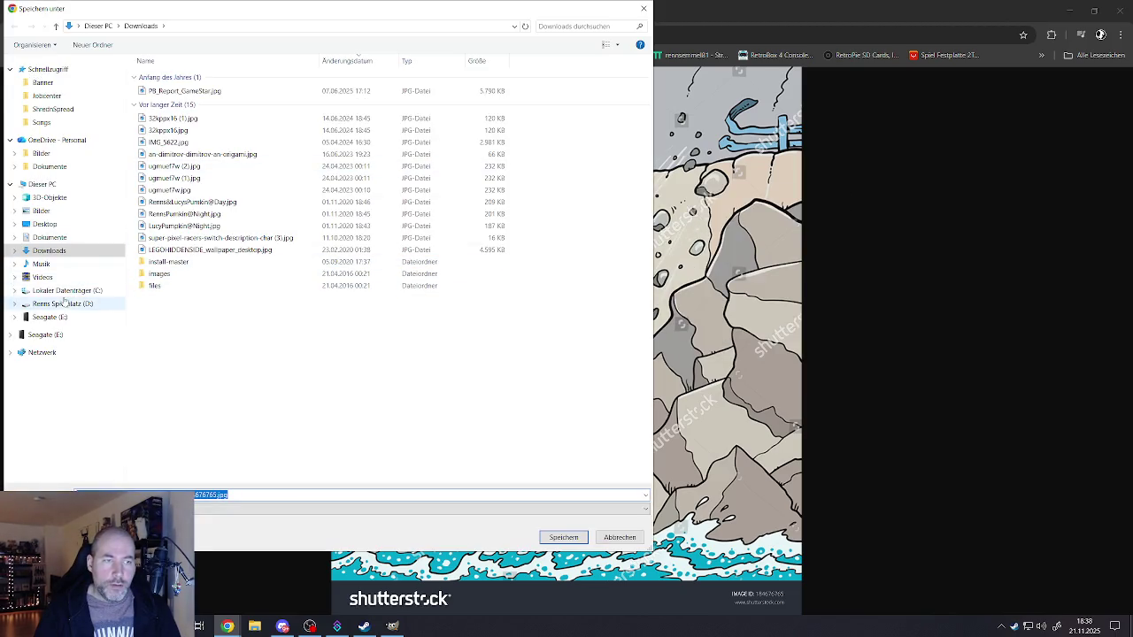
- Browse the save dialog to D:\Construct2\Entwicklung 2025\ShrednSpread\banner
left_click(62, 304)
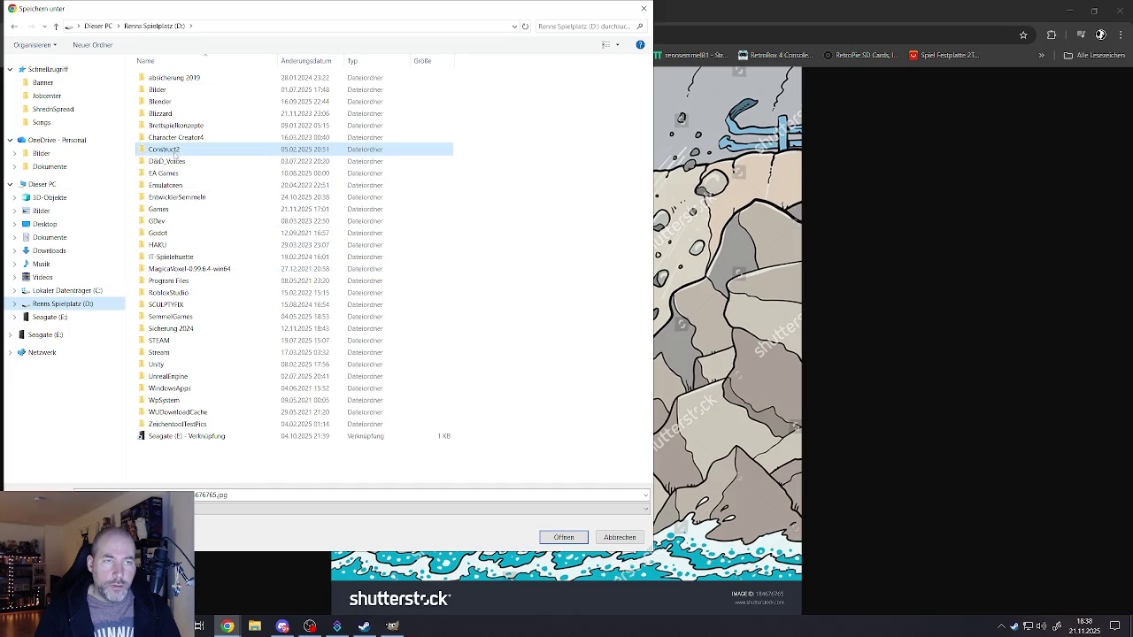
double_click(175, 150)
double_click(172, 125)
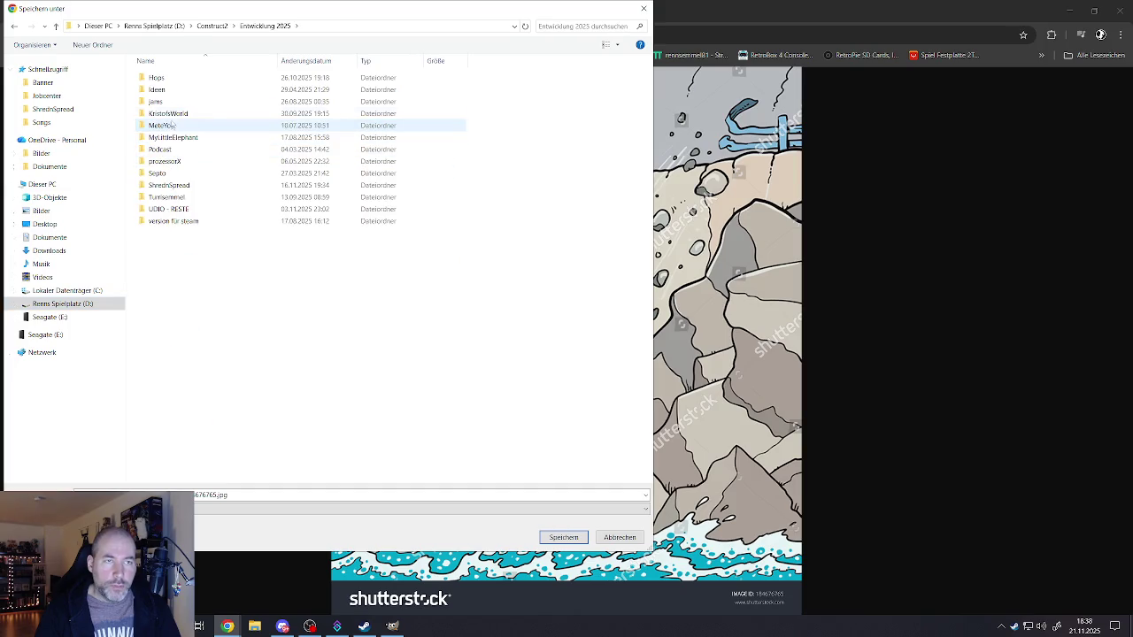
double_click(168, 185)
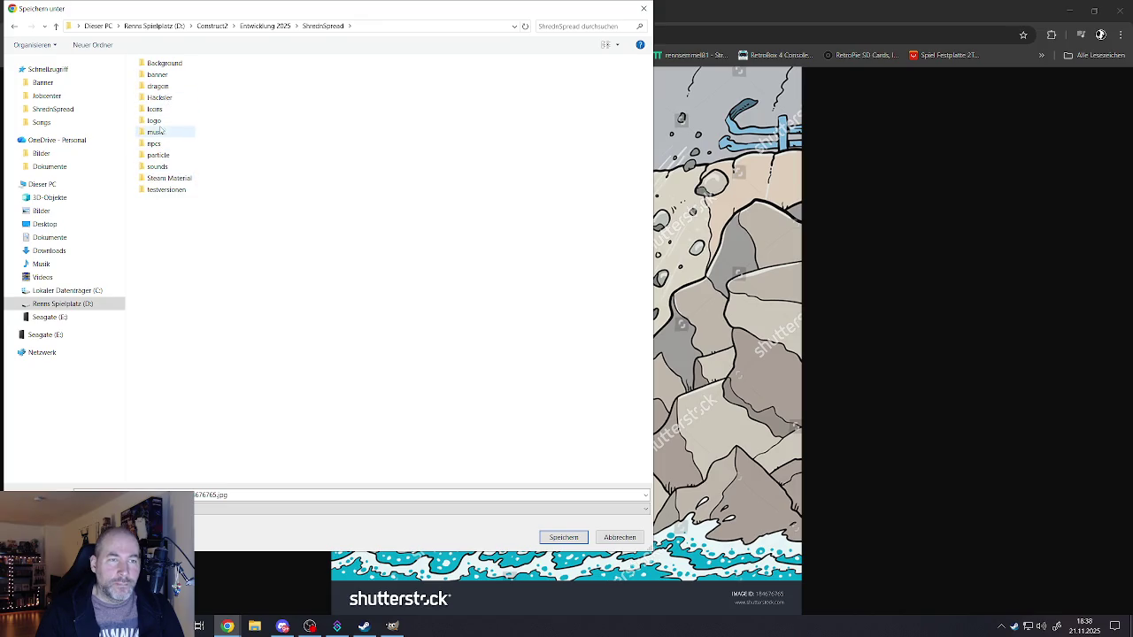
double_click(163, 75)
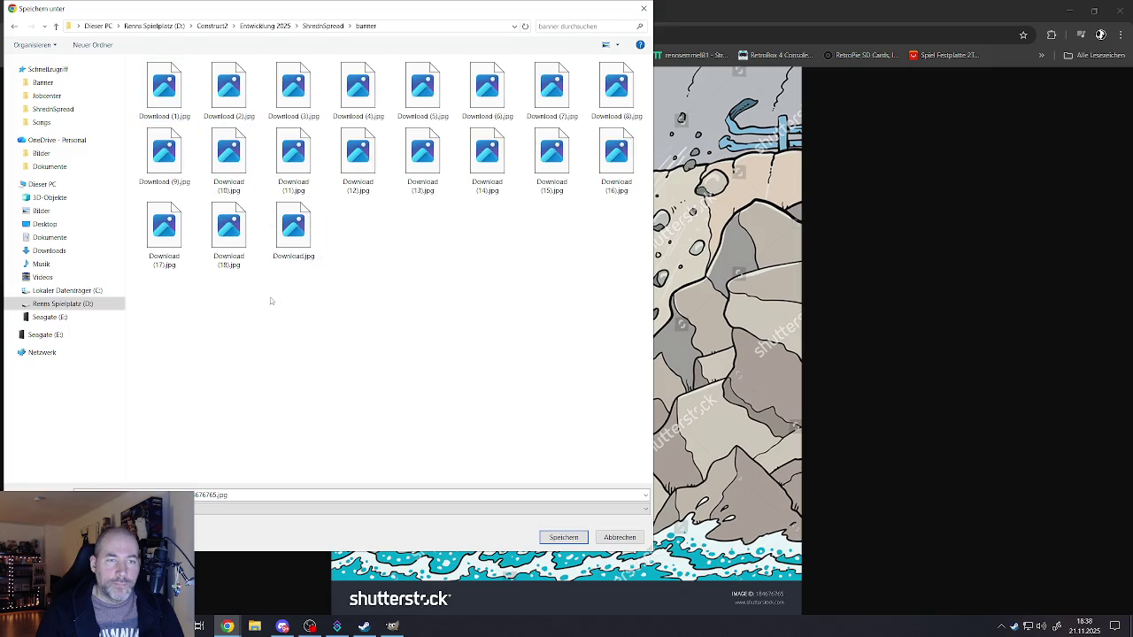
left_click(323, 26)
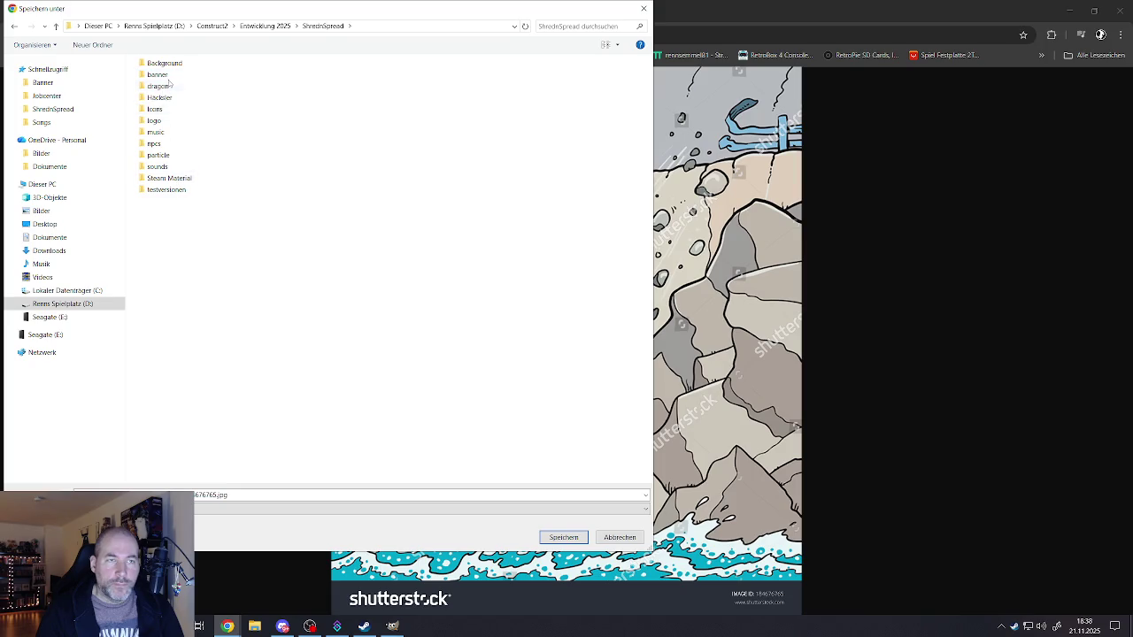
double_click(163, 75)
- Create an 'extras' folder in banner, save the car image there, and minimise Chrome
right_click(218, 311)
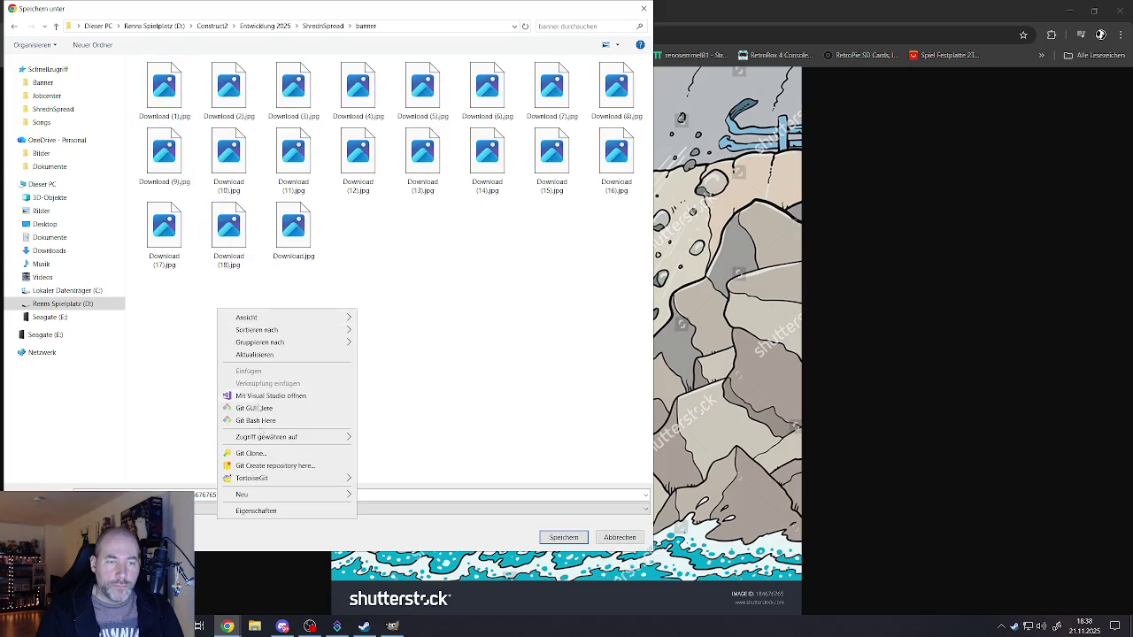
mouse_move(254, 494)
left_click(381, 319)
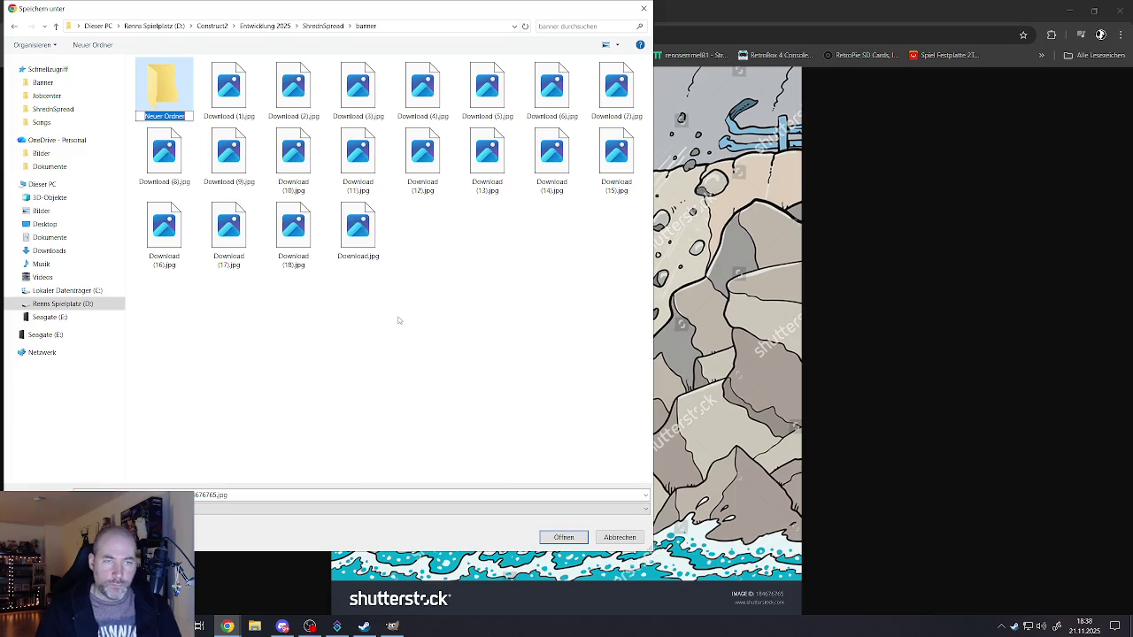
type("extras")
key("Return")
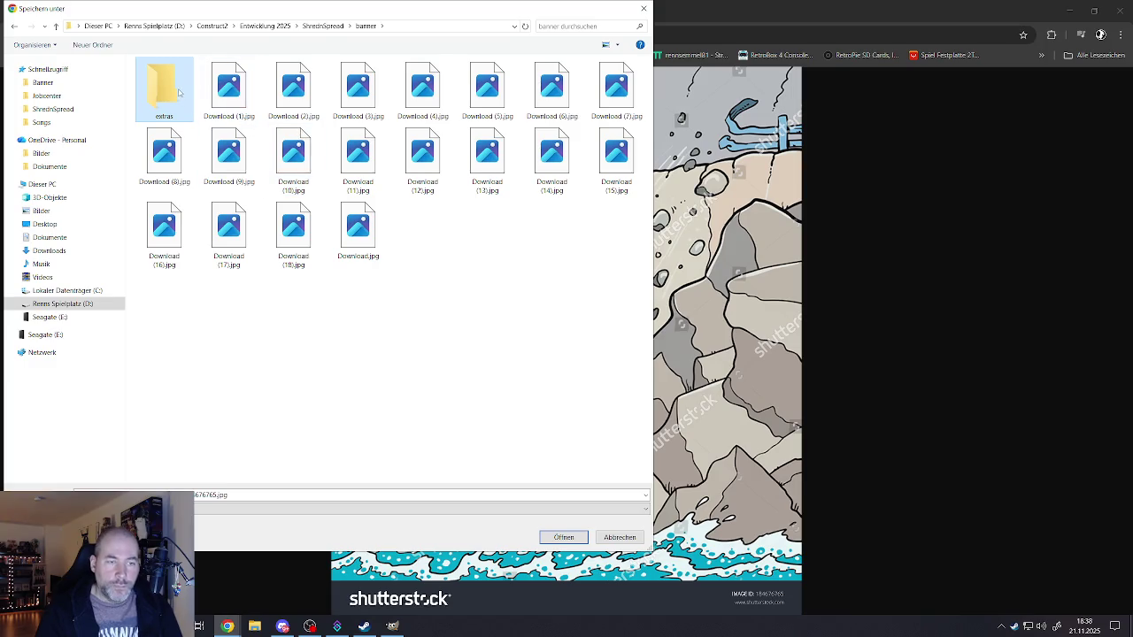
double_click(180, 92)
left_click(554, 538)
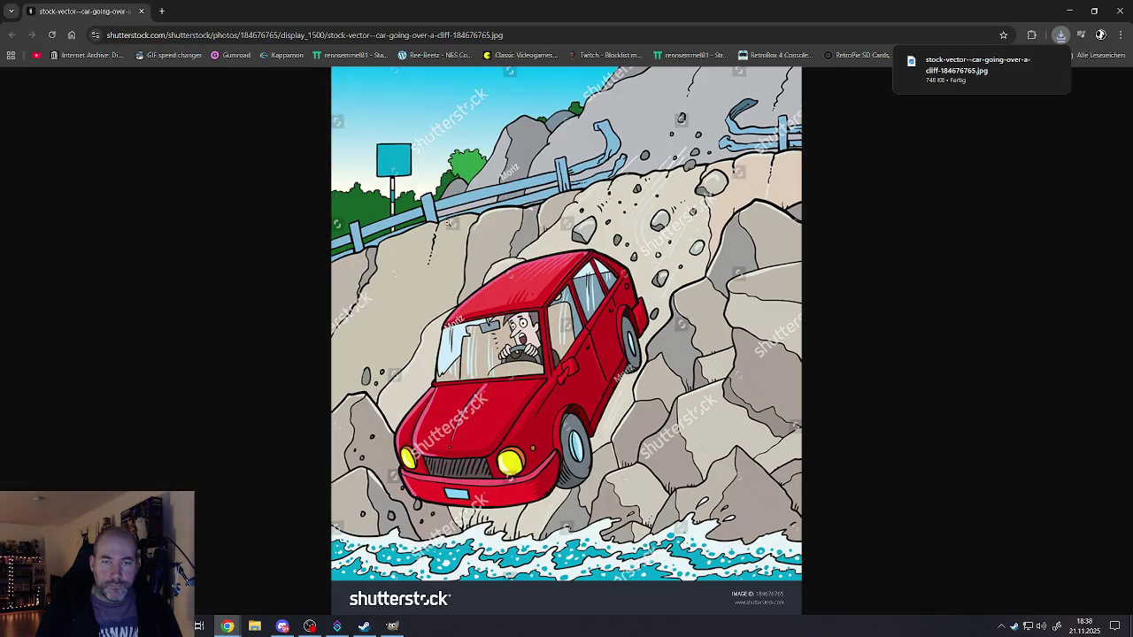
key("super+d")
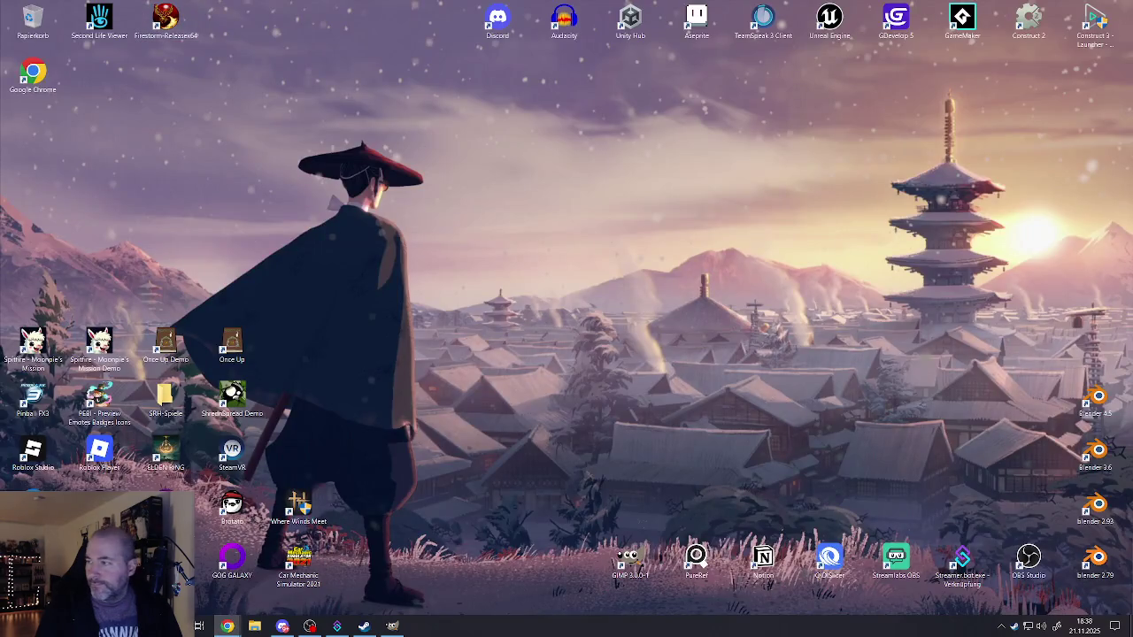
- Save the bridge-and-train image as 3097437.jpg into extras and close its window
left_click_drag(972, 51, 545, 416)
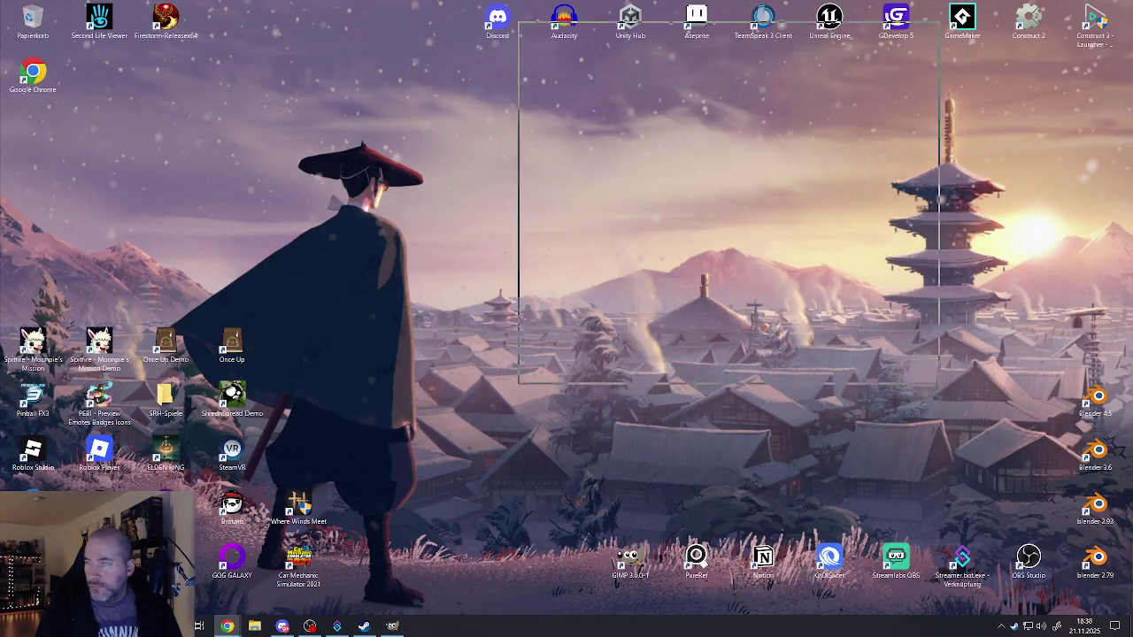
key("super+d")
right_click(568, 250)
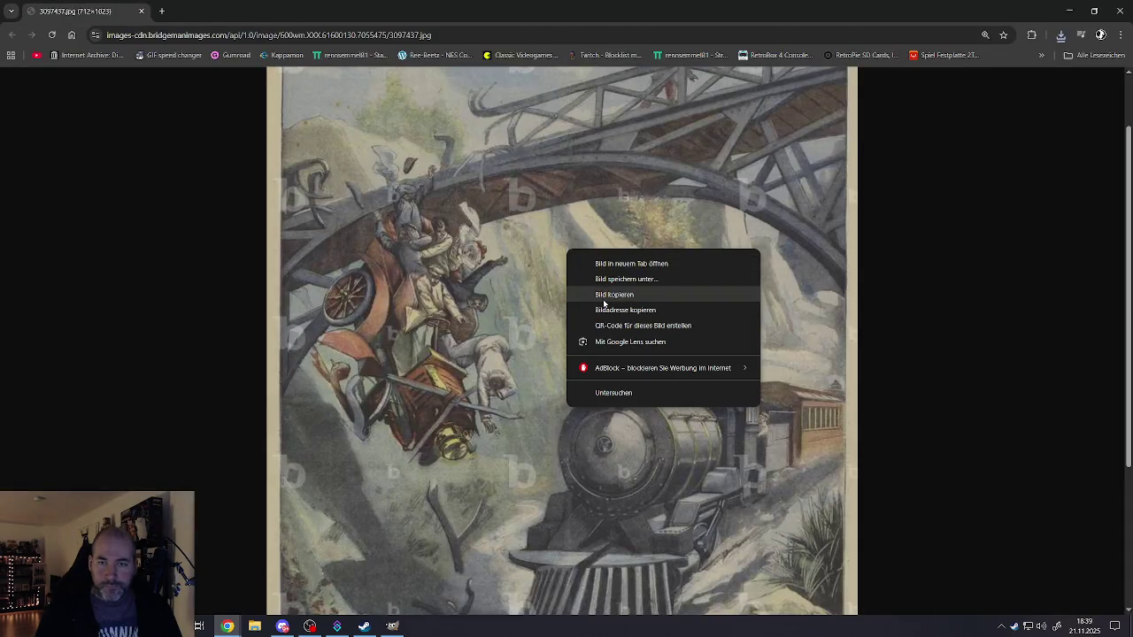
left_click(645, 280)
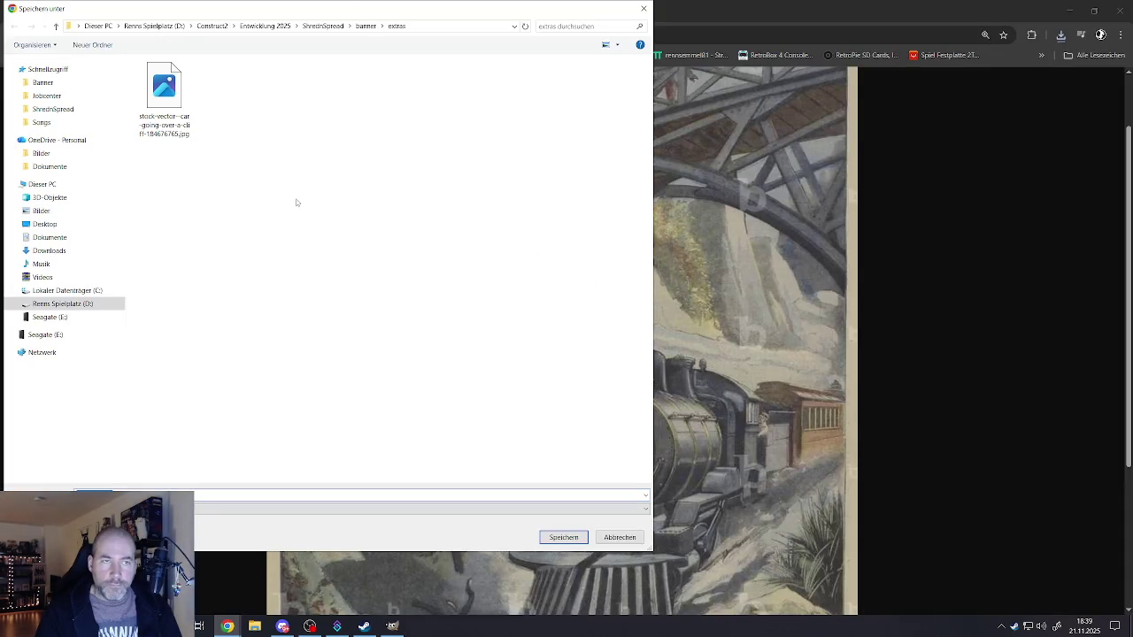
left_click(563, 538)
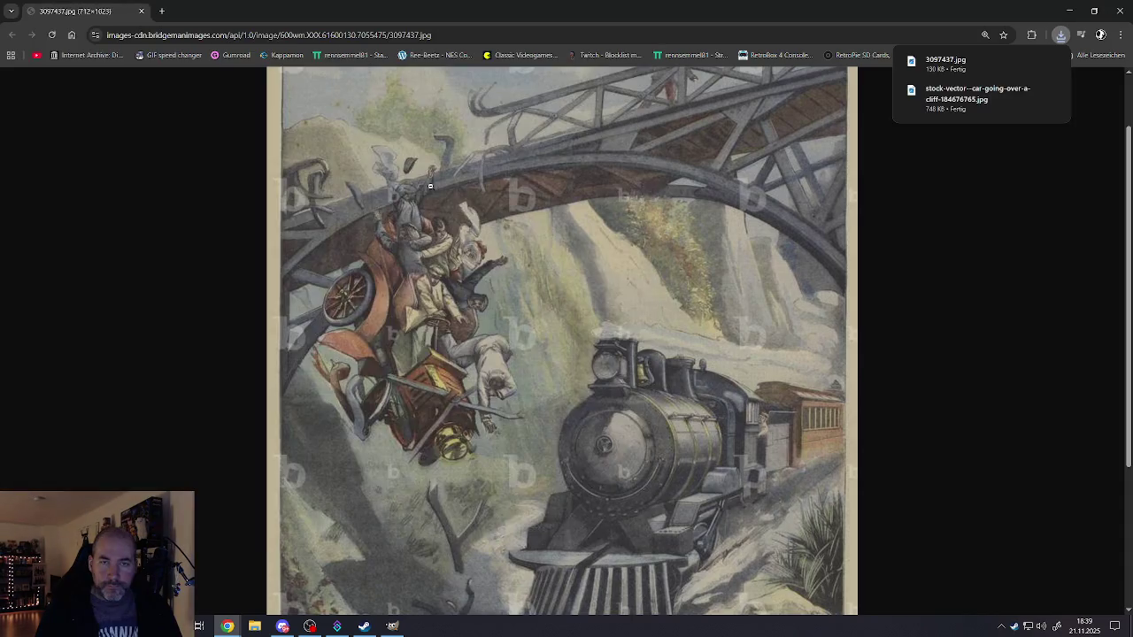
left_click(144, 13)
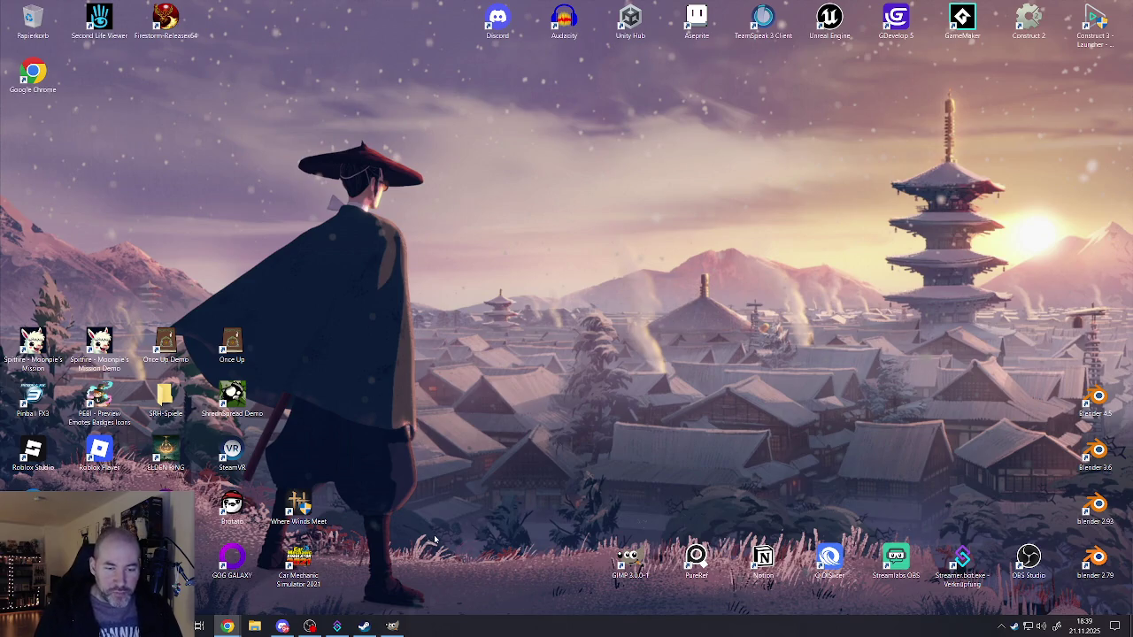
left_click(390, 625)
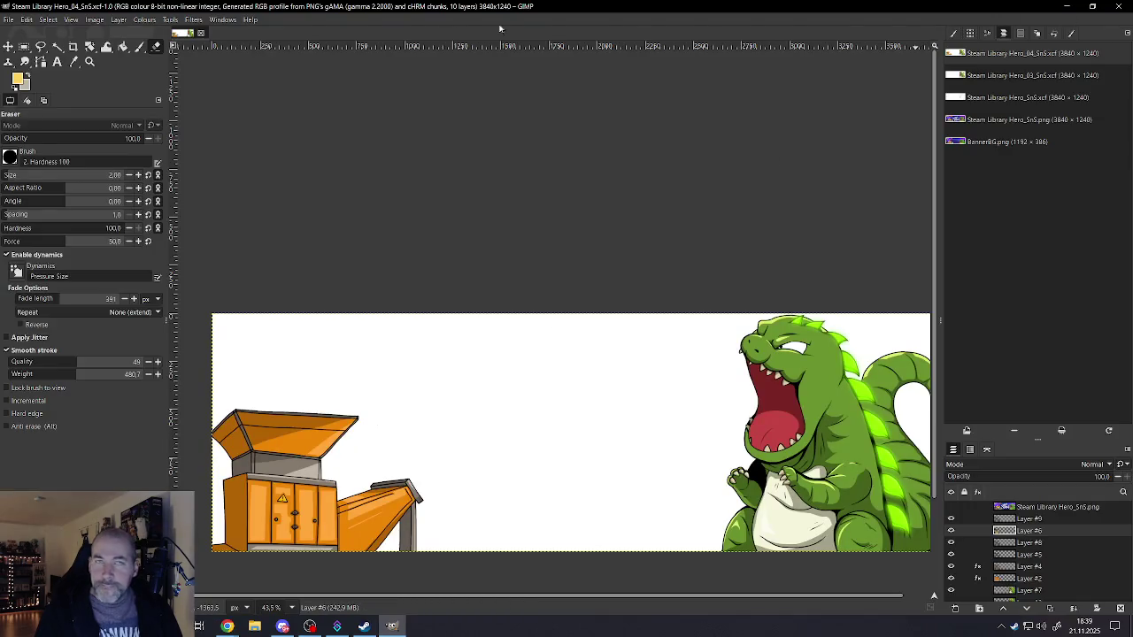
- Minimise GIMP, launch Adobe Photoshop from the Start menu, and postpone registration
left_click(1066, 7)
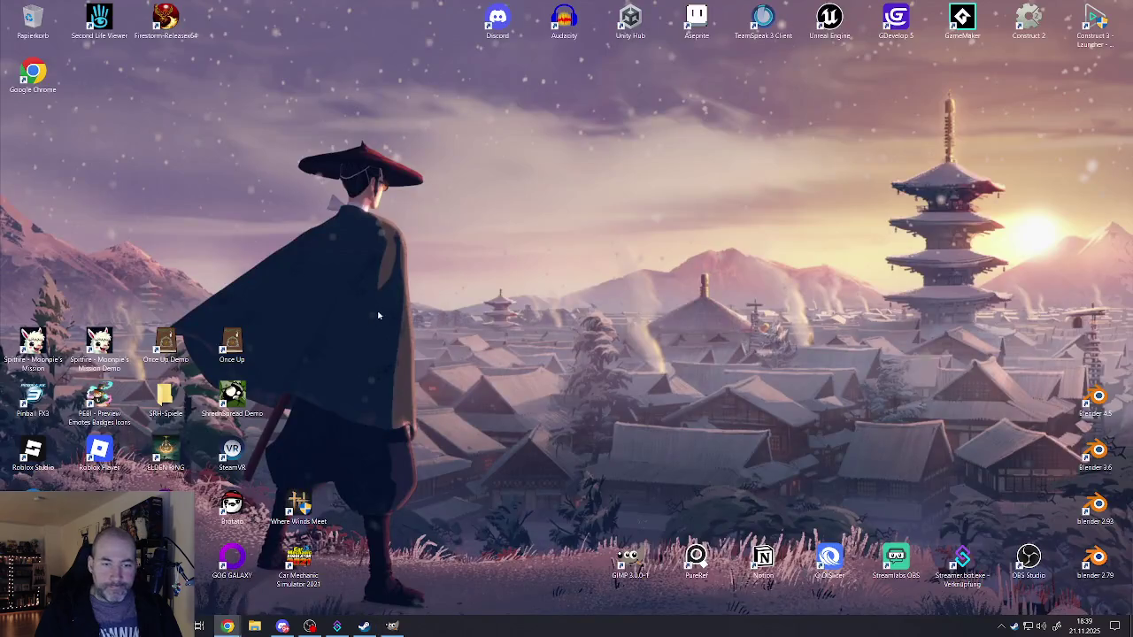
left_click(392, 627)
left_click(392, 627)
key("super")
scroll(79, 459, "down", 2)
scroll(79, 459, "down", 3)
left_click(84, 434)
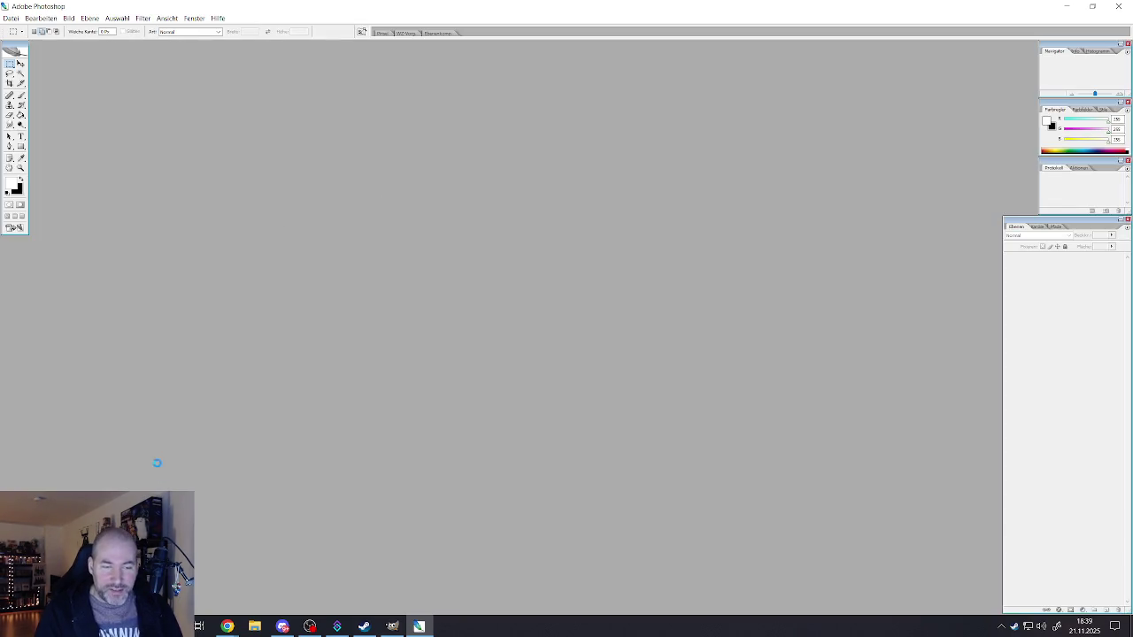
left_click(424, 422)
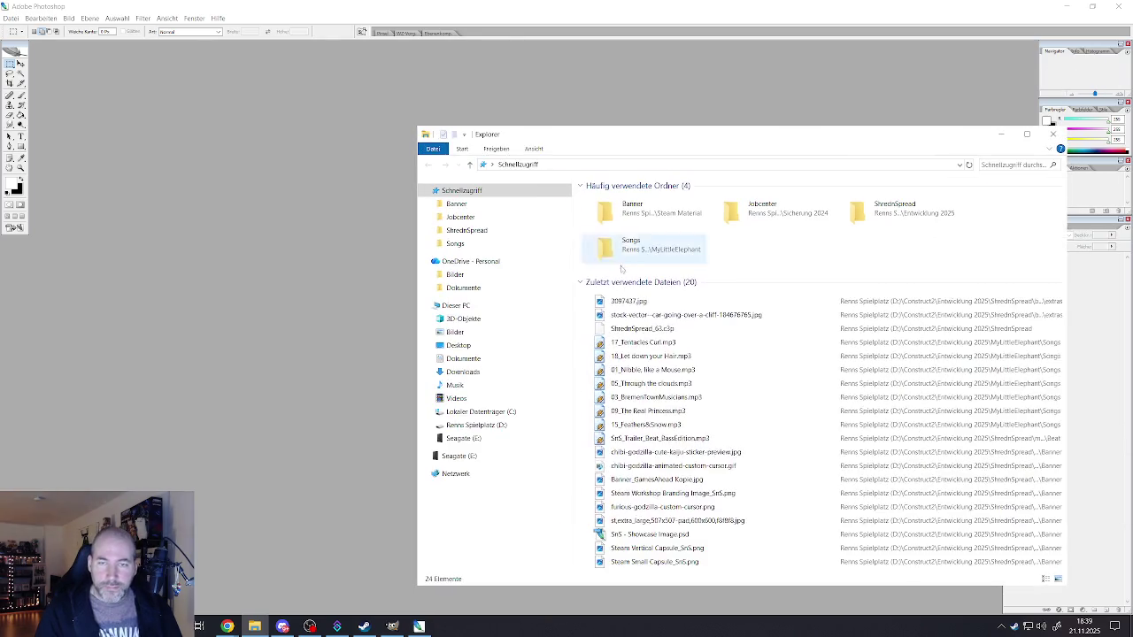
- Drag the stock-vector car-over-cliff JPG from Explorer's recent files into Photoshop
left_click(621, 306)
left_click(628, 316)
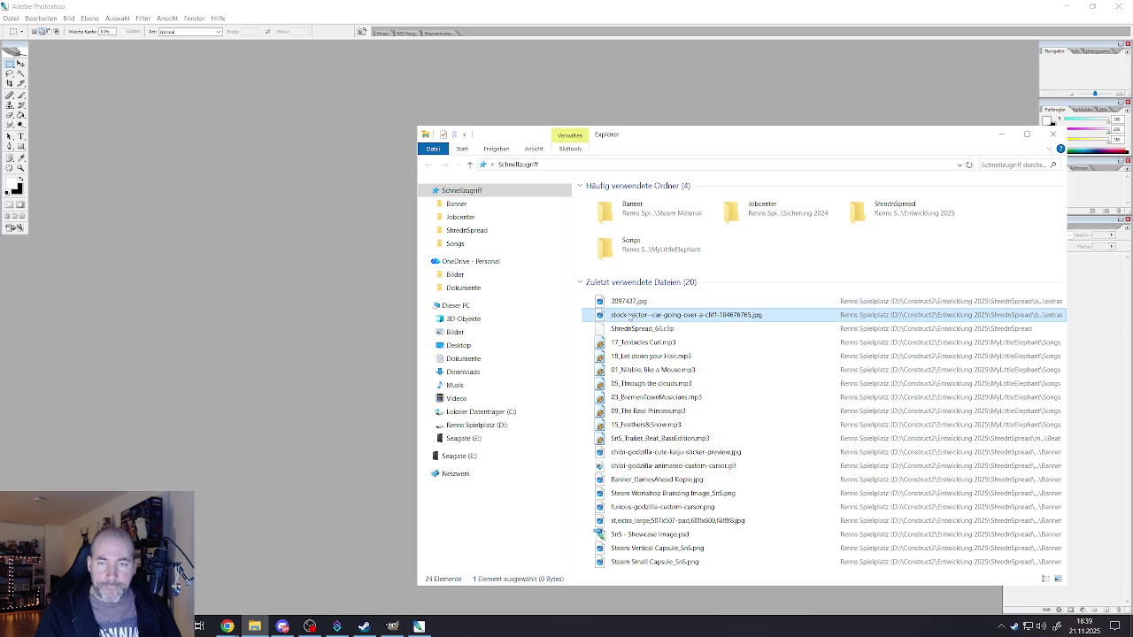
left_click_drag(312, 314, 288, 305)
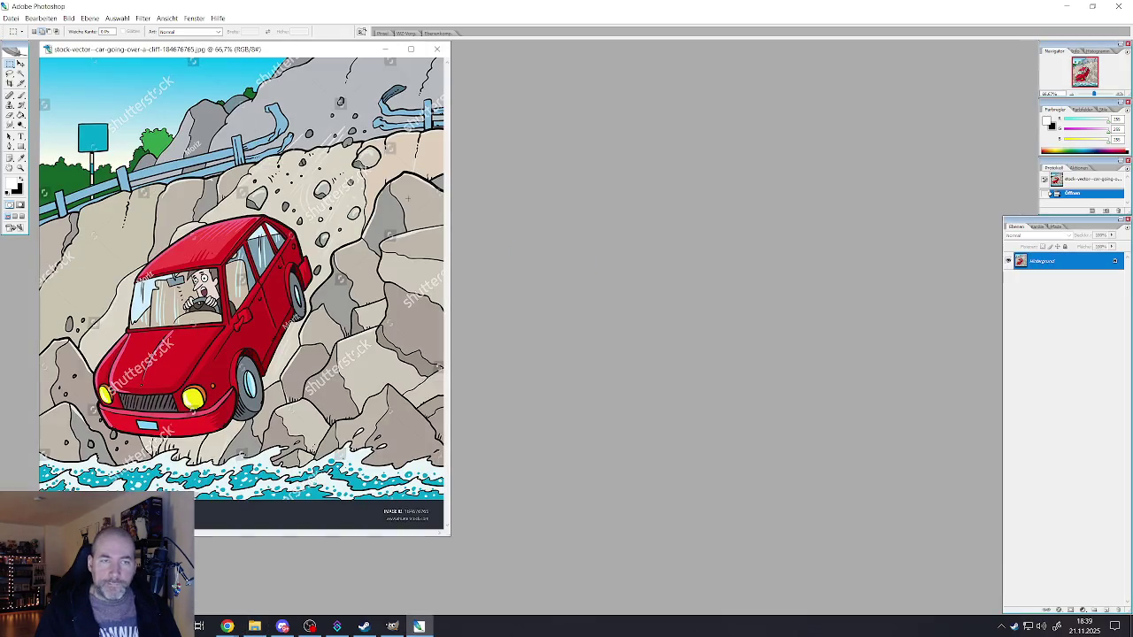
left_click(69, 19)
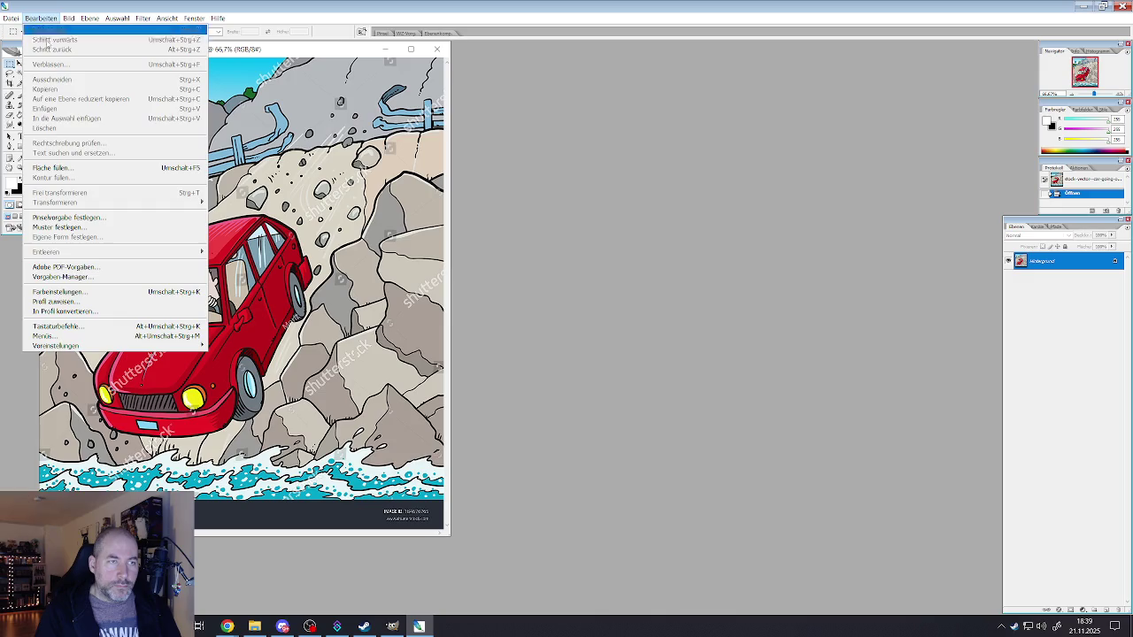
mouse_move(40, 18)
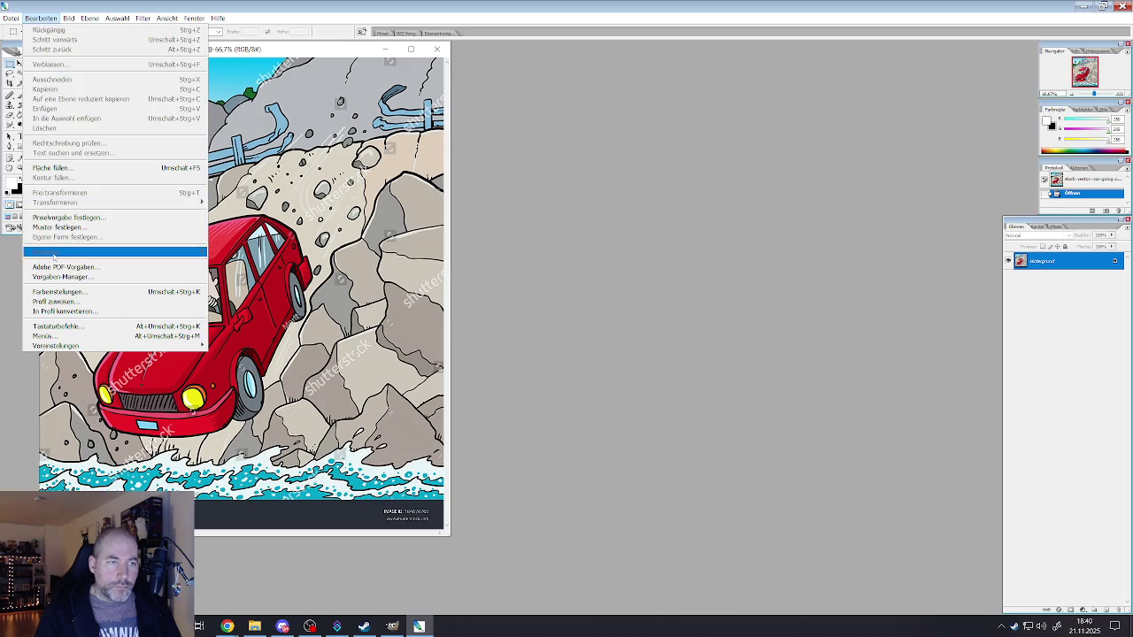
left_click(1048, 267)
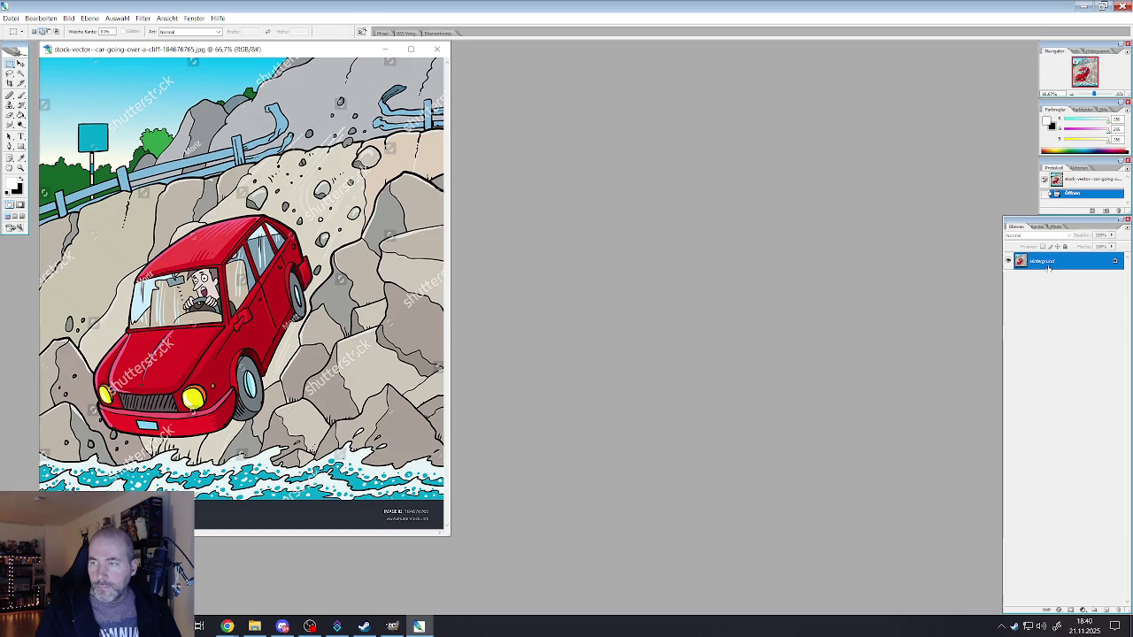
left_click(10, 18)
- Create a new blank document, Unbenannt-1, and place it beside the car image
left_click(23, 26)
left_click(655, 182)
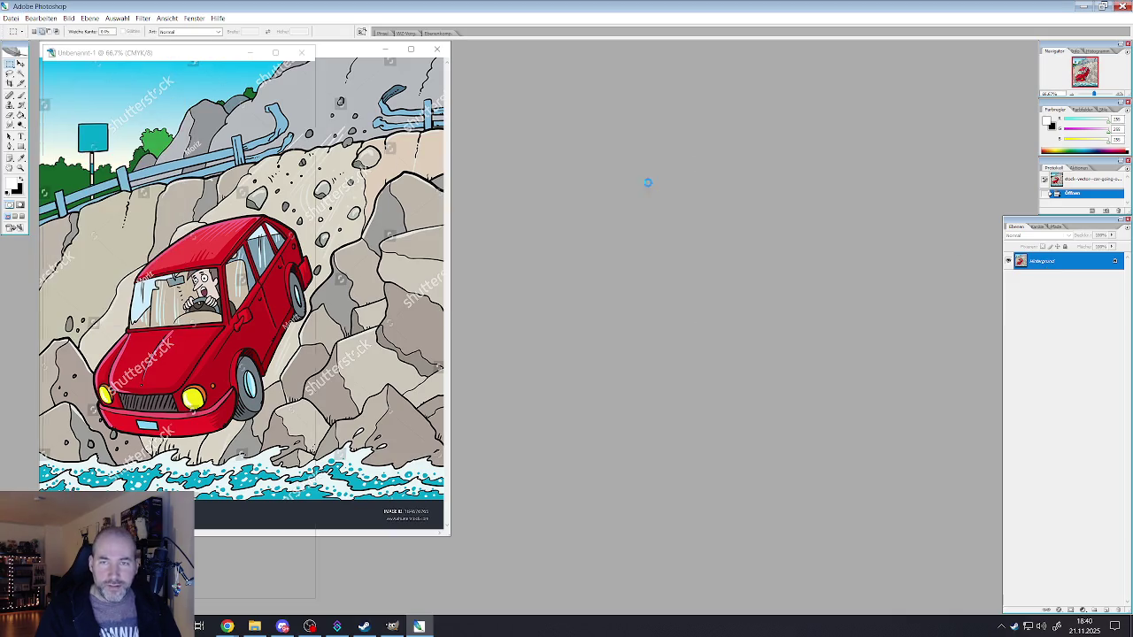
left_click_drag(182, 59, 670, 71)
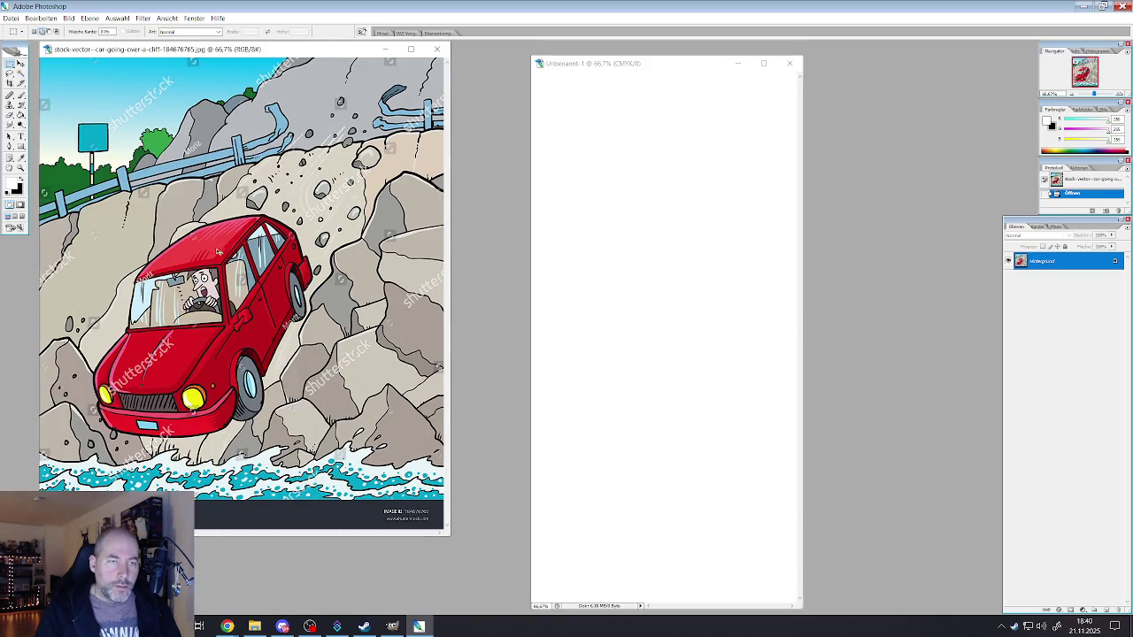
scroll(340, 100, "down", 3)
scroll(299, 182, "down", 2)
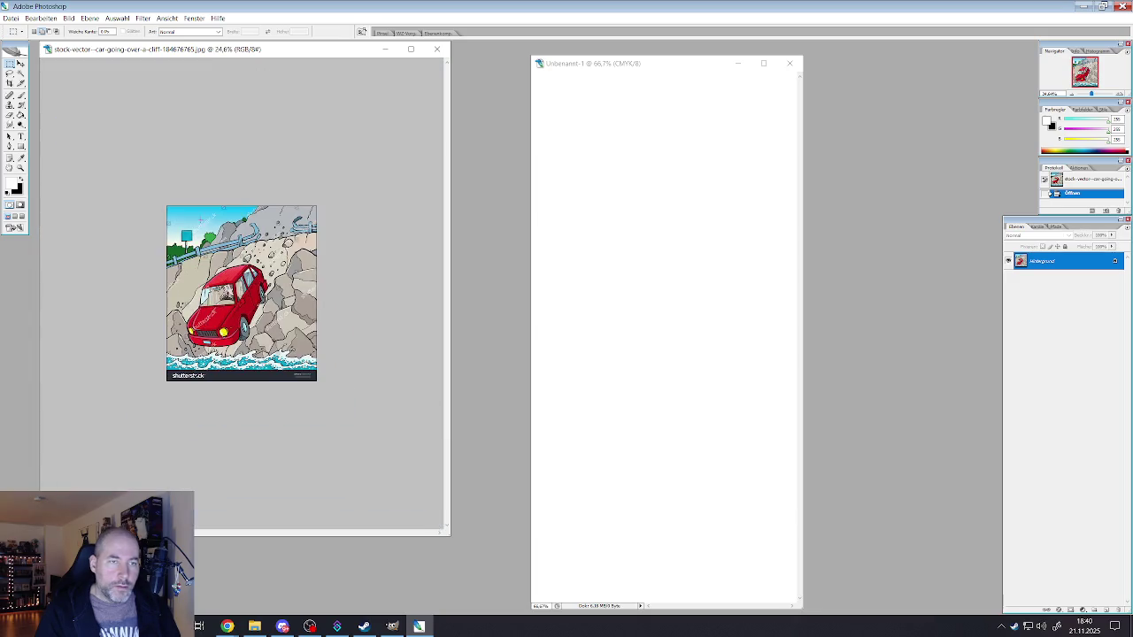
- Copy the whole car image into Unbenannt-1 and shift it up and left
key("ctrl+a")
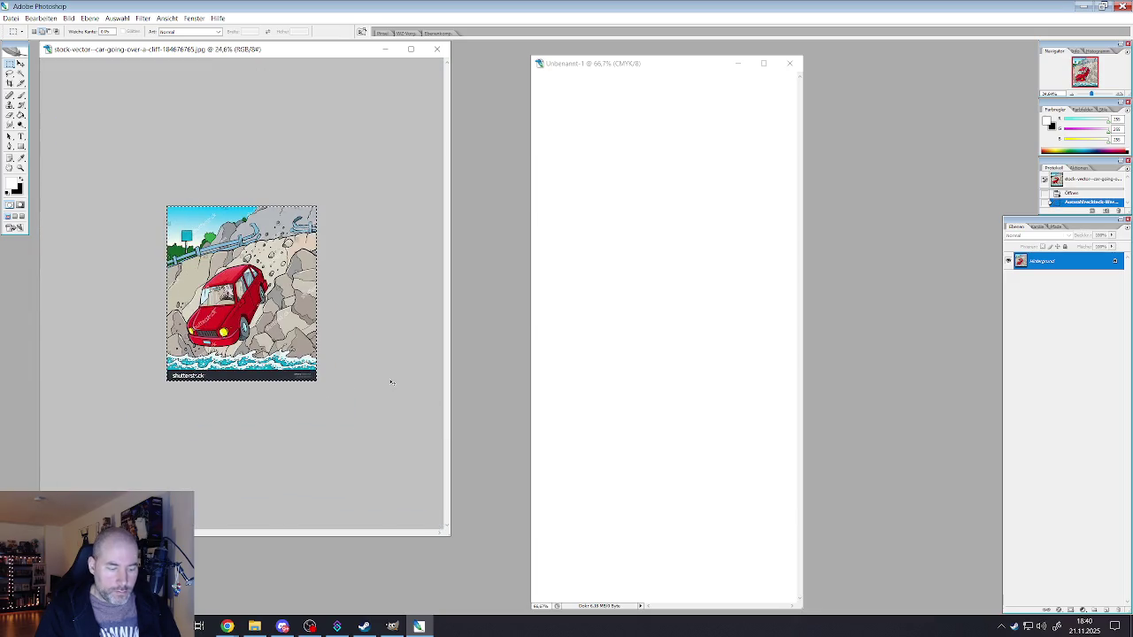
key("ctrl+c")
left_click(698, 357)
key("ctrl+v")
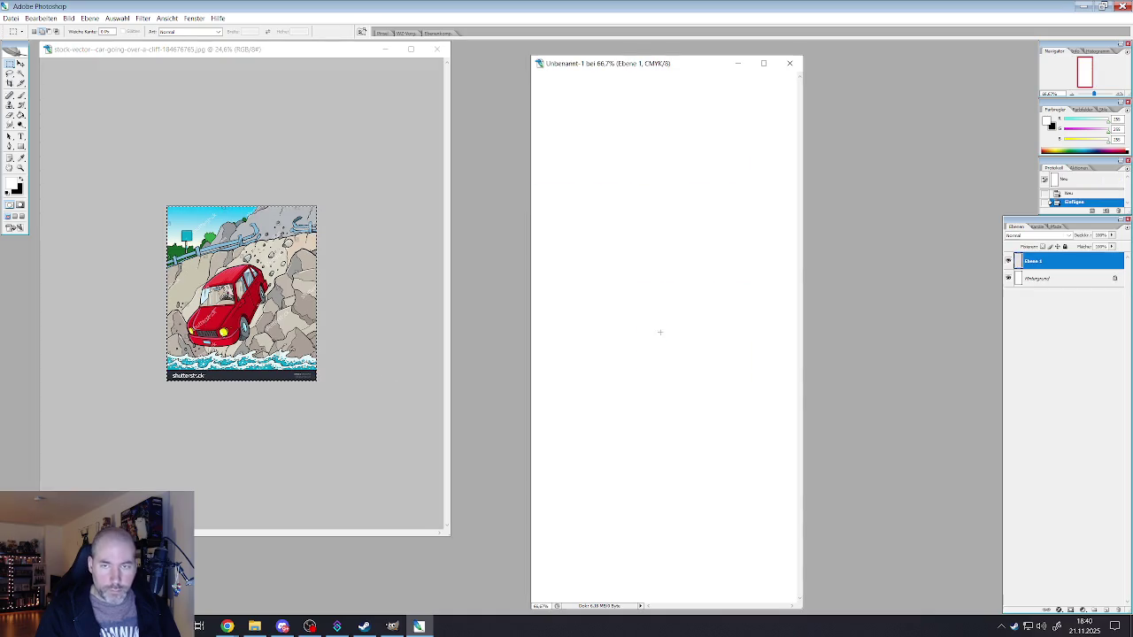
left_click(20, 63)
left_click_drag(664, 354, 628, 343)
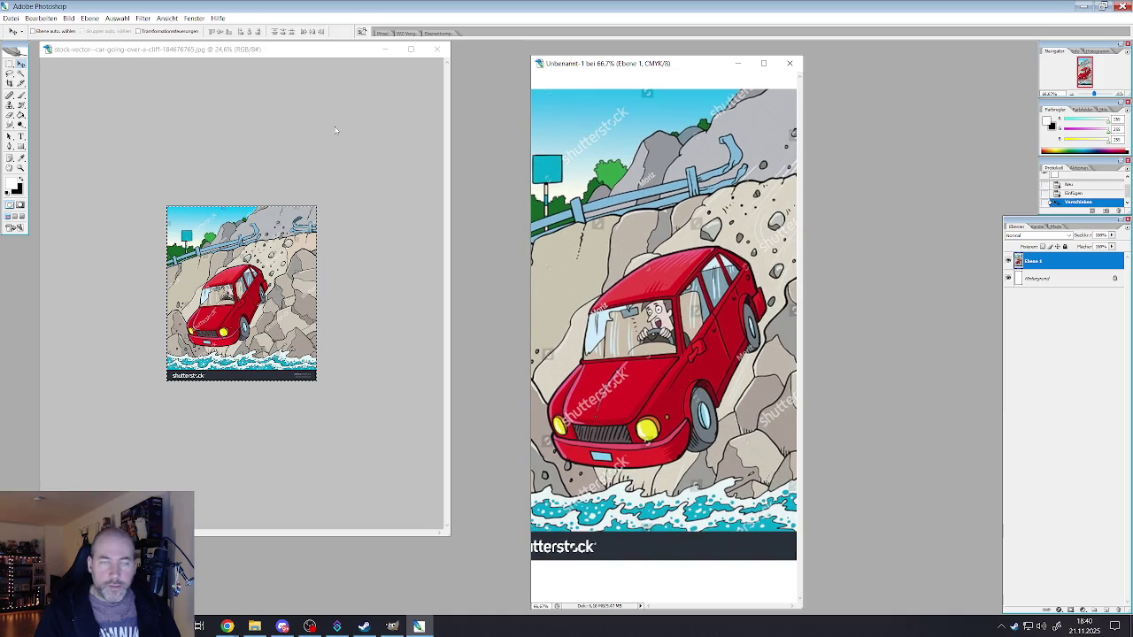
left_click_drag(601, 66, 326, 68)
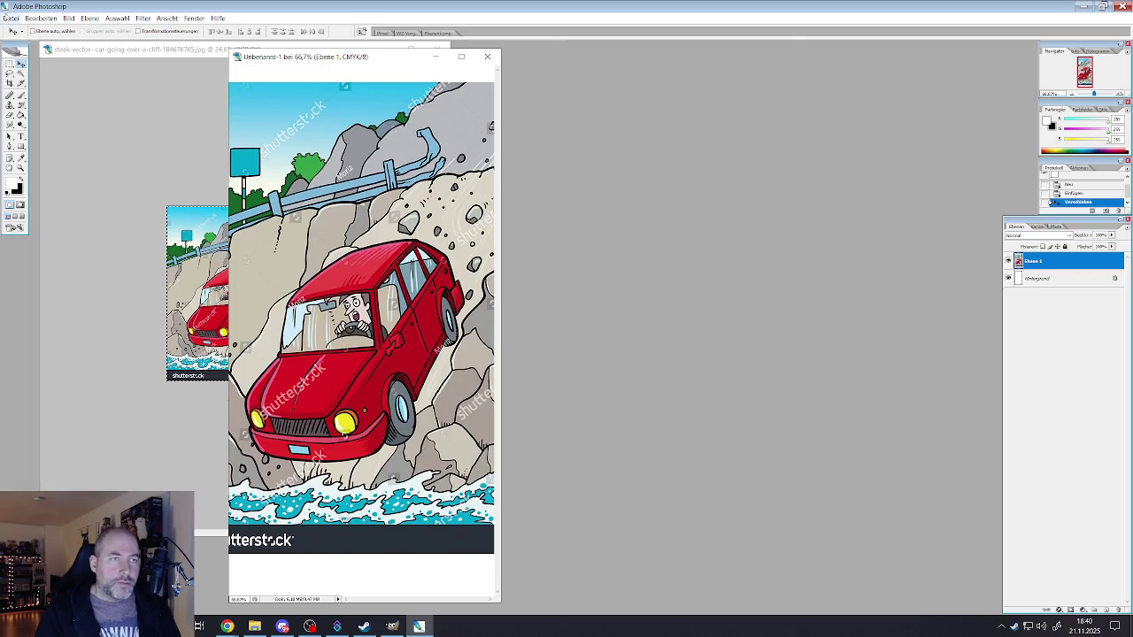
- Trim the white borders and flip the car horizontally
left_click(68, 17)
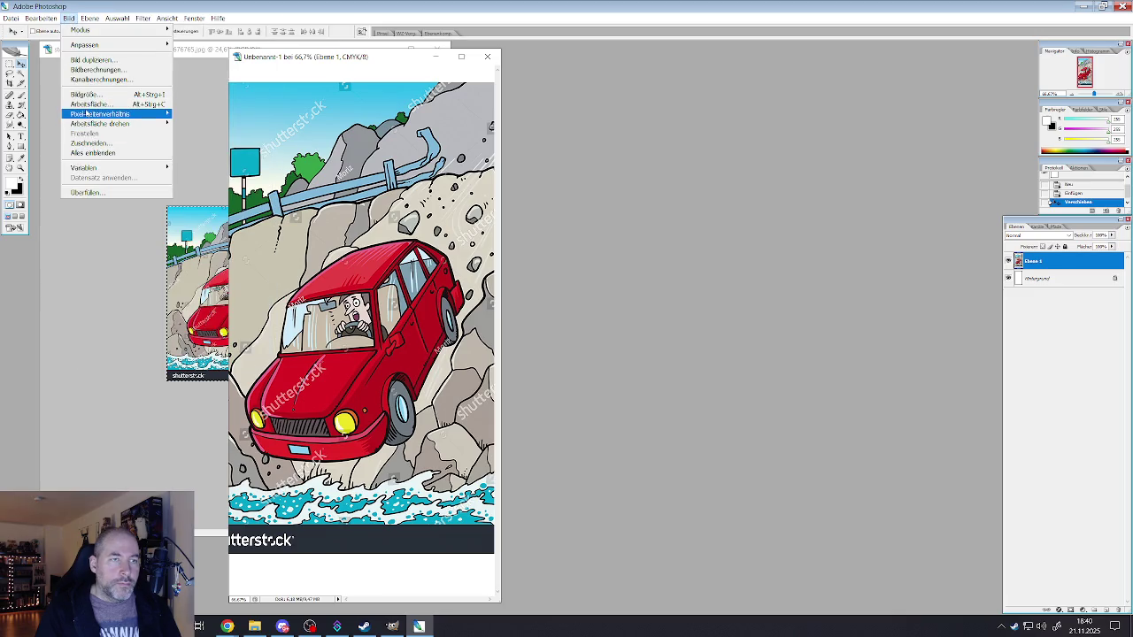
left_click(87, 143)
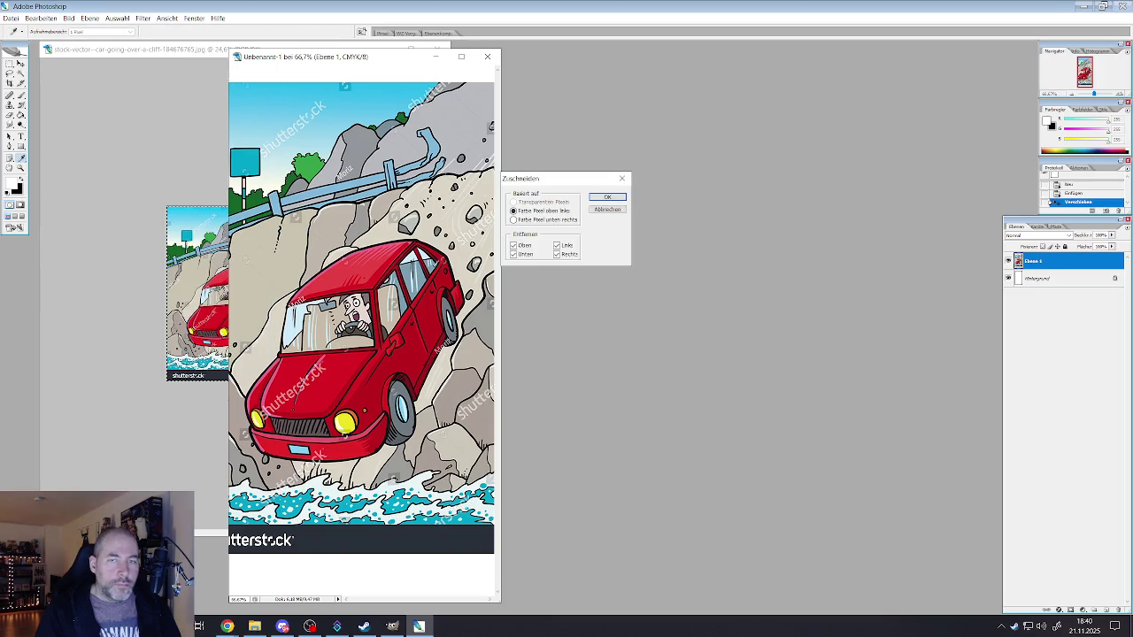
left_click(607, 196)
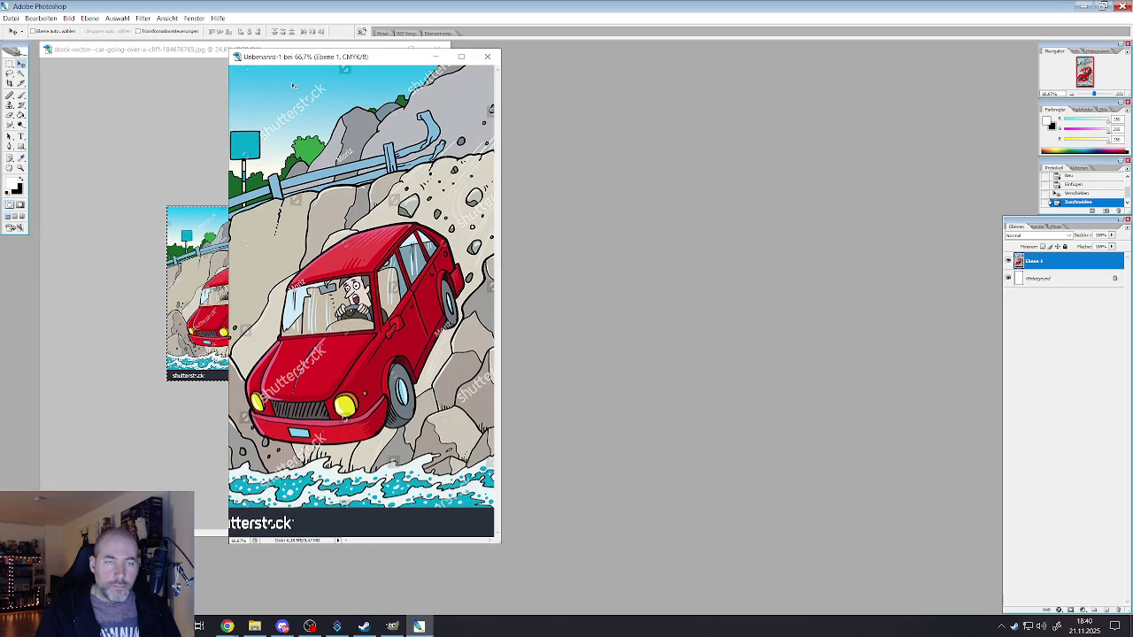
left_click(41, 18)
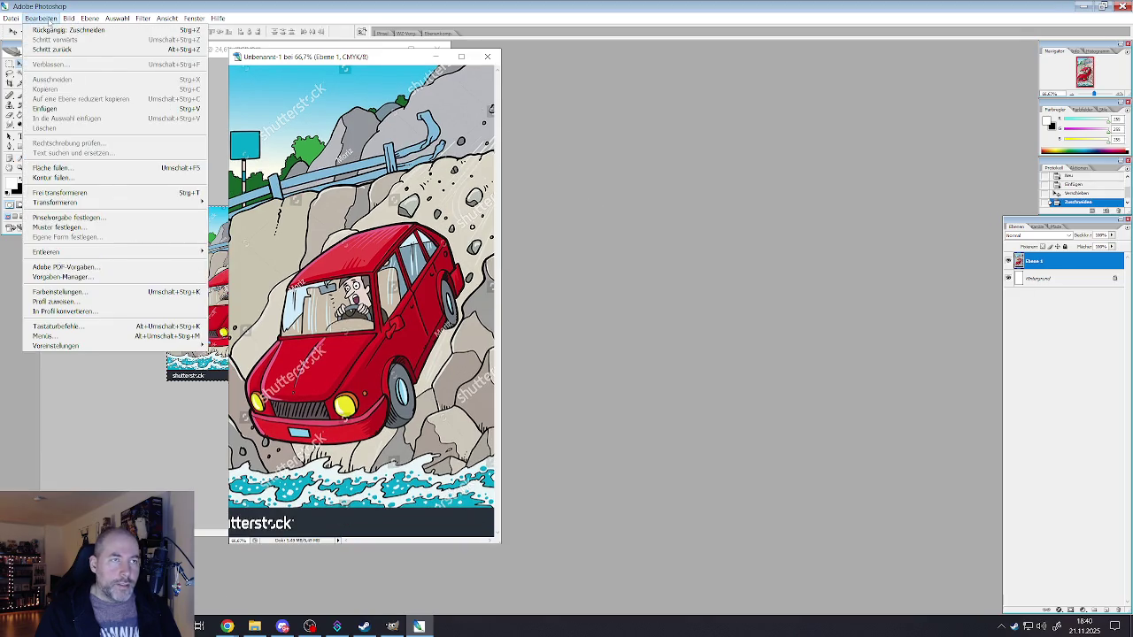
mouse_move(55, 202)
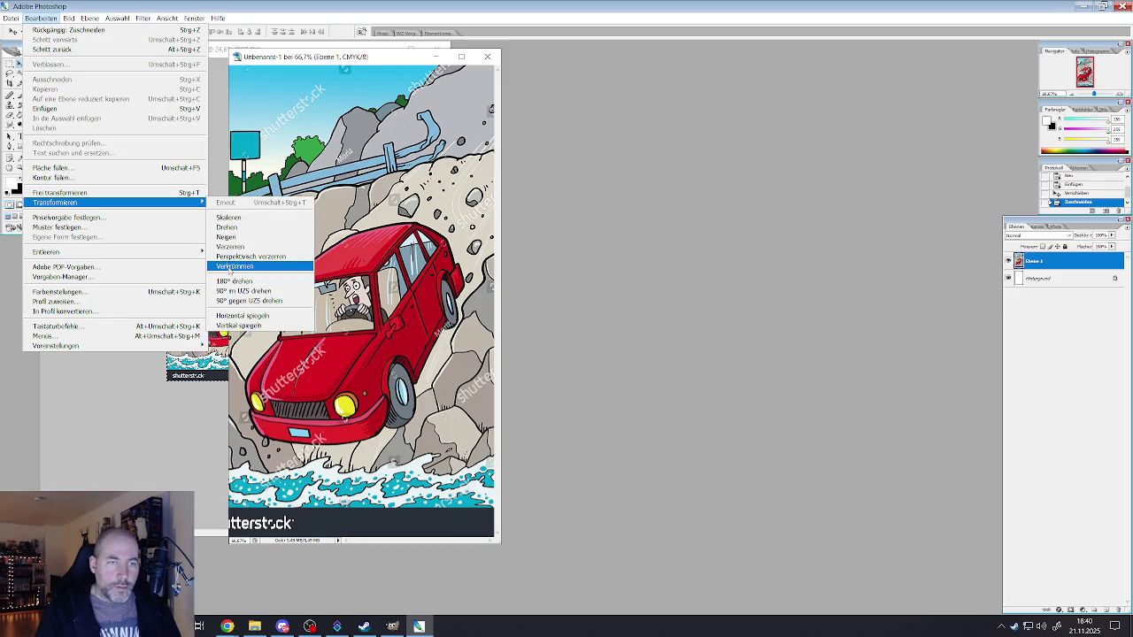
left_click(243, 315)
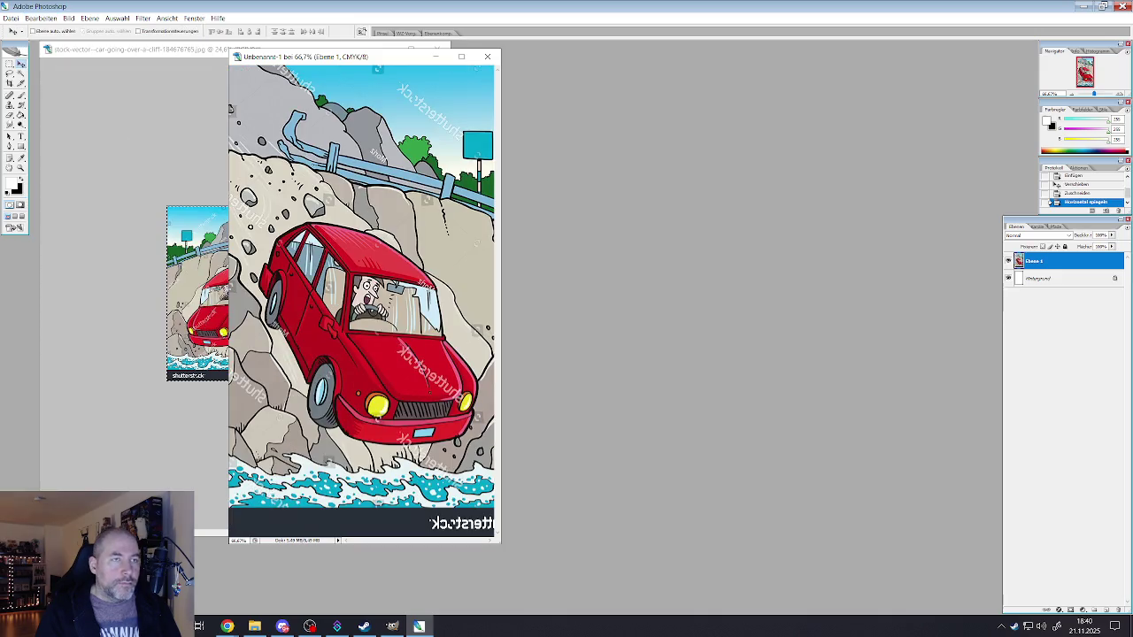
- Open Save As for the document and start editing the file name
left_click(11, 18)
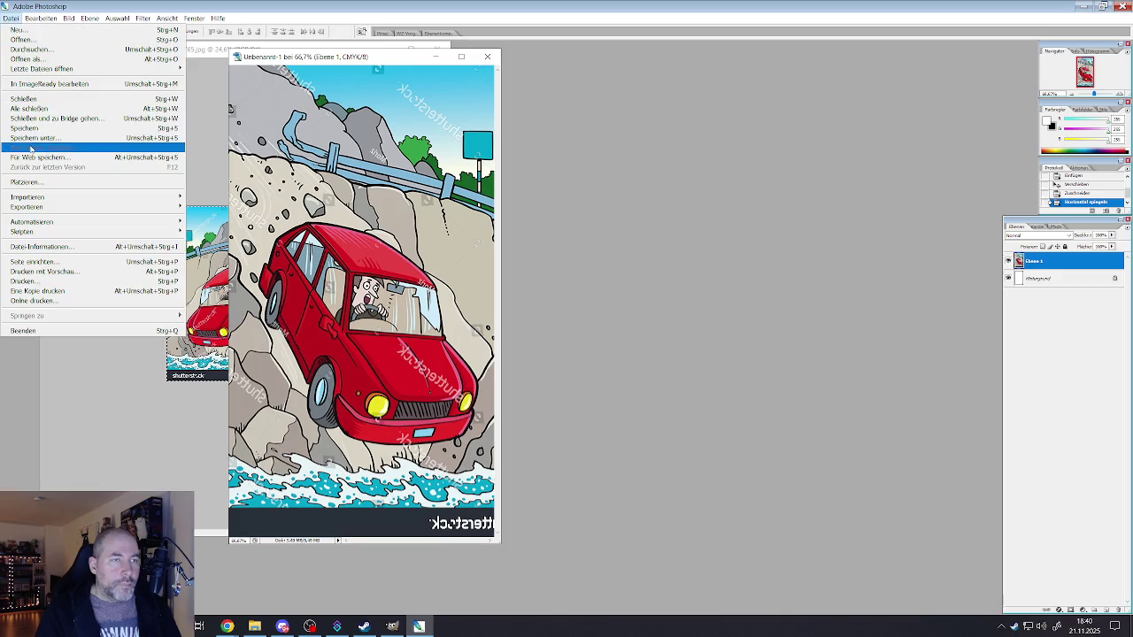
left_click(32, 144)
left_click(398, 405)
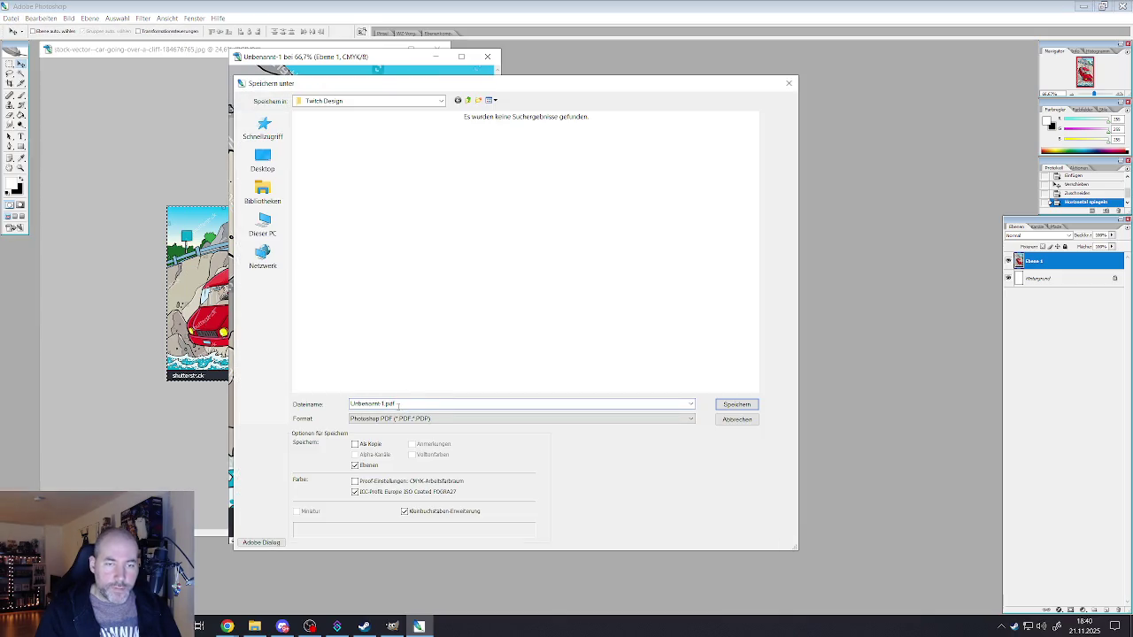
- Set the save format to JPEG and the save location to the D: drive
left_click(383, 419)
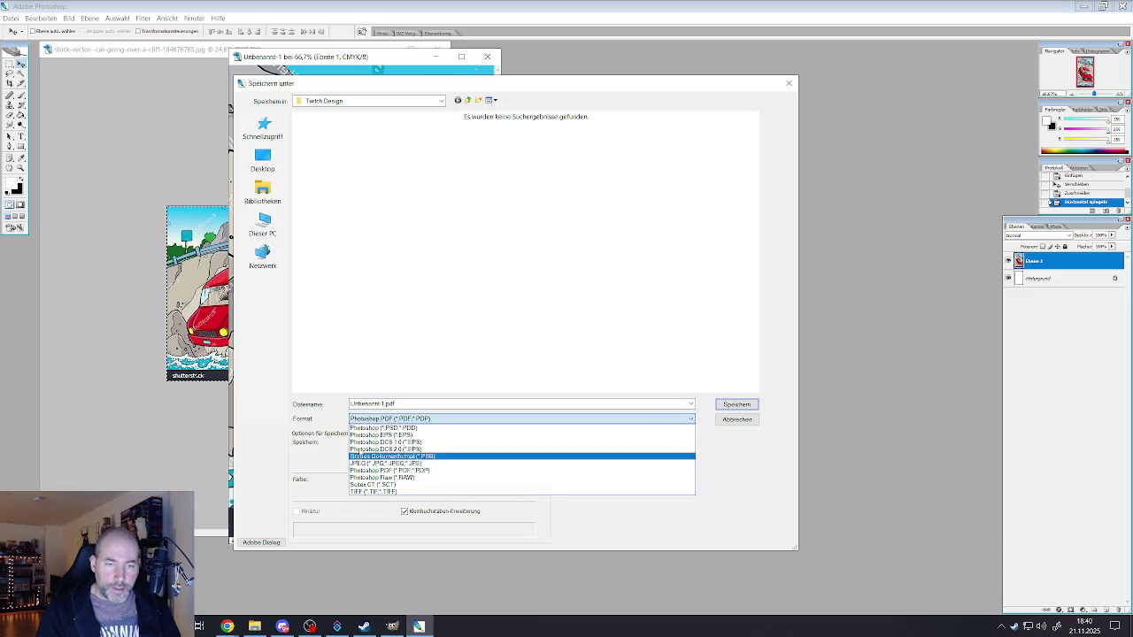
left_click(365, 429)
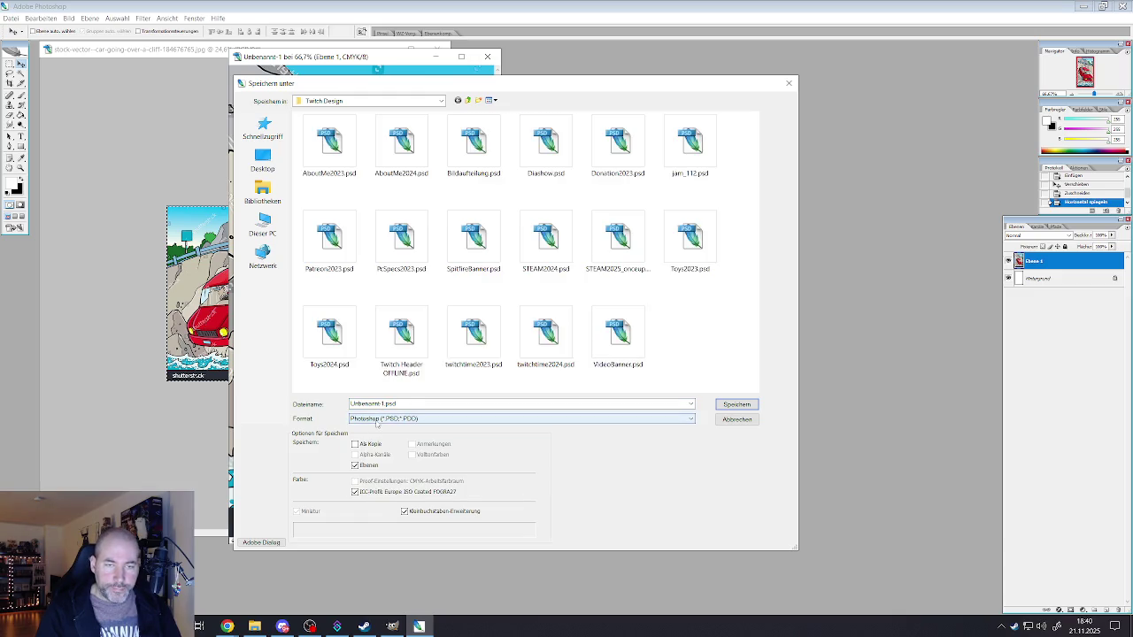
left_click(379, 421)
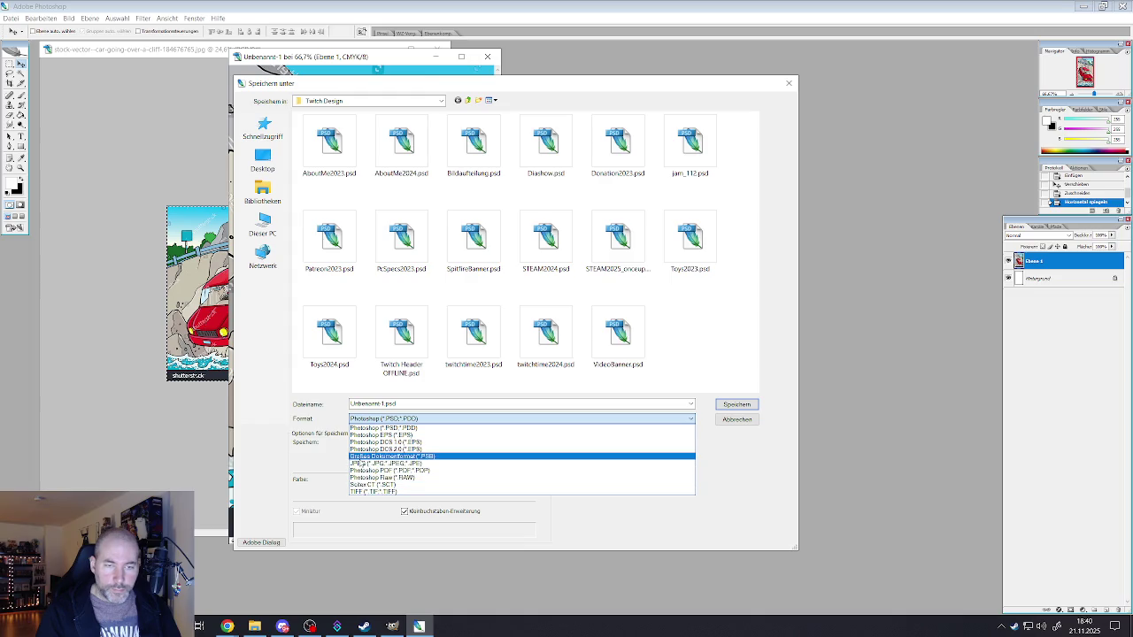
left_click(358, 463)
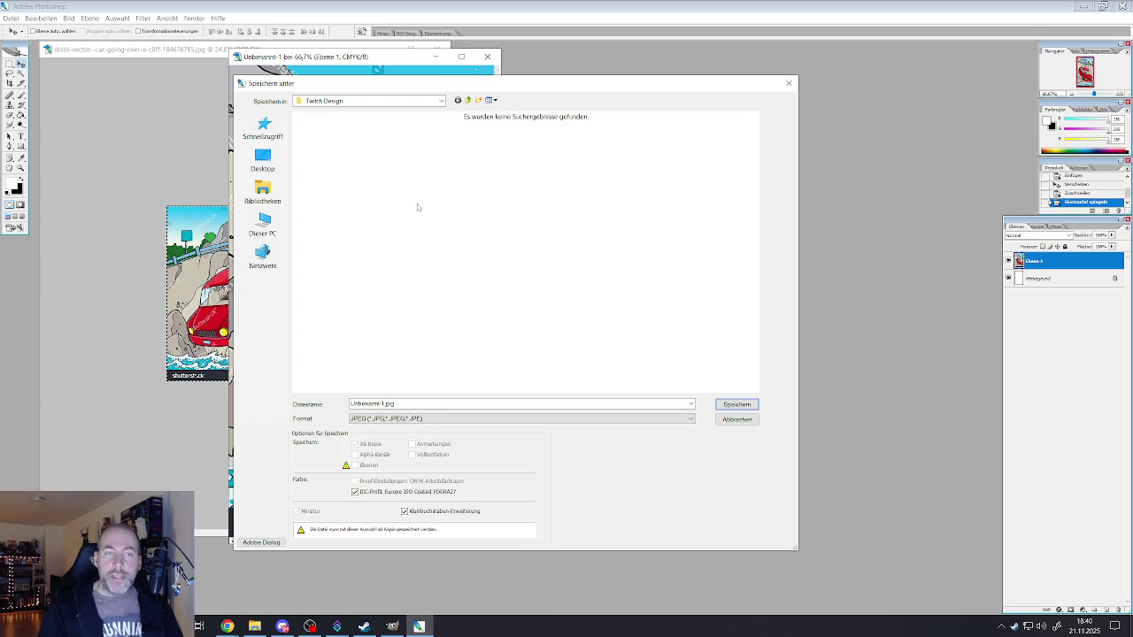
left_click(440, 102)
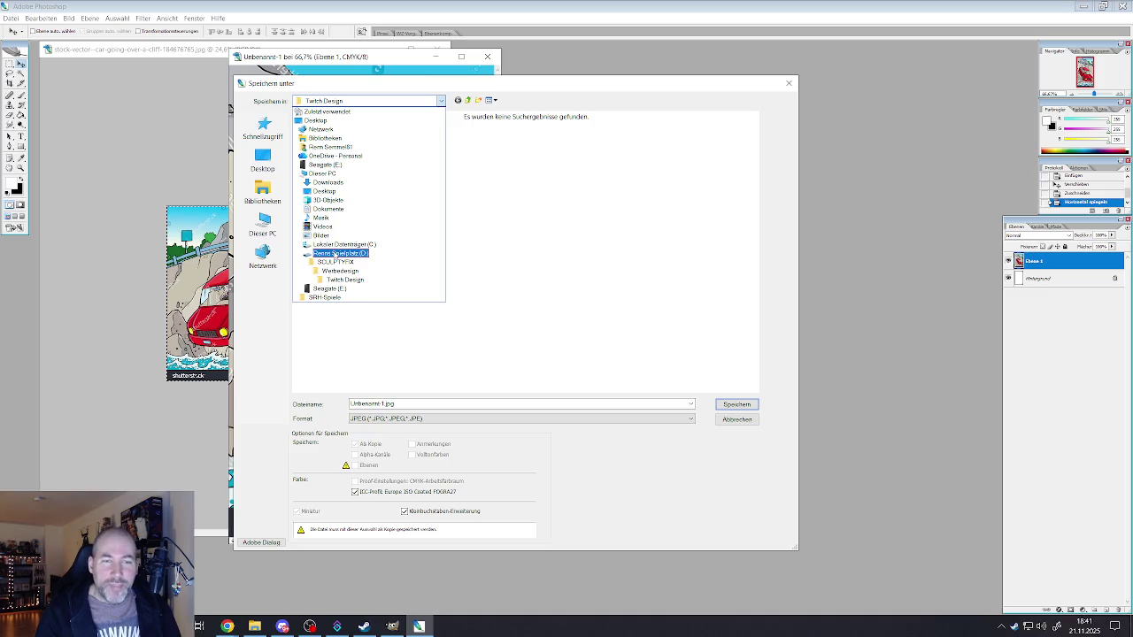
left_click(340, 254)
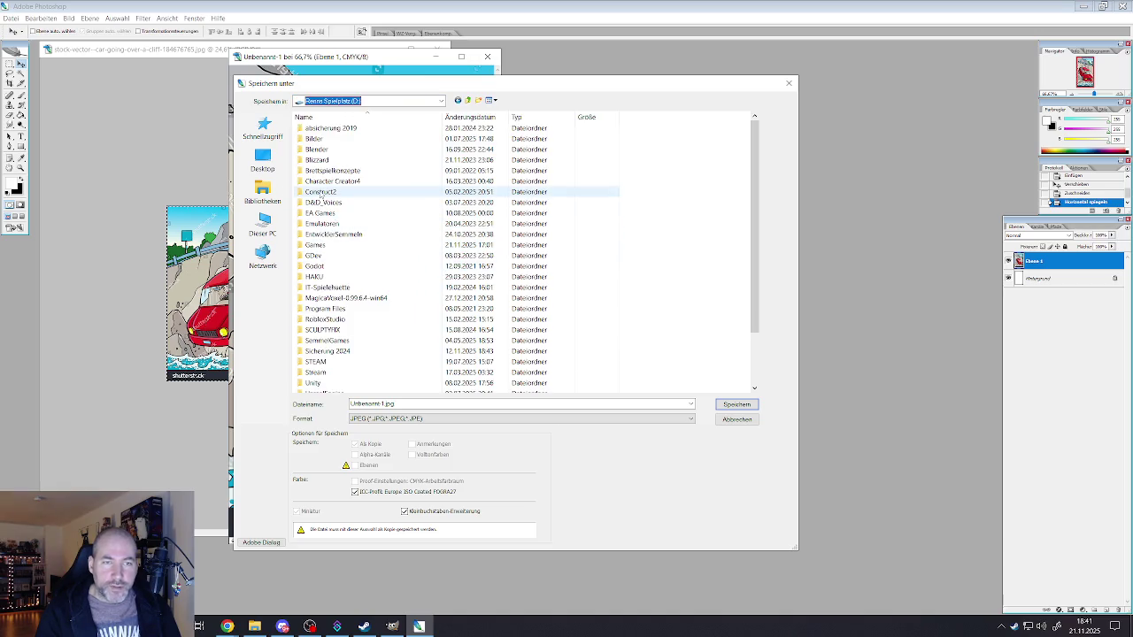
scroll(323, 345, "down", 2)
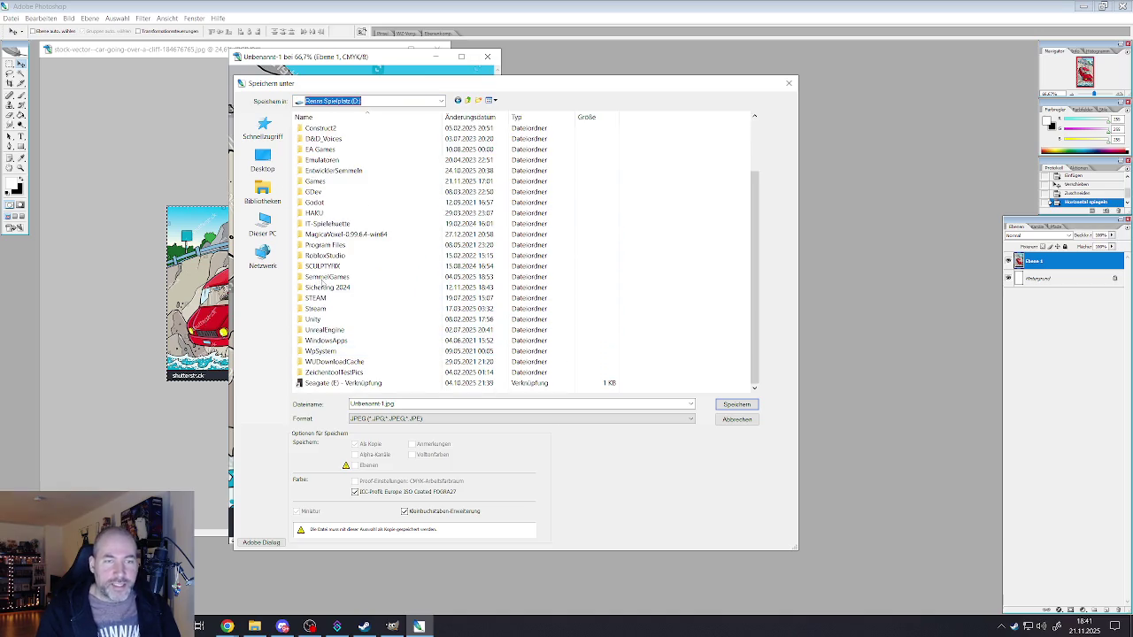
scroll(326, 261, "up", 2)
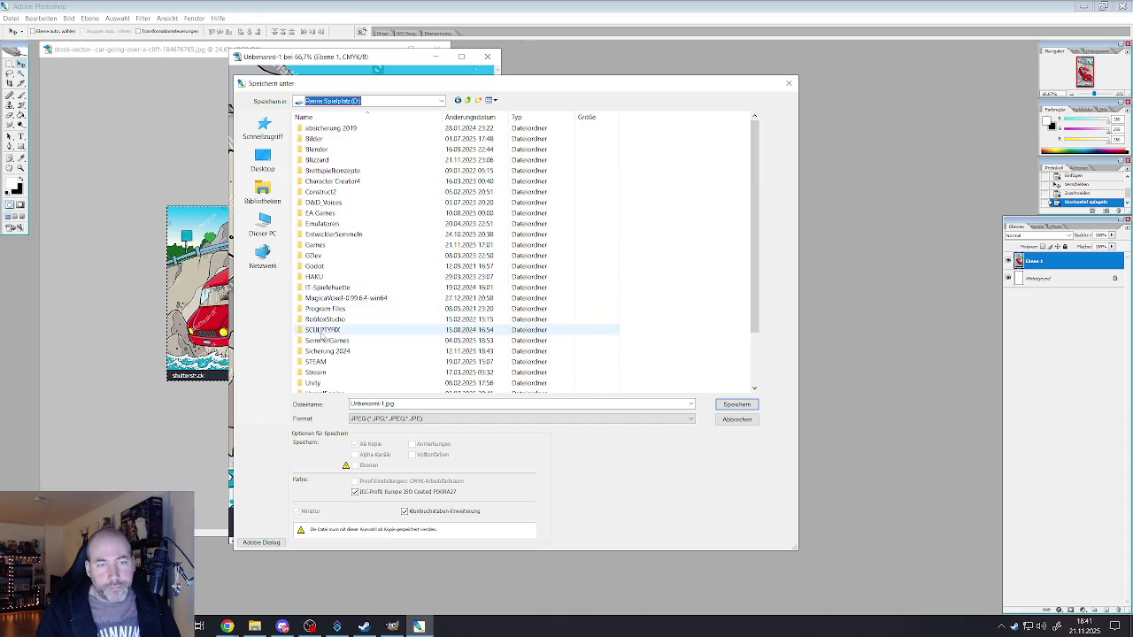
- Go to Entwicklung 2025 > ShredInSpread > banner > extras and save as autofall.jpg, accepting the JPEG options
left_click(322, 193)
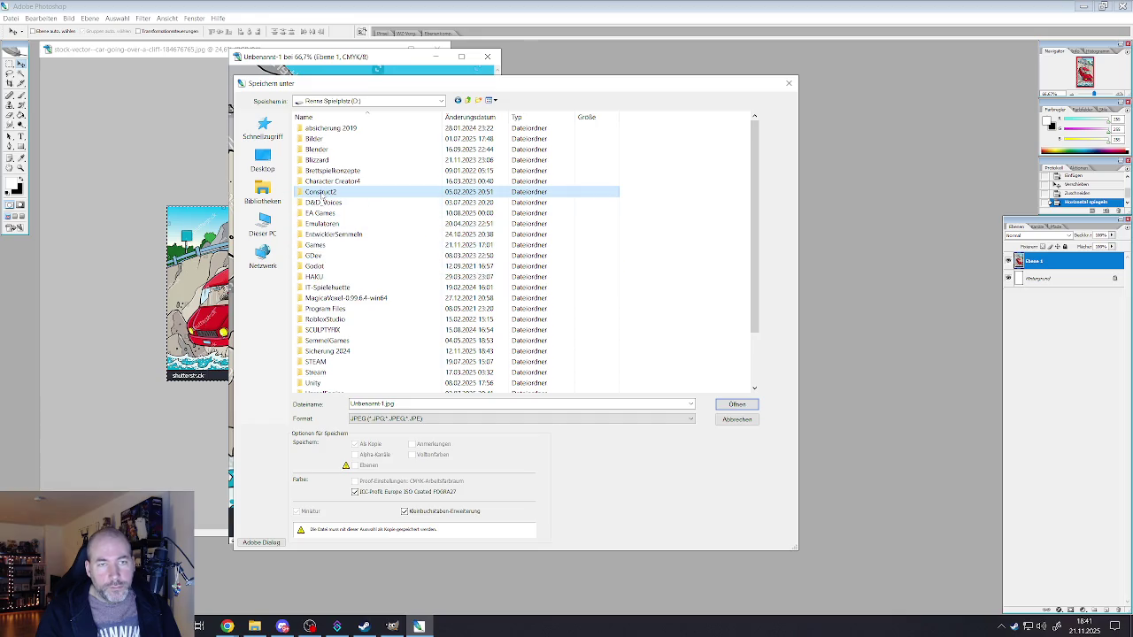
double_click(322, 193)
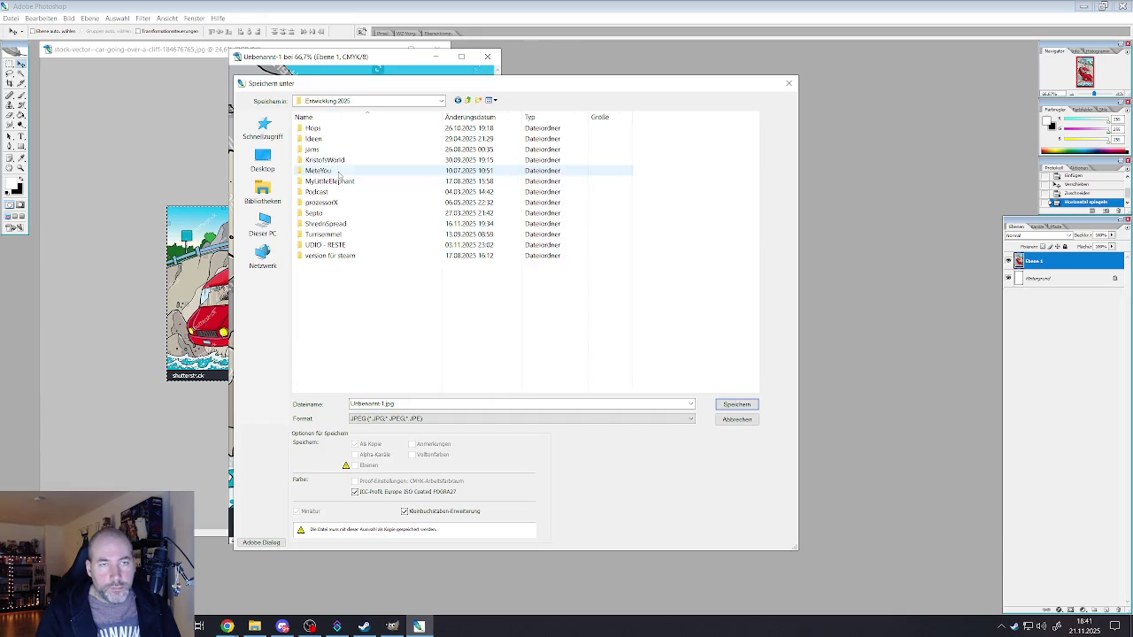
double_click(325, 224)
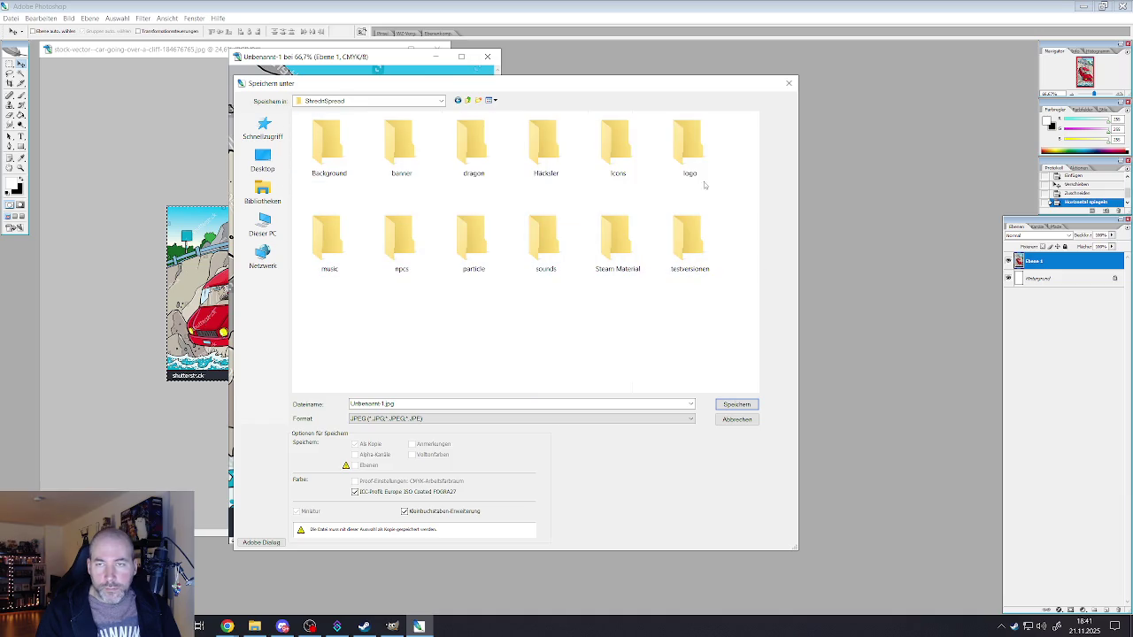
double_click(391, 157)
double_click(325, 157)
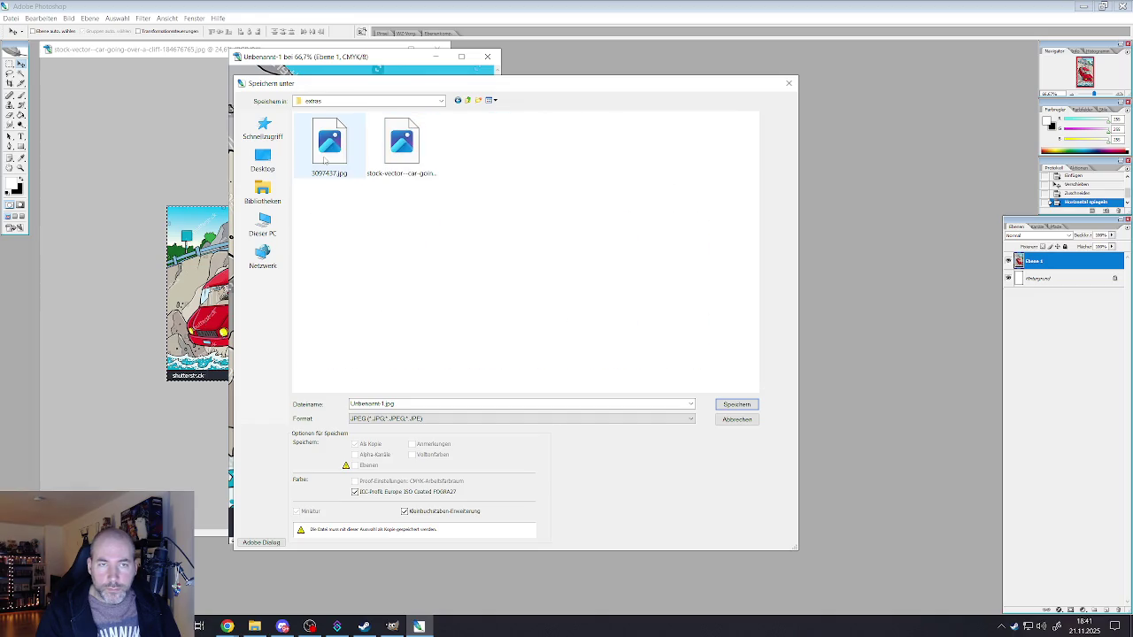
double_click(377, 404)
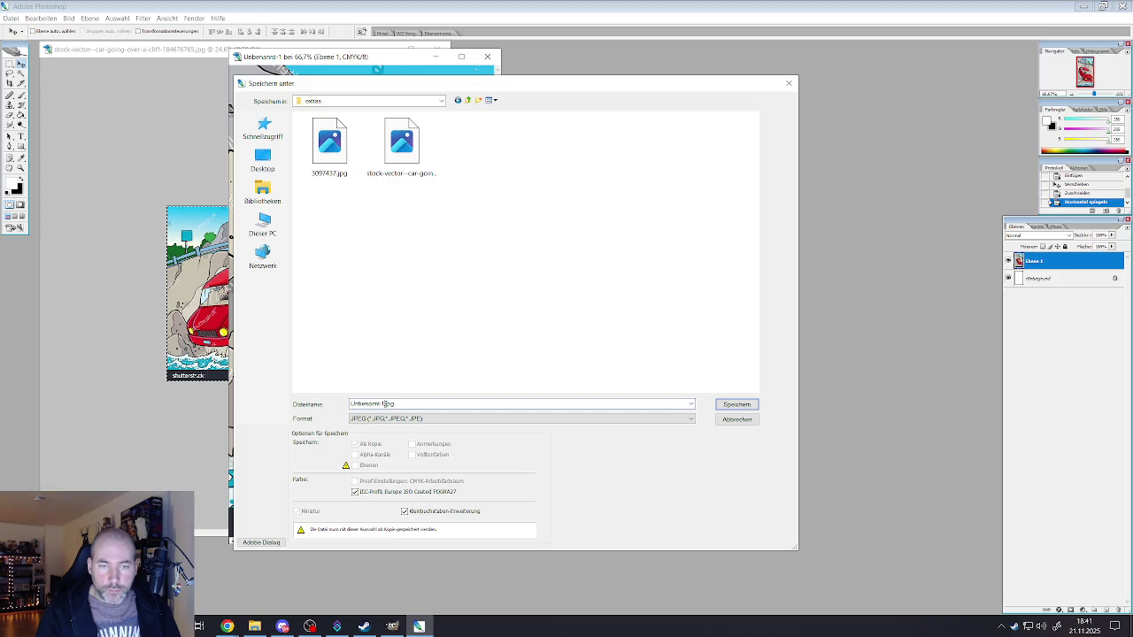
type("autofa")
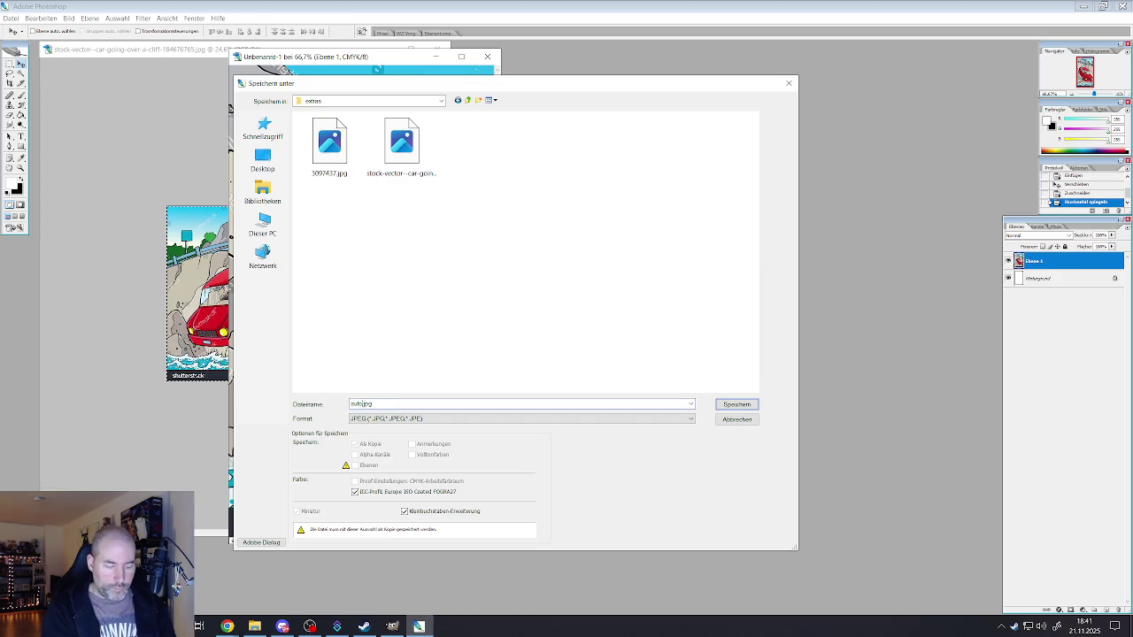
type("ll")
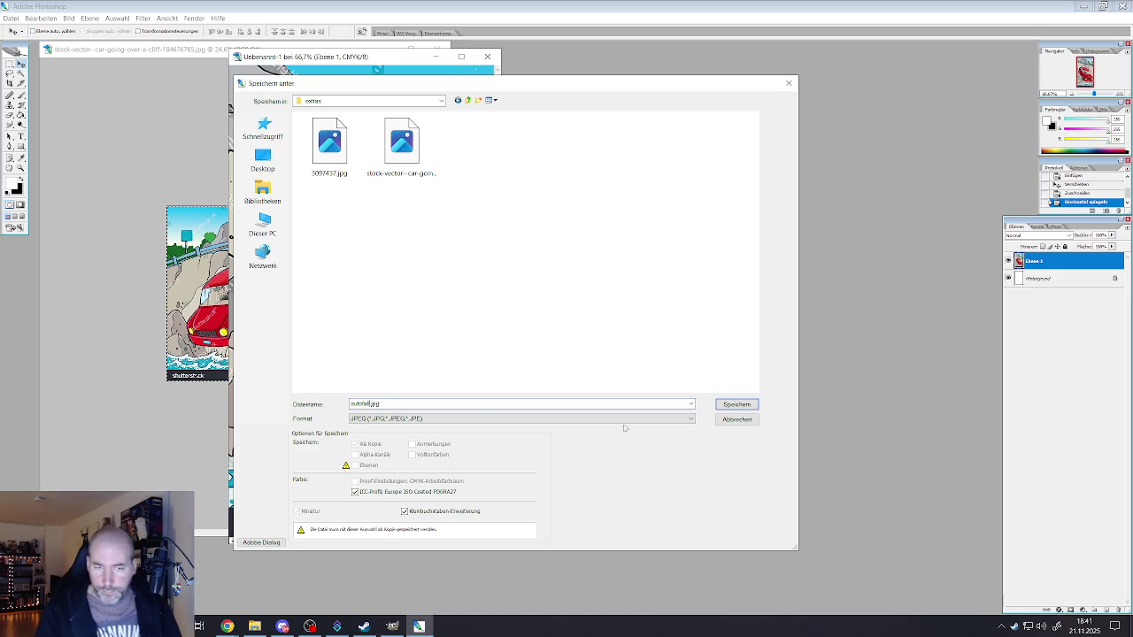
left_click(723, 410)
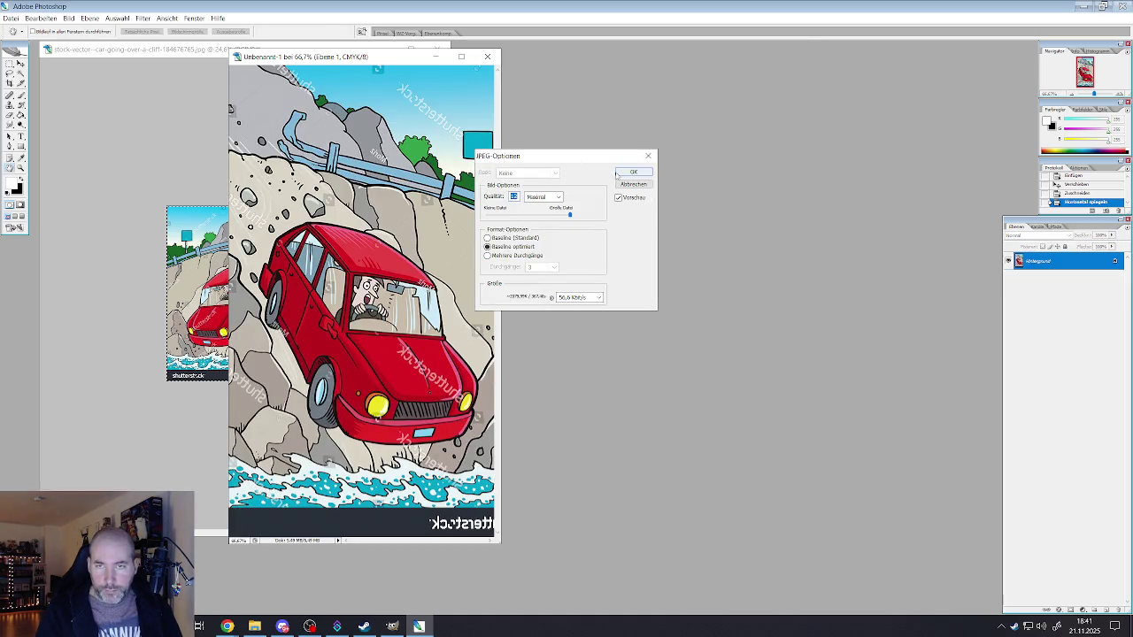
left_click(632, 171)
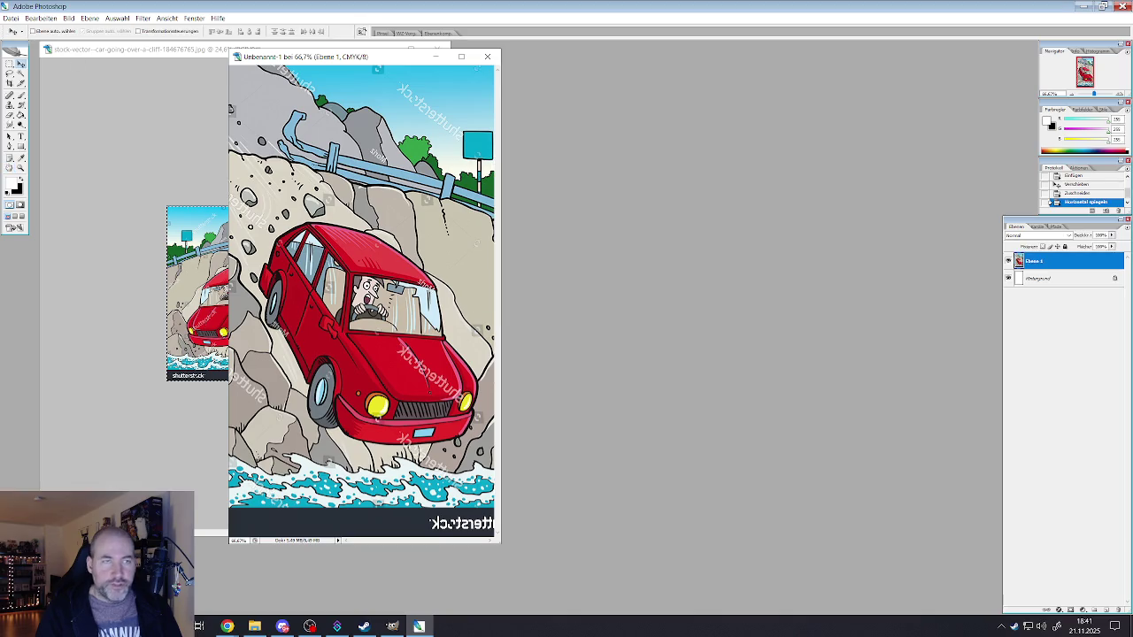
- Re-save the picture as JPEG autofall.jpg, confirm the JPEG options, and close the mirrored document
left_click(11, 17)
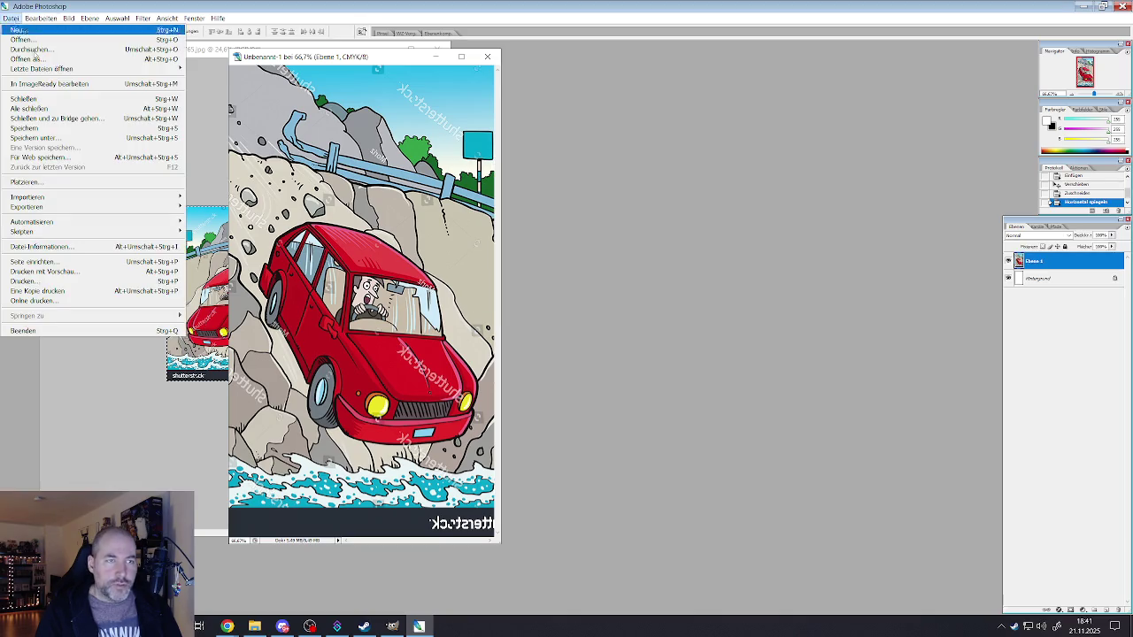
left_click(38, 139)
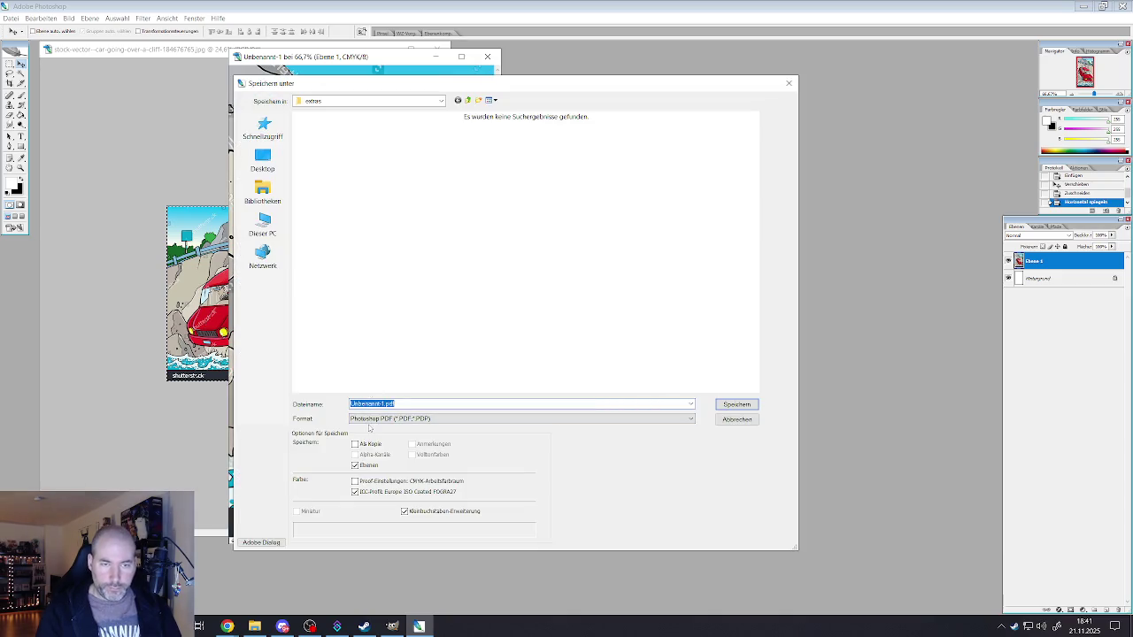
left_click(390, 418)
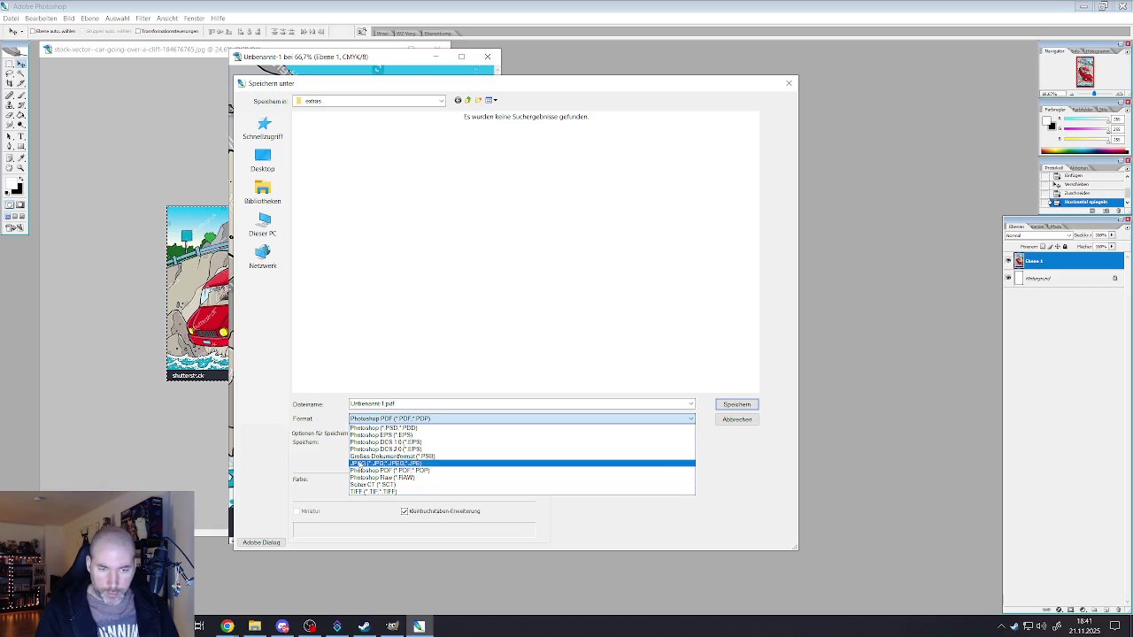
left_click(359, 464)
double_click(382, 403)
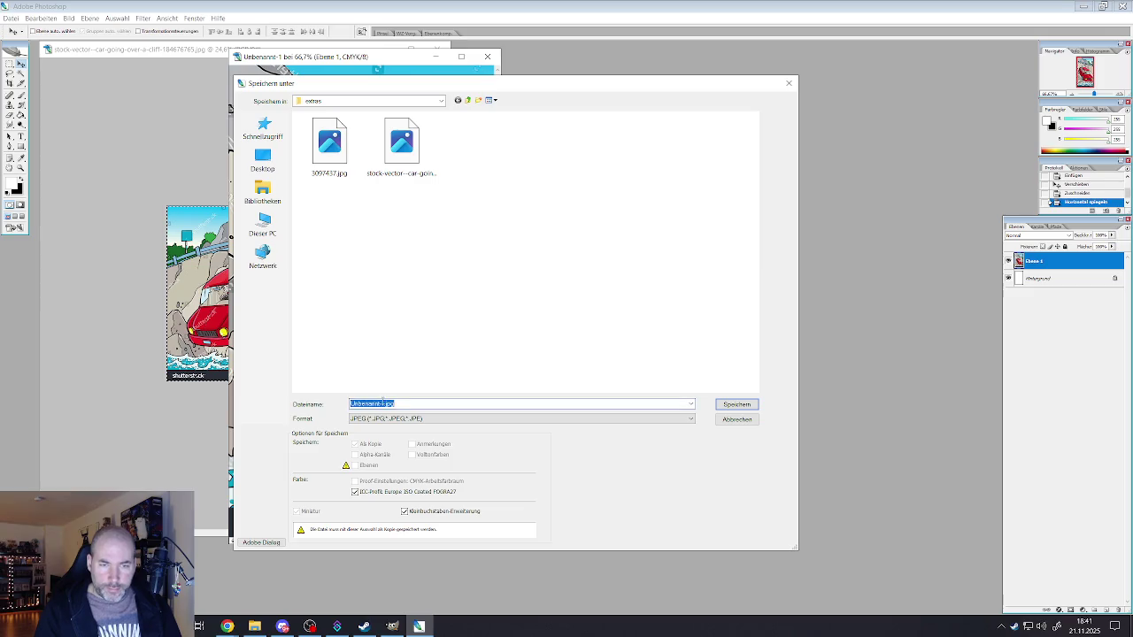
double_click(386, 404)
type("av")
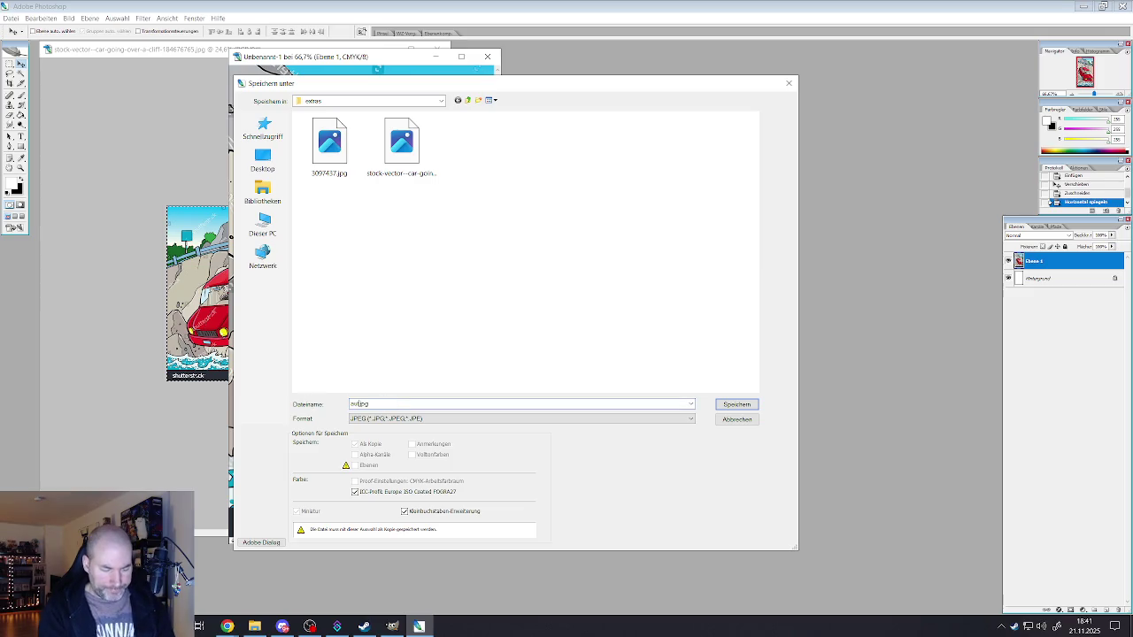
left_click(718, 404)
left_click(634, 172)
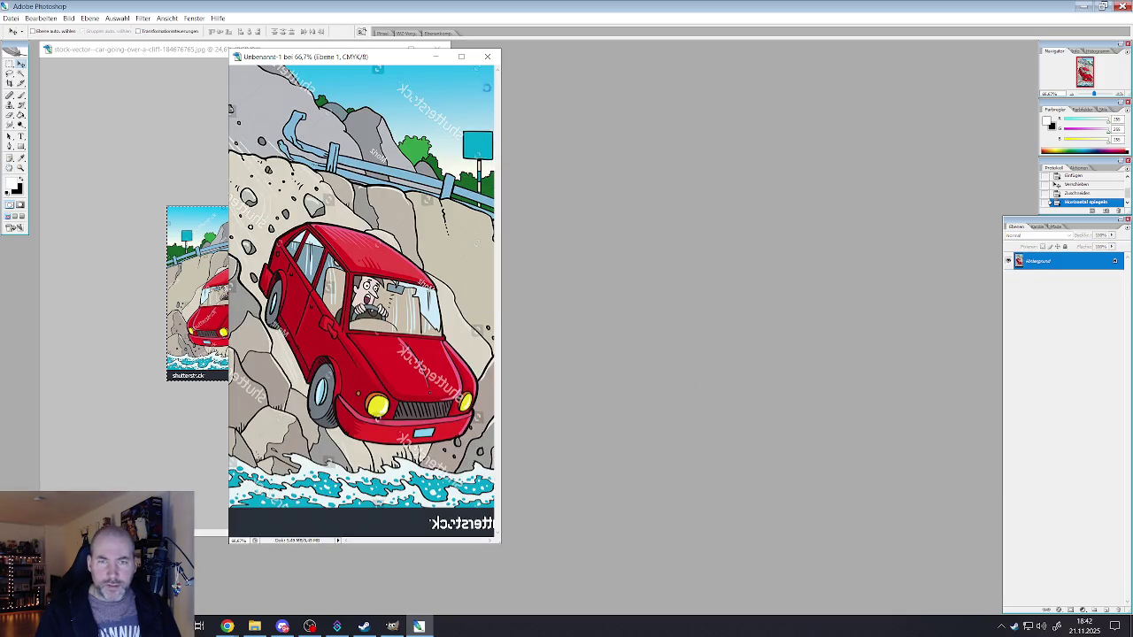
left_click(487, 56)
- Answer the unsaved-changes prompt, close the original car image, and quit Photoshop
left_click(576, 226)
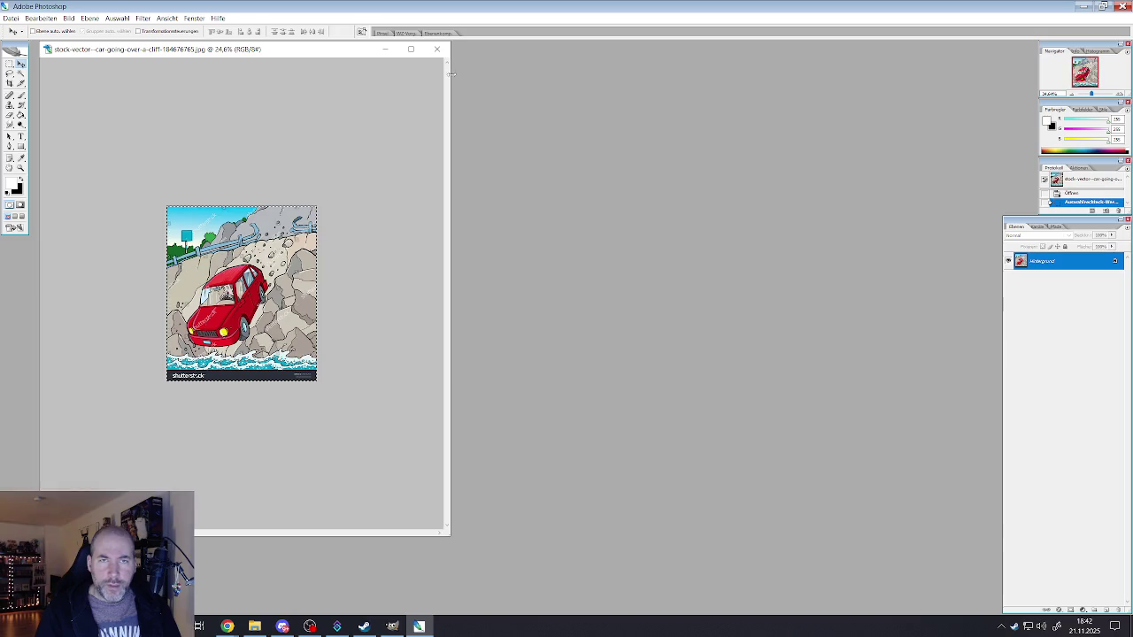
left_click(436, 49)
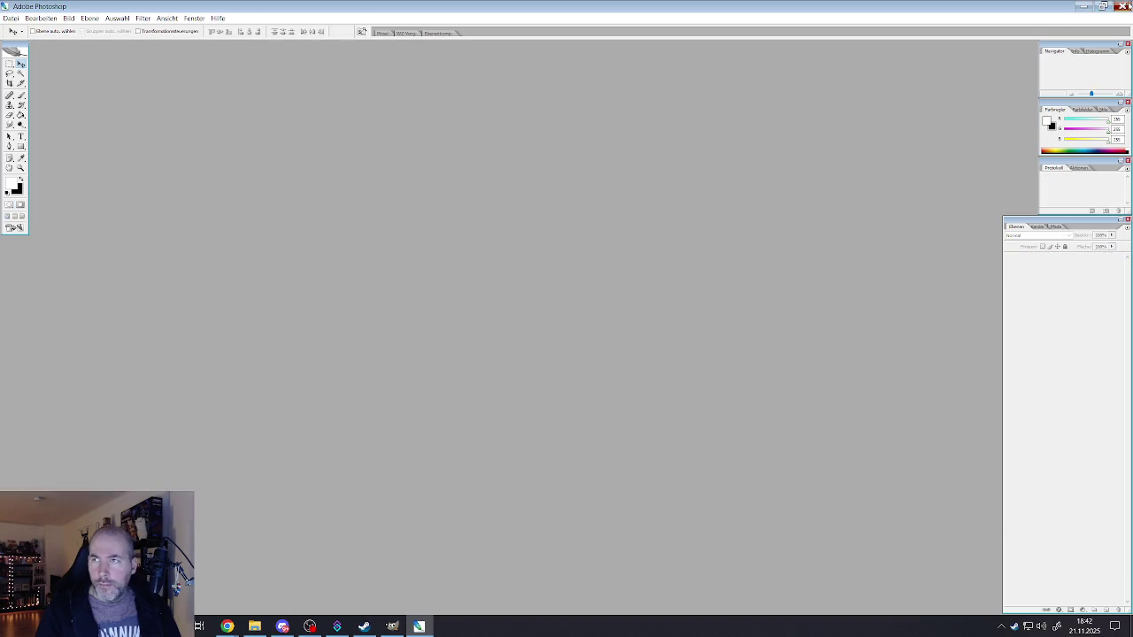
left_click(1124, 7)
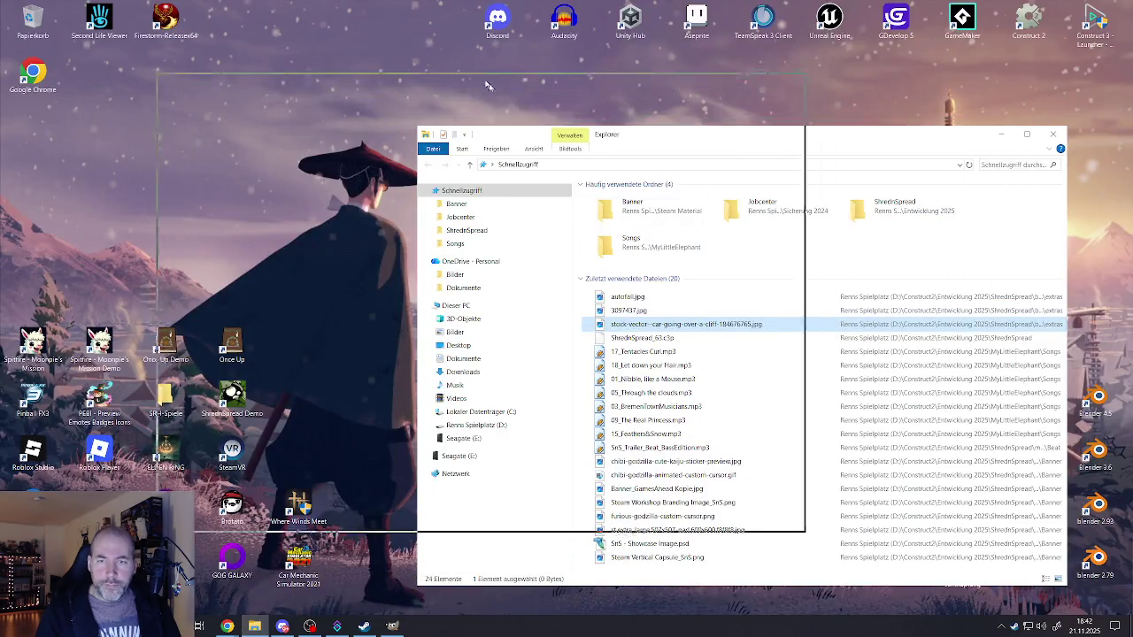
key("alt+F4")
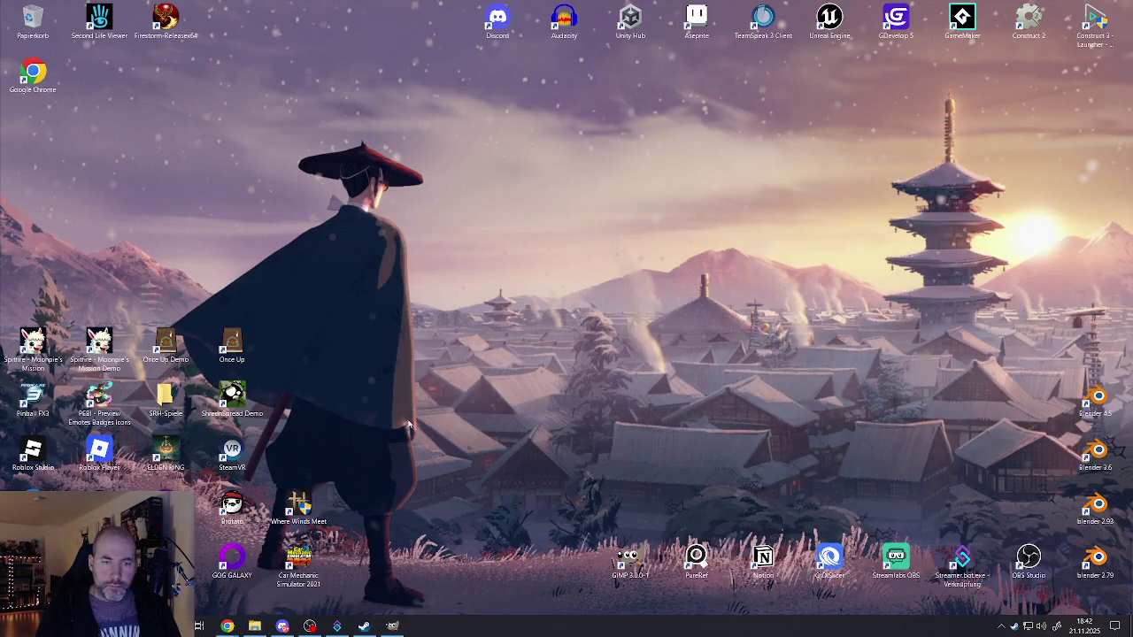
- Bring GIMP to the front, zoom in, and open File Explorer over it
left_click(392, 626)
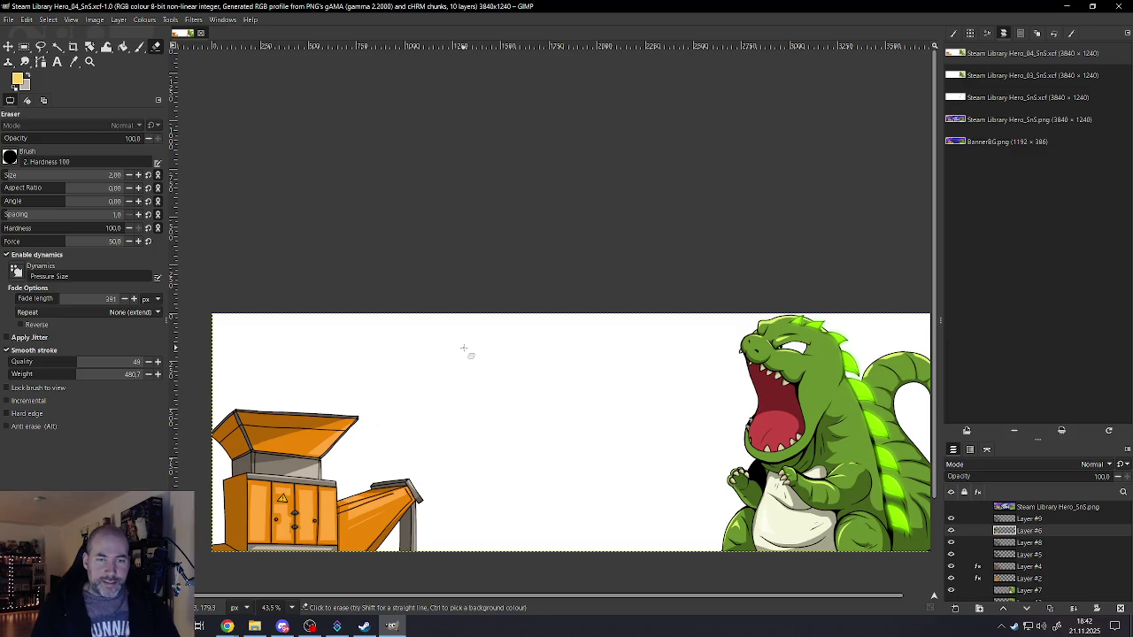
scroll(253, 345, "up", 5)
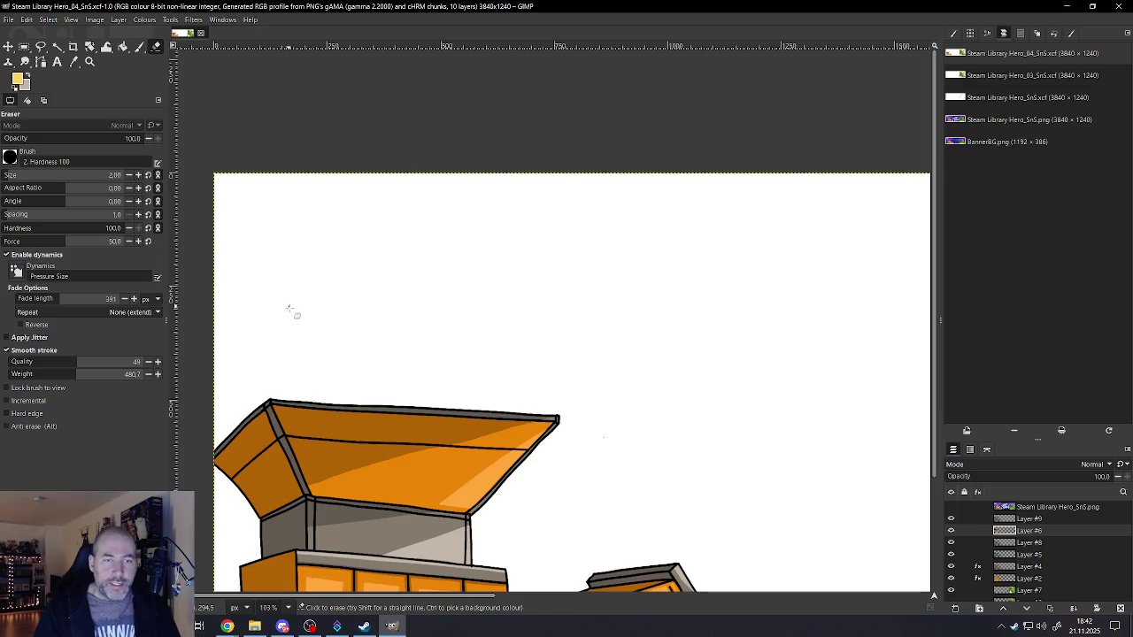
left_click(255, 627)
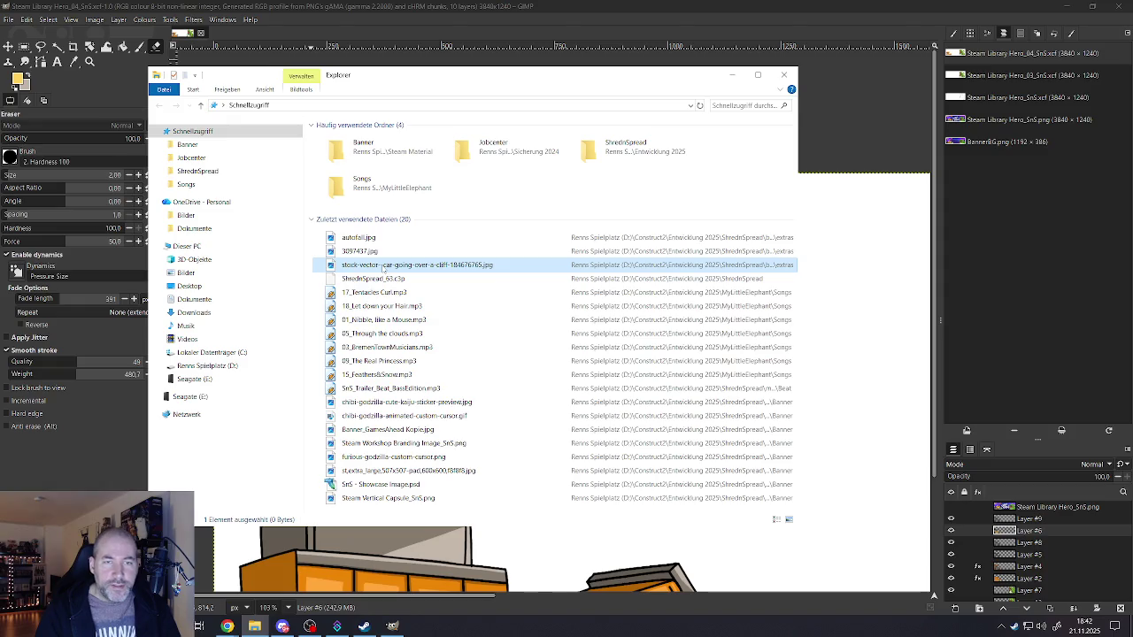
double_click(383, 265)
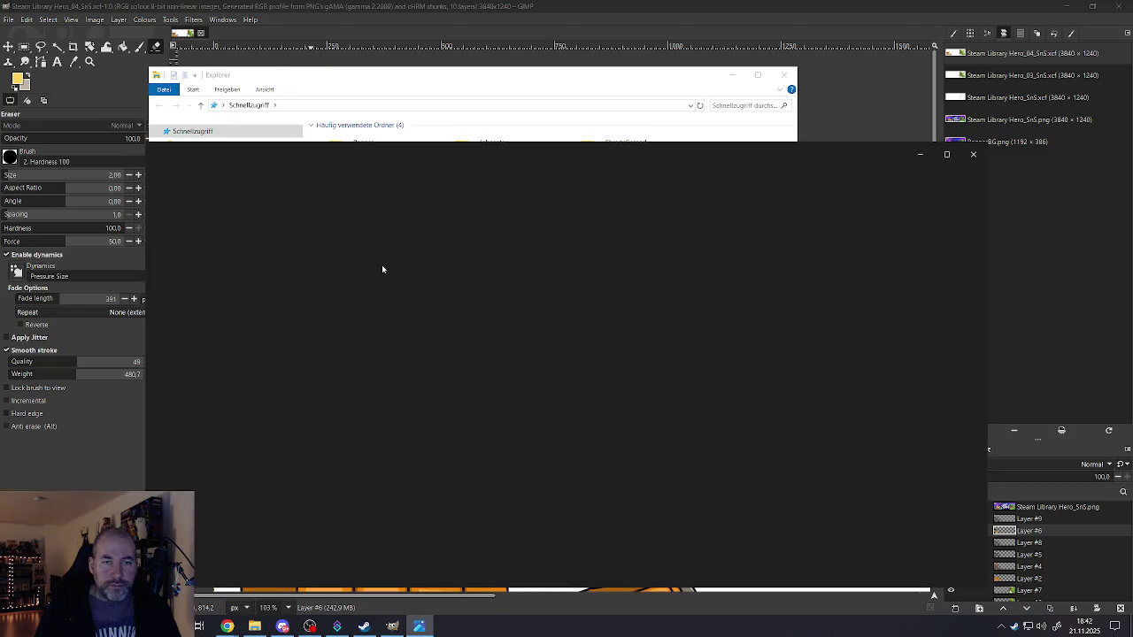
left_click(154, 369)
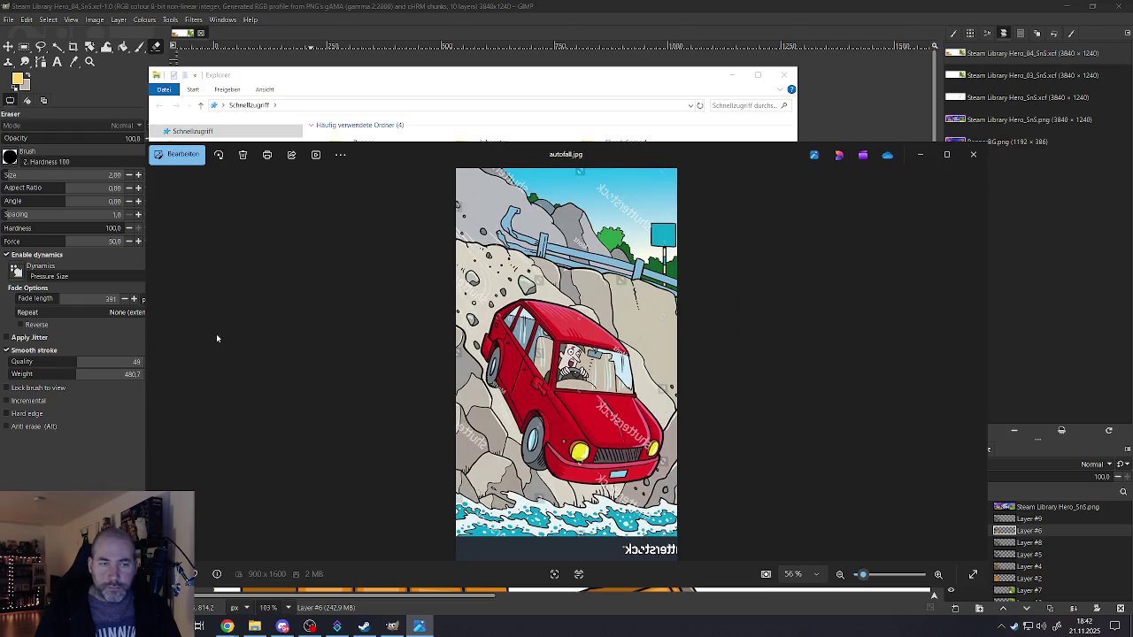
left_click_drag(147, 353, 604, 347)
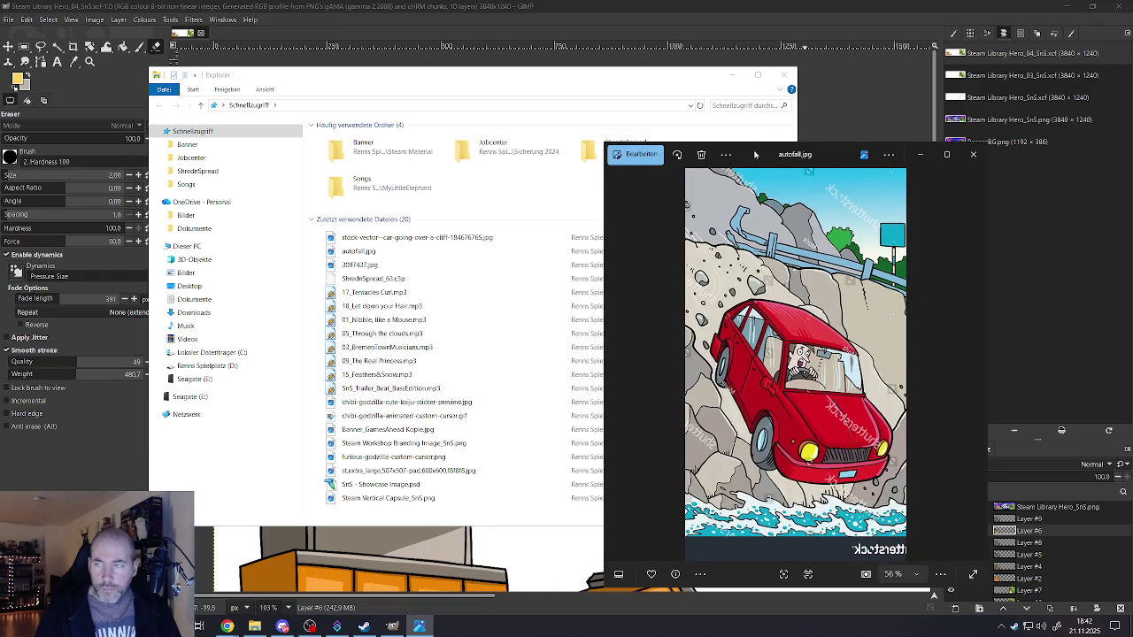
left_click(419, 626)
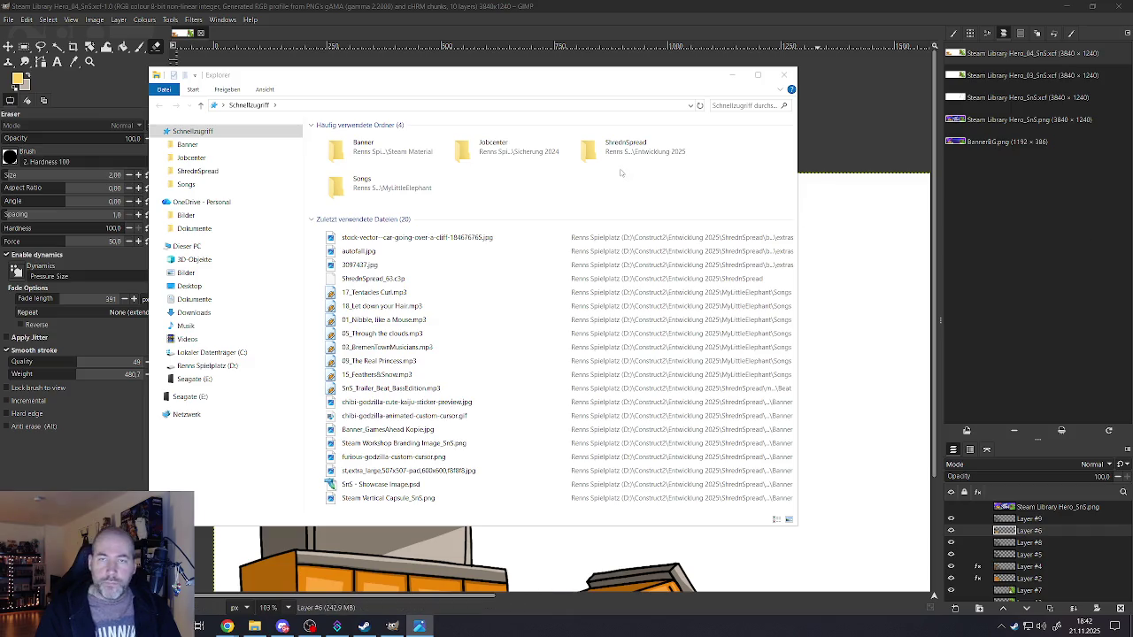
left_click(731, 74)
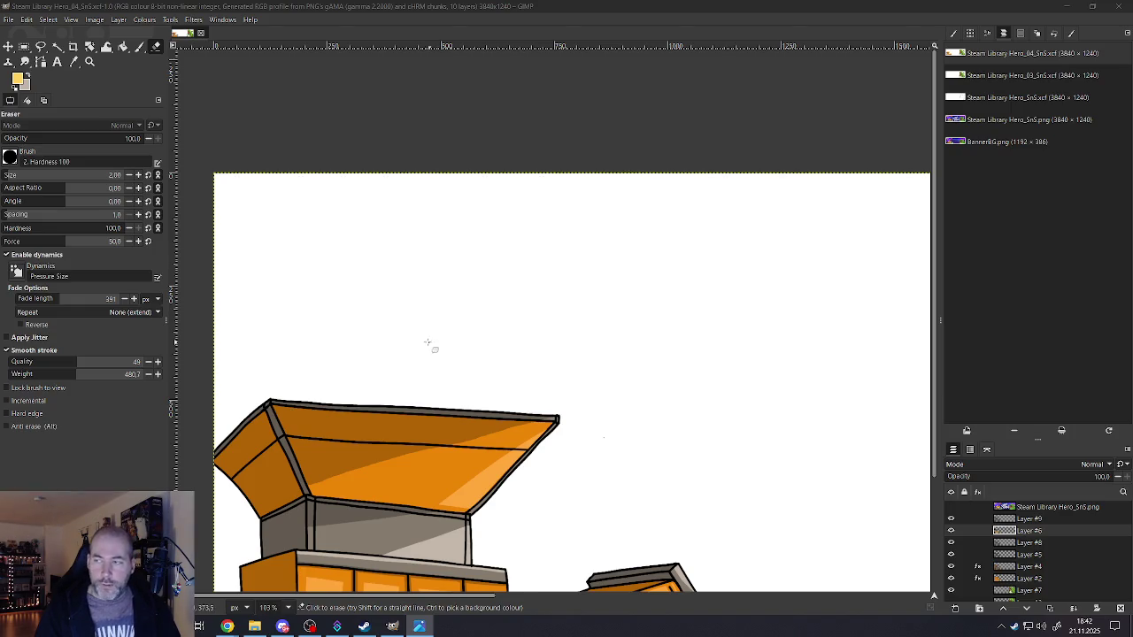
- Switch from the Eraser to the Paintbrush tool
scroll(430, 342, "down", 2)
scroll(381, 356, "up", 2)
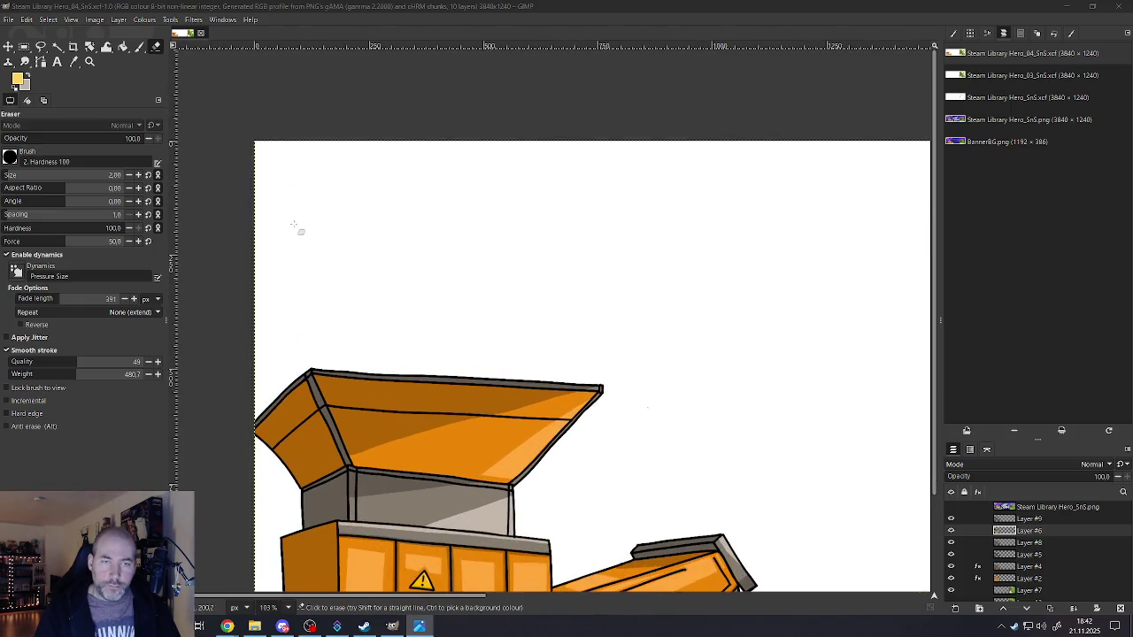
left_click(138, 46)
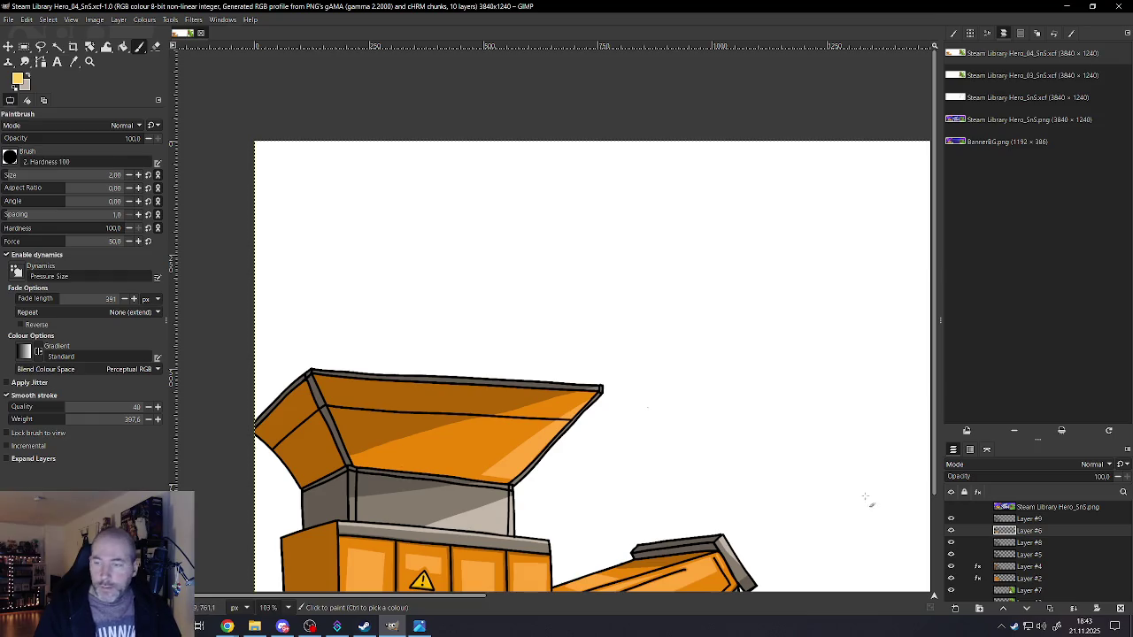
mouse_move(1028, 554)
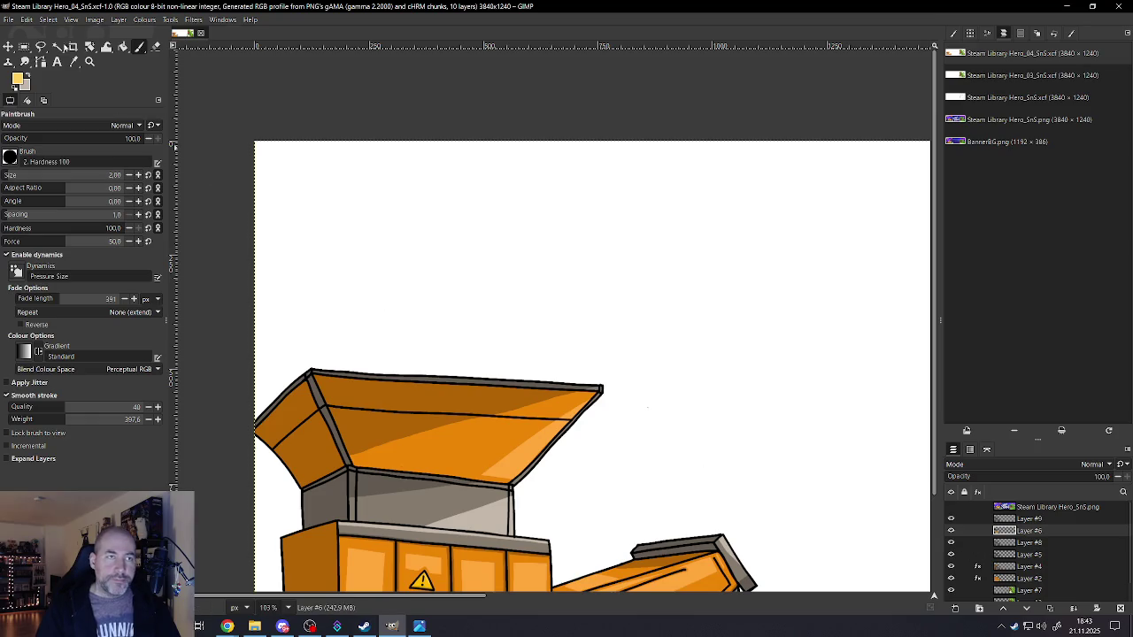
- Save As, changing _04 to _05 to make Steam Library Hero_05_SnS.xcf
left_click(9, 20)
left_click(27, 122)
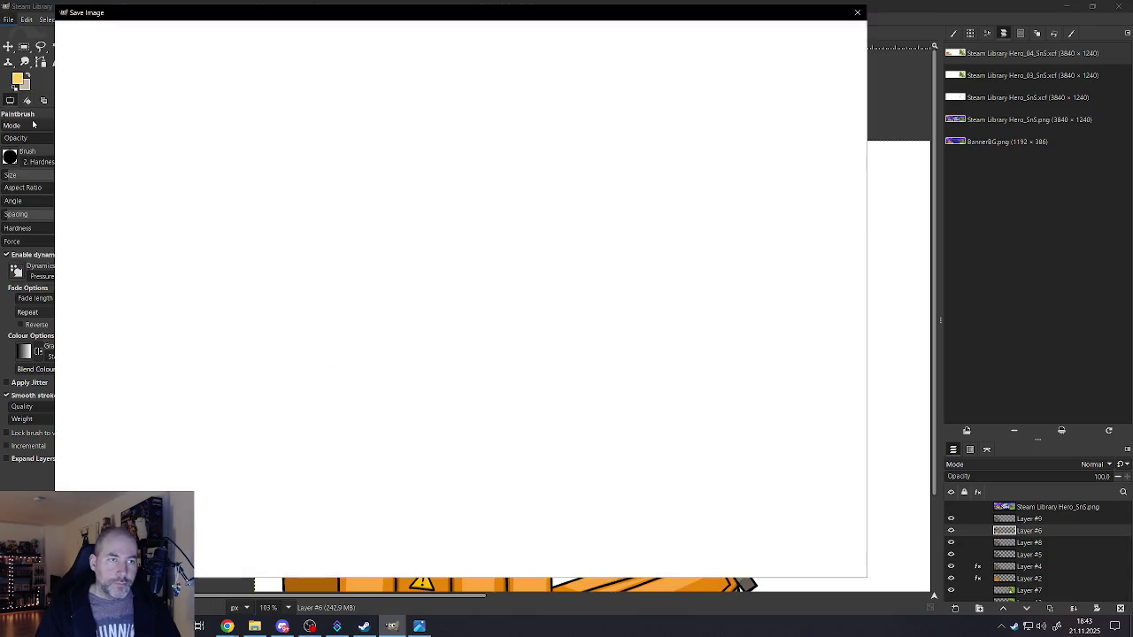
left_click(321, 101)
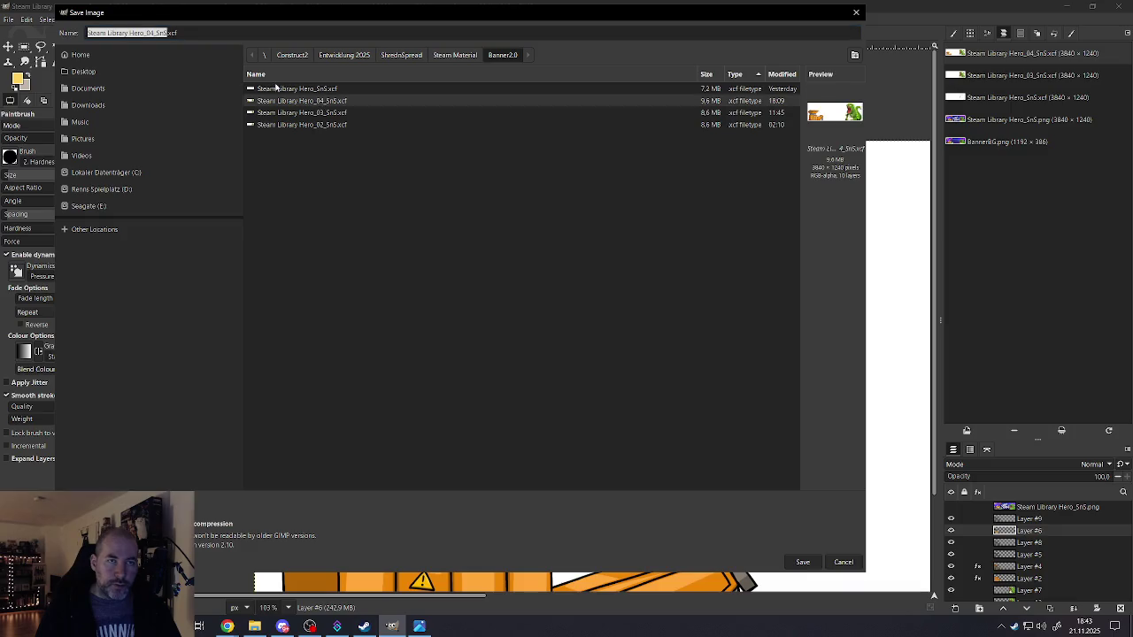
left_click(152, 33)
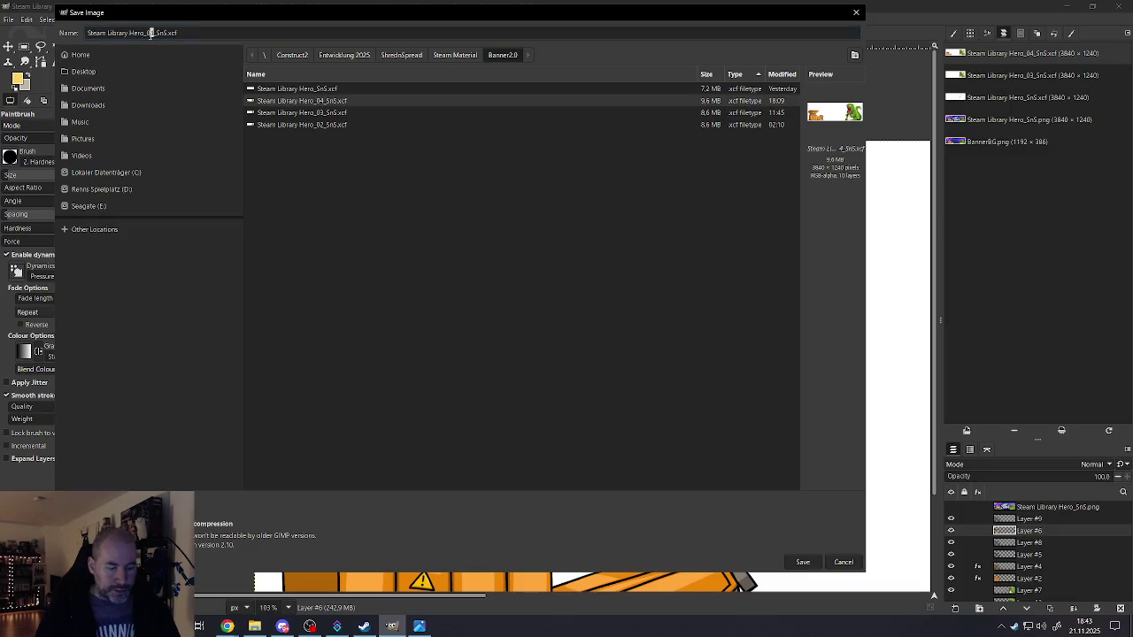
key("BackSpace")
type("5")
left_click(801, 564)
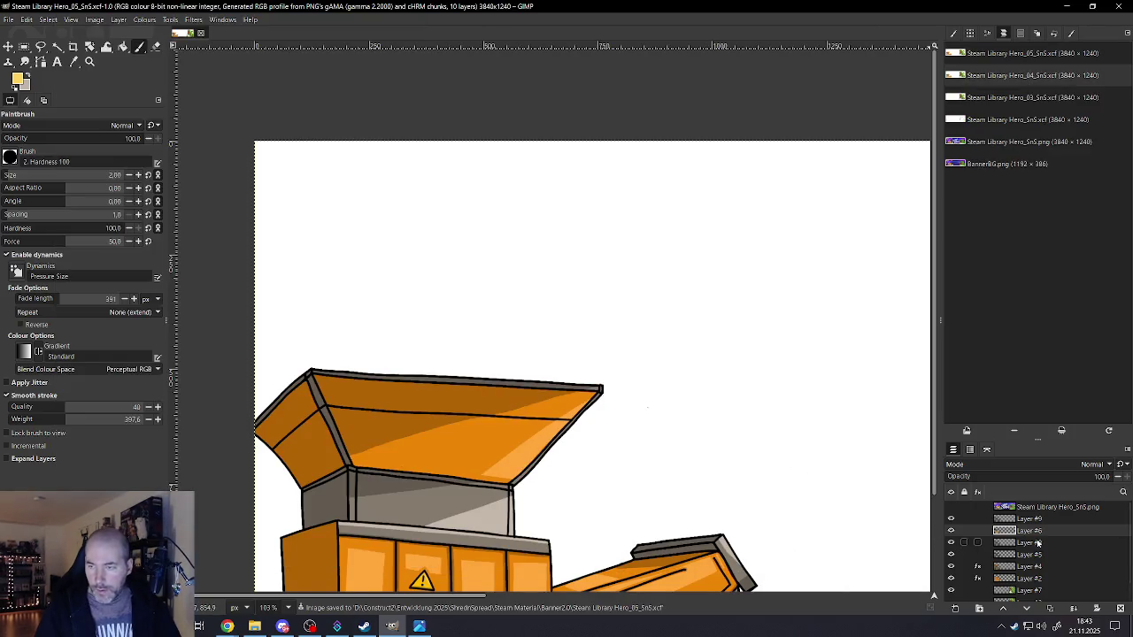
- Select Layer #9 through Layer #2 and merge them into one
left_click(1030, 578)
left_click(1028, 522, "shift")
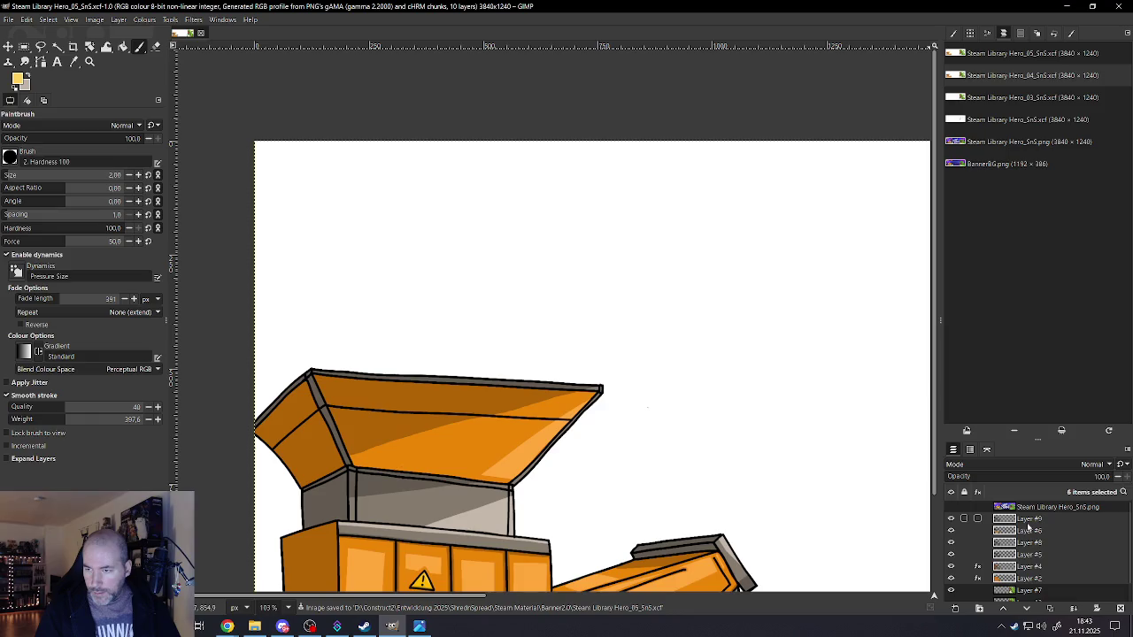
right_click(1027, 524)
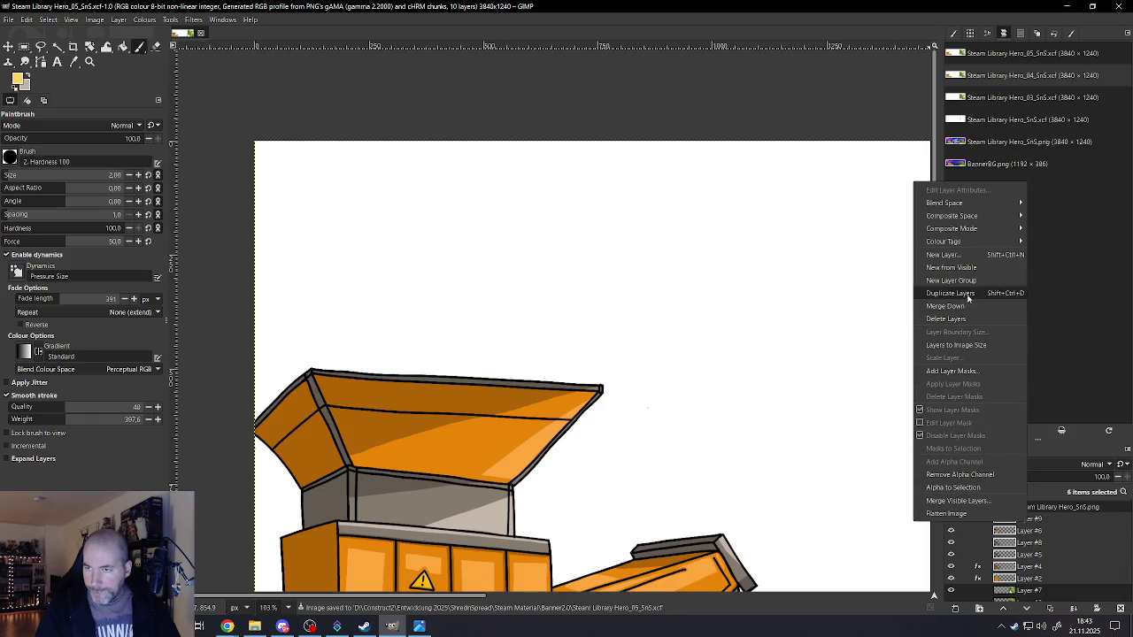
left_click(946, 306)
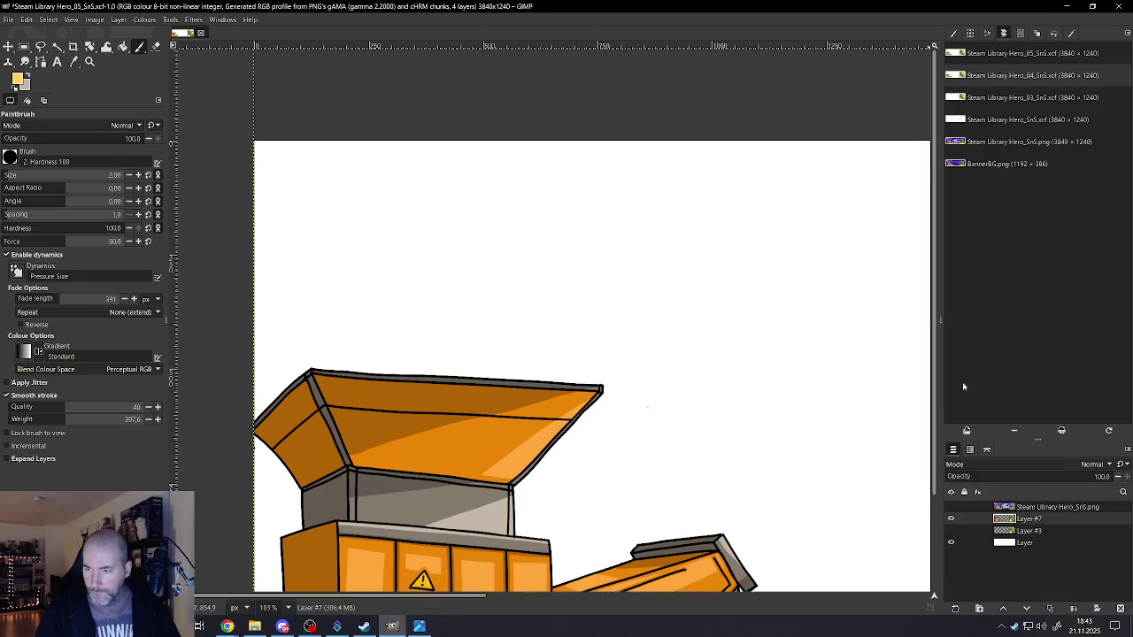
- Zoom out, undo the merge, and start opening BannerBG.png
scroll(551, 359, "down", 3)
scroll(602, 363, "down", 1)
scroll(653, 366, "up", 1)
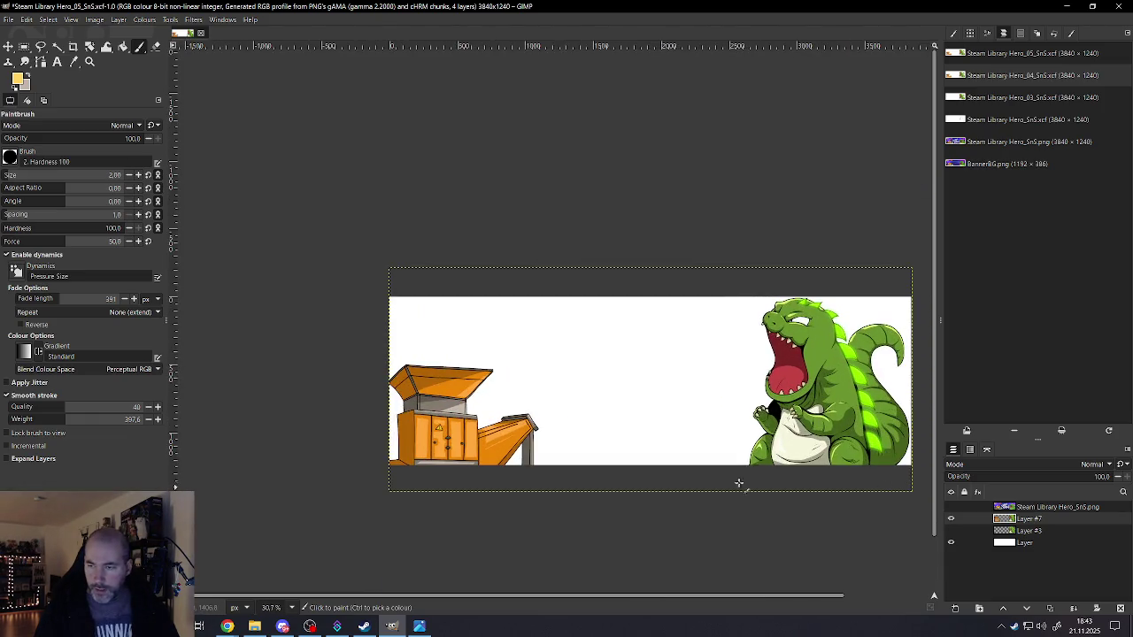
key("ctrl+z")
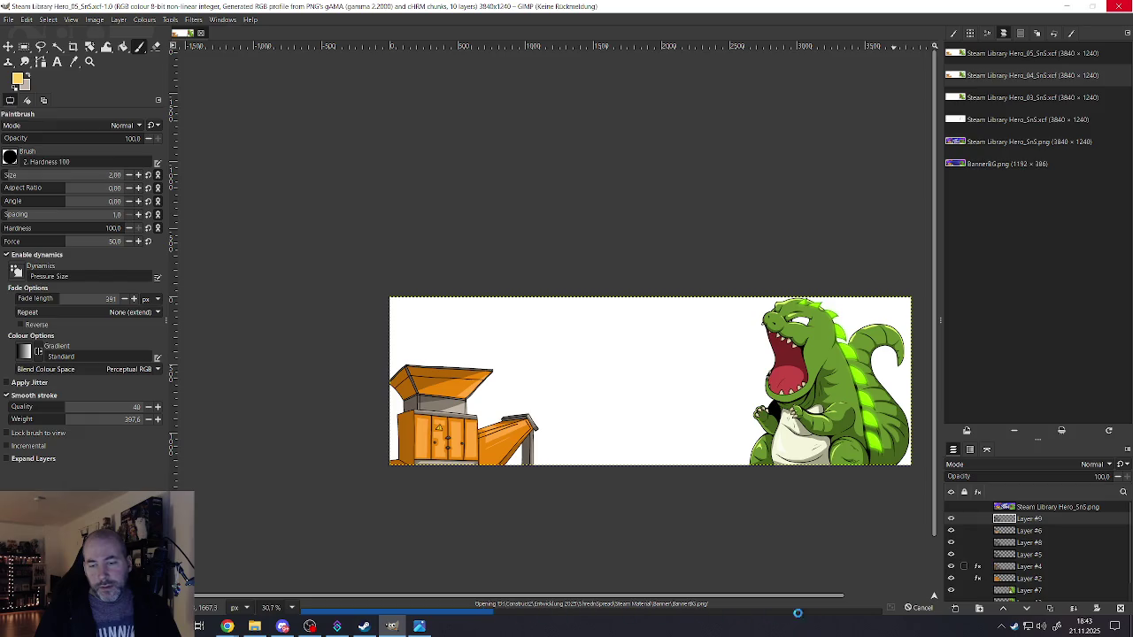
left_click(469, 492)
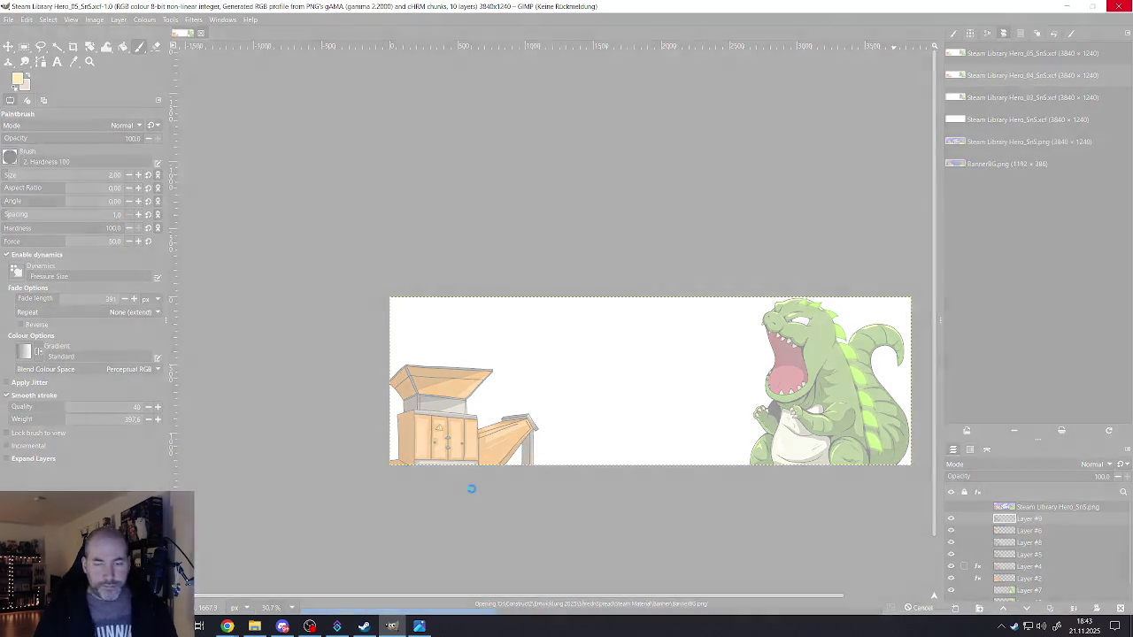
- Force-close the unresponsive GIMP with Programm schließen and relaunch it from the GIMP 3.0.0-1 desktop icon
left_click(1108, 8)
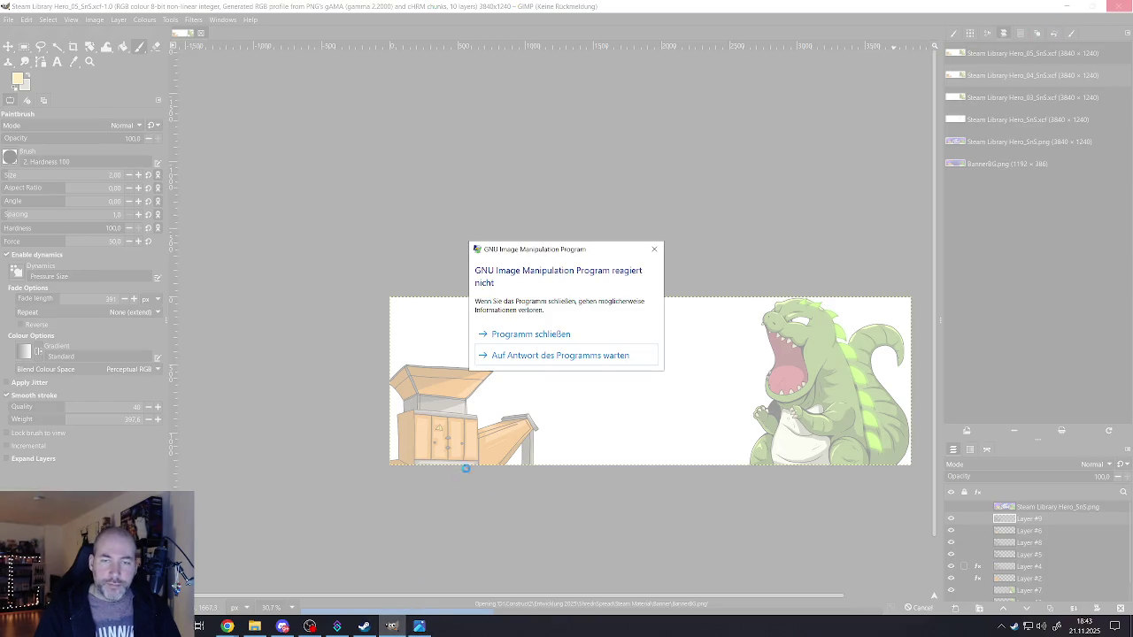
left_click(508, 335)
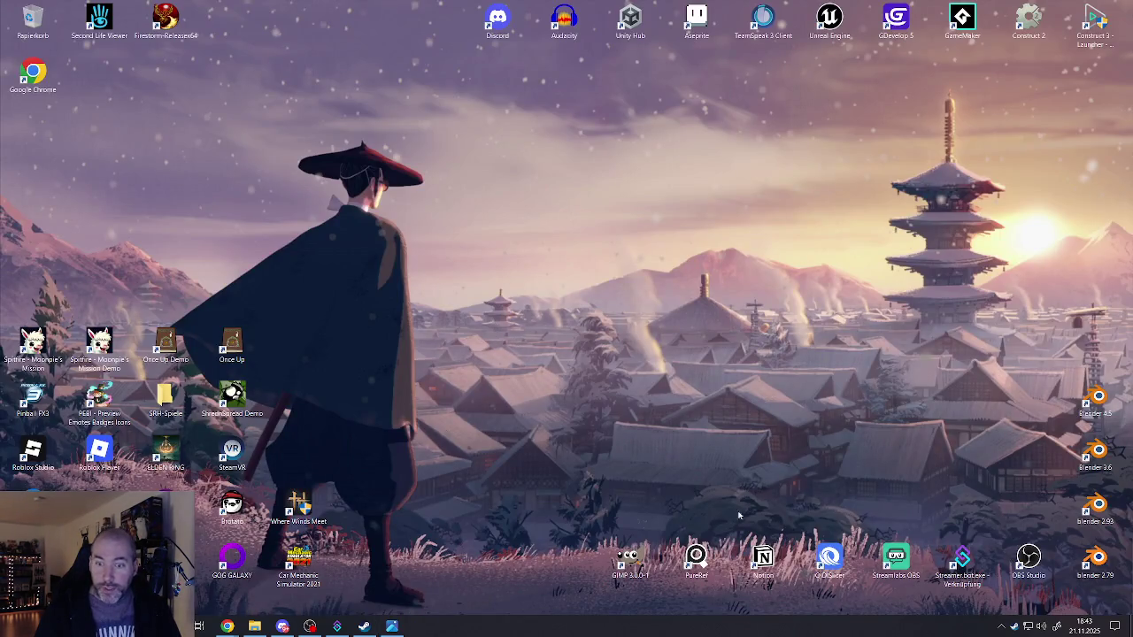
left_click(636, 565)
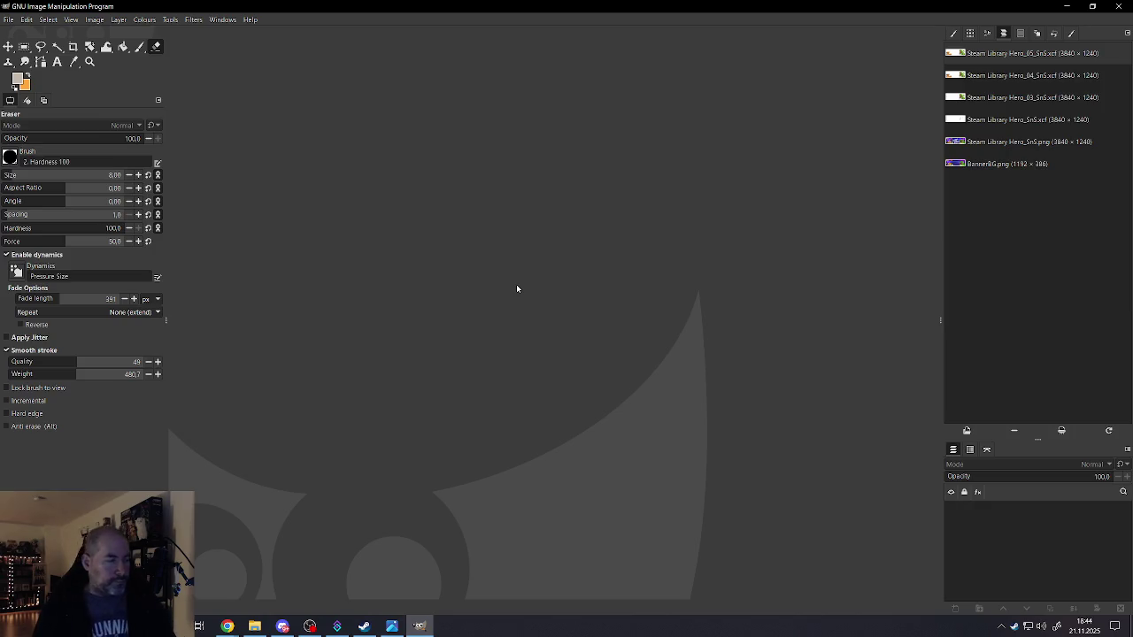
- Reopen Steam Library Hero_05_SnS.xcf from recent files and merge Layer #9 through Layer #4
left_click(8, 19)
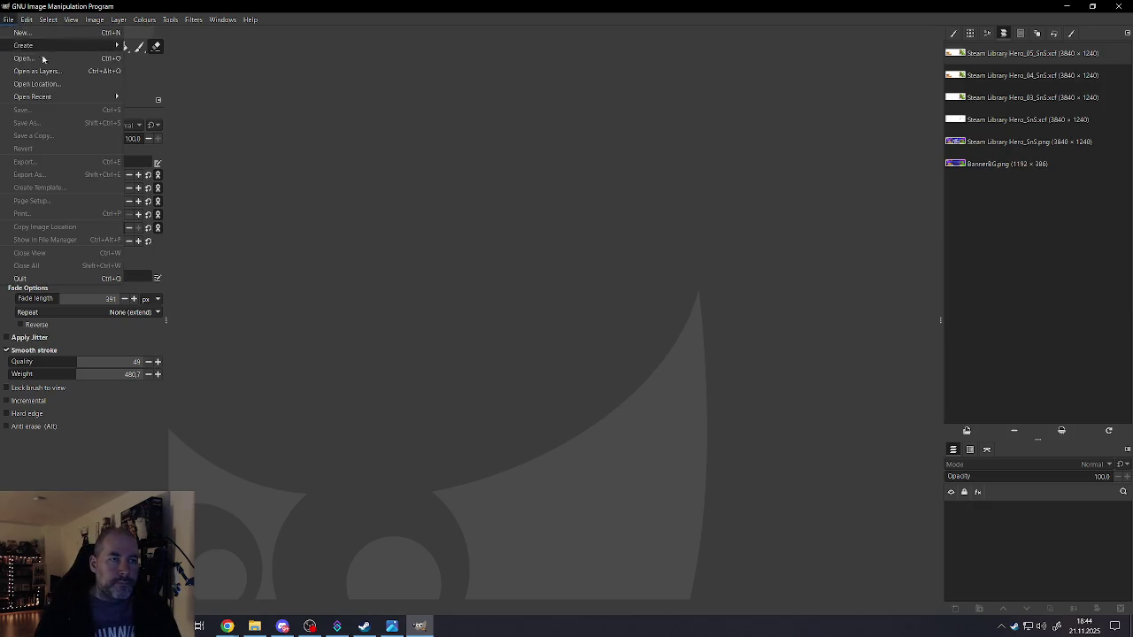
mouse_move(33, 97)
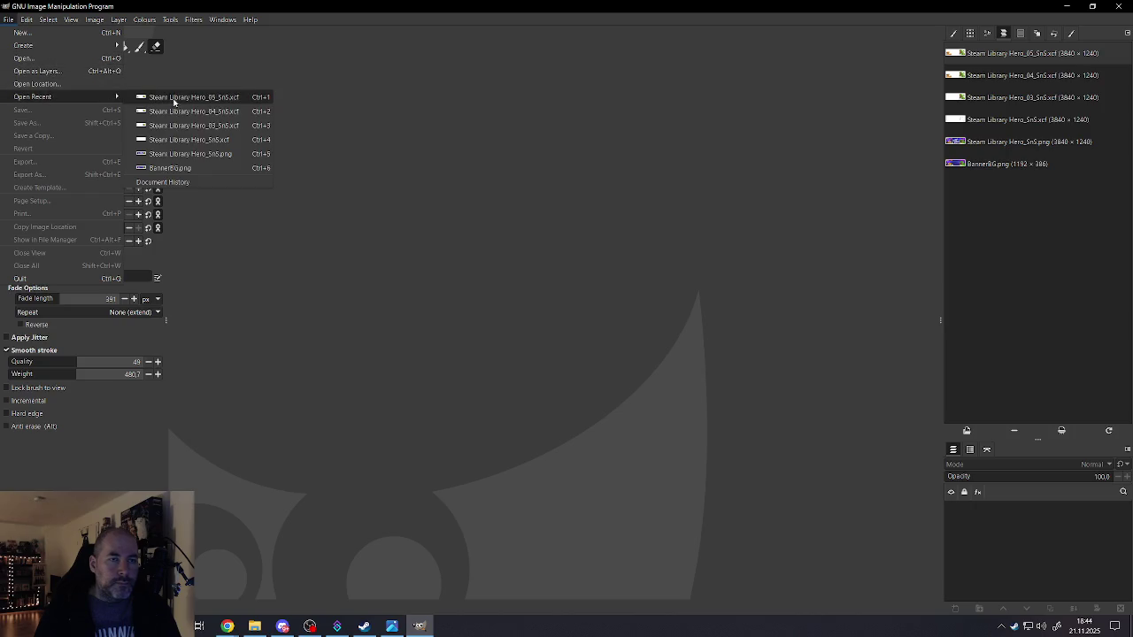
left_click(181, 101)
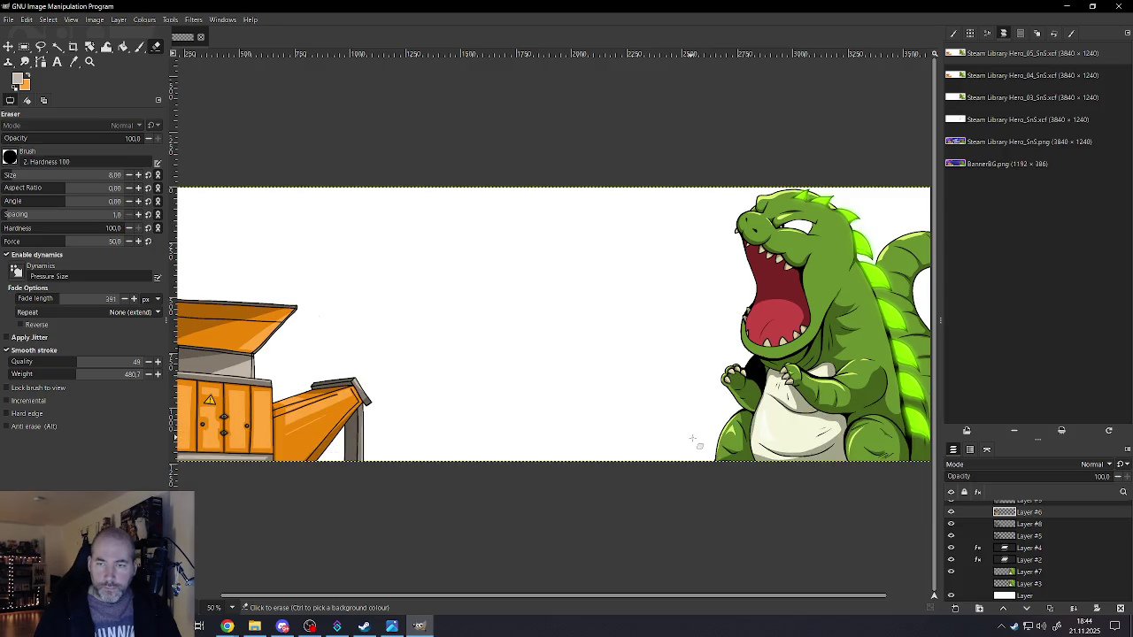
scroll(1018, 535, "up", 1)
left_click(1031, 519)
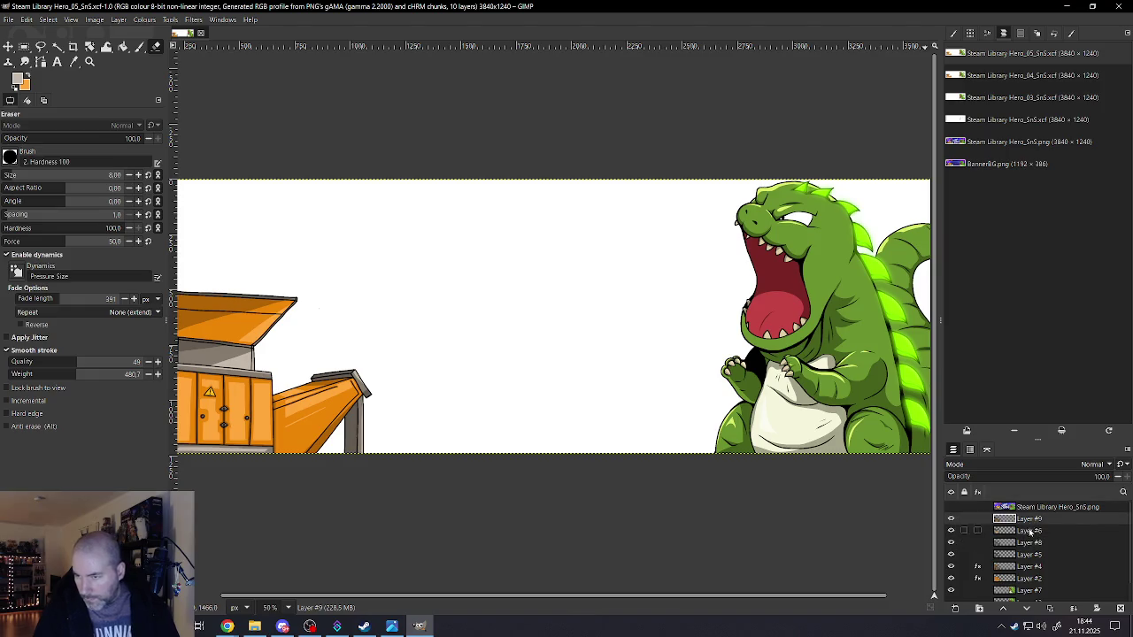
left_click(1027, 567, "shift")
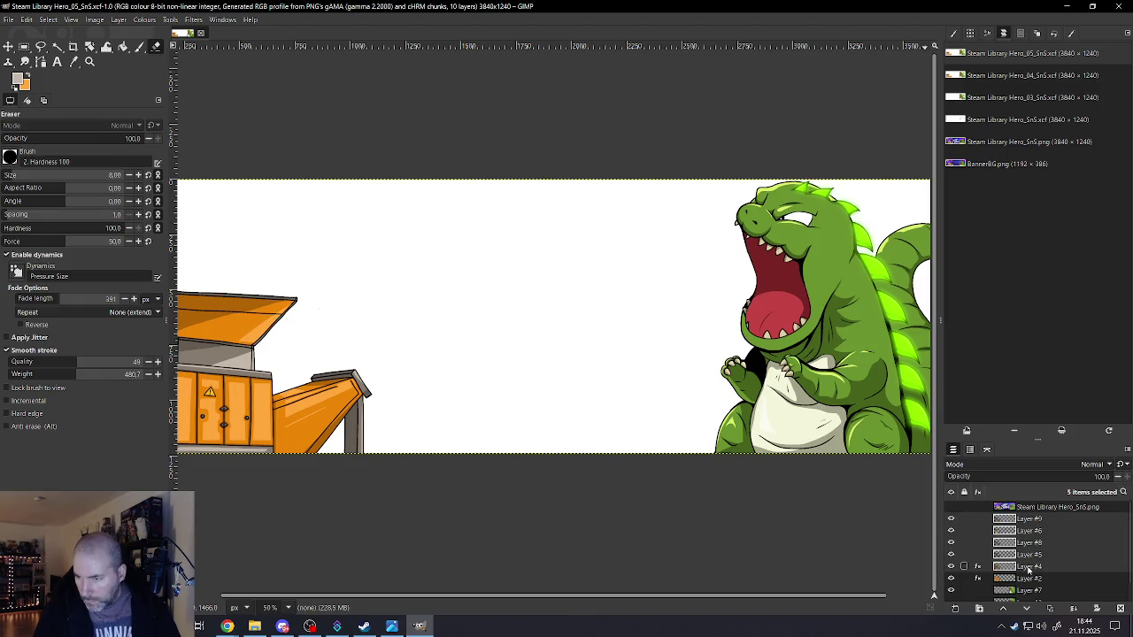
right_click(1028, 569)
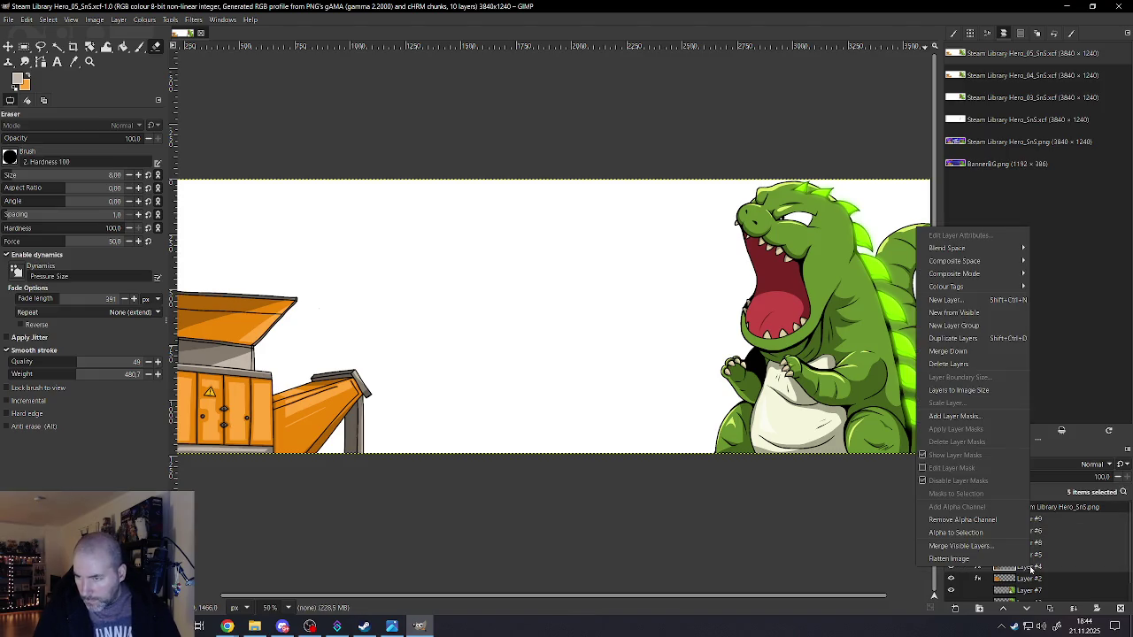
left_click(941, 351)
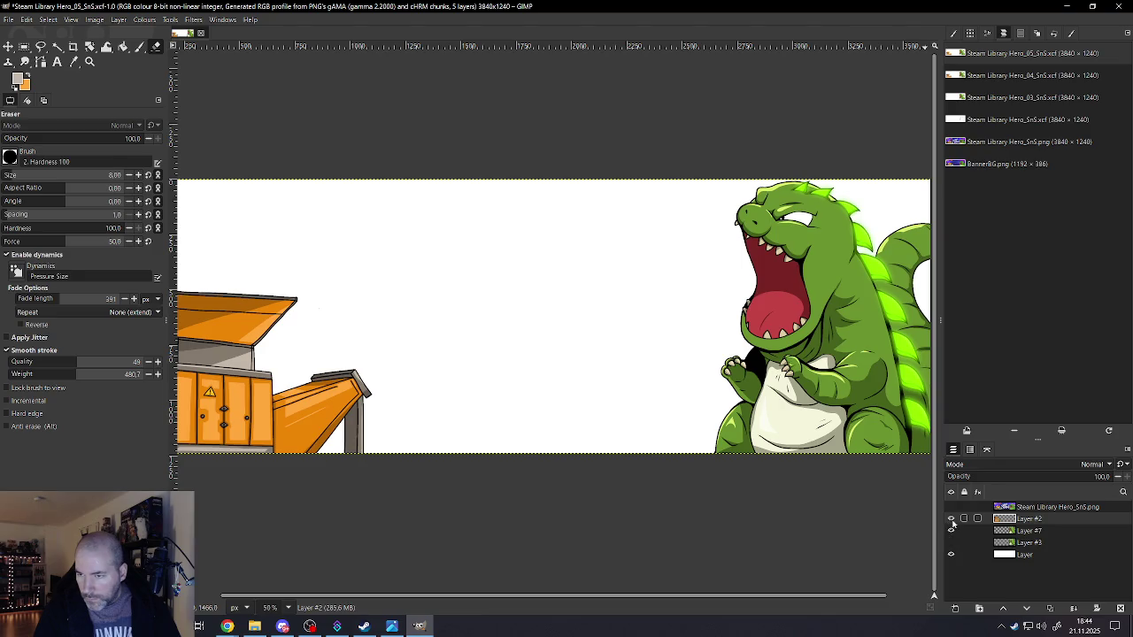
- Hide the dinosaur and orange machine layers, leaving a blank white canvas
left_click(950, 530)
scroll(565, 386, "down", 3)
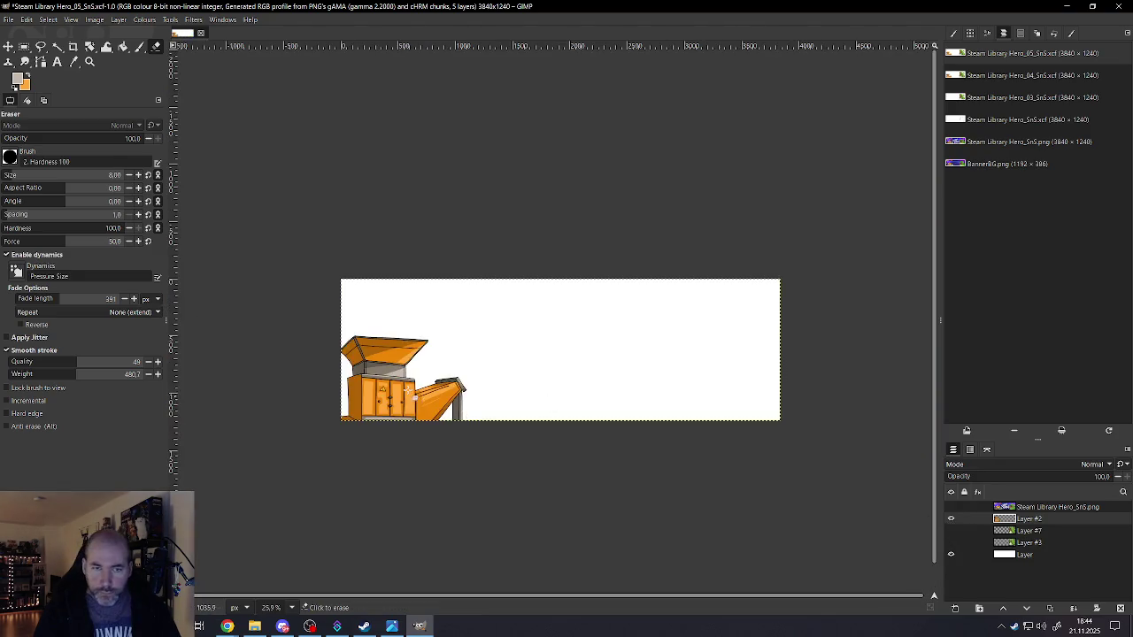
scroll(386, 359, "up", 3)
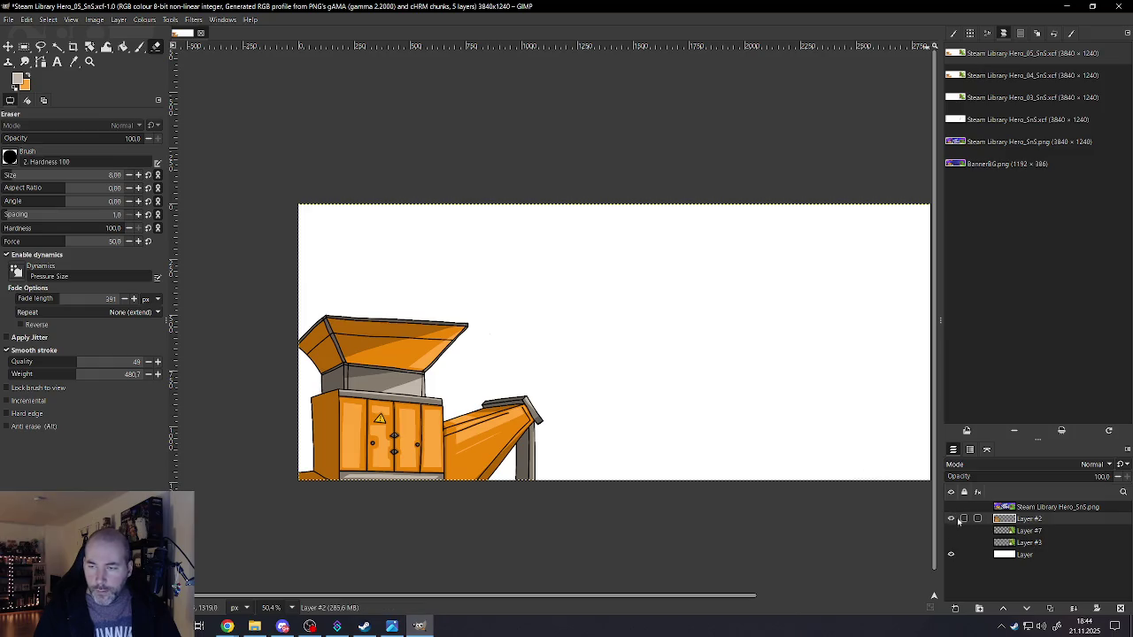
left_click(951, 519)
scroll(673, 443, "down", 3)
scroll(717, 412, "up", 3)
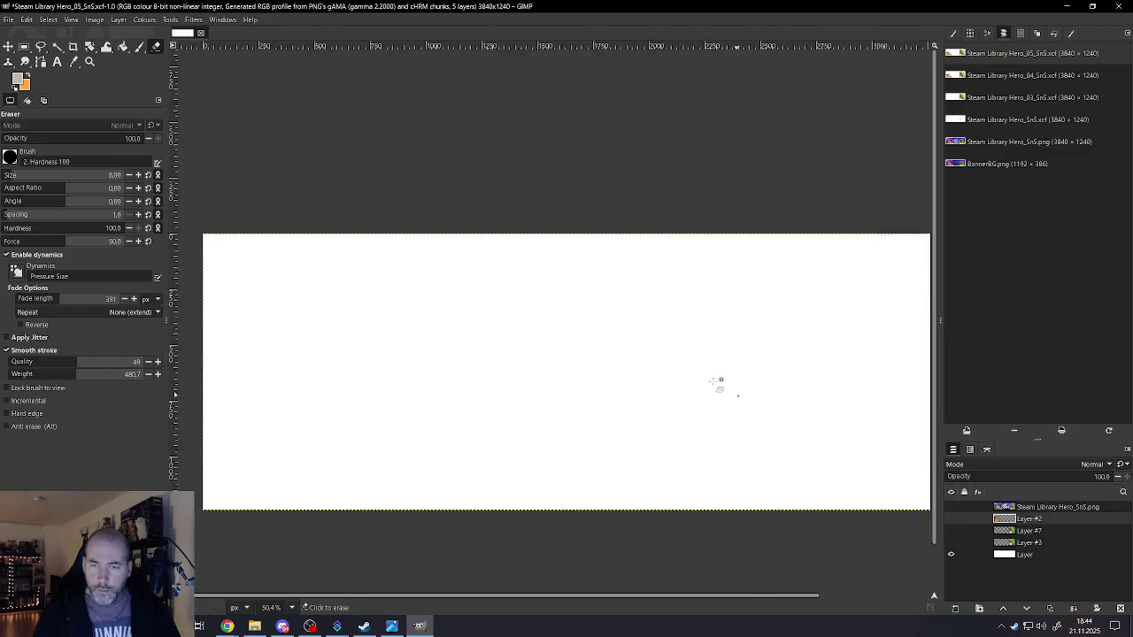
scroll(584, 363, "up", 1)
scroll(566, 353, "up", 2)
scroll(589, 354, "down", 1)
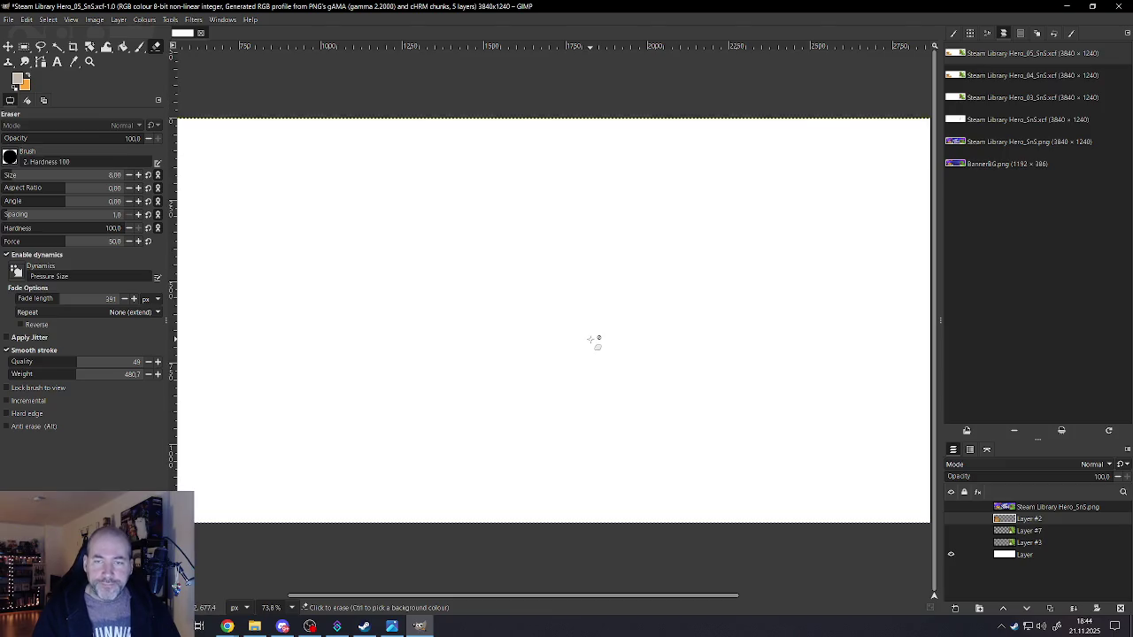
scroll(594, 336, "up", 1)
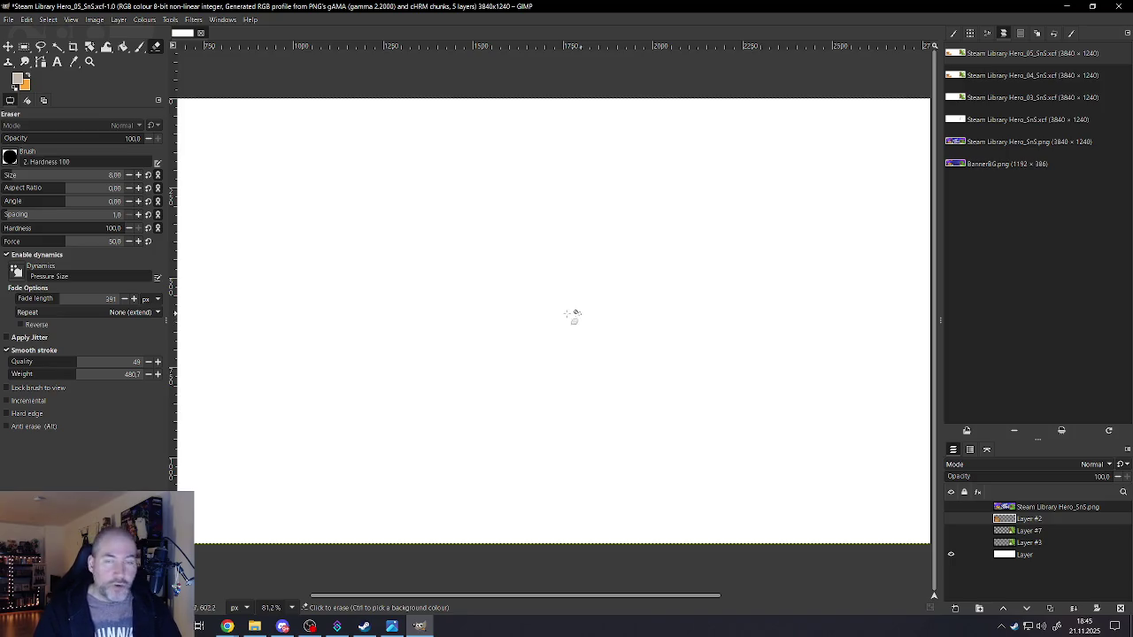
- Pick the Paintbrush, reset colours to black and white, and add a new layer
left_click(139, 46)
left_click(15, 87)
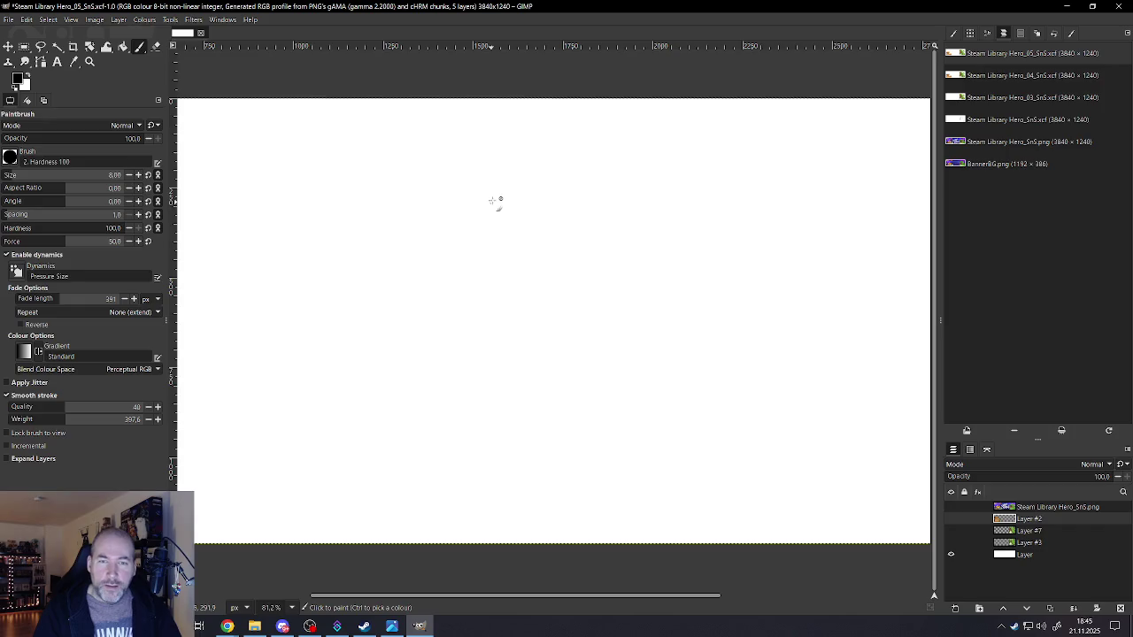
left_click(954, 609)
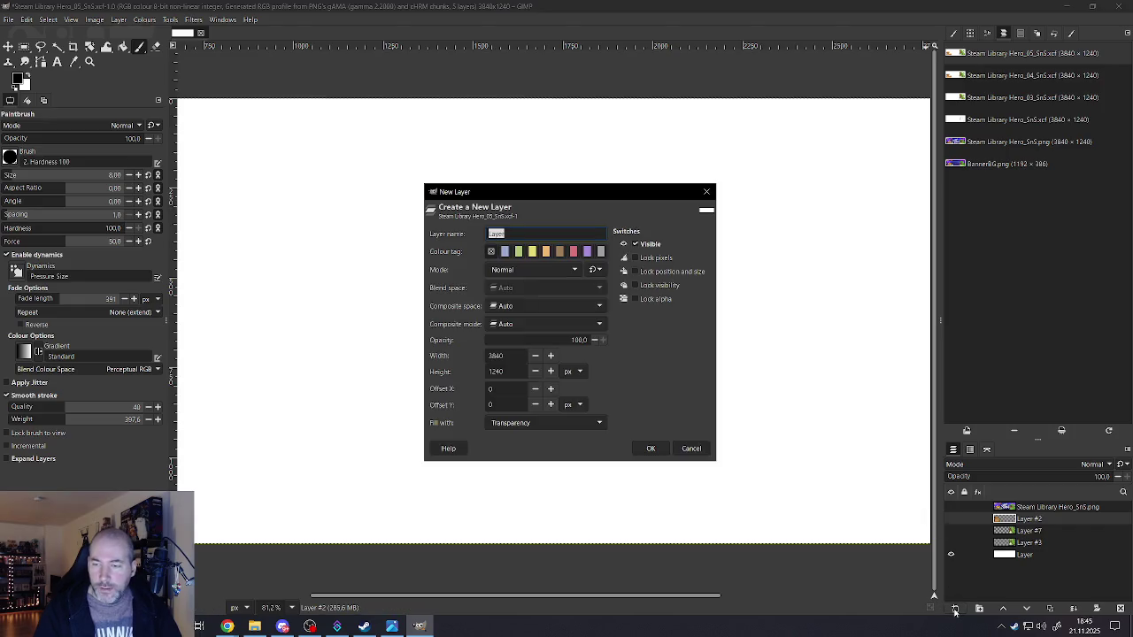
- Create transparent Layer #1 and draw a first slanted black test line
left_click(651, 447)
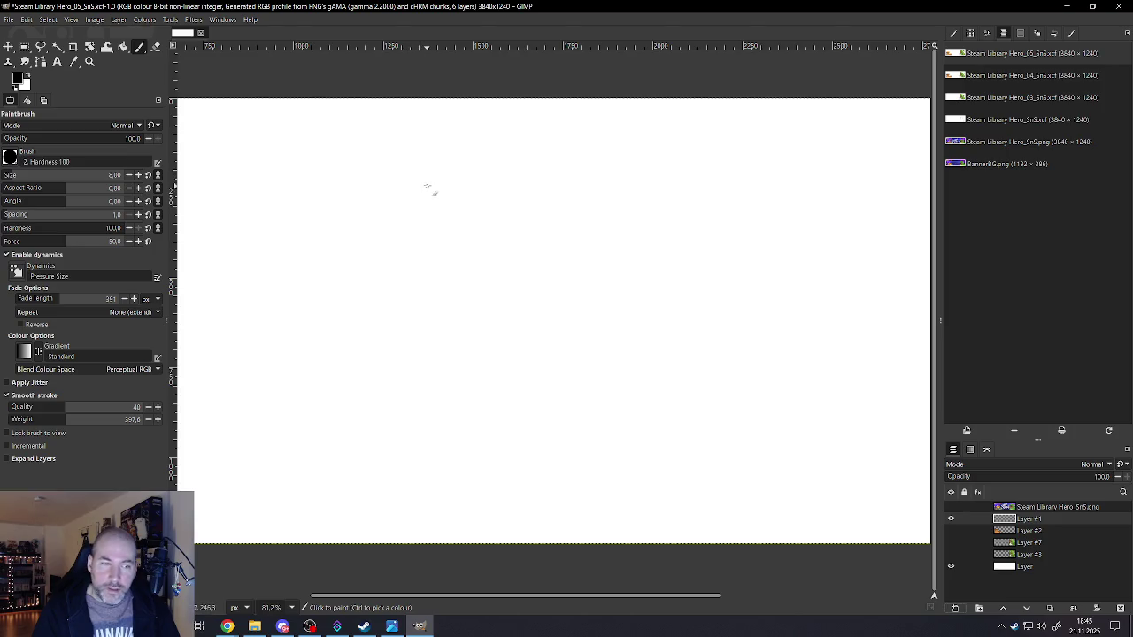
left_click_drag(427, 185, 390, 256)
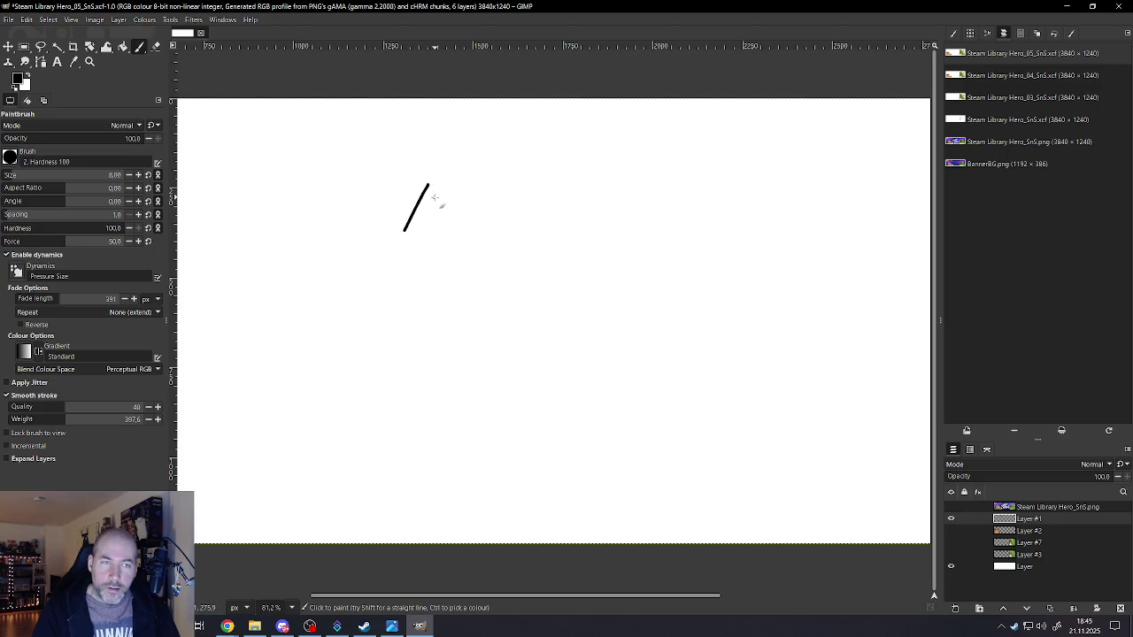
- Shrink the brush to size 6 and try slanted strokes, undoing the attempts
key("ctrl+z")
key("bracketleft")
key("bracketleft")
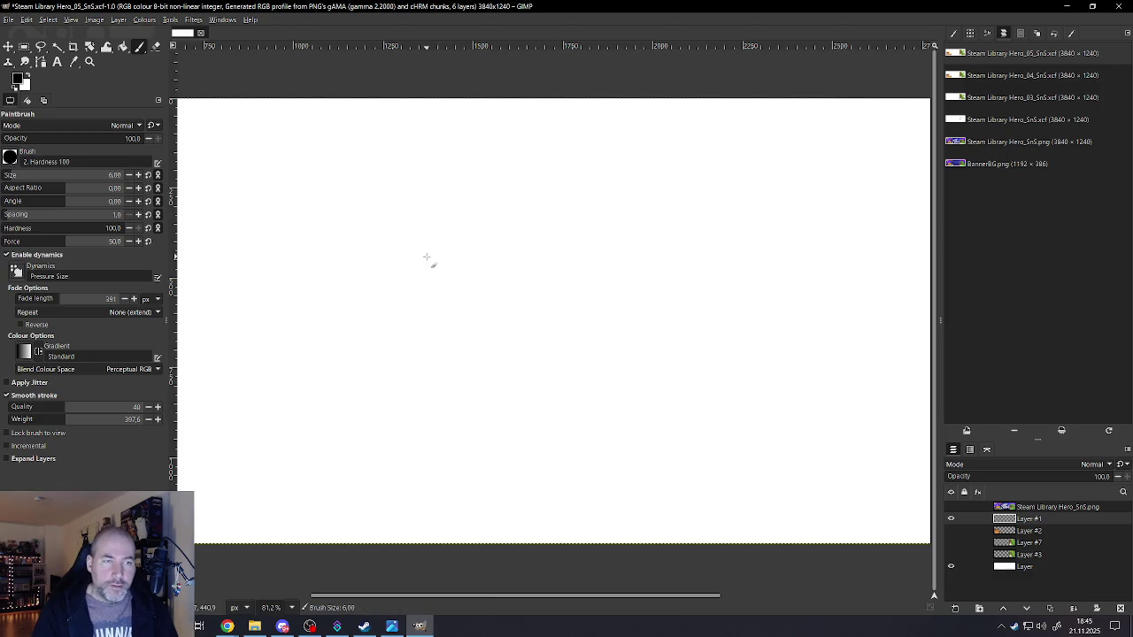
scroll(430, 268, "up", 2)
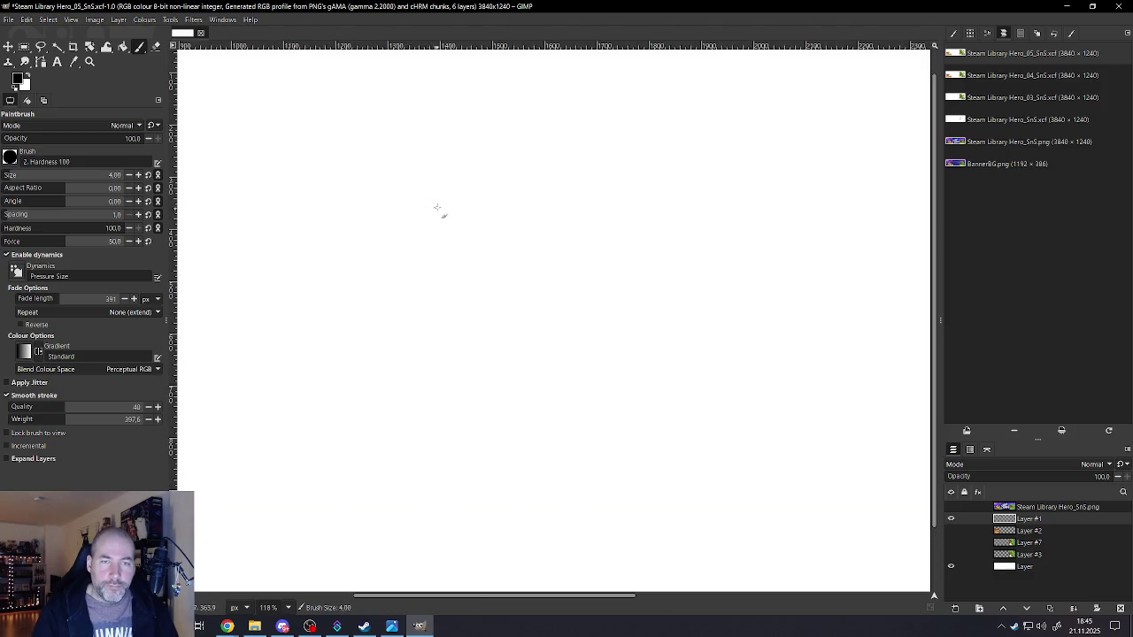
left_click_drag(442, 189, 401, 263)
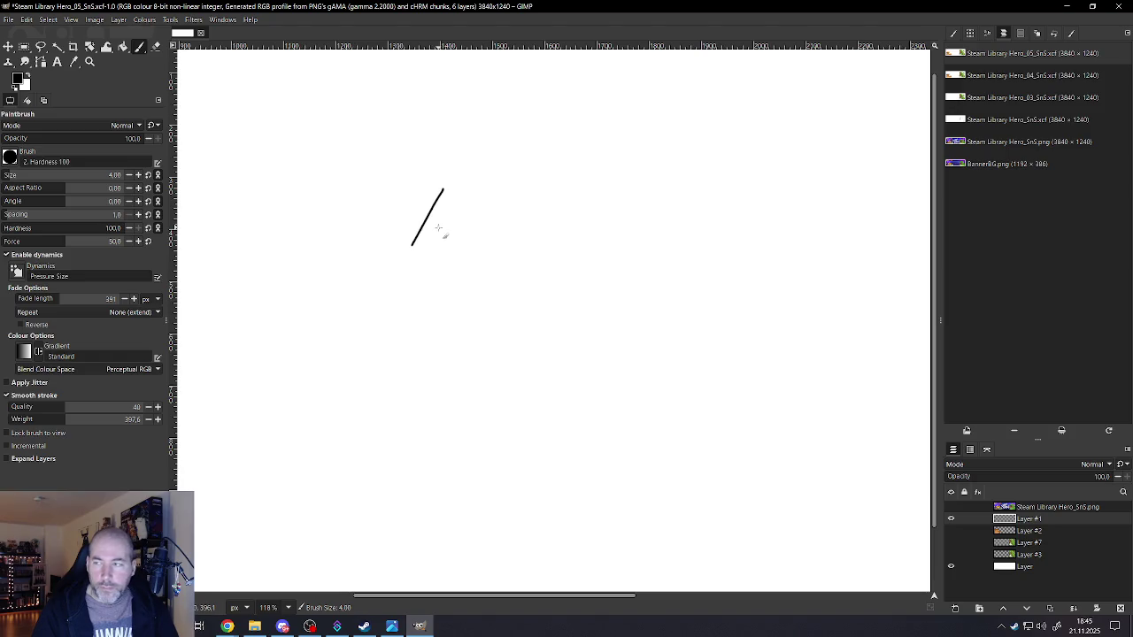
key("ctrl+z")
left_click_drag(441, 197, 415, 257)
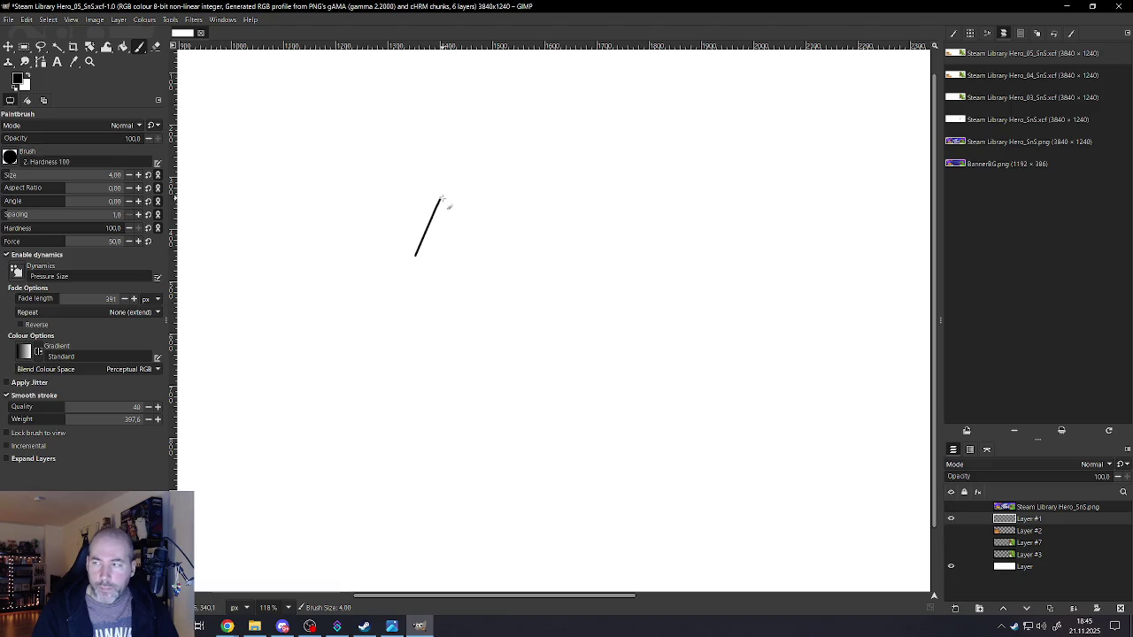
left_click_drag(442, 198, 577, 306)
key("ctrl+z")
key("ctrl+z")
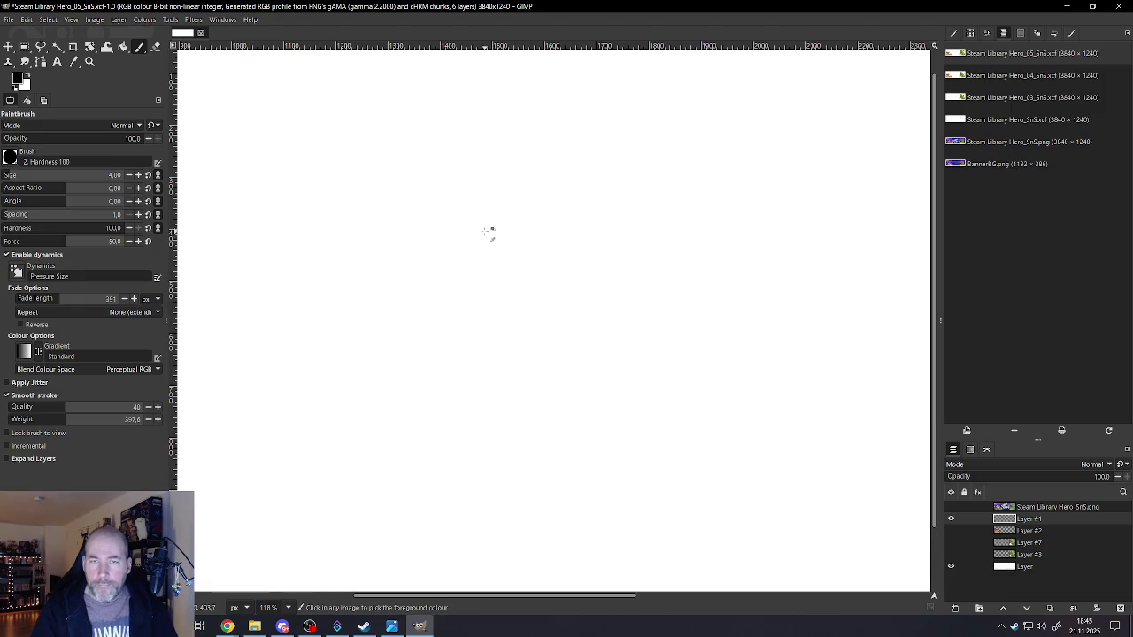
- Draw the long sloping body line, the lower-left branch, and join the left edge to the curve
left_click_drag(440, 178, 526, 344)
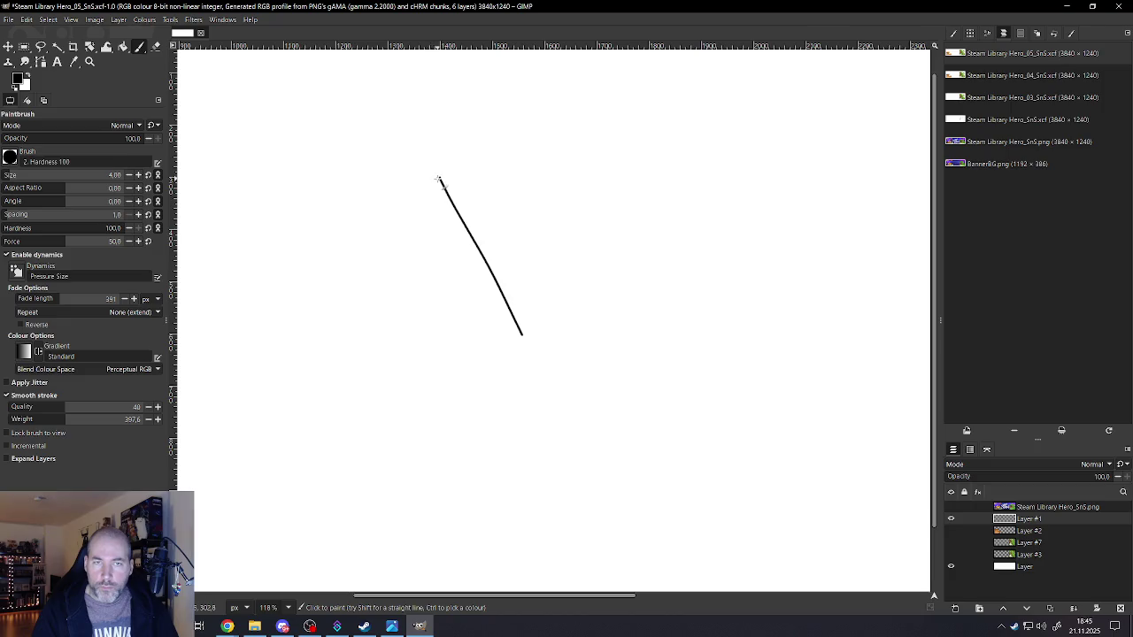
mouse_move(417, 208)
left_mouse_down()
mouse_move(405, 229)
mouse_move(484, 367)
left_mouse_up()
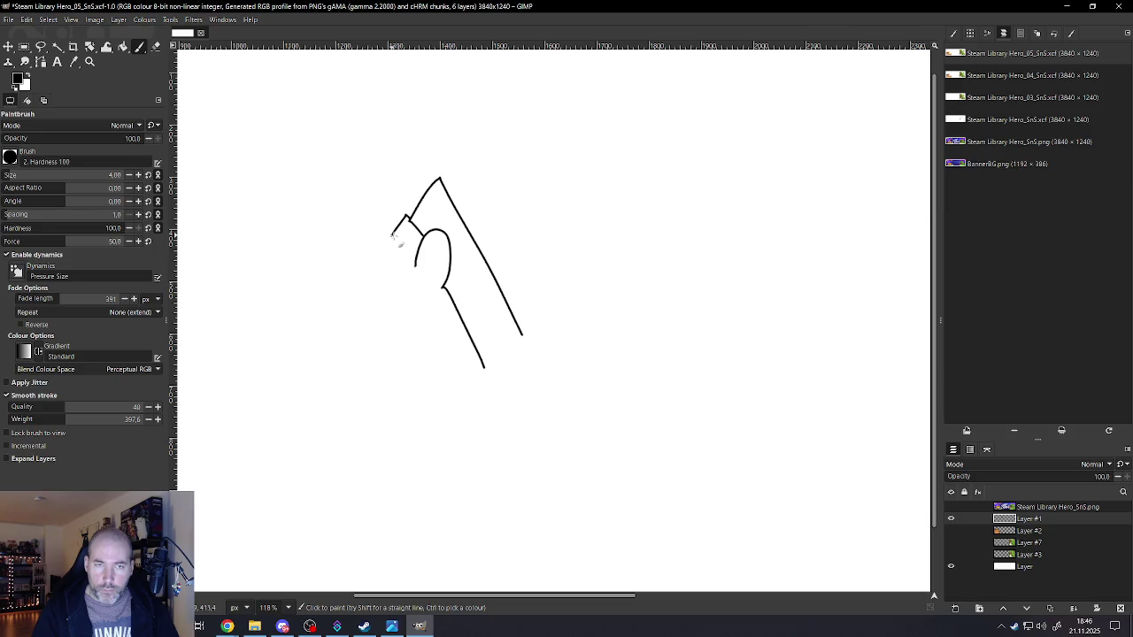
left_click_drag(404, 248, 417, 263)
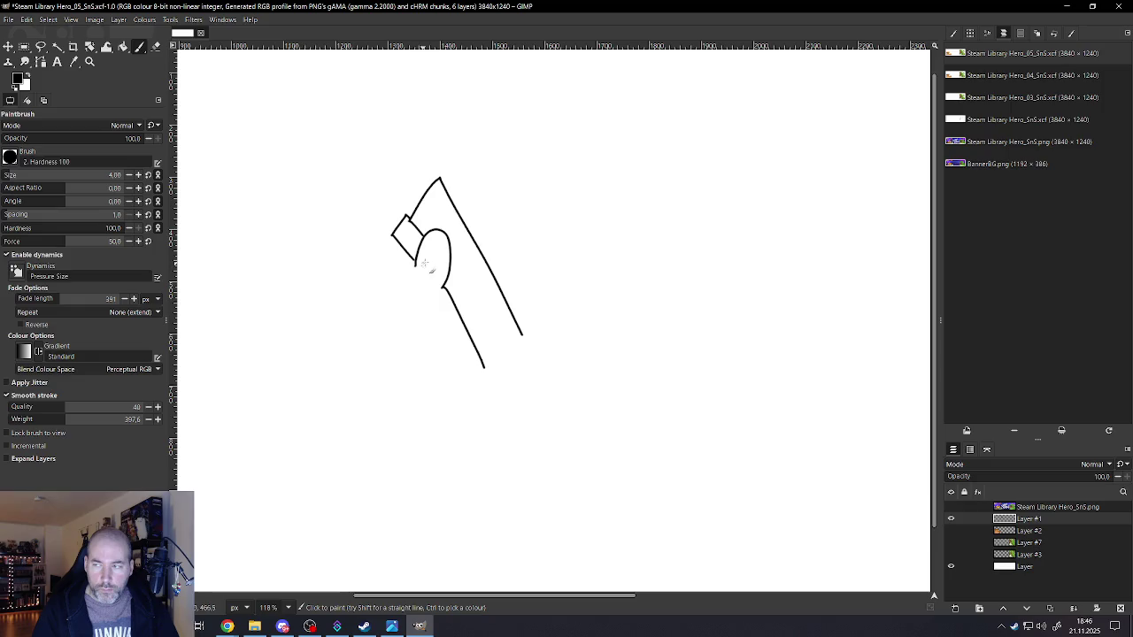
scroll(464, 303, "down", 2)
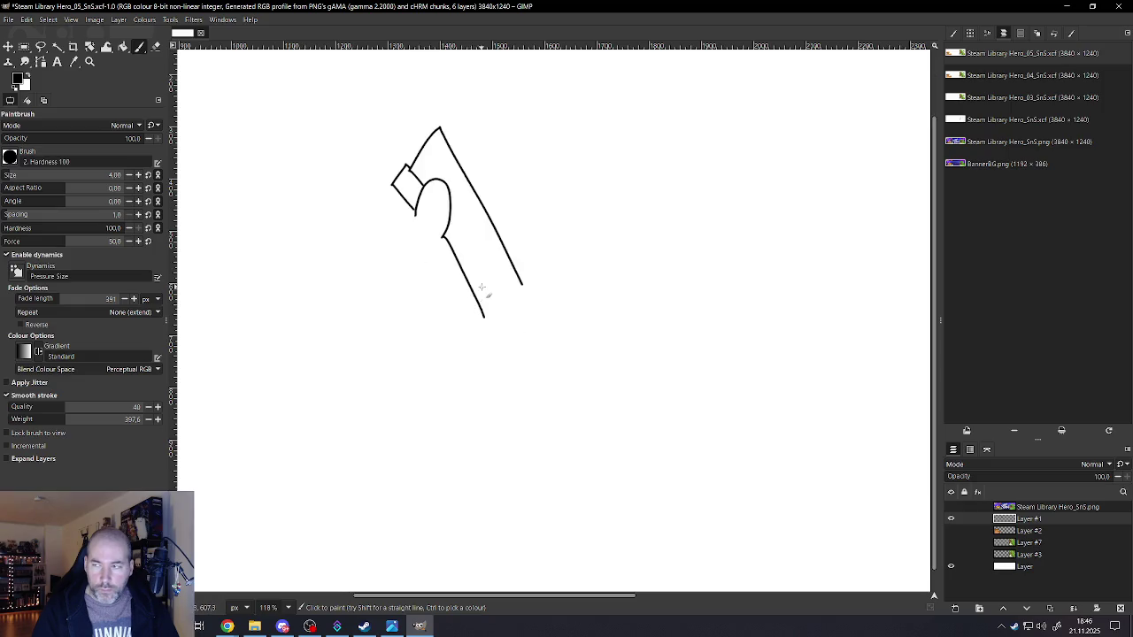
scroll(481, 288, "up", 2)
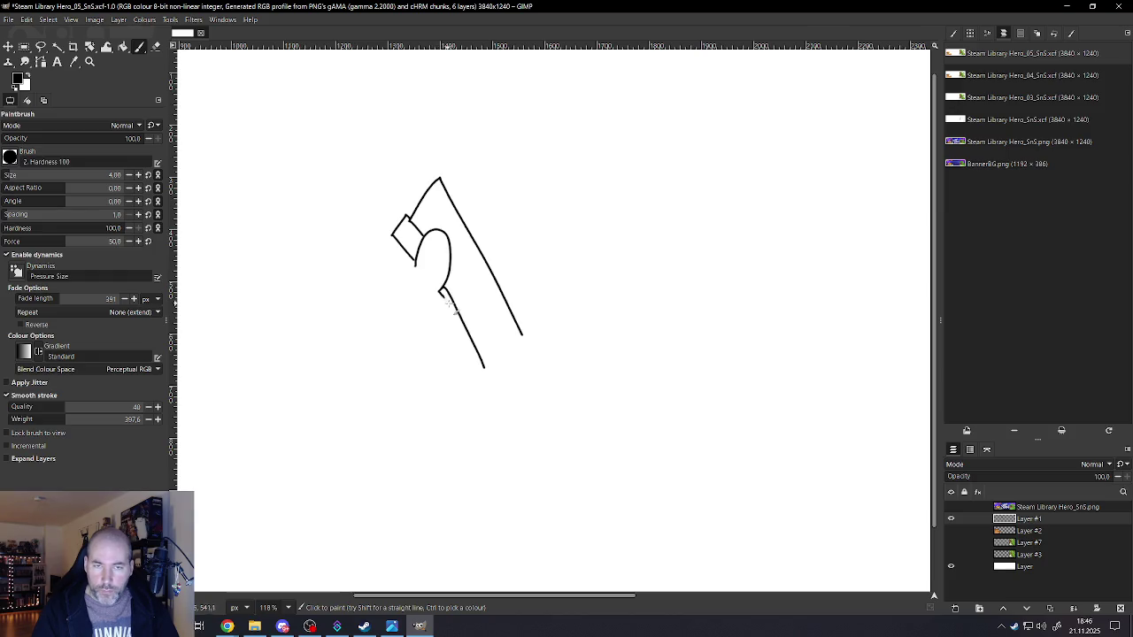
scroll(471, 338, "up", 2)
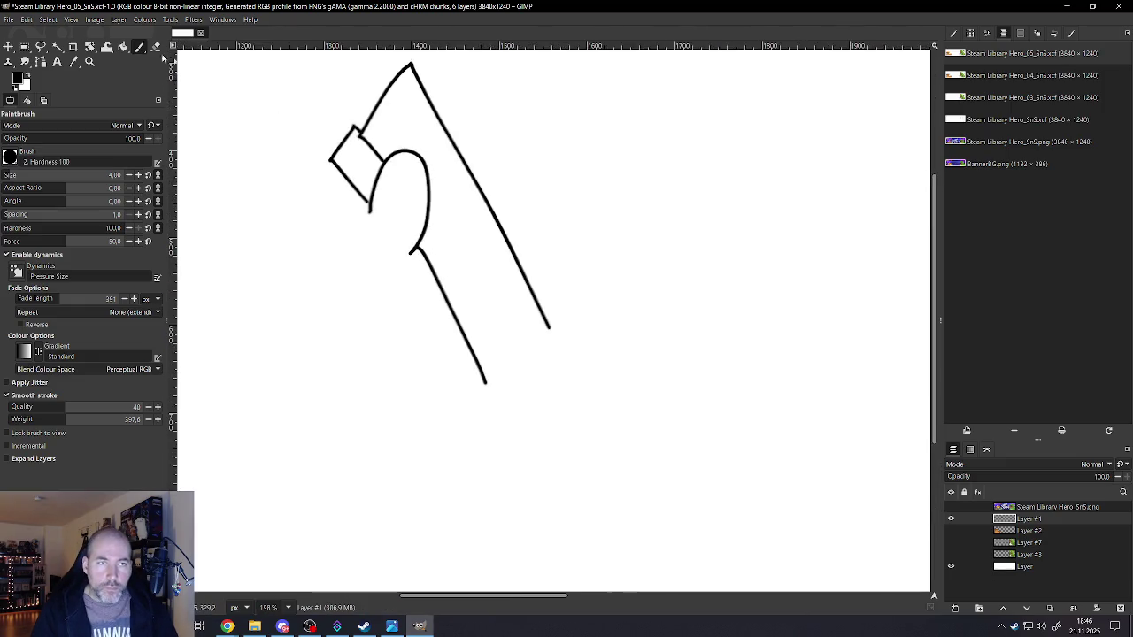
- Erase the lower diagonal and draw two thin parallel lines down from the curve
key("shift+e")
key("bracketright")
key("bracketright")
key("bracketright")
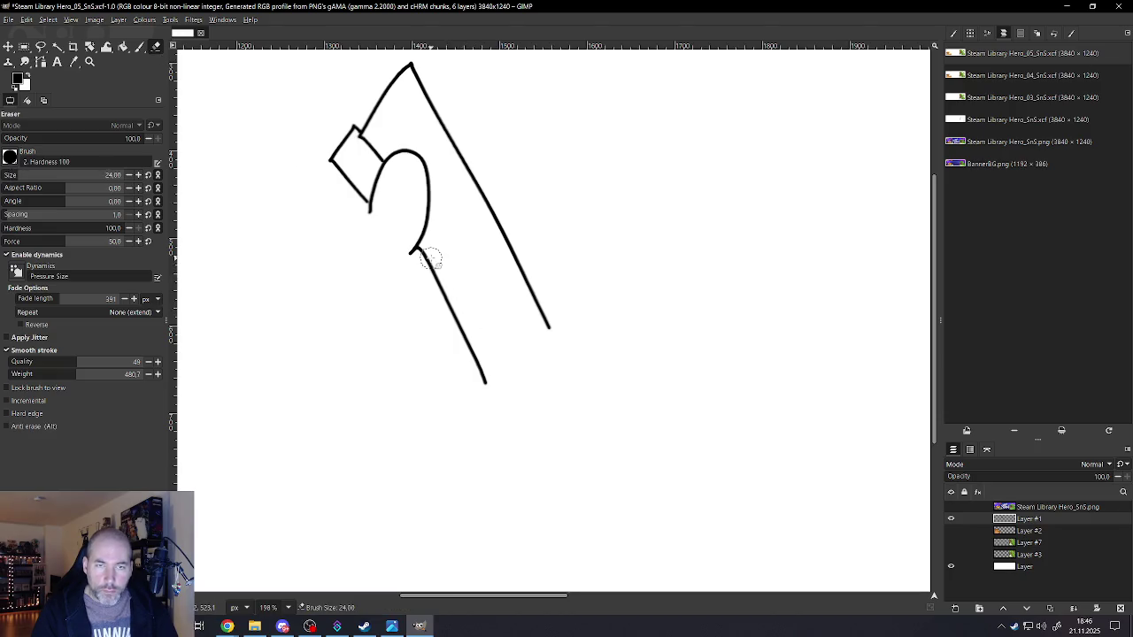
mouse_move(427, 254)
left_mouse_down()
mouse_move(488, 387)
mouse_move(421, 251)
left_mouse_up()
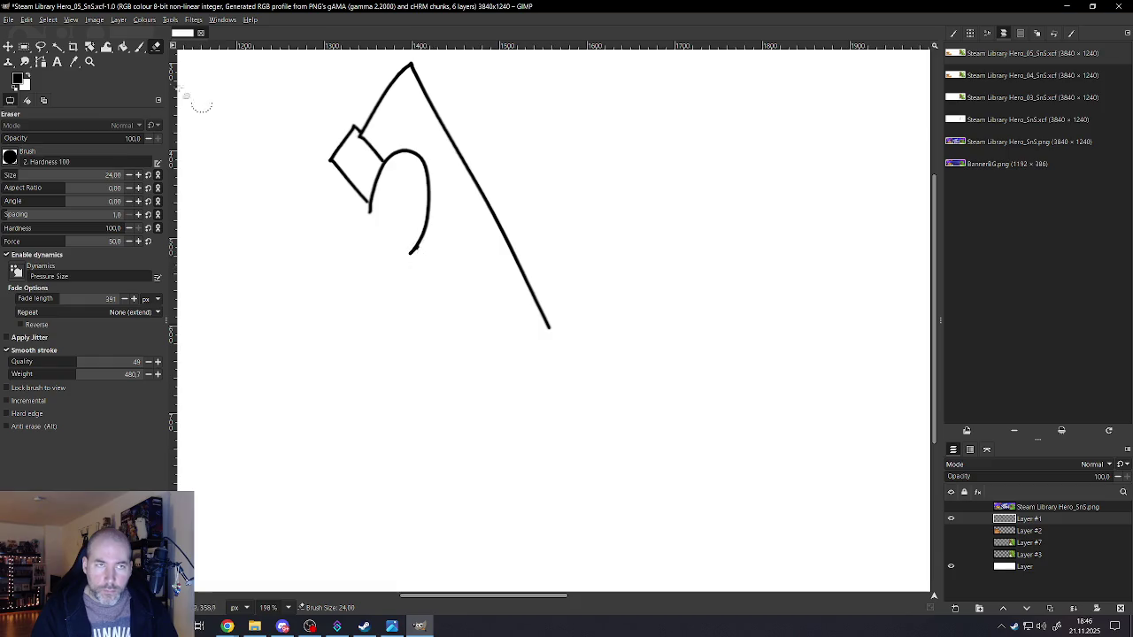
left_click(139, 46)
key("bracketleft")
key("bracketleft")
key("bracketleft")
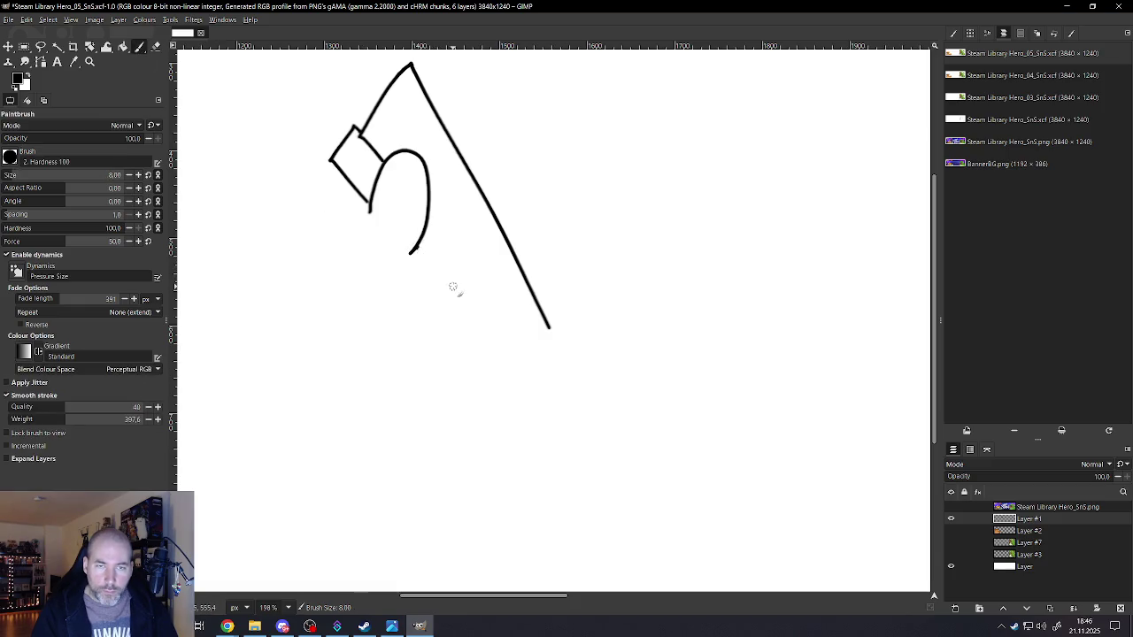
left_click_drag(411, 256, 451, 328)
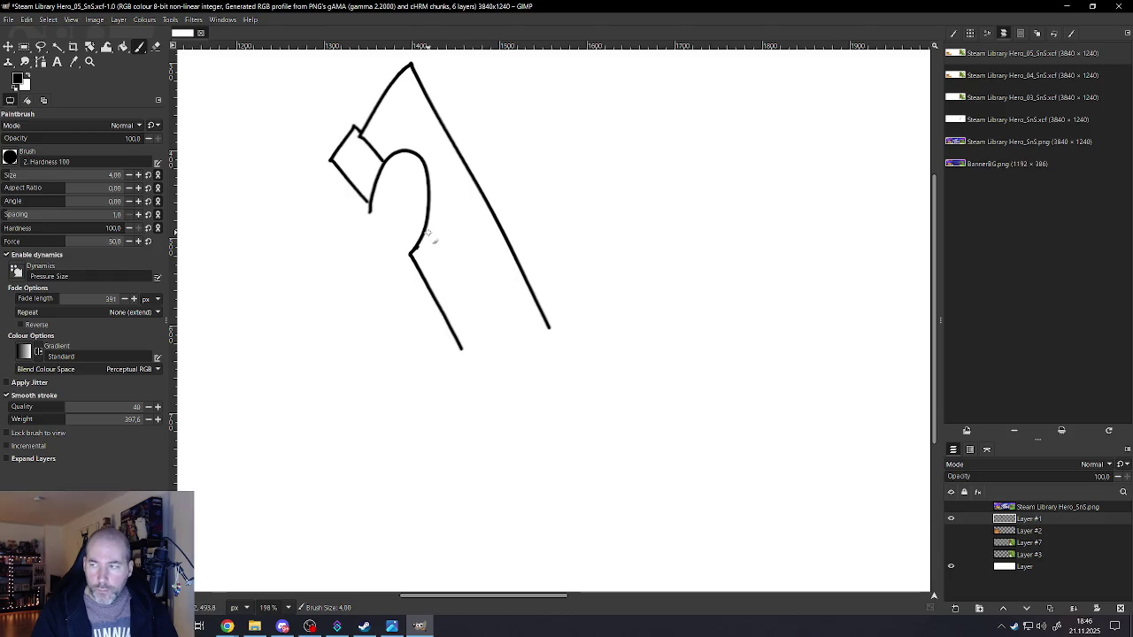
left_click_drag(419, 249, 475, 351)
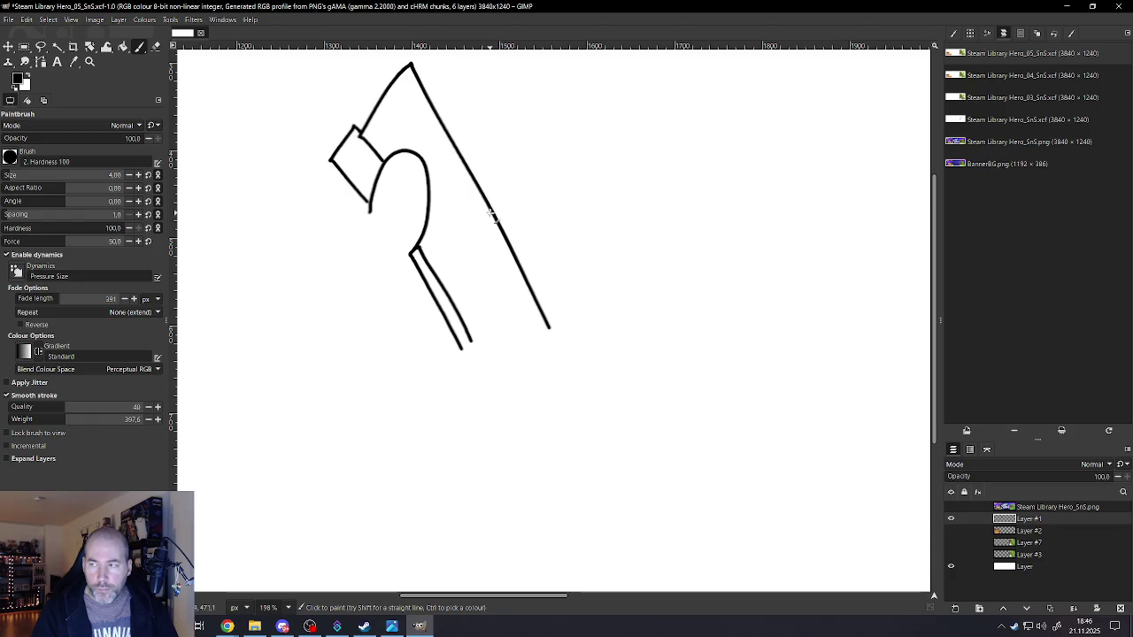
- Draw a slanted window line inside the body, after one undone attempt
mouse_move(495, 219)
left_mouse_down()
mouse_move(485, 213)
mouse_move(462, 320)
left_mouse_up()
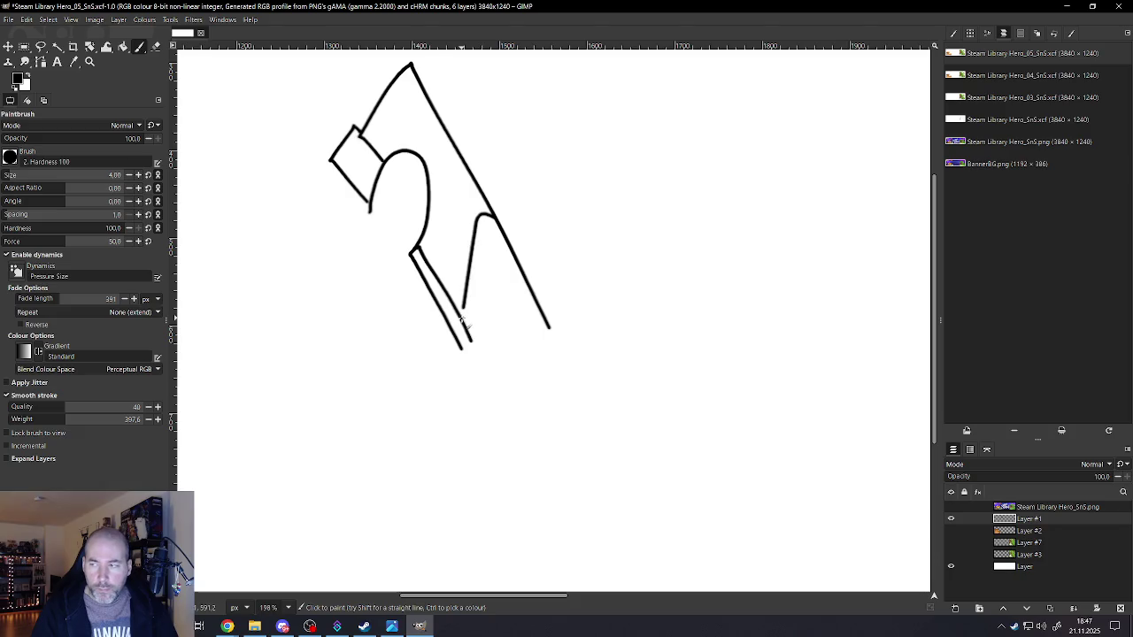
key("ctrl+z")
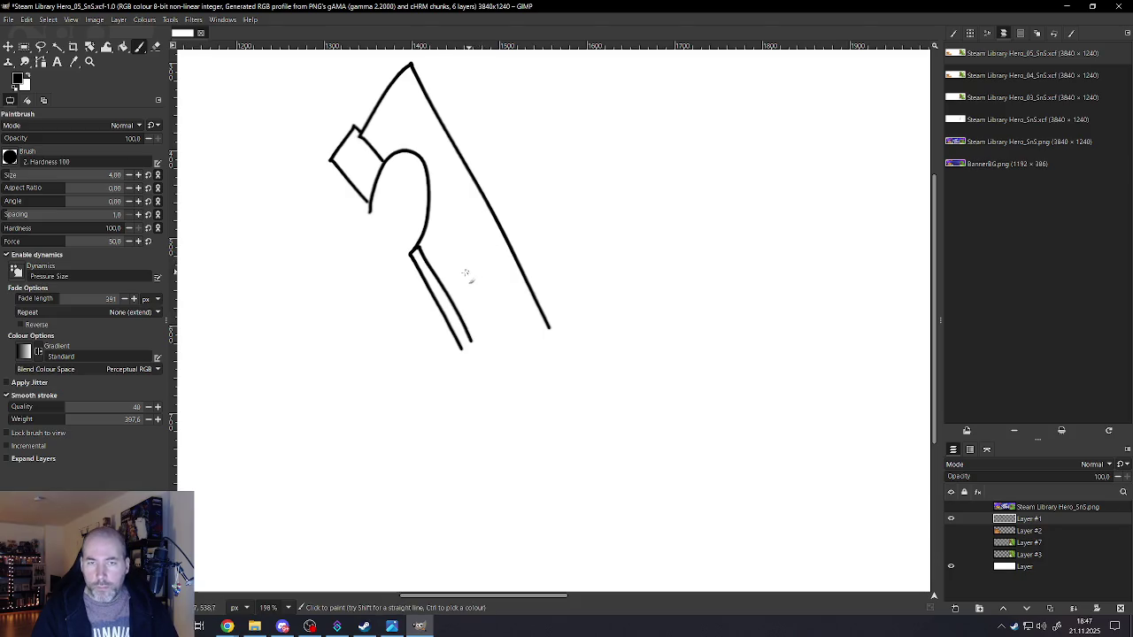
left_click_drag(454, 275, 491, 217)
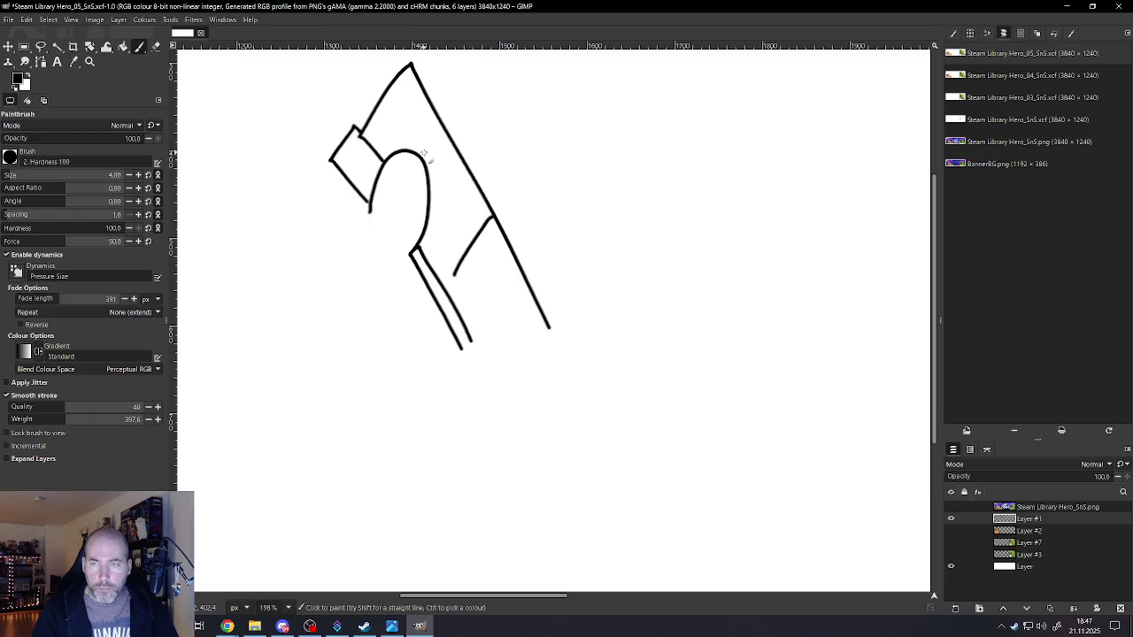
- Extend the lower outline and draw an arch below the body
scroll(478, 188, "down", 2)
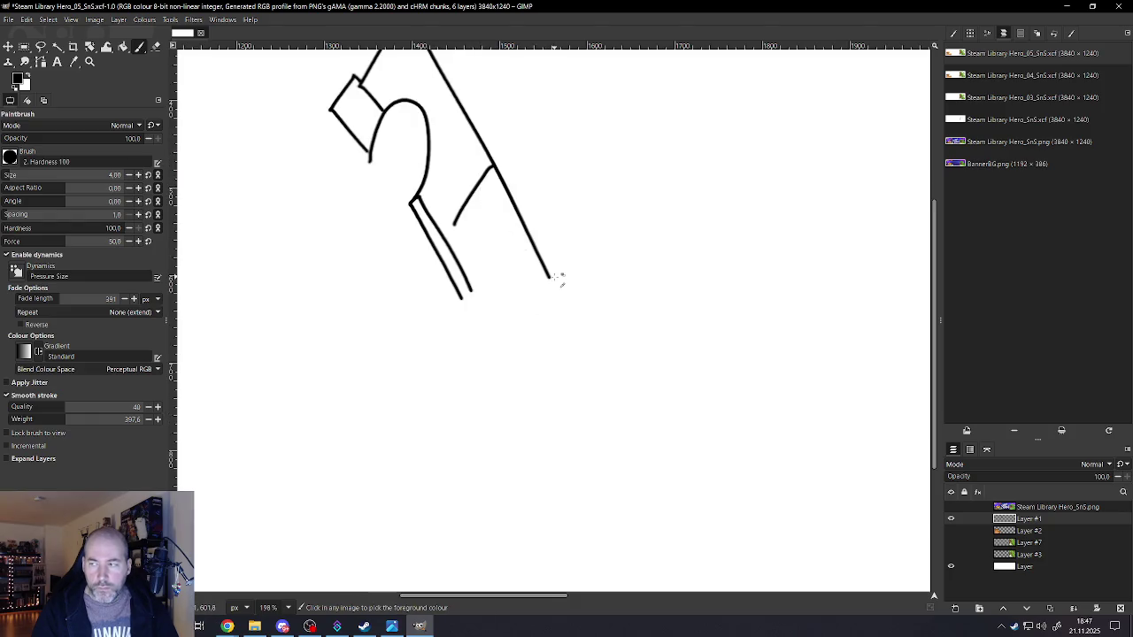
scroll(558, 278, "down", 3)
scroll(584, 252, "down", 1)
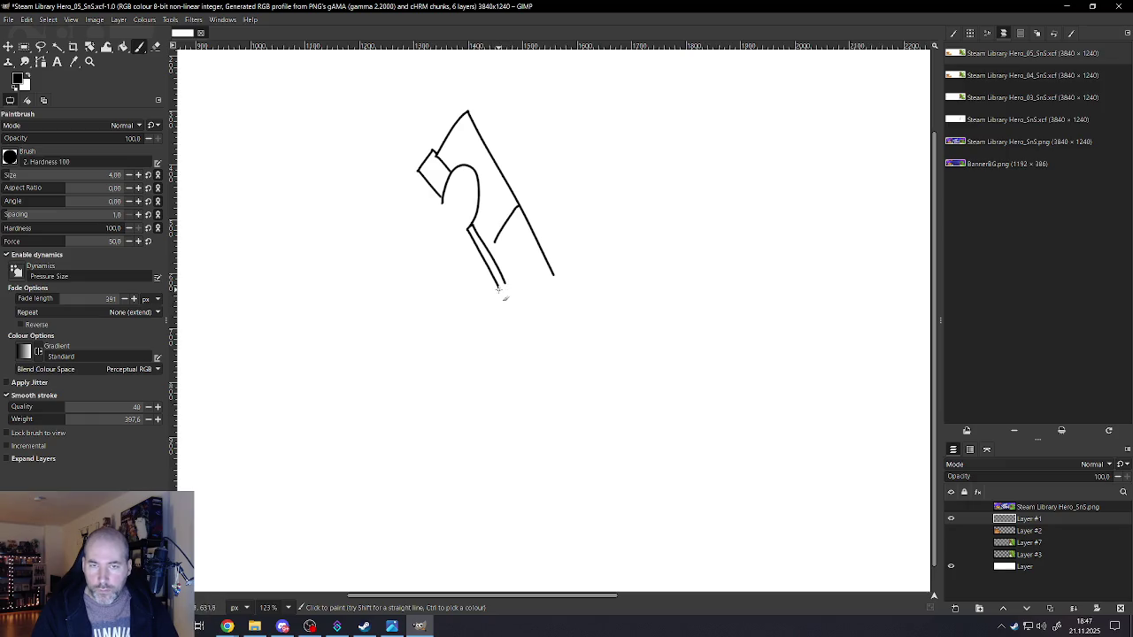
left_click_drag(503, 301, 509, 312)
mouse_move(532, 288)
left_mouse_down()
mouse_move(550, 301)
mouse_move(544, 347)
left_mouse_up()
scroll(543, 347, "up", 3, "ctrl")
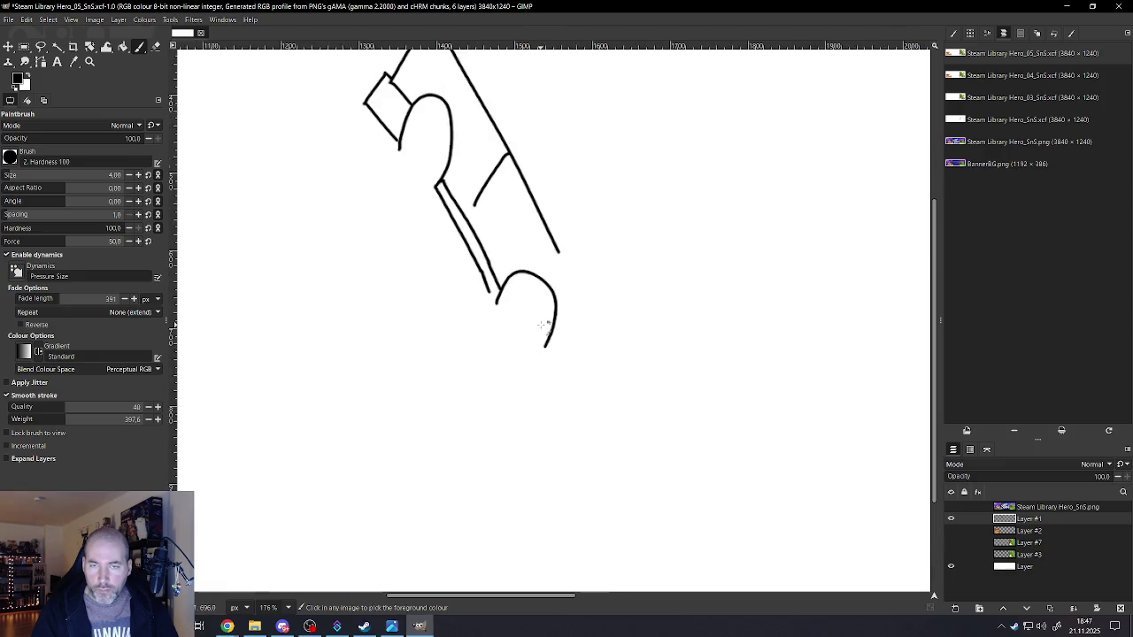
scroll(541, 320, "up", 1, "ctrl")
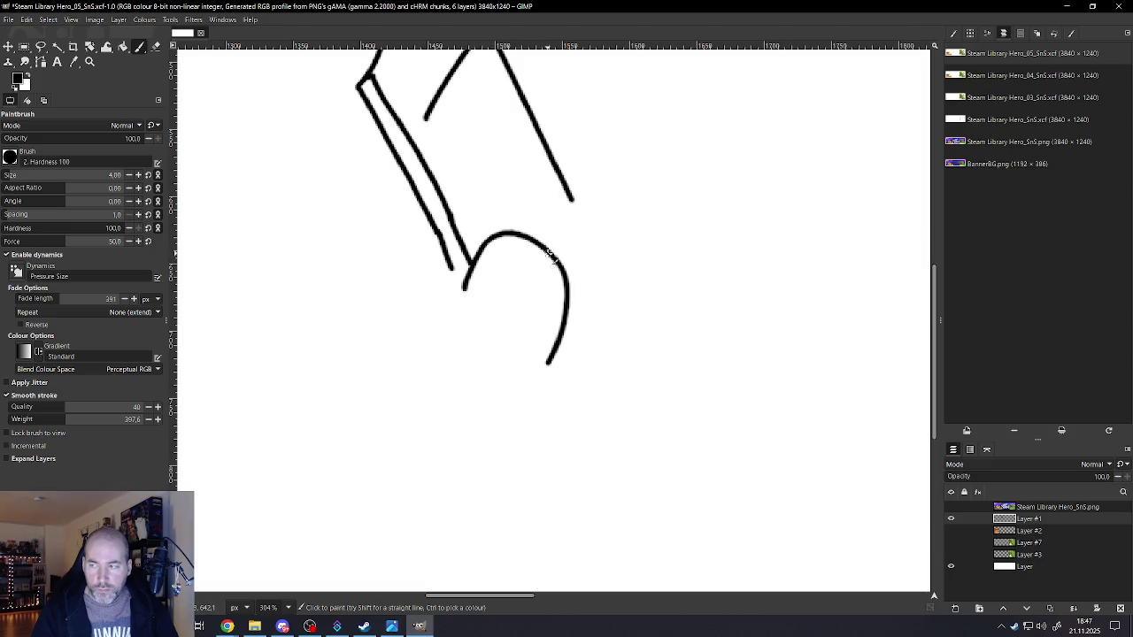
- Double the lower arch and upper curve, then add an oval wheel inside the arch
left_click_drag(507, 236, 531, 340)
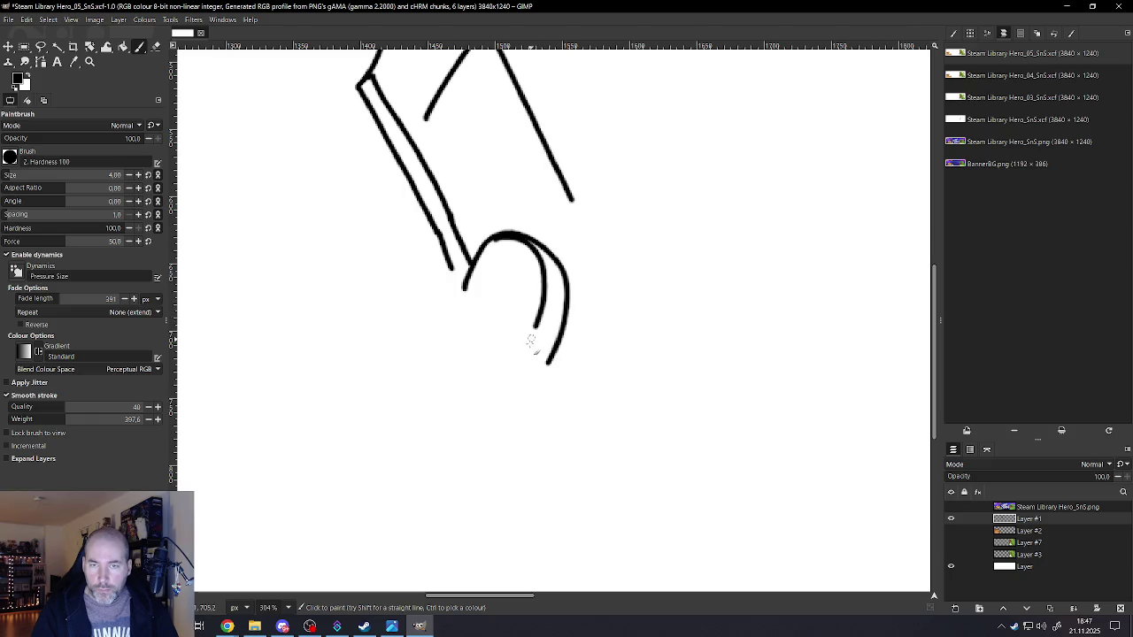
scroll(501, 300, "up", 5)
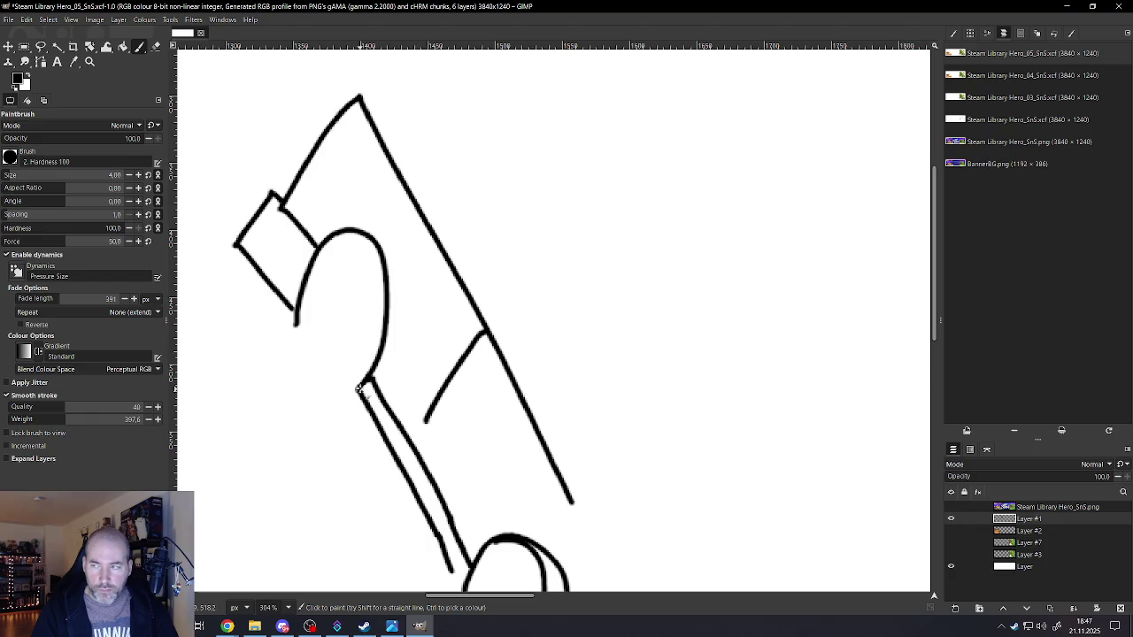
mouse_move(365, 390)
left_mouse_down()
mouse_move(363, 258)
mouse_move(311, 249)
left_mouse_up()
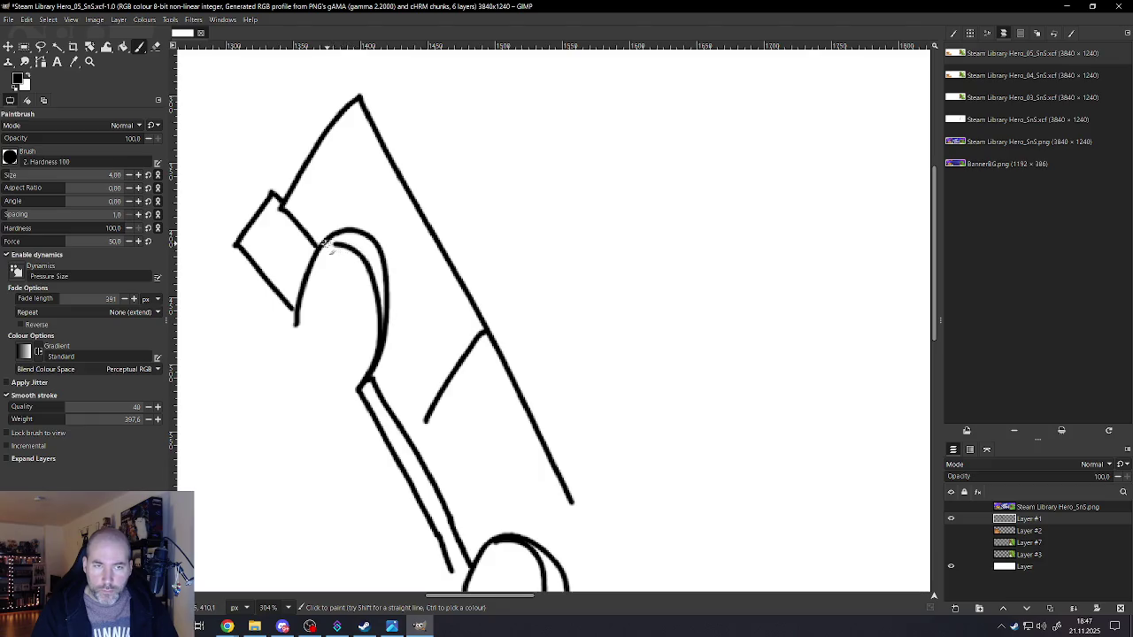
scroll(389, 275, "down", 3)
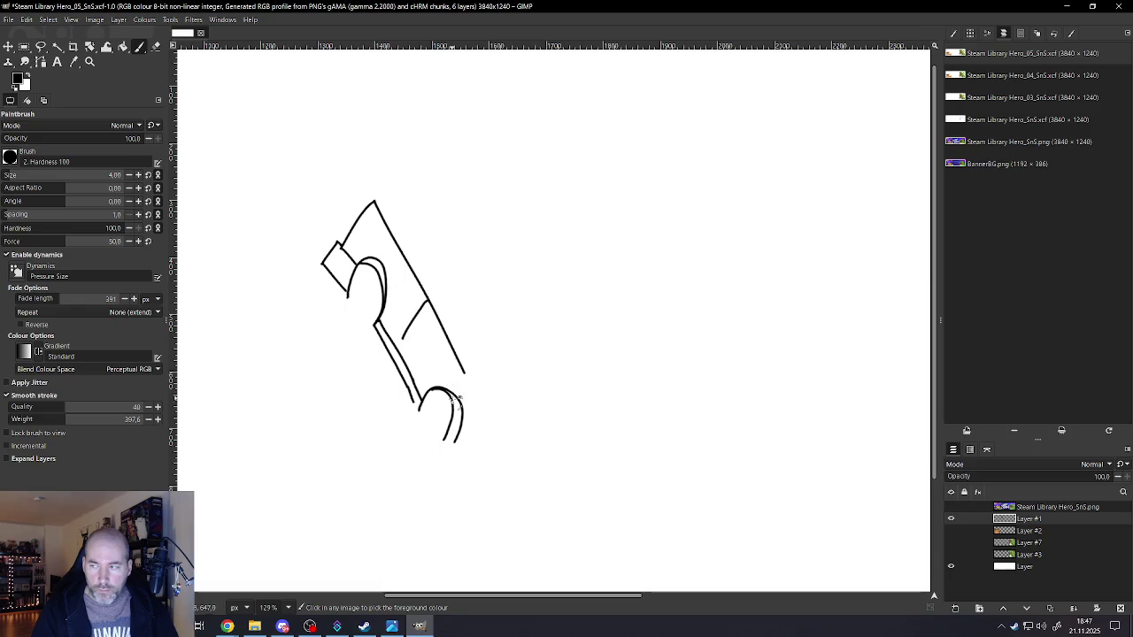
scroll(434, 372, "up", 2)
scroll(449, 394, "up", 2)
scroll(449, 394, "up", 1)
scroll(438, 390, "down", 2)
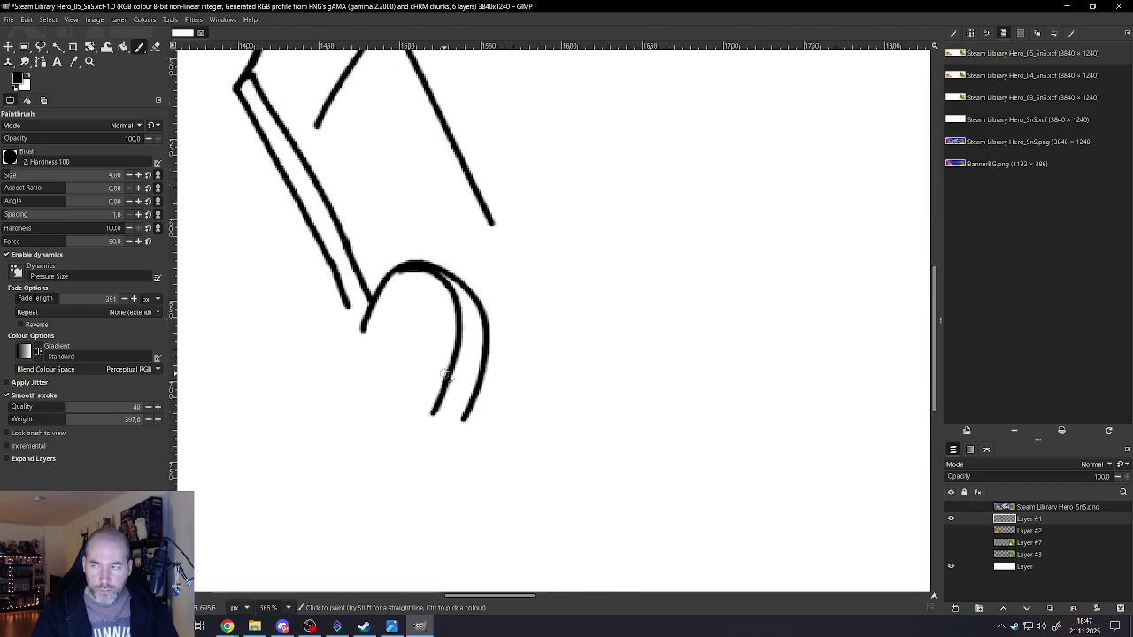
scroll(425, 304, "down", 1)
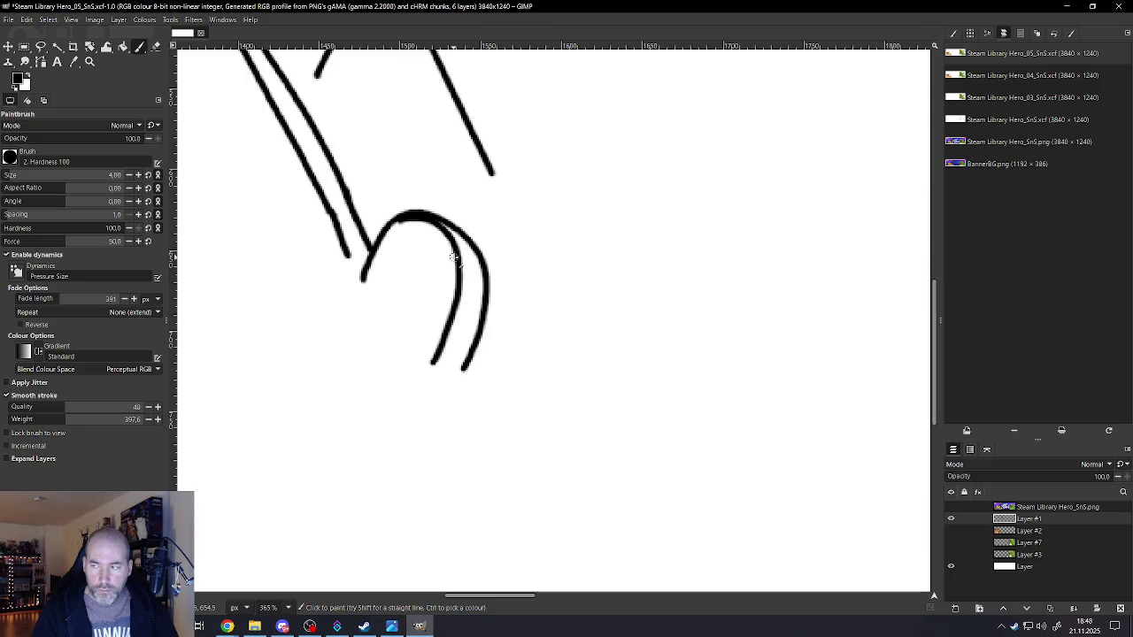
mouse_move(453, 265)
left_mouse_down()
mouse_move(415, 243)
mouse_move(368, 370)
mouse_move(433, 363)
left_mouse_up()
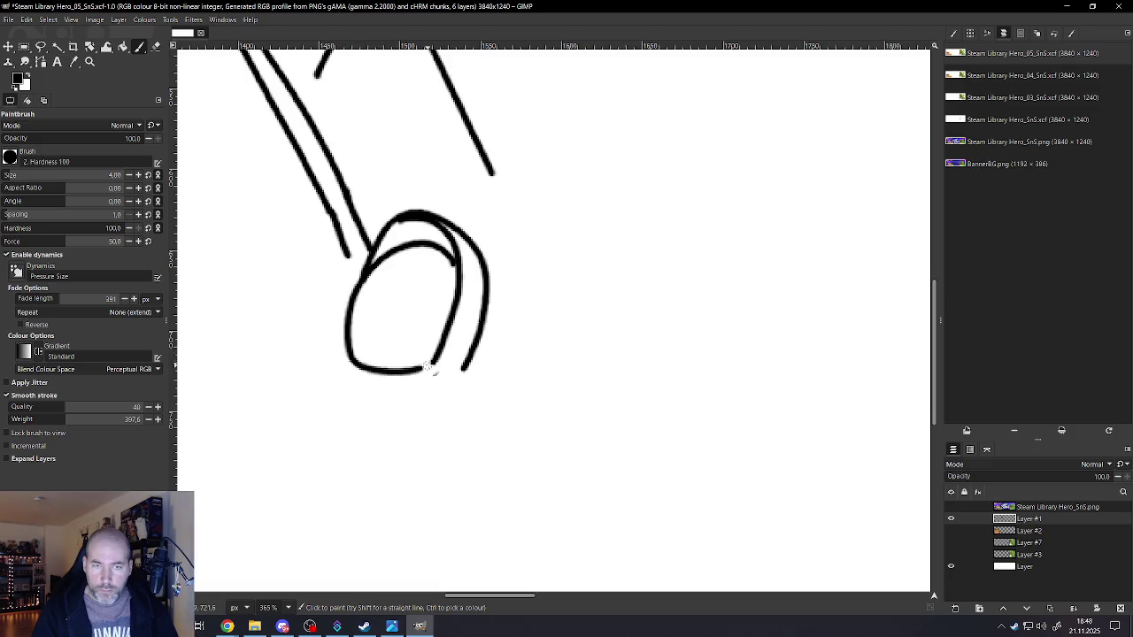
- Remove the stray loop and hook strokes, then add a short diagonal inside the lower arch
key("ctrl+z")
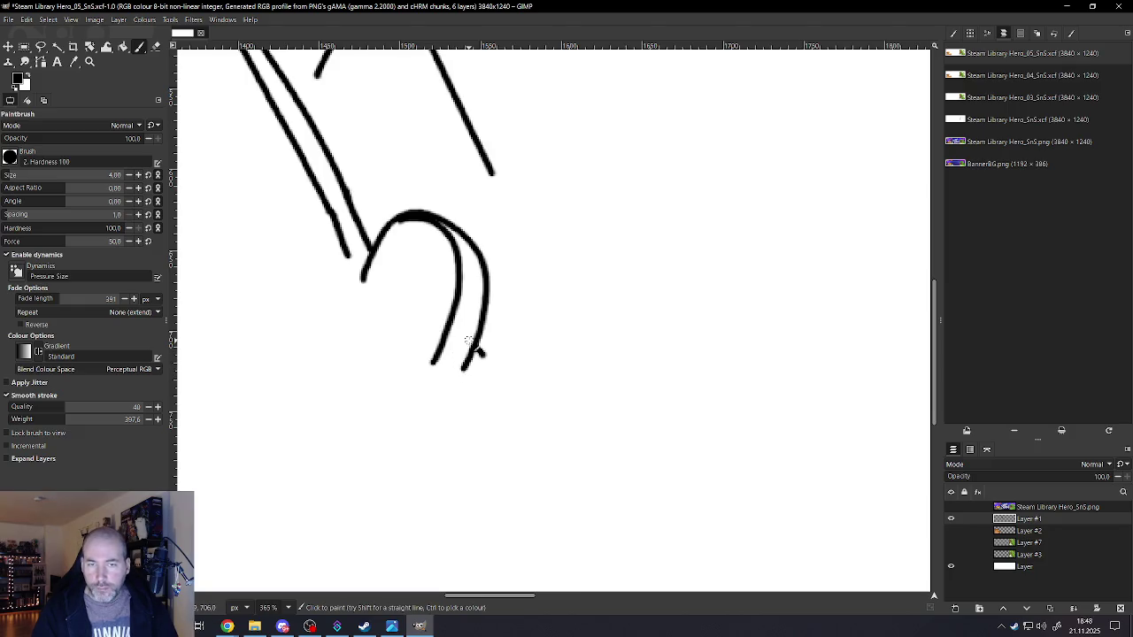
key("ctrl+z")
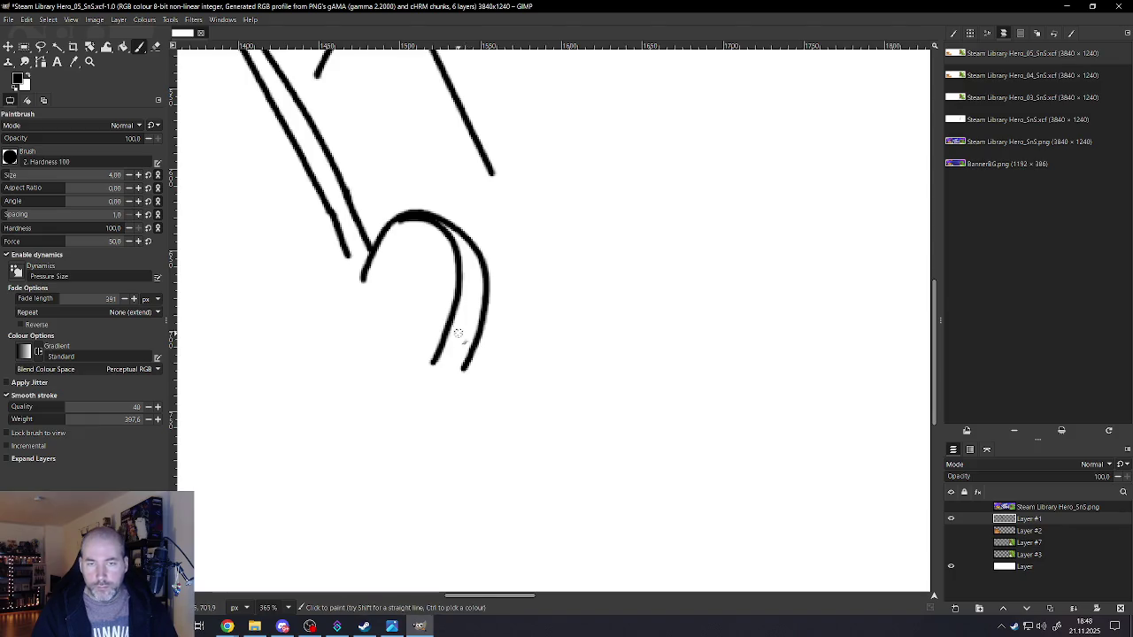
left_click_drag(453, 333, 503, 396)
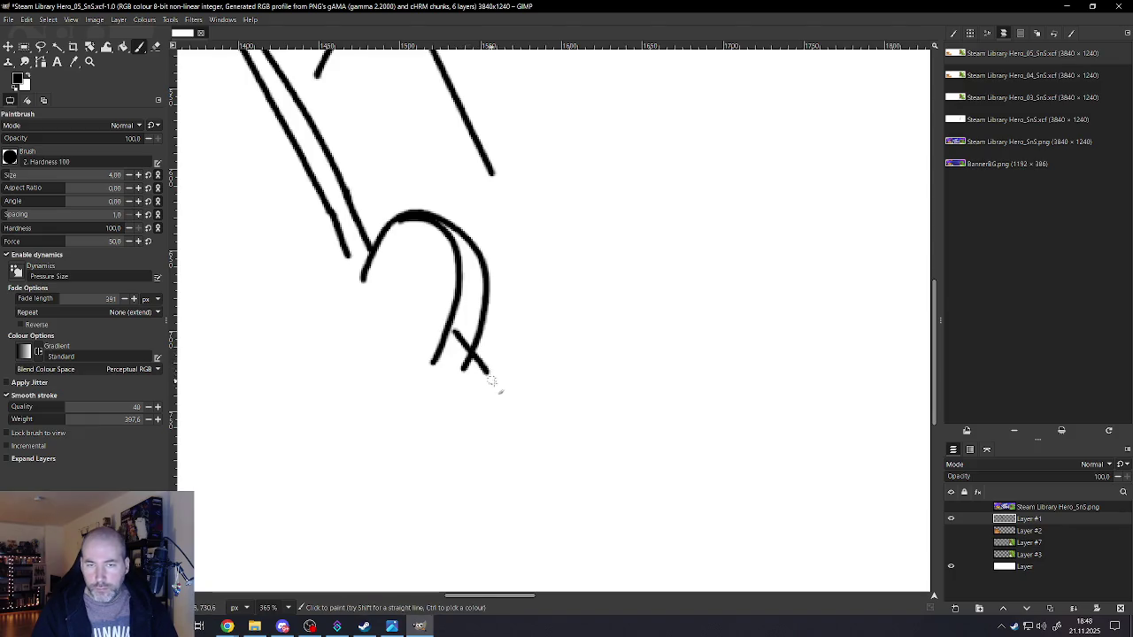
- Draw the long curved base line from the arch sweeping right to an upturned tip
mouse_move(451, 332)
left_mouse_down()
mouse_move(438, 408)
mouse_move(493, 450)
mouse_move(581, 476)
mouse_move(788, 485)
mouse_move(853, 476)
mouse_move(889, 451)
mouse_move(920, 376)
left_mouse_up()
scroll(791, 352, "down", 5, "ctrl")
scroll(790, 353, "down", 2, "ctrl")
scroll(827, 374, "up", 1, "ctrl")
scroll(835, 359, "up", 2, "ctrl")
scroll(811, 369, "up", 1, "ctrl")
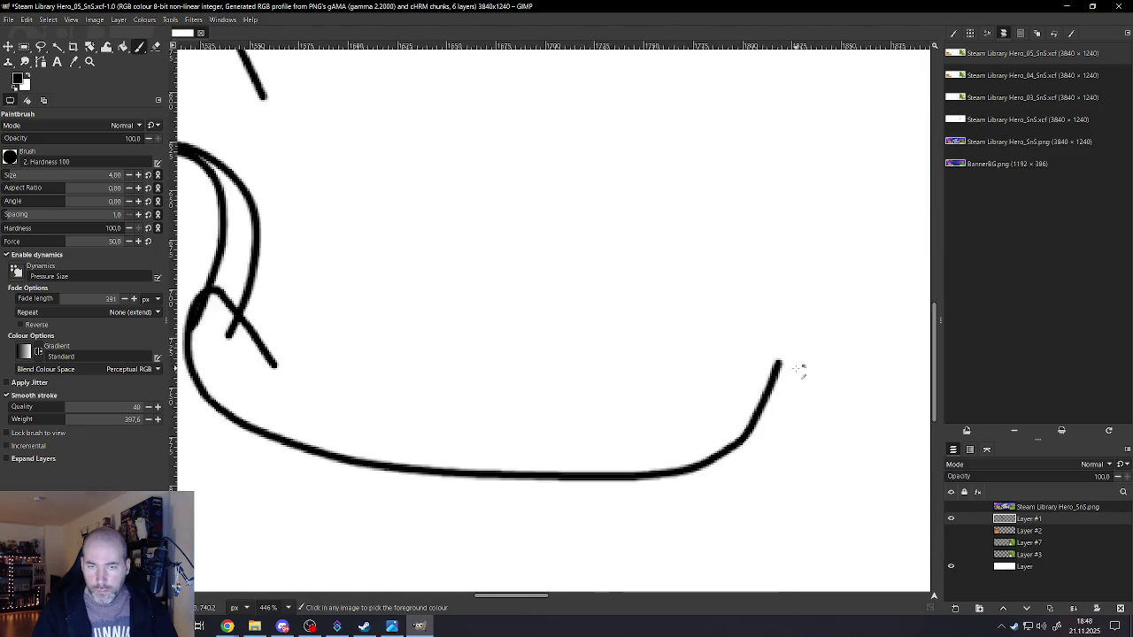
scroll(792, 371, "down", 1, "ctrl")
scroll(720, 375, "down", 2, "ctrl")
scroll(766, 311, "down", 1, "ctrl")
scroll(766, 310, "up", 2, "ctrl")
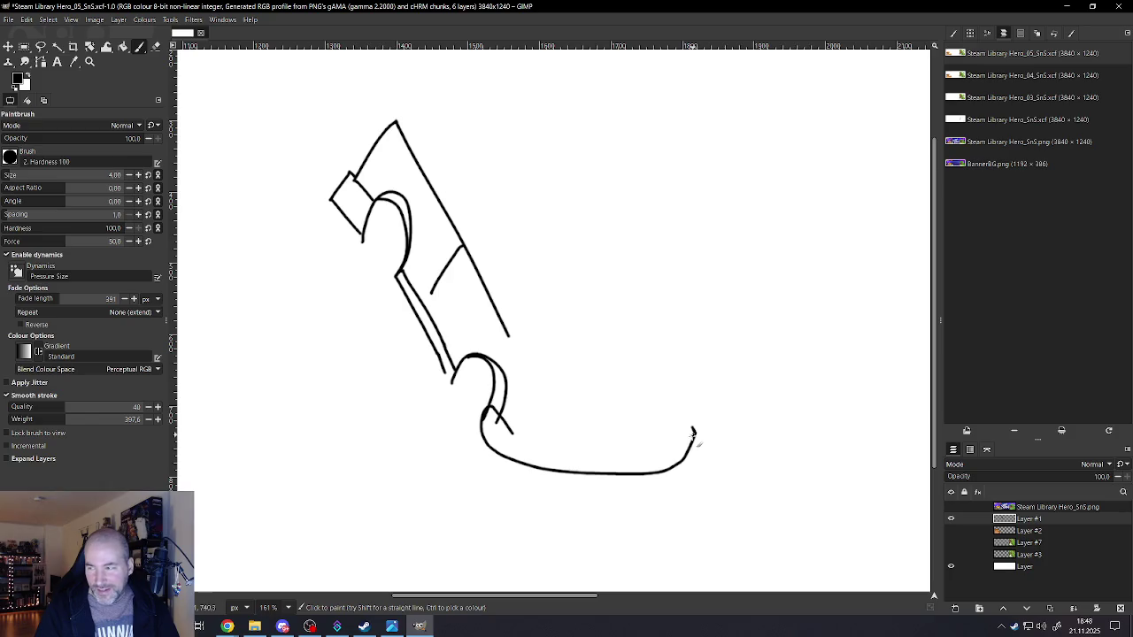
- Extend the upturned tip leftward and draw the base piece's top edge back from the tip
left_click_drag(663, 448, 641, 448)
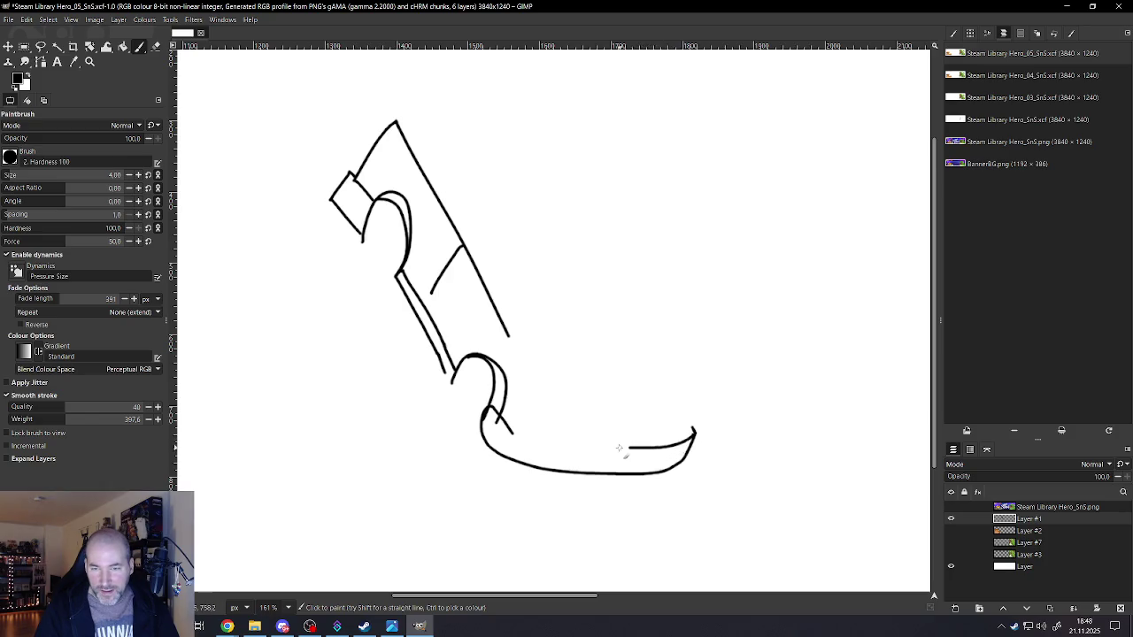
left_click_drag(551, 441, 511, 432)
scroll(543, 462, "up", 3)
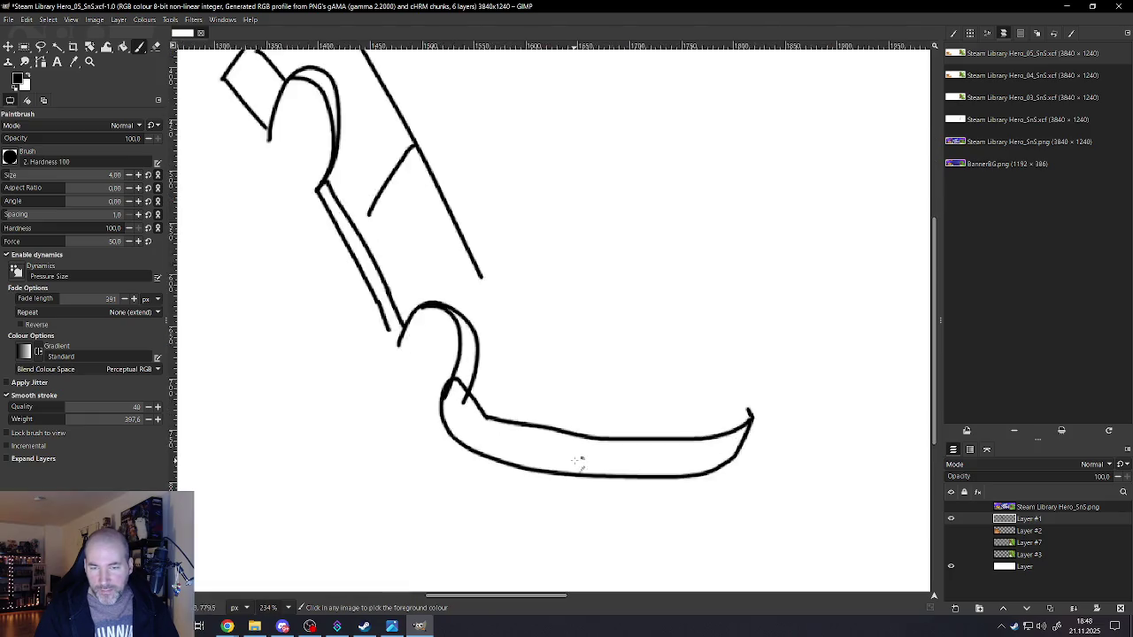
scroll(581, 463, "up", 3)
key("ctrl+z")
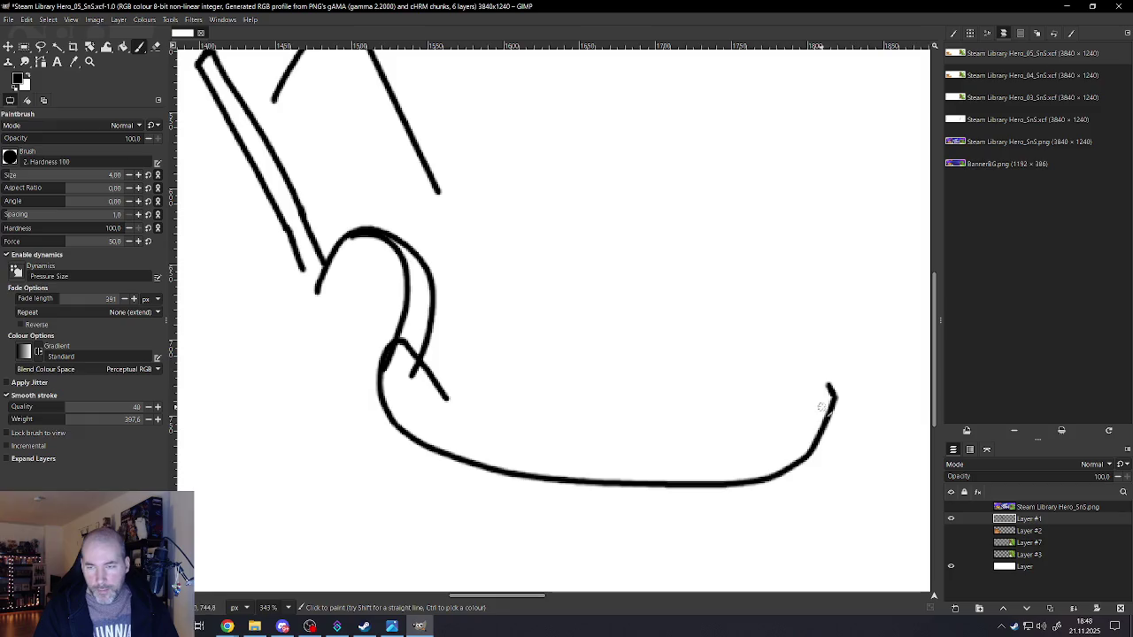
mouse_move(832, 396)
left_mouse_down()
mouse_move(796, 417)
mouse_move(612, 433)
mouse_move(442, 398)
left_mouse_up()
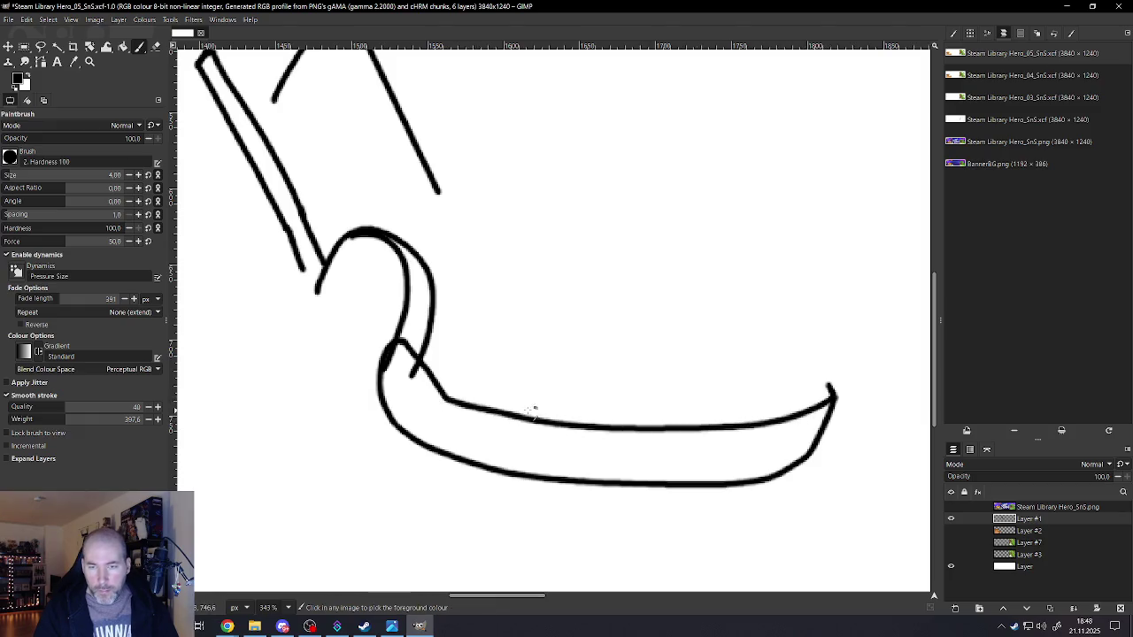
scroll(607, 400, "down", 4)
scroll(700, 399, "up", 4)
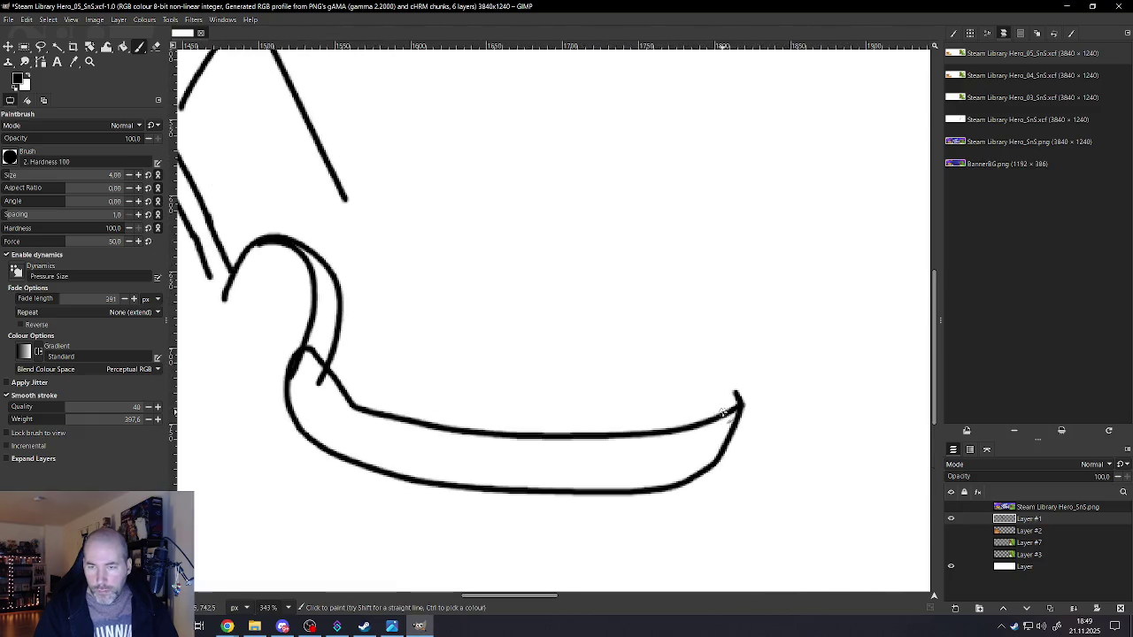
- Thicken the curled tip and redraw the base's top edge in one long leftward stroke
left_click_drag(733, 393, 645, 404)
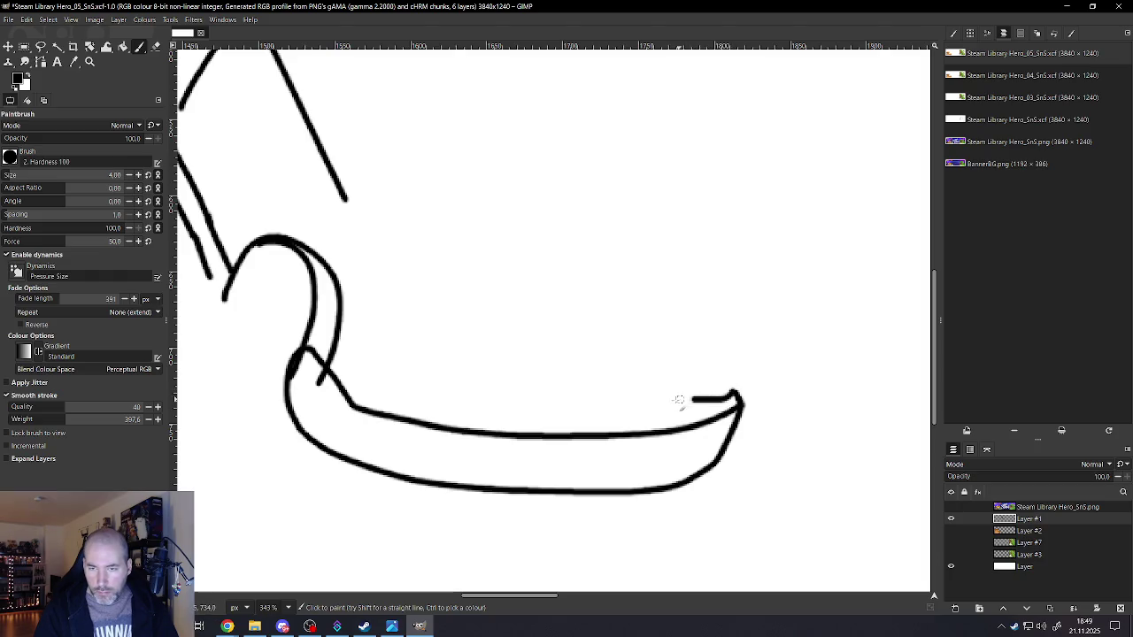
key("ctrl+z")
mouse_move(734, 395)
left_mouse_down()
mouse_move(543, 411)
mouse_move(434, 404)
mouse_move(352, 380)
mouse_move(311, 339)
mouse_move(288, 364)
left_mouse_up()
scroll(478, 396, "down", 2)
scroll(477, 395, "down", 5)
scroll(493, 385, "up", 2)
scroll(511, 373, "up", 2)
scroll(519, 345, "down", 2)
scroll(528, 306, "up", 1)
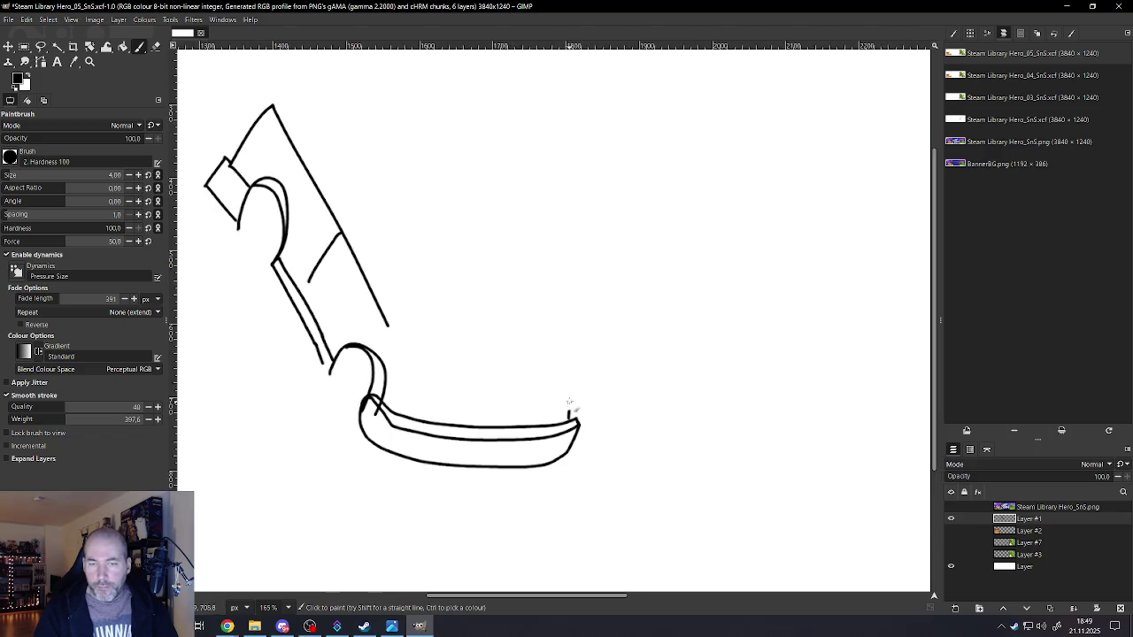
- Draw the rear edge up from the bumper's right end, curving toward the cabin
left_click_drag(569, 363, 552, 327)
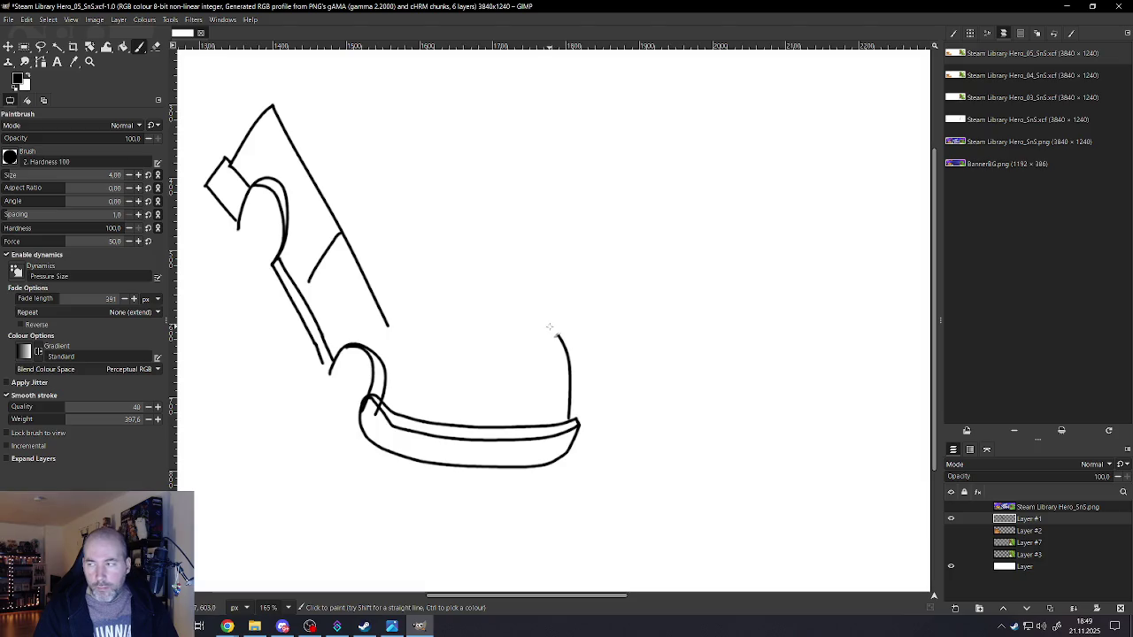
left_click_drag(523, 291, 501, 263)
scroll(533, 267, "down", 1)
scroll(498, 296, "down", 1)
scroll(472, 183, "up", 1)
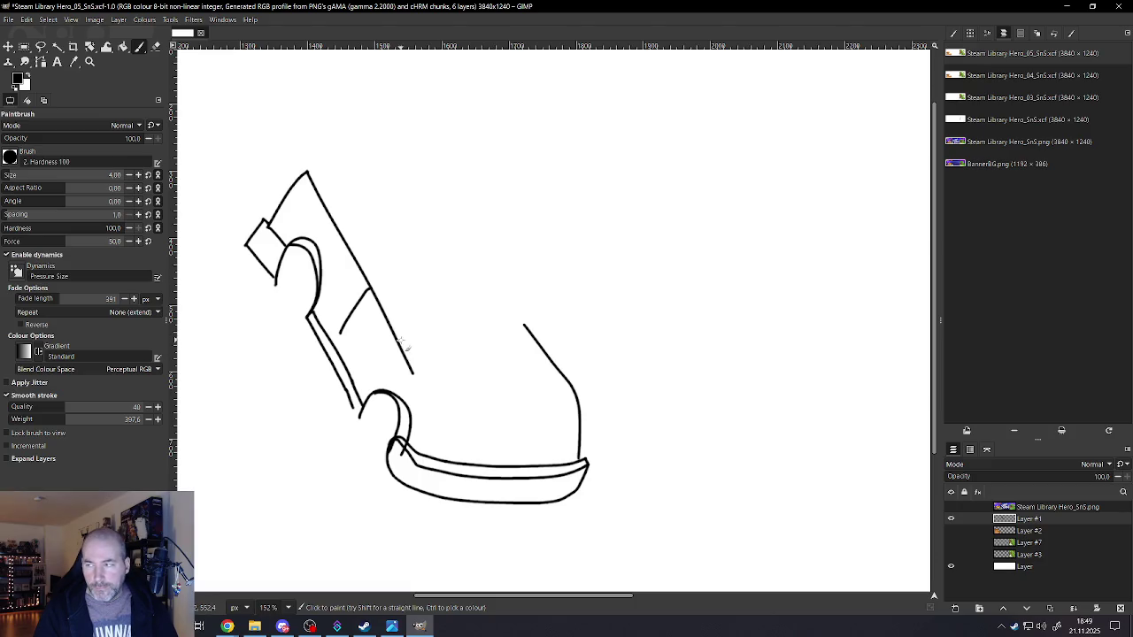
- Stroke a horizontal roof line across the rear and outline a rounded trapezoid window beneath it
left_click_drag(419, 342, 533, 336)
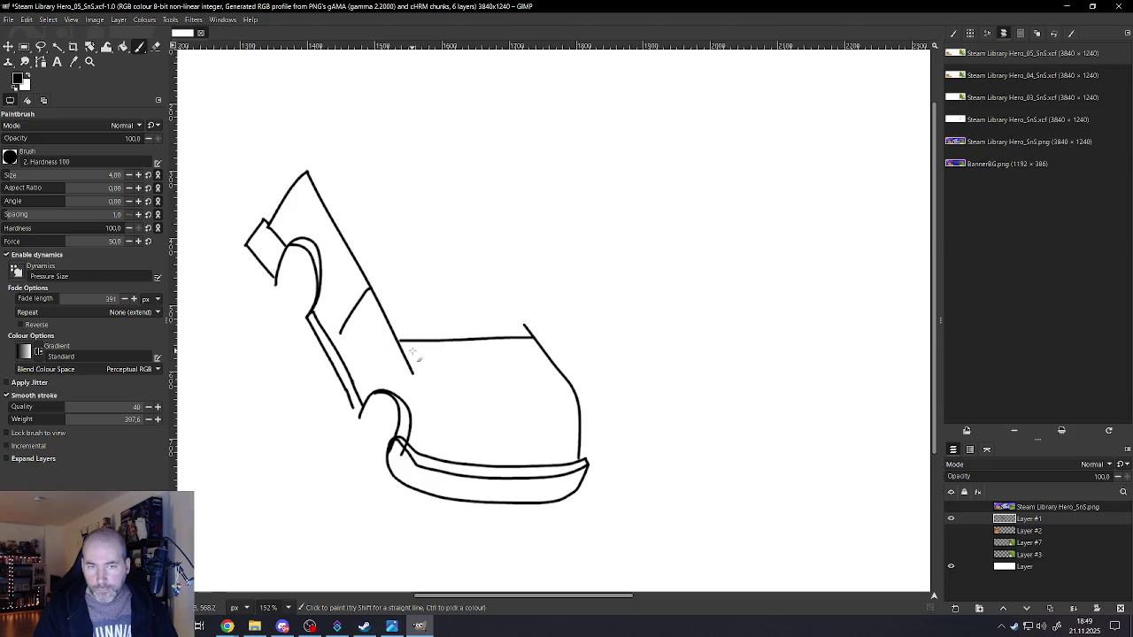
left_click_drag(436, 399, 449, 425)
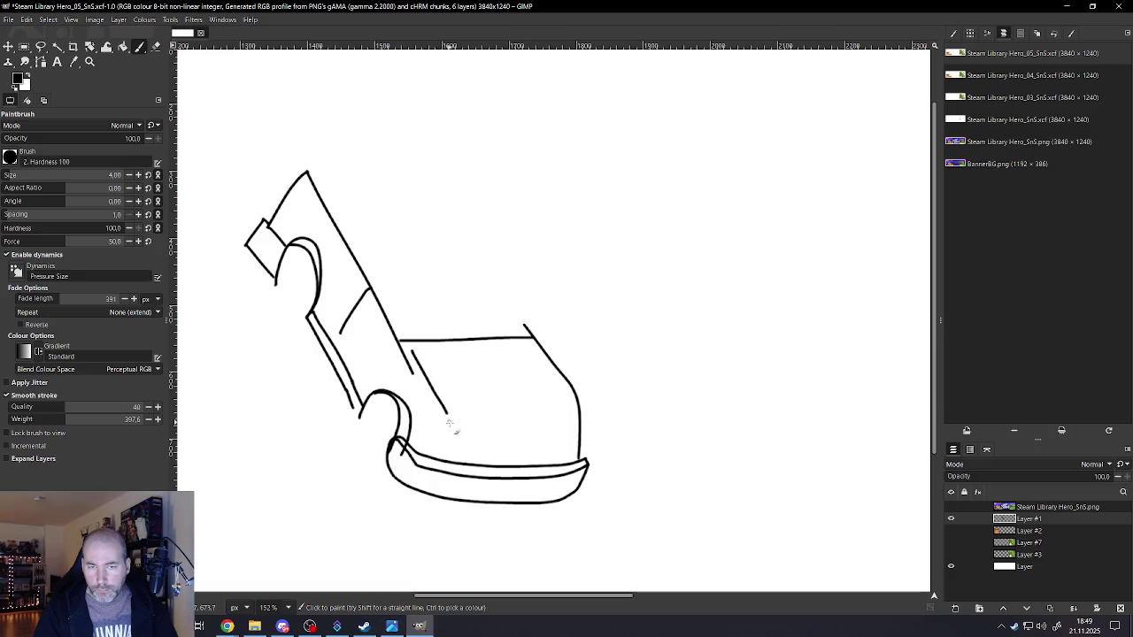
left_click_drag(550, 430, 561, 418)
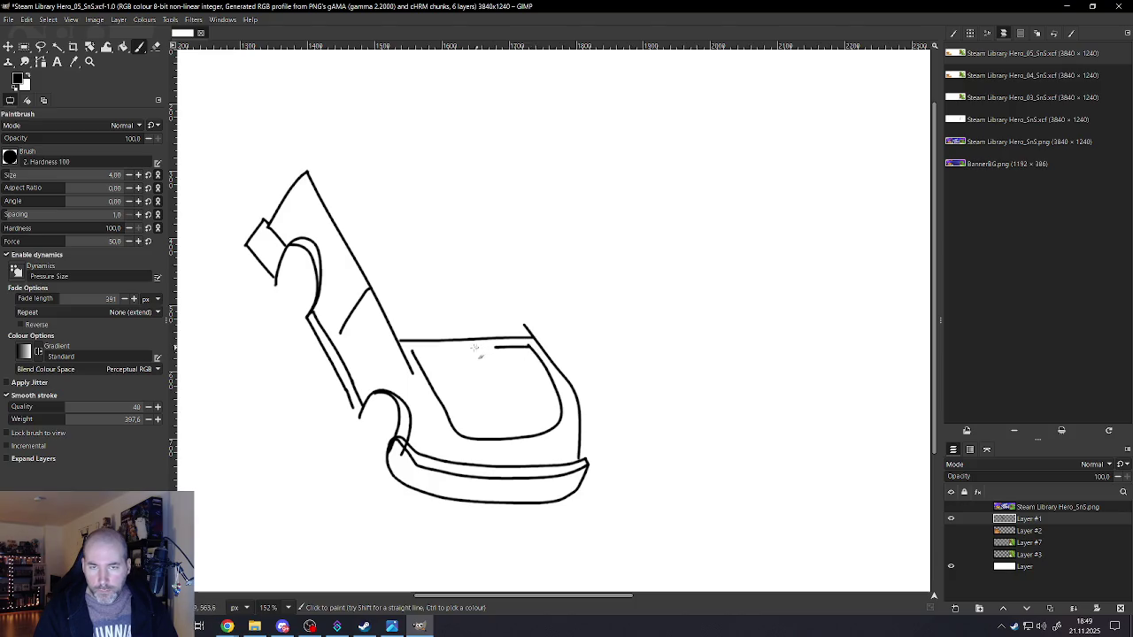
left_click_drag(433, 353, 413, 356)
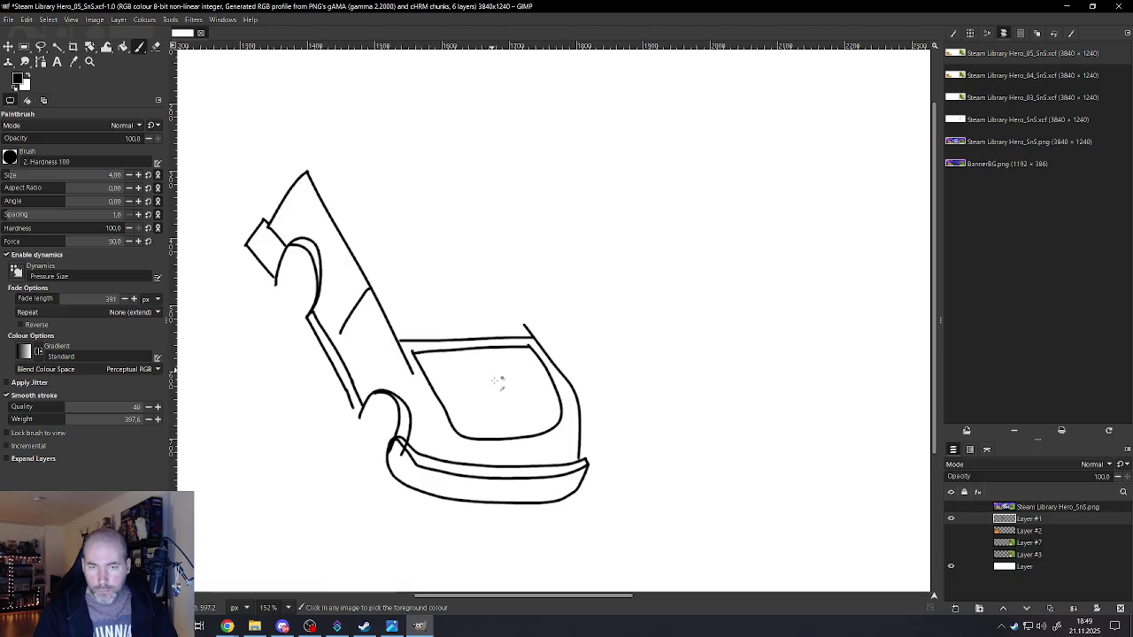
scroll(500, 376, "down", 4, "ctrl")
scroll(500, 372, "up", 2, "ctrl")
scroll(493, 278, "up", 1, "ctrl")
scroll(487, 285, "up", 1, "ctrl")
scroll(520, 390, "up", 1, "ctrl")
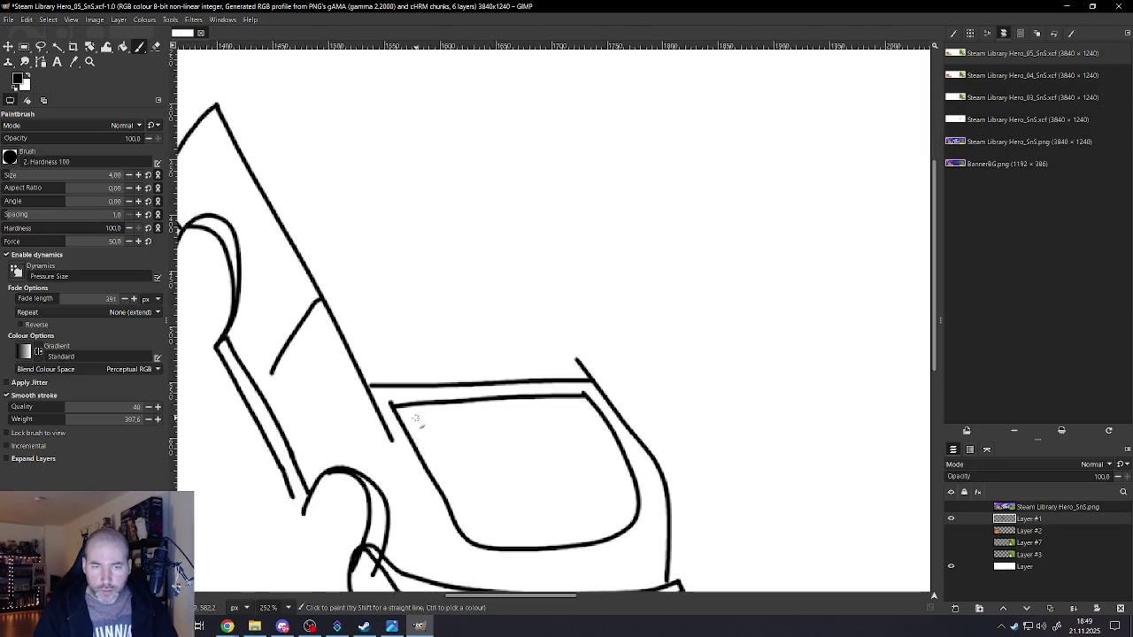
scroll(521, 394, "up", 1, "ctrl")
scroll(549, 399, "down", 1, "ctrl")
scroll(584, 354, "down", 1, "ctrl")
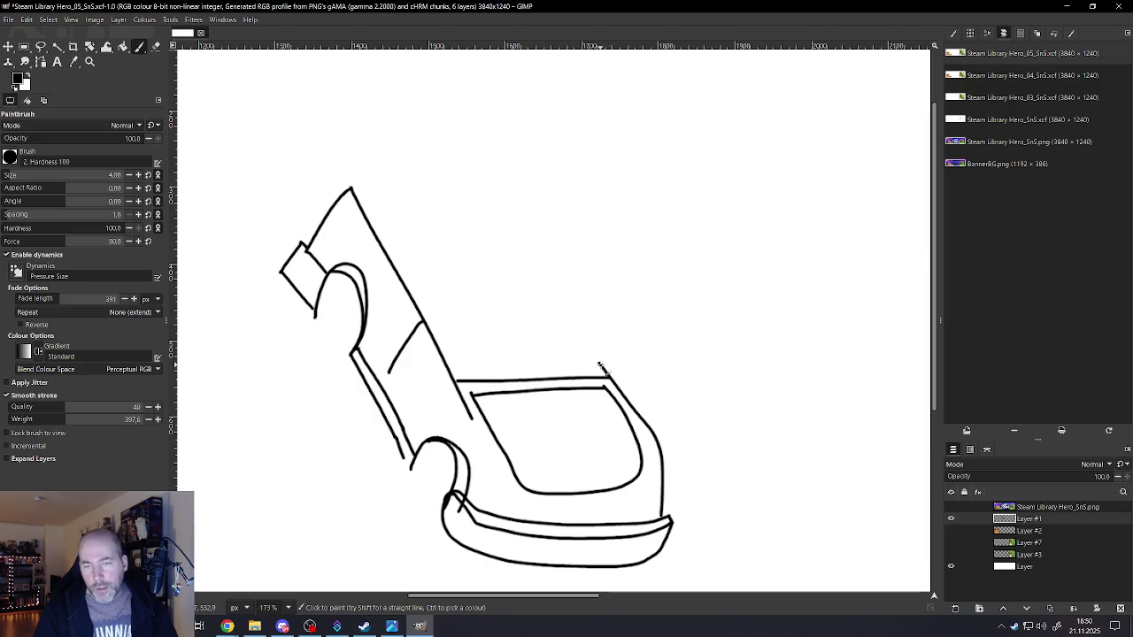
- Draw the box panel's right, top and left edges above the rear window
mouse_move(608, 346)
left_mouse_down()
mouse_move(611, 301)
mouse_move(602, 379)
left_mouse_up()
key("ctrl+z")
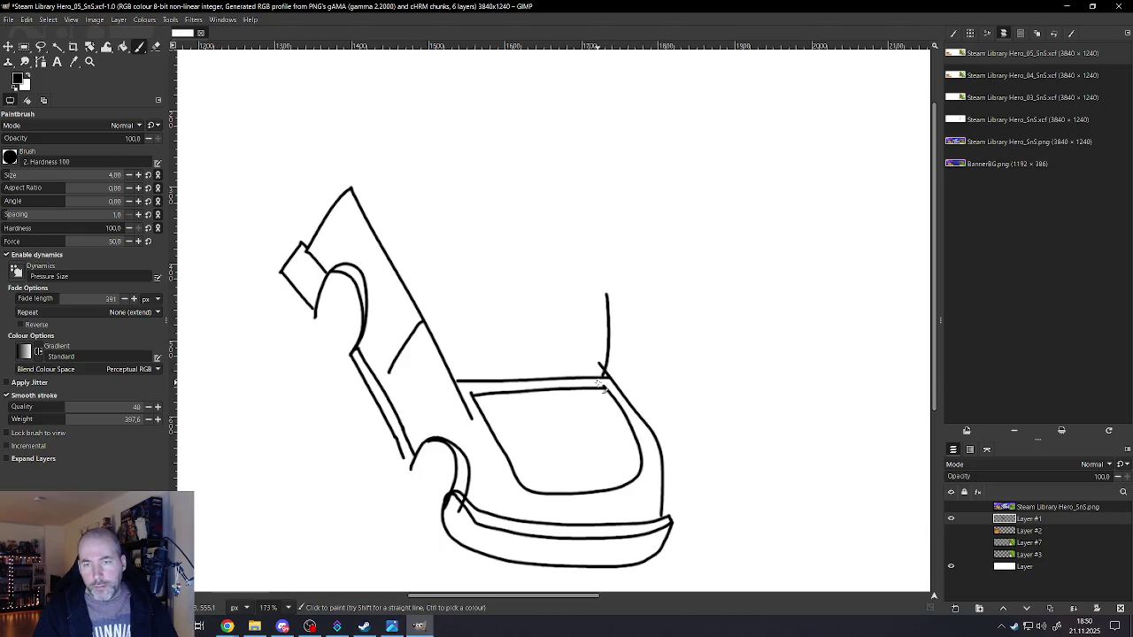
key("ctrl+z")
left_click_drag(603, 305, 606, 382)
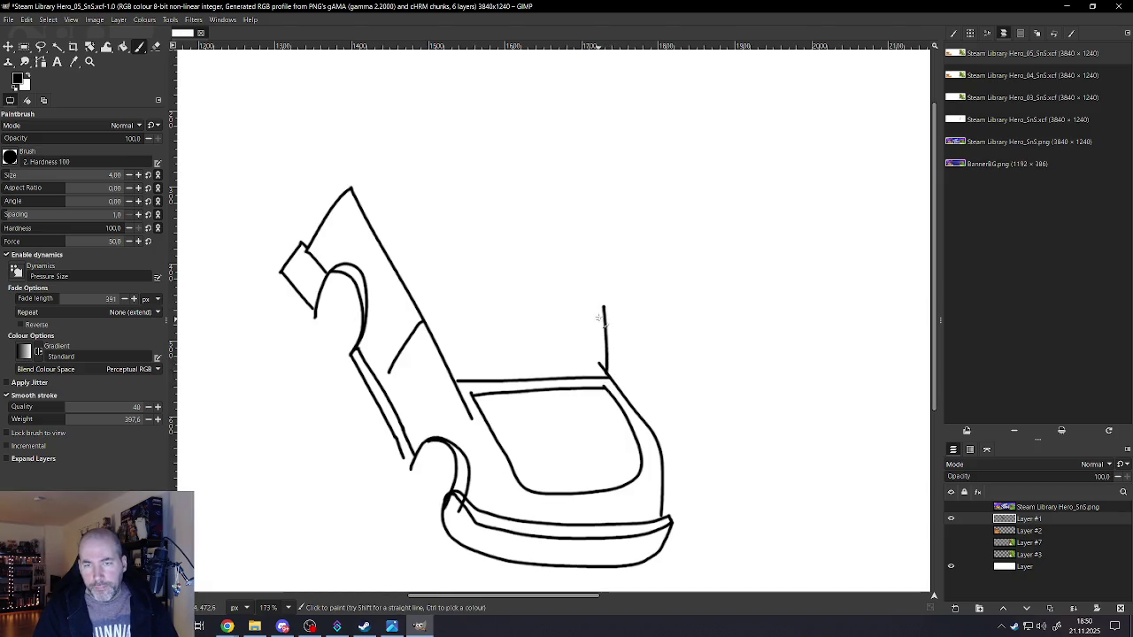
left_click_drag(604, 305, 466, 318)
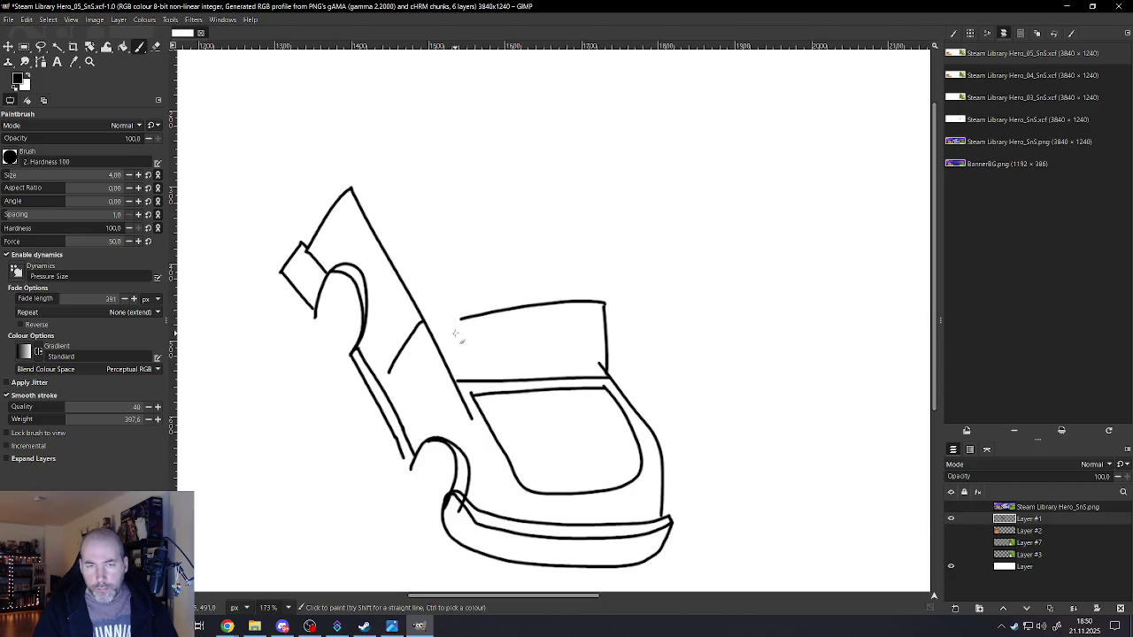
left_click_drag(461, 326, 462, 386)
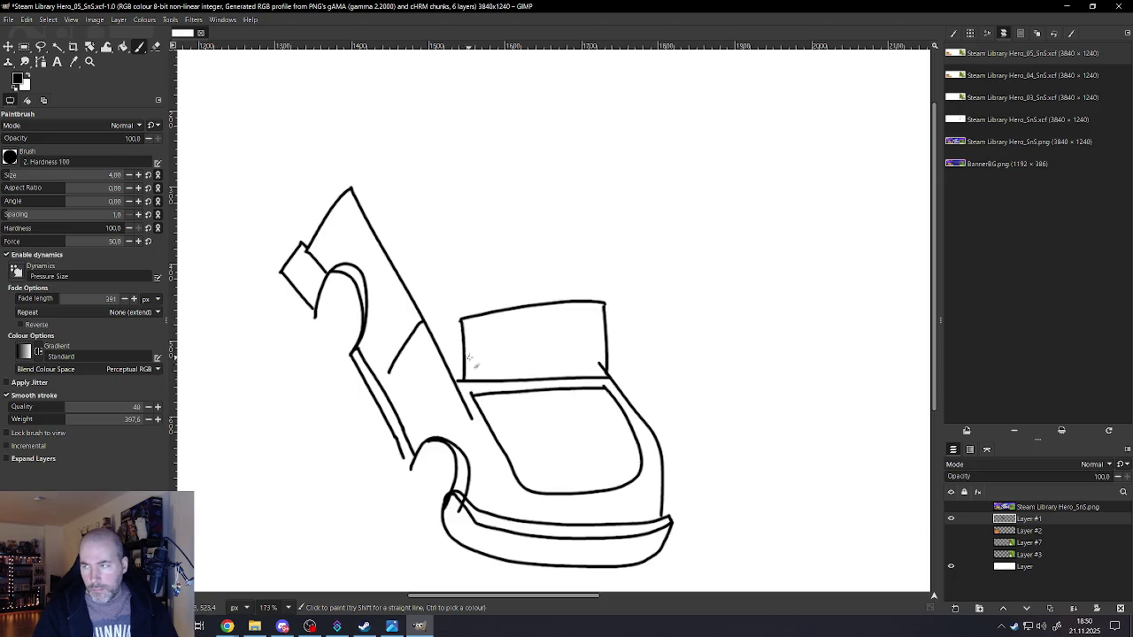
- Add a second line alongside the panel's left edge
left_click_drag(452, 321, 455, 386)
key("ctrl+z")
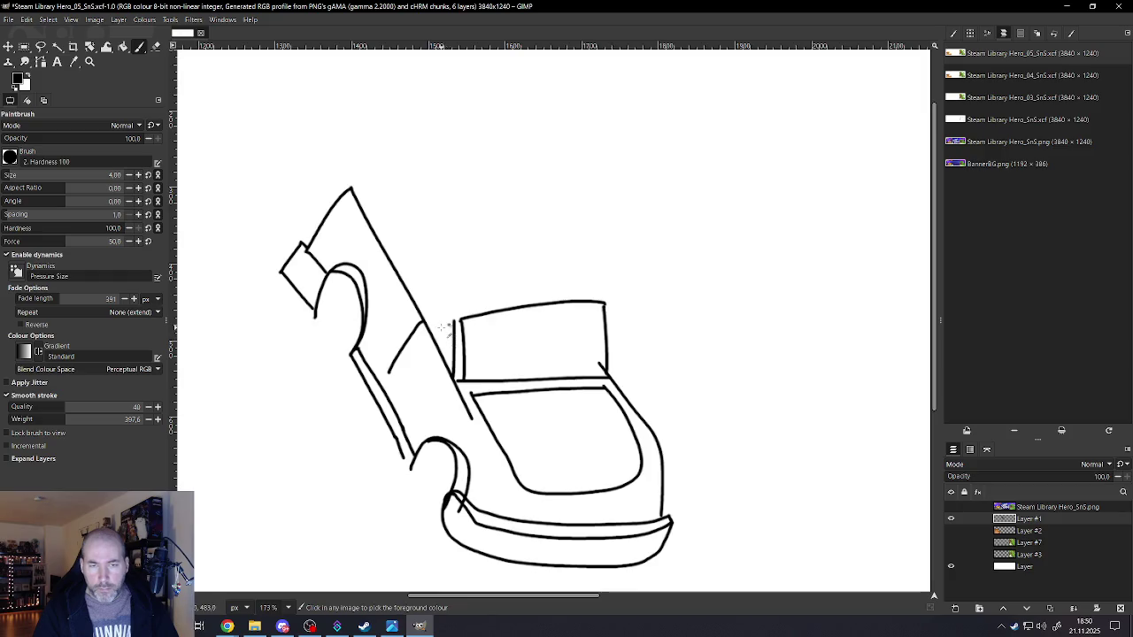
scroll(454, 324, "up", 3)
scroll(454, 324, "up", 1)
left_click_drag(466, 307, 459, 460)
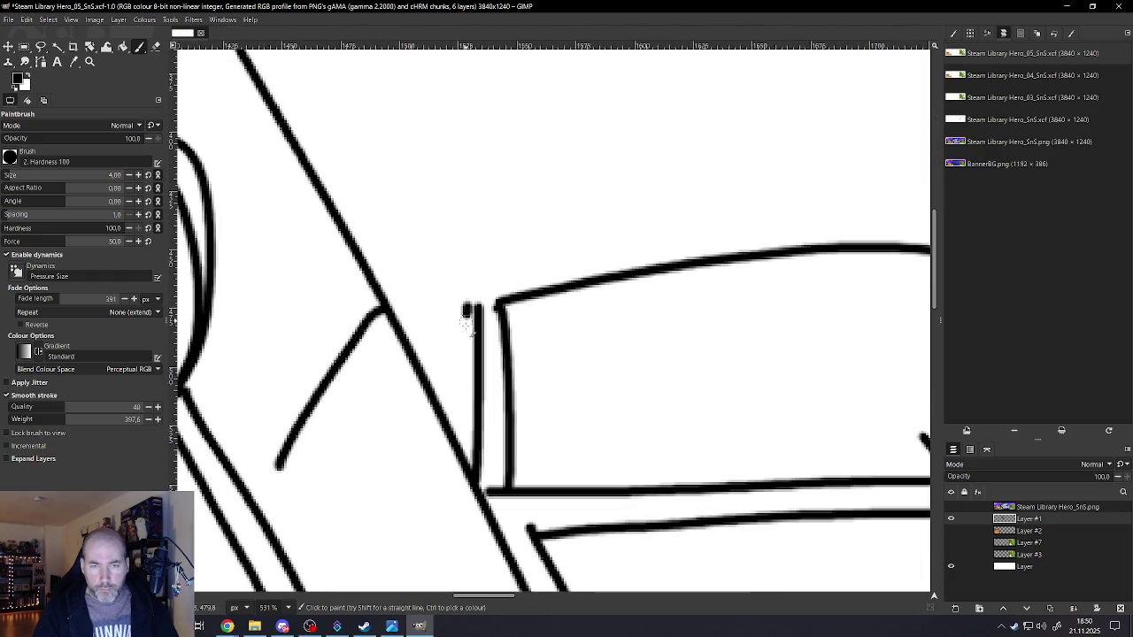
scroll(496, 369, "down", 1)
scroll(495, 329, "down", 2)
scroll(495, 307, "up", 1)
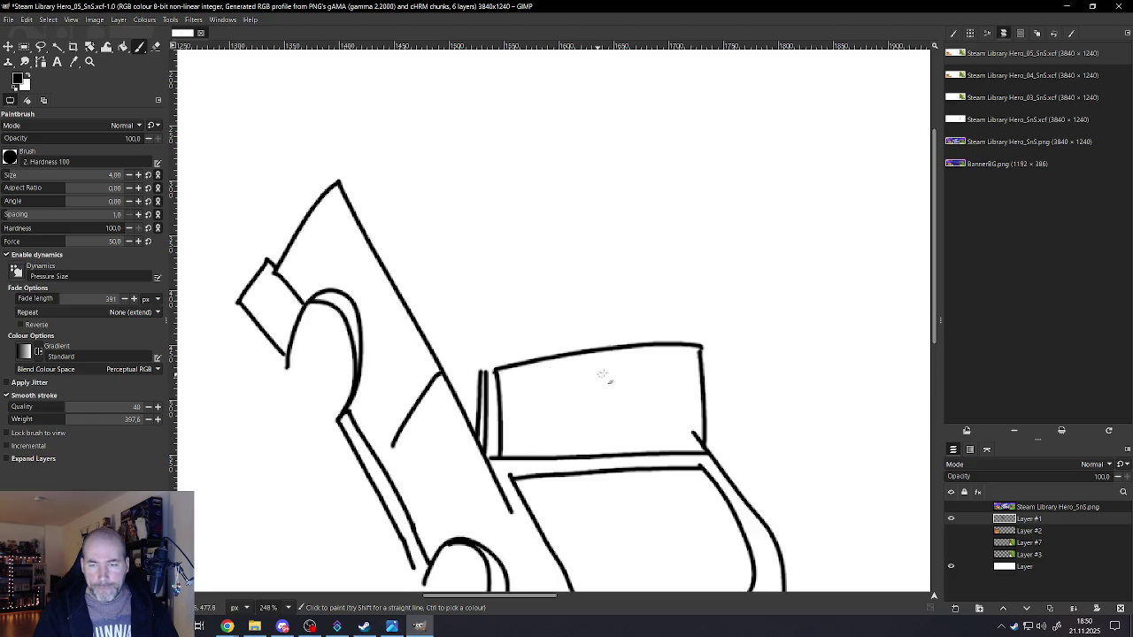
scroll(602, 376, "down", 2)
scroll(683, 384, "up", 1)
scroll(678, 363, "up", 1)
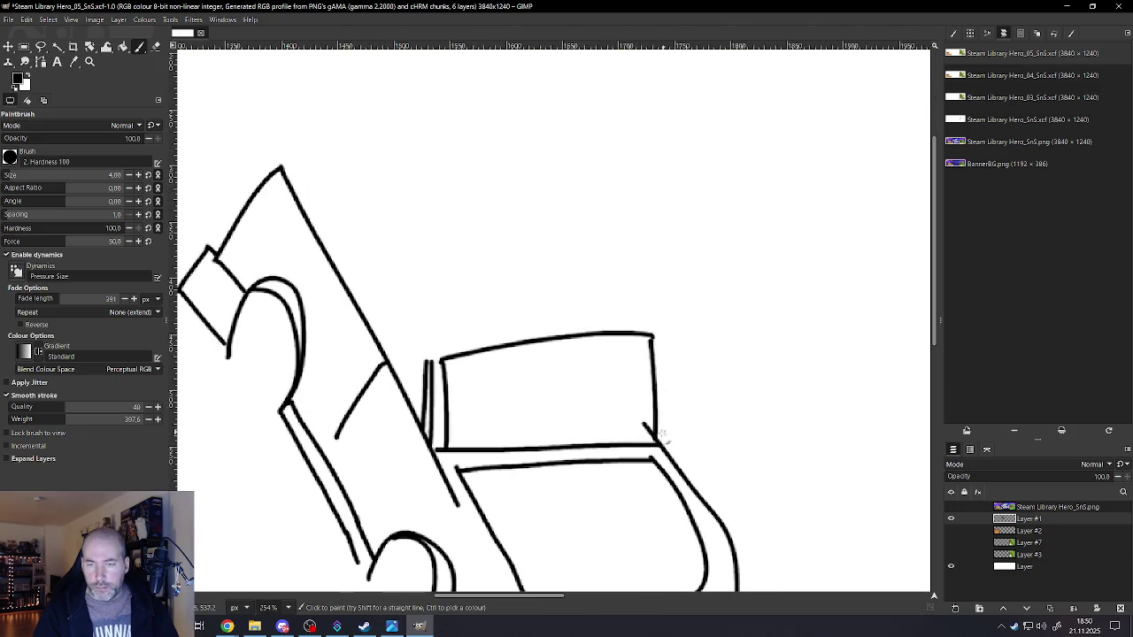
- Double the panel's right side and thicken its top-right corner and top edge
left_click_drag(651, 443, 644, 339)
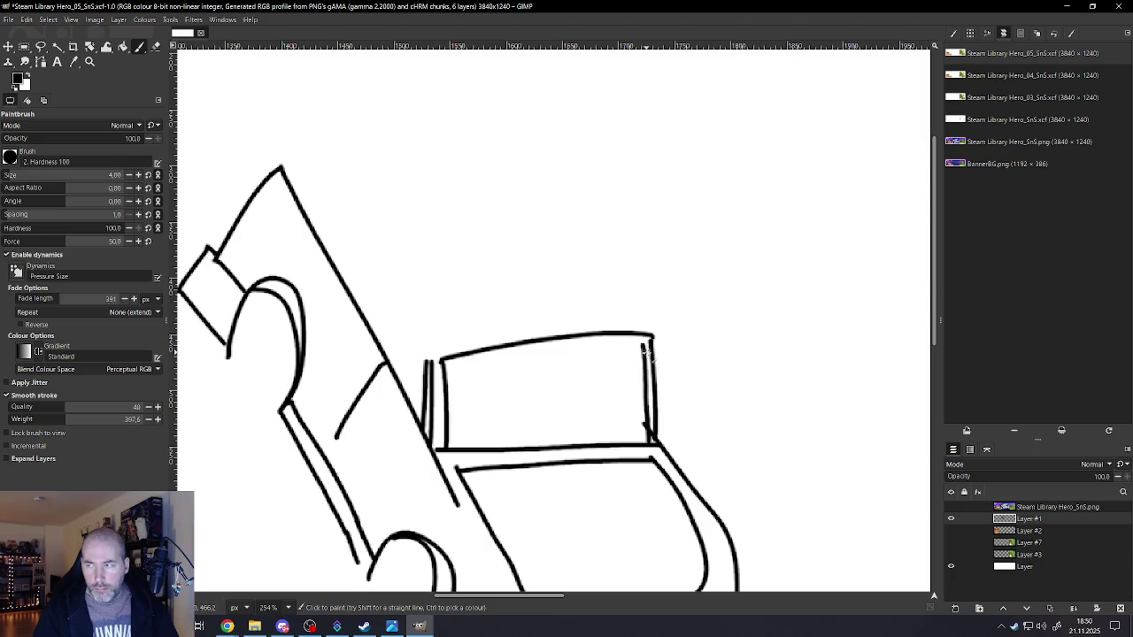
mouse_move(645, 349)
left_mouse_down()
mouse_move(639, 337)
mouse_move(606, 347)
mouse_move(543, 339)
mouse_move(424, 362)
left_mouse_up()
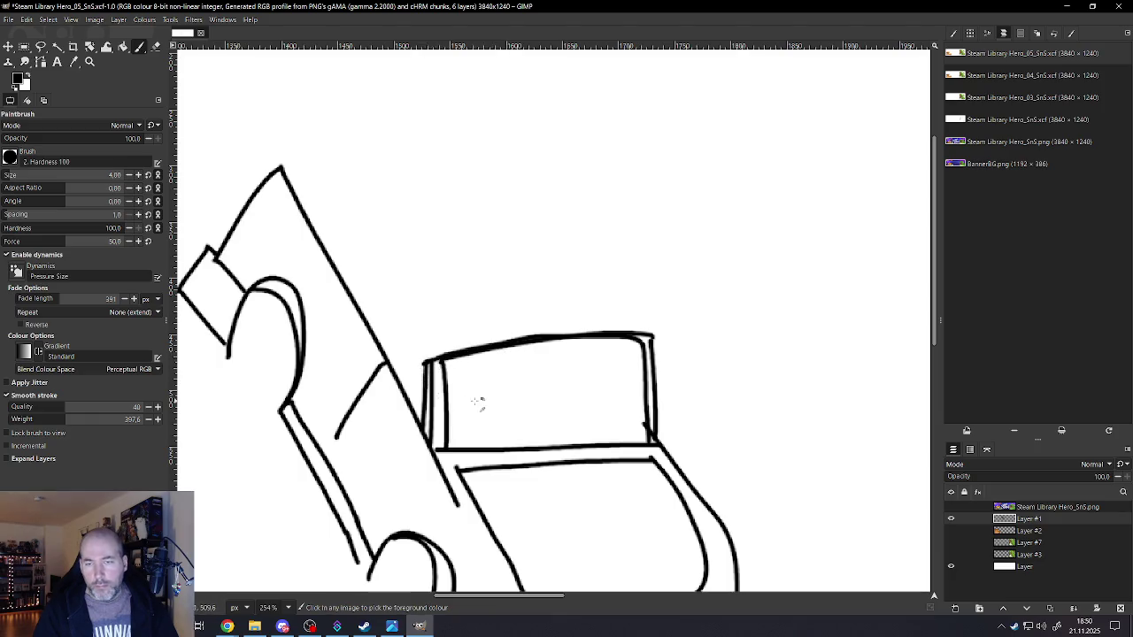
scroll(470, 402, "down", 5)
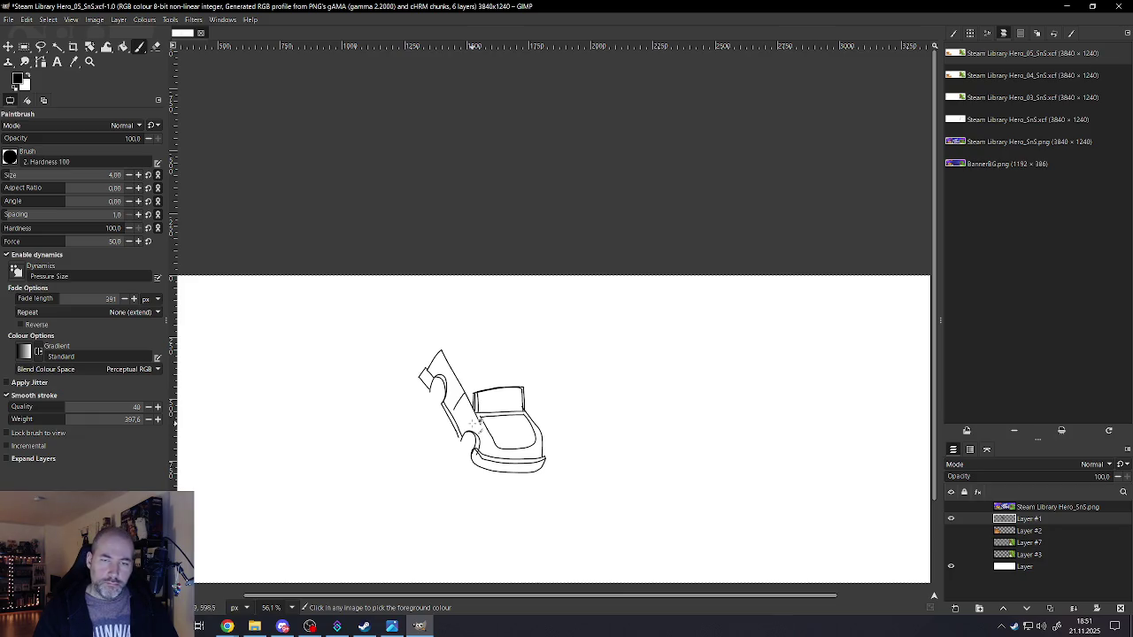
- Add inner strokes along the box's right edge and, after one retry, its top edge
scroll(472, 425, "up", 1)
scroll(478, 416, "up", 2)
scroll(496, 405, "up", 1)
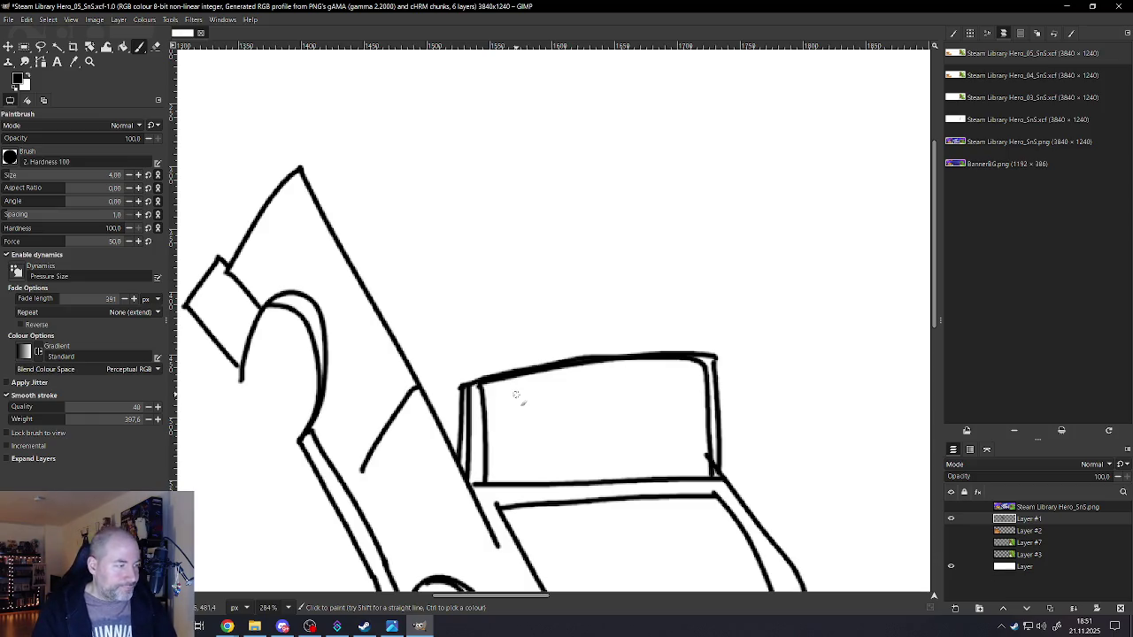
scroll(516, 395, "down", 1)
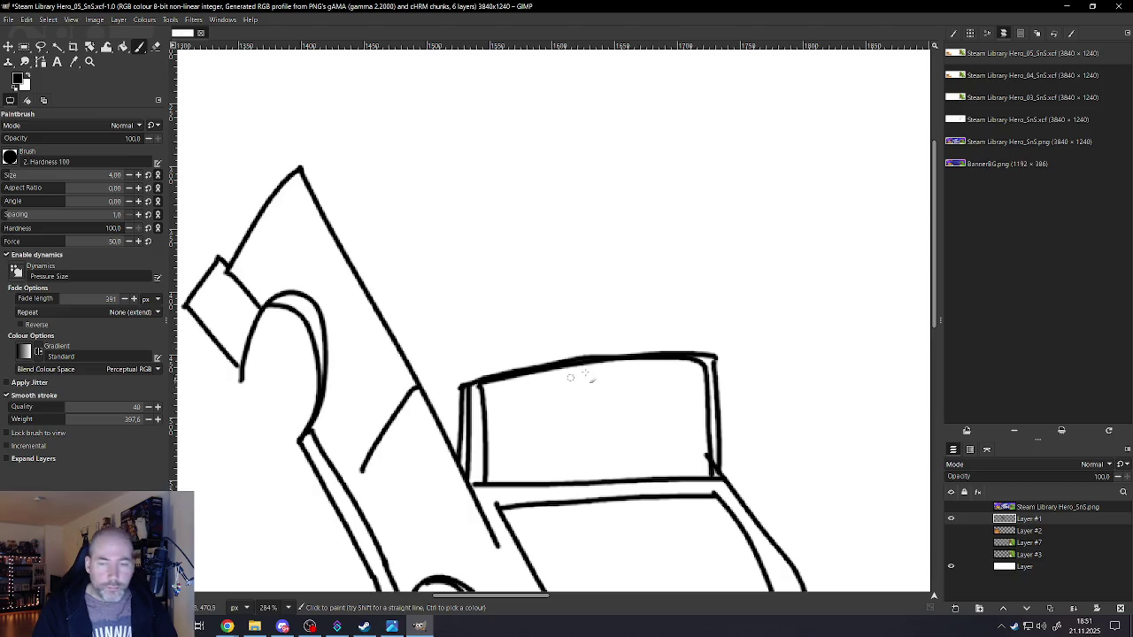
scroll(549, 385, "down", 1)
scroll(599, 374, "down", 3)
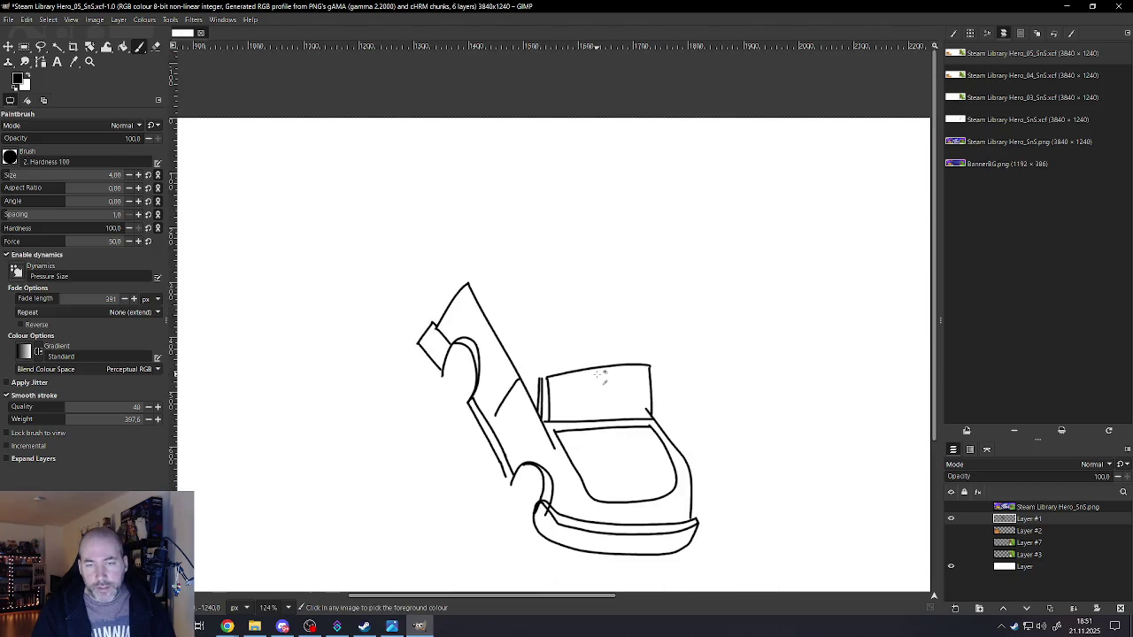
scroll(600, 389, "up", 1)
scroll(695, 410, "up", 2)
scroll(698, 411, "up", 2)
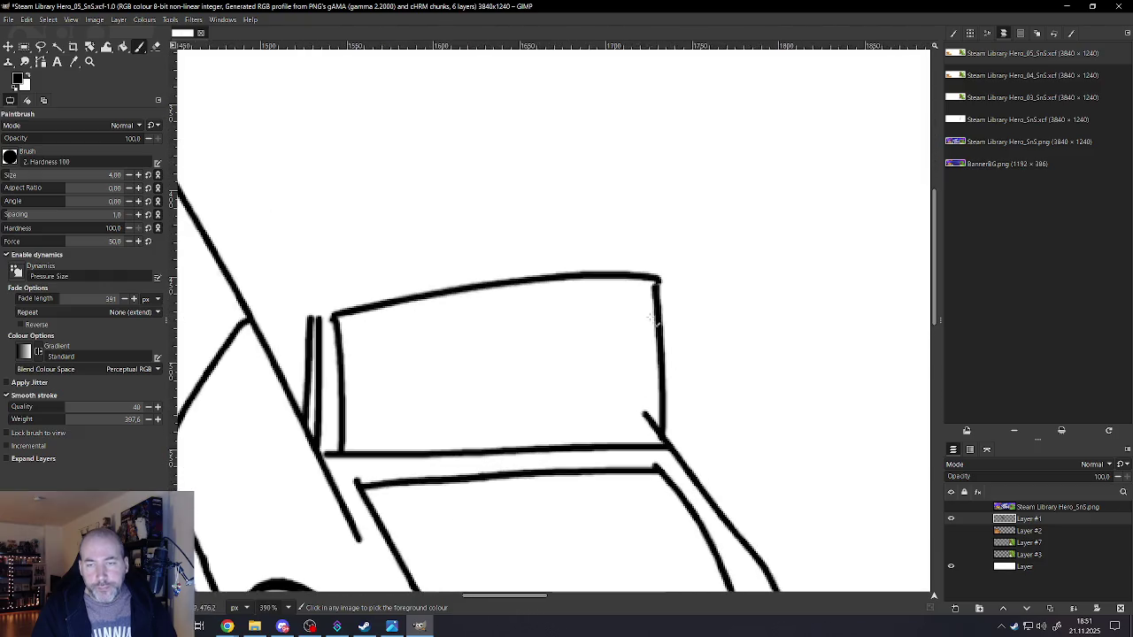
left_click_drag(644, 283, 645, 430)
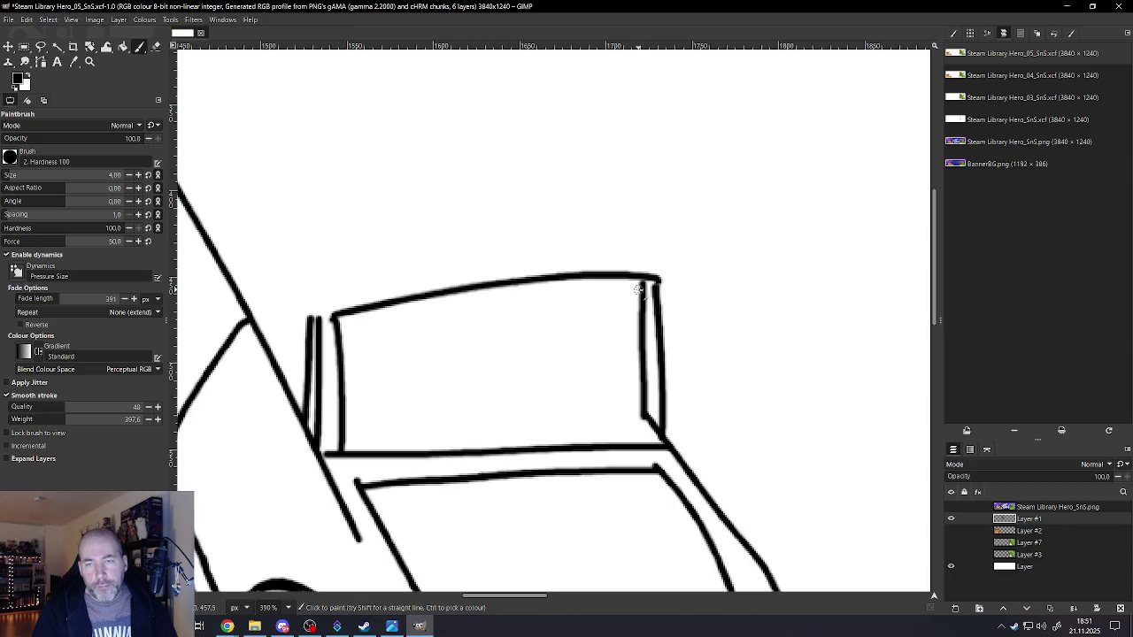
mouse_move(637, 290)
left_mouse_down()
mouse_move(329, 333)
mouse_move(338, 305)
mouse_move(509, 283)
left_mouse_up()
key("ctrl+z")
key("ctrl+z")
mouse_move(659, 281)
left_mouse_down()
mouse_move(592, 265)
mouse_move(458, 269)
mouse_move(307, 318)
left_mouse_up()
- Double the lower part of the panel's right edge
scroll(307, 321, "down", 2)
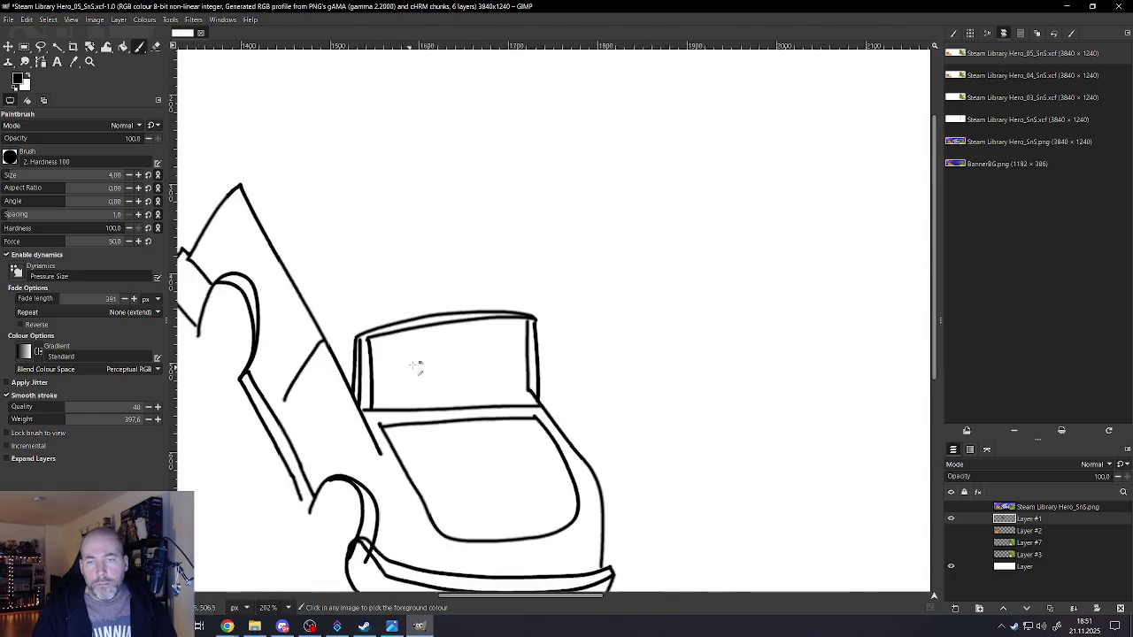
scroll(417, 367, "down", 2)
scroll(405, 372, "down", 1)
scroll(414, 389, "up", 2)
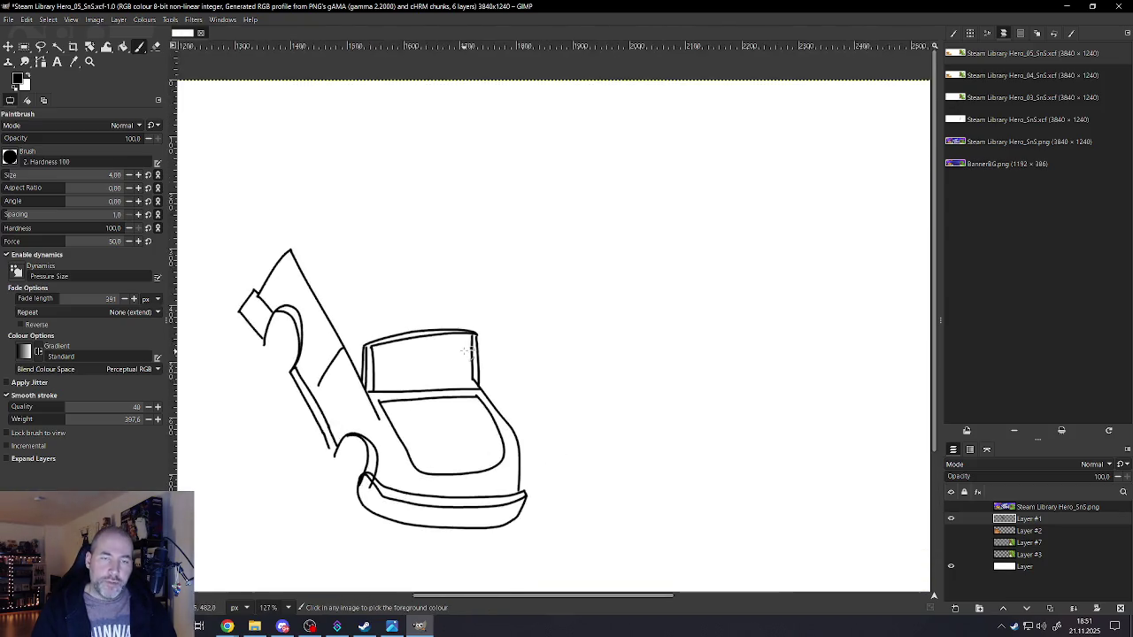
scroll(443, 382, "up", 2)
scroll(475, 378, "up", 2)
scroll(474, 378, "down", 2)
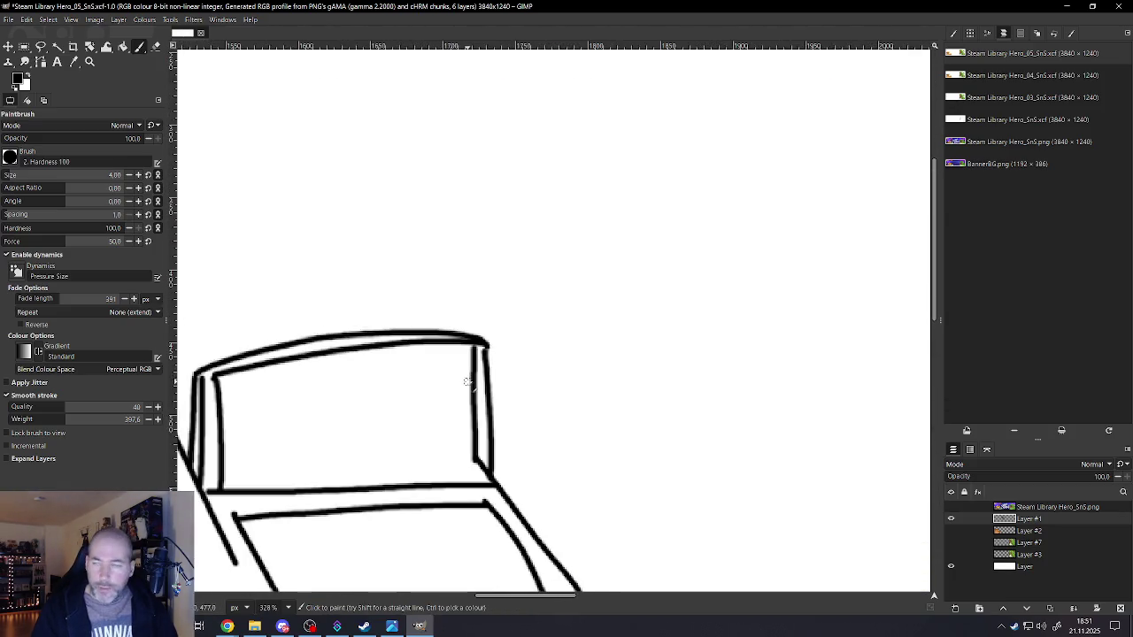
left_click_drag(482, 348, 485, 478)
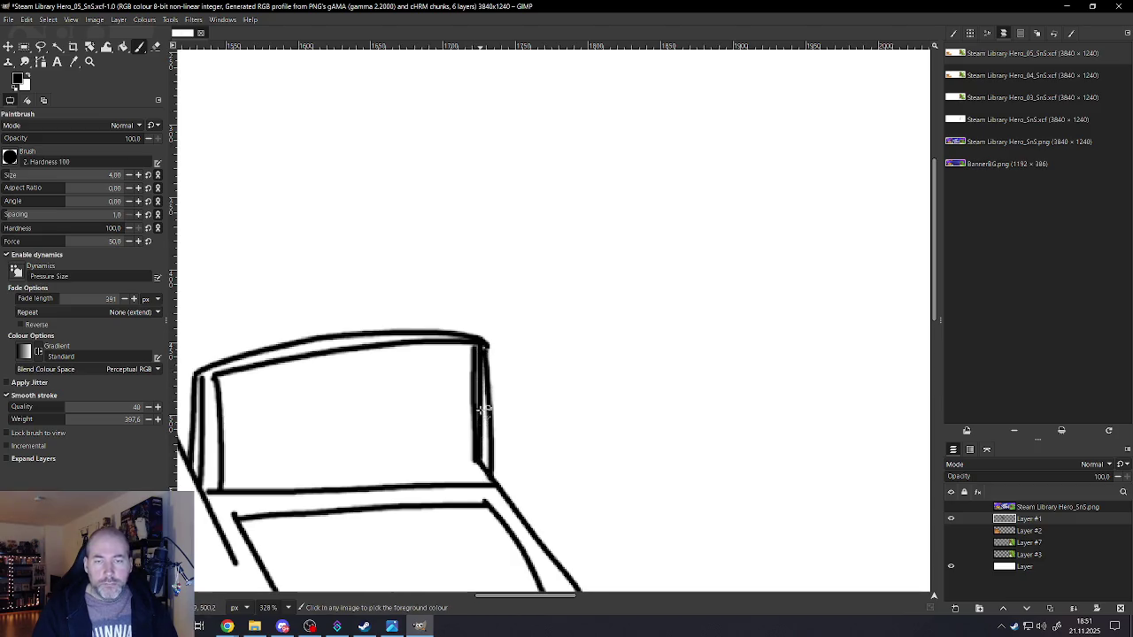
scroll(460, 423, "down", 2)
scroll(448, 430, "down", 1)
scroll(345, 389, "up", 2)
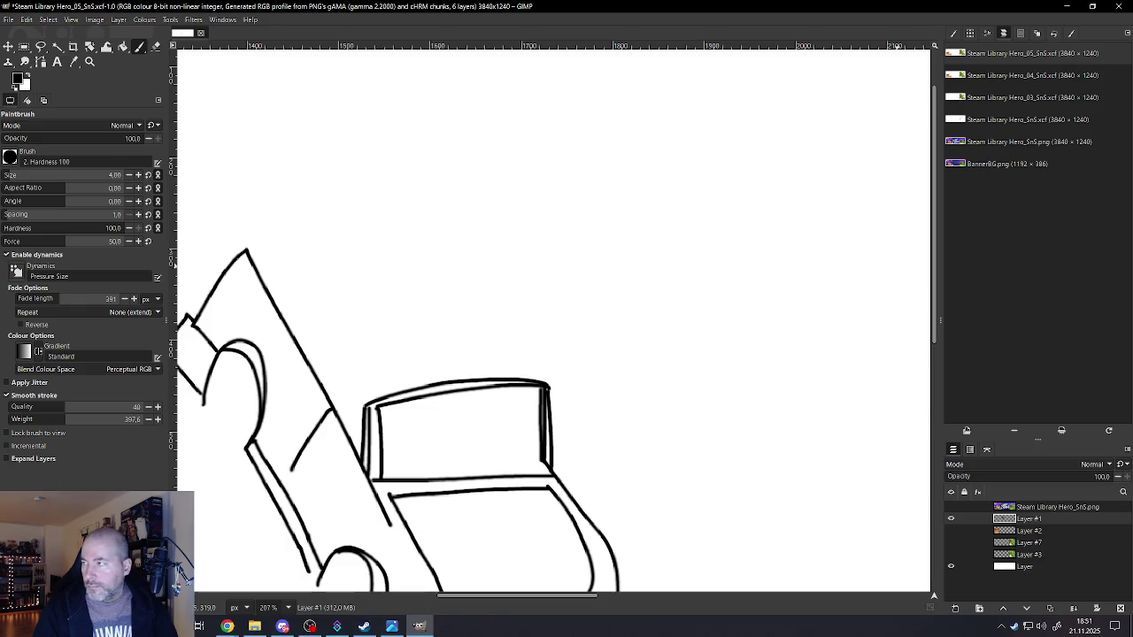
- Switch over to the Chrome browser
key("alt+Tab")
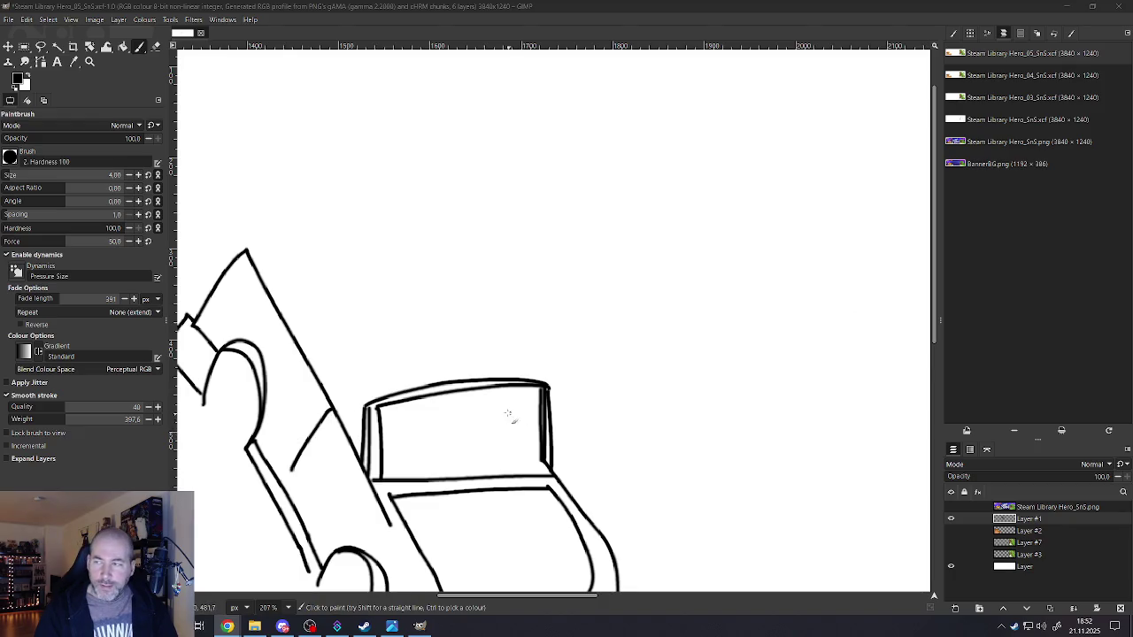
scroll(509, 416, "down", 5)
scroll(503, 408, "down", 2)
scroll(416, 239, "up", 3)
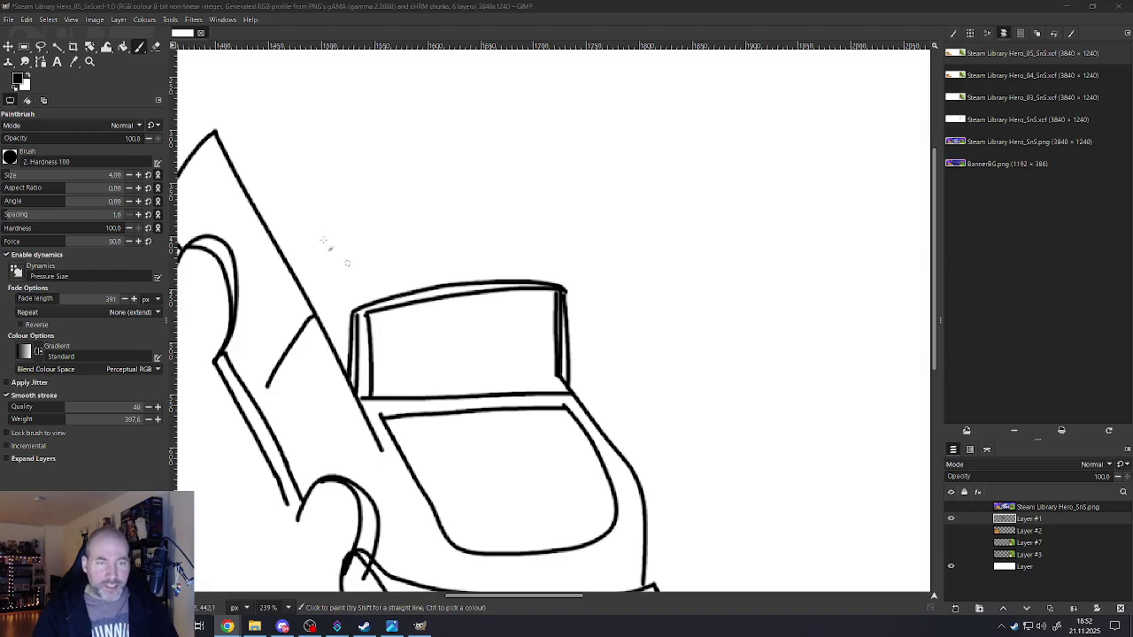
- With the Eraser at size 22, erase the cabin box's roof line, right side and double lines
left_click(156, 46)
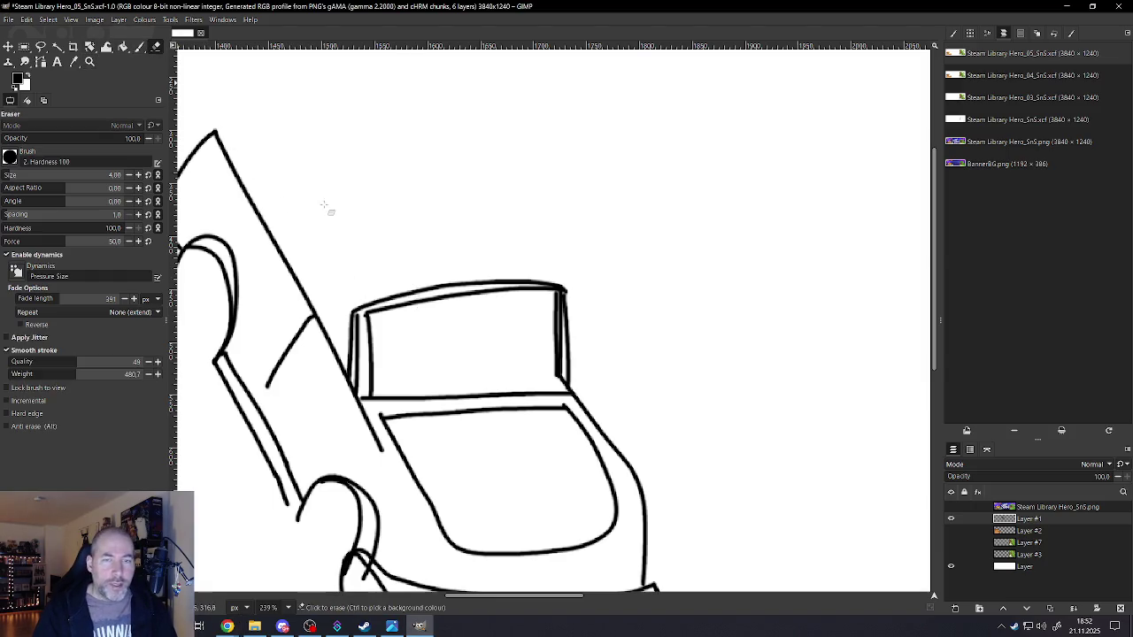
key("bracketright")
key("bracketright")
key("bracketright")
mouse_move(365, 320)
left_mouse_down()
mouse_move(346, 311)
mouse_move(480, 281)
mouse_move(575, 293)
mouse_move(561, 375)
mouse_move(551, 299)
left_mouse_up()
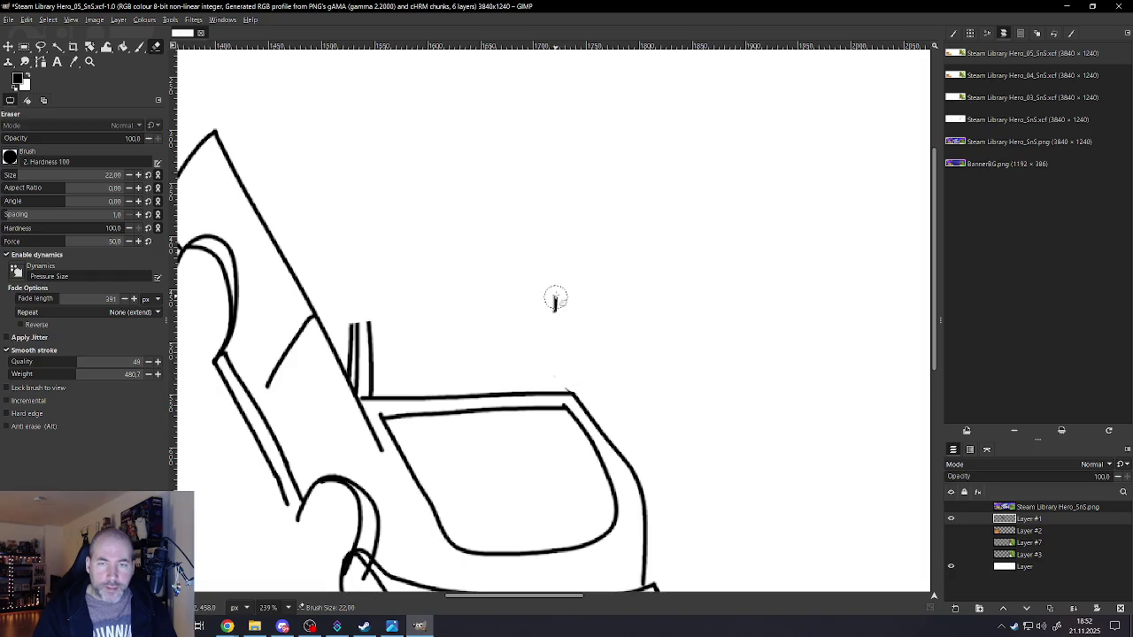
mouse_move(366, 324)
left_mouse_down()
mouse_move(348, 328)
mouse_move(370, 390)
left_mouse_up()
- Clean up leftover stubs near the left pillar, then return to the Paintbrush
scroll(361, 358, "up", 3)
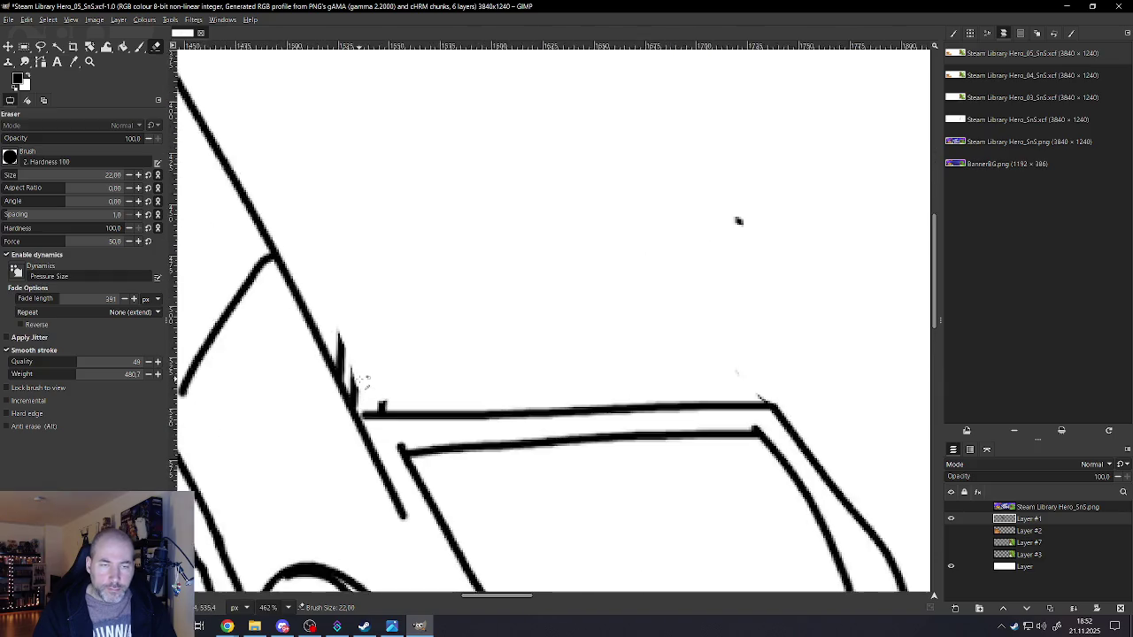
scroll(357, 333, "up", 1)
mouse_move(349, 326)
left_mouse_down()
mouse_move(339, 313)
mouse_move(377, 398)
mouse_move(427, 391)
left_mouse_up()
scroll(417, 324, "down", 1)
scroll(430, 386, "down", 2)
scroll(501, 370, "down", 2)
scroll(502, 370, "up", 1)
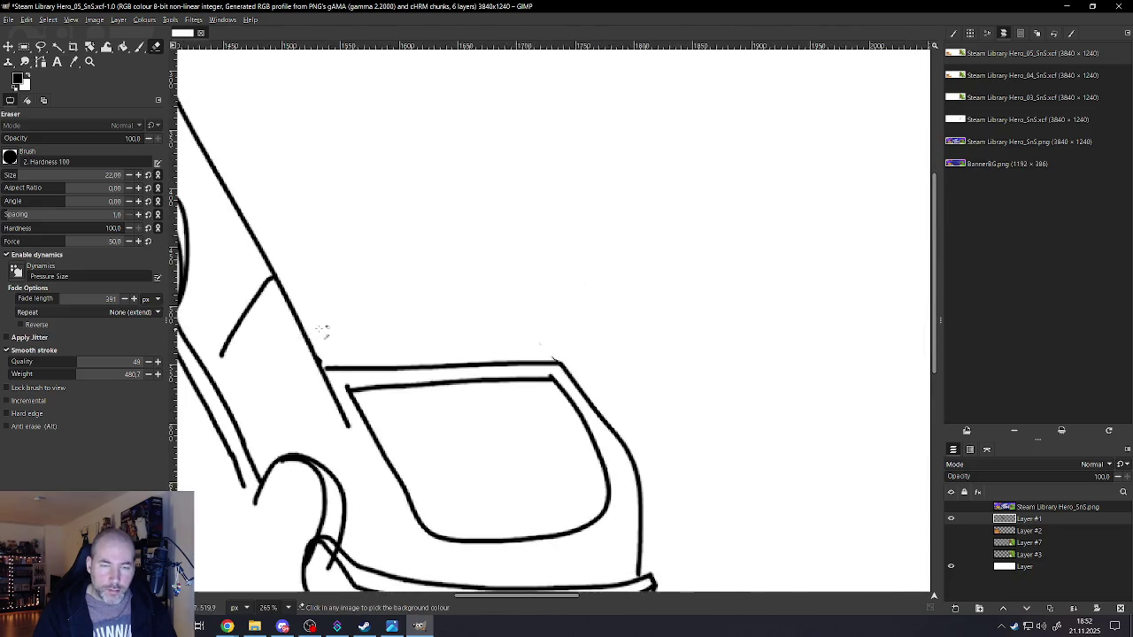
scroll(322, 328, "up", 1)
left_click(139, 46)
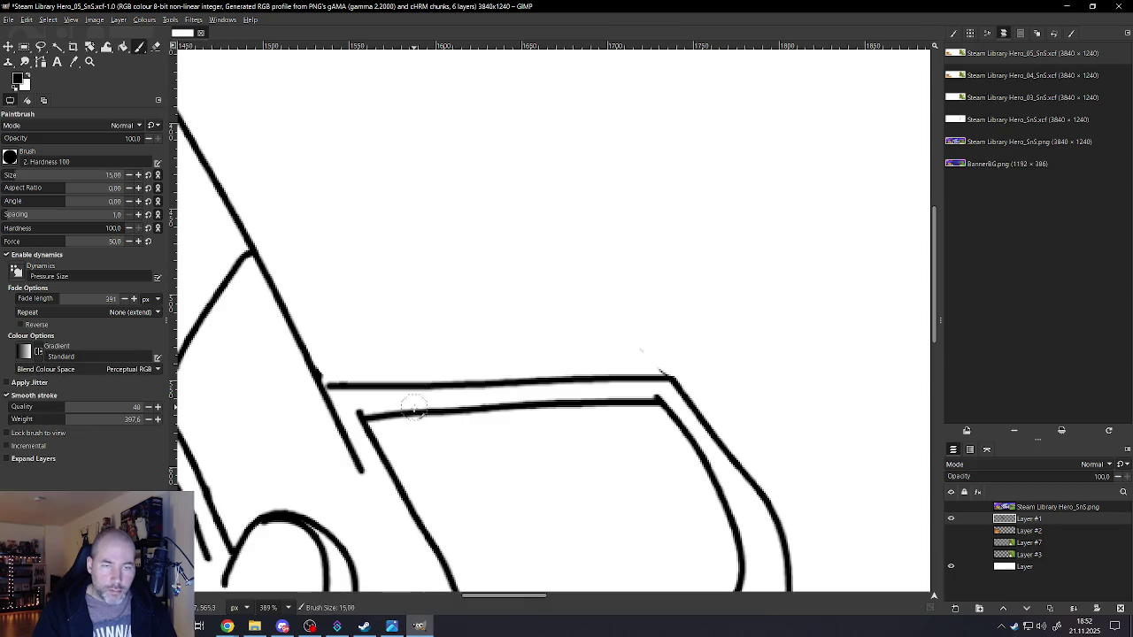
- With a thinner brush, draw doubled left and right cabin uprights joined by a top line
key("bracketleft")
key("bracketleft")
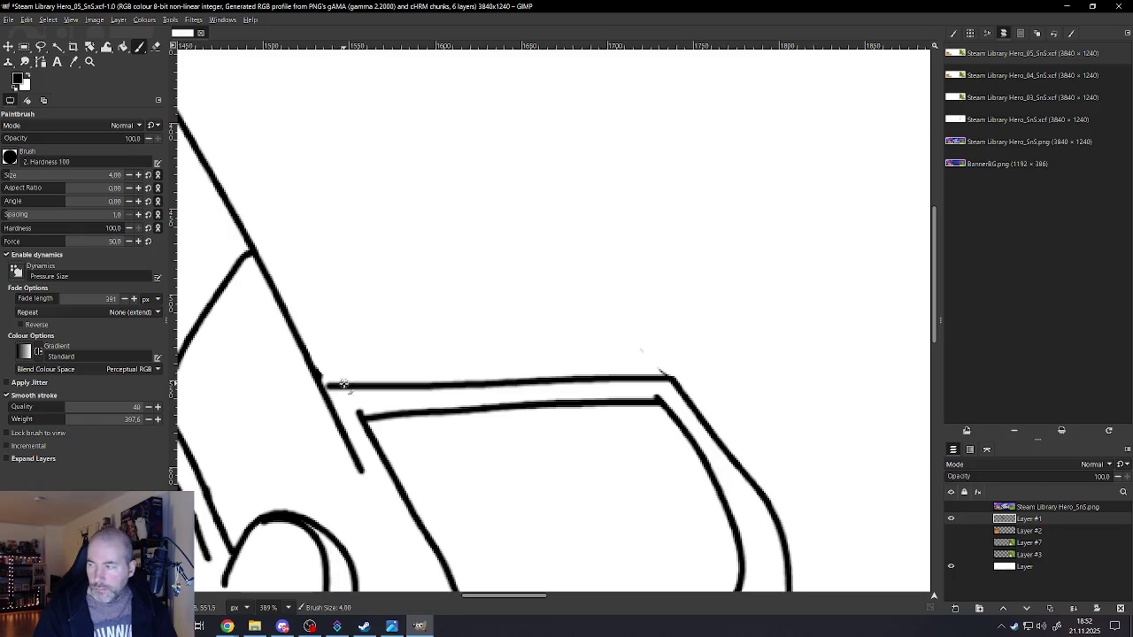
scroll(343, 383, "down", 1)
scroll(343, 384, "down", 1)
scroll(342, 379, "down", 1)
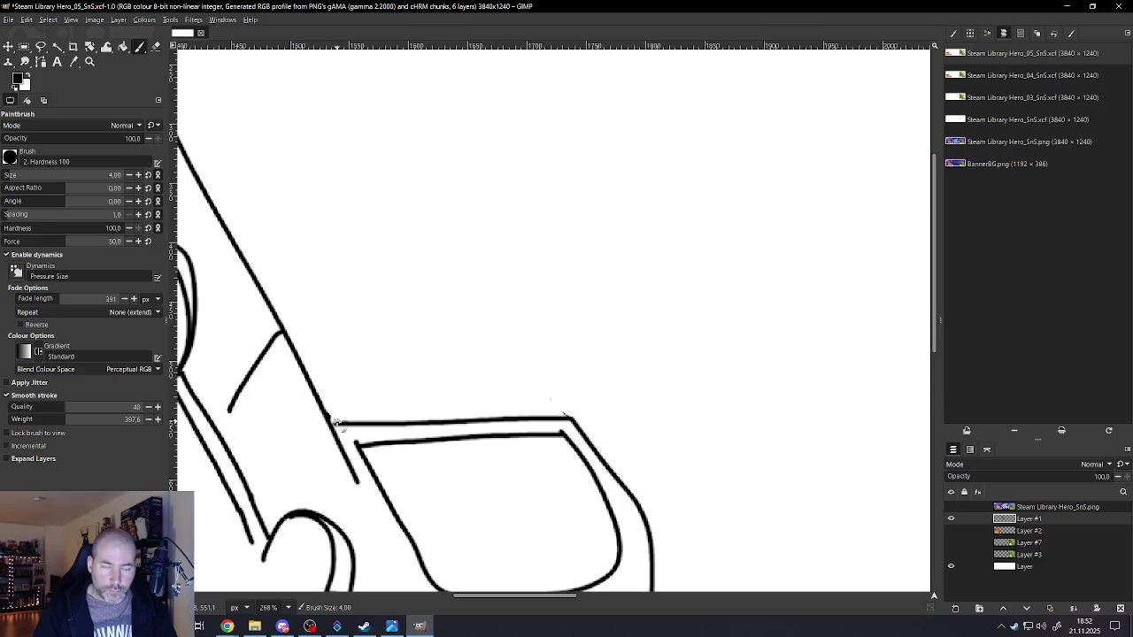
left_click_drag(335, 423, 346, 309)
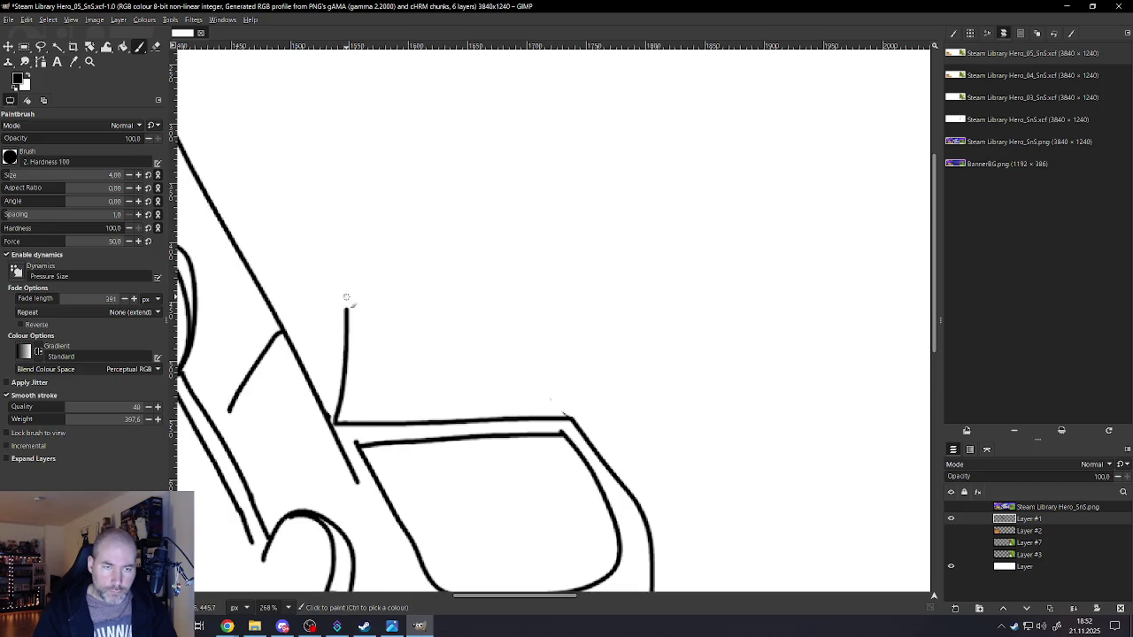
left_click_drag(355, 400, 358, 297)
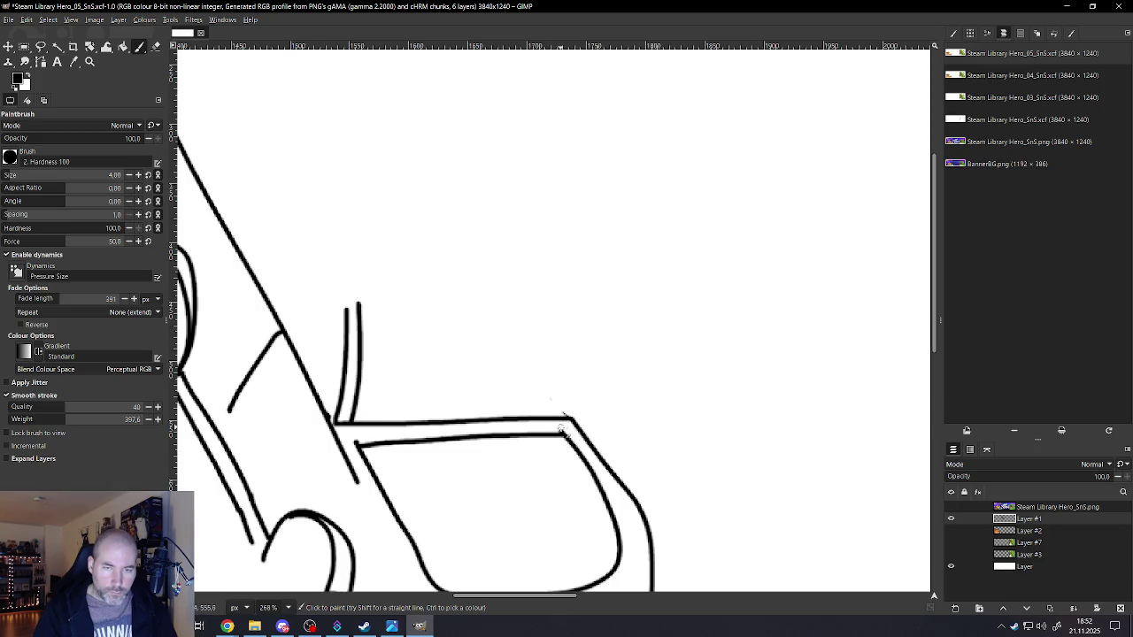
left_click_drag(567, 405, 553, 312)
left_click_drag(559, 413, 546, 320)
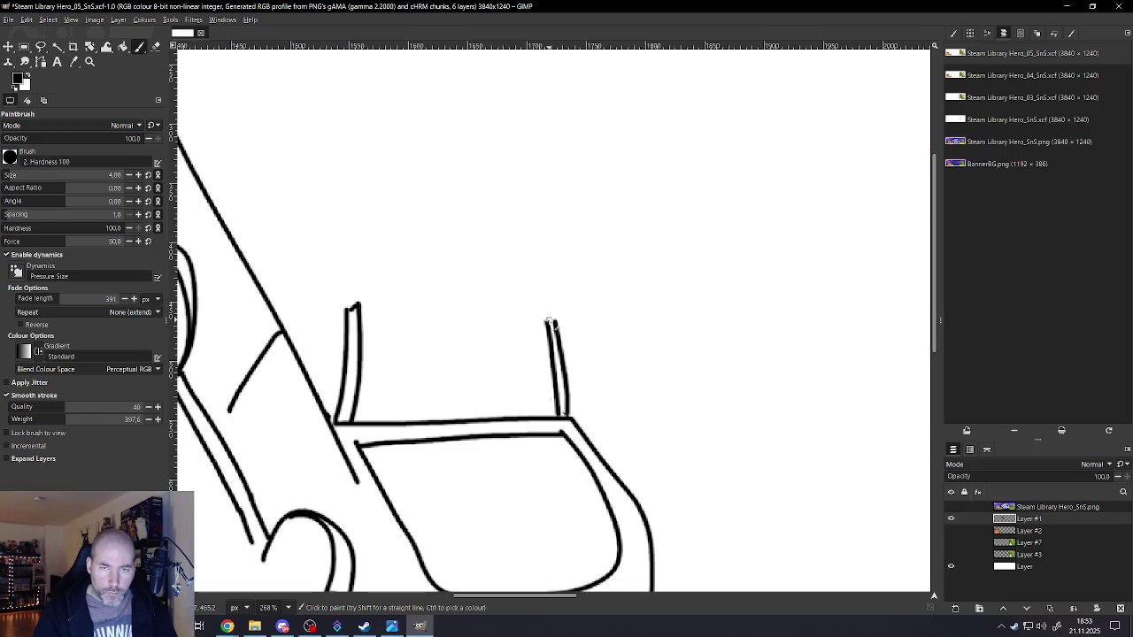
left_click_drag(553, 323, 346, 315)
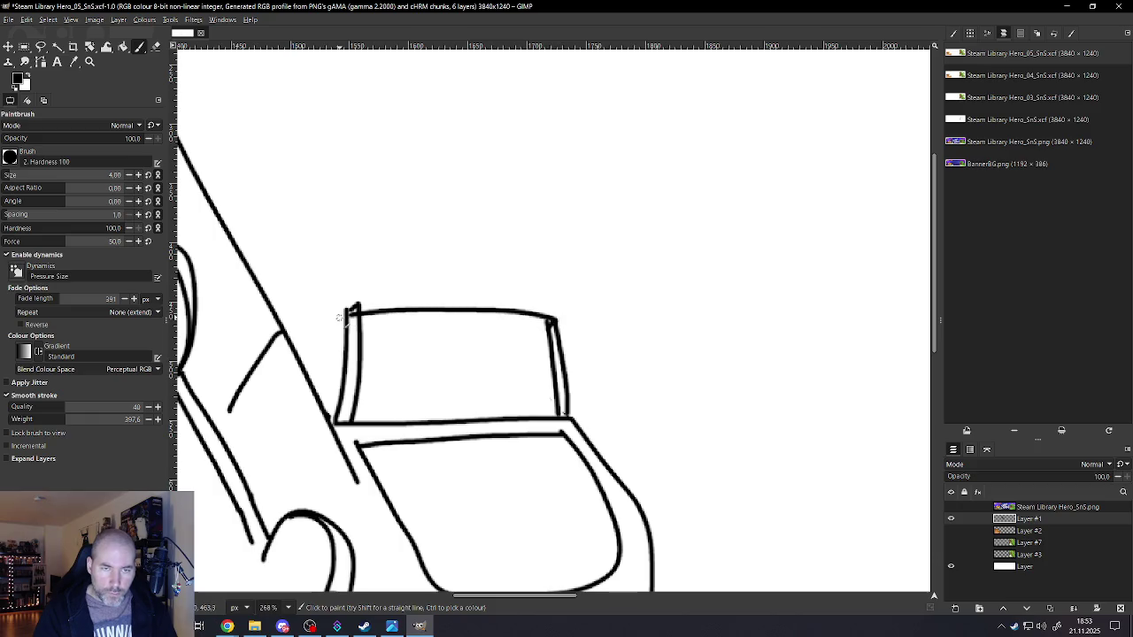
- Add an inner line along the cabin top and another vertical line left of the box
scroll(430, 410, "down", 5)
scroll(425, 397, "up", 4)
scroll(431, 373, "up", 2)
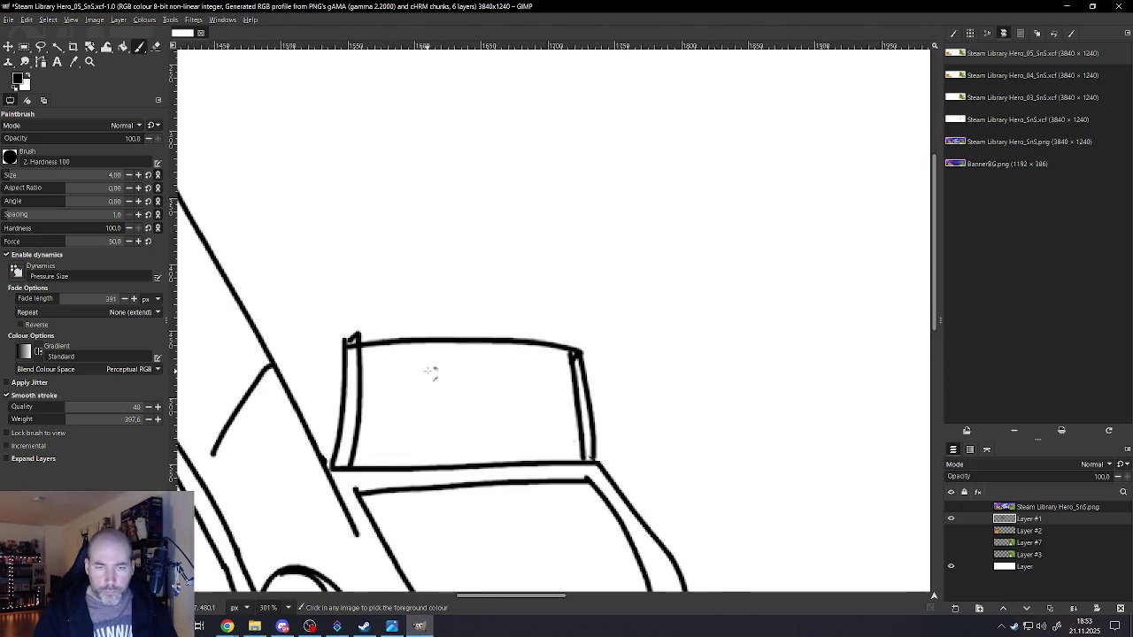
left_click_drag(571, 354, 350, 358)
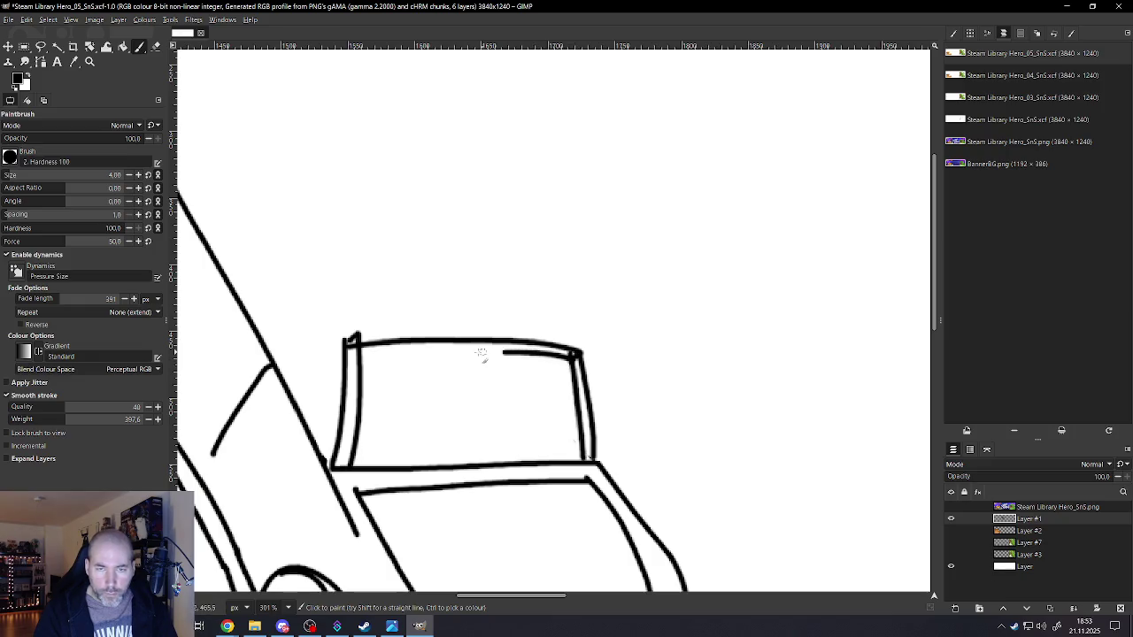
scroll(359, 372, "down", 2)
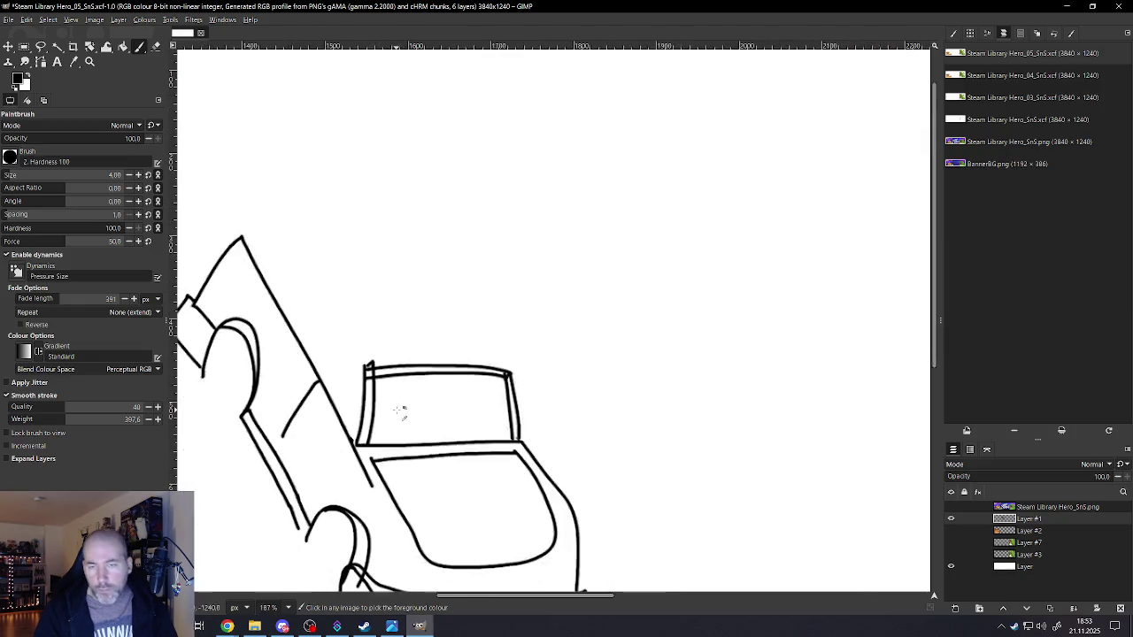
scroll(372, 399, "down", 3)
scroll(389, 434, "down", 1)
scroll(396, 441, "up", 1)
scroll(395, 441, "up", 4)
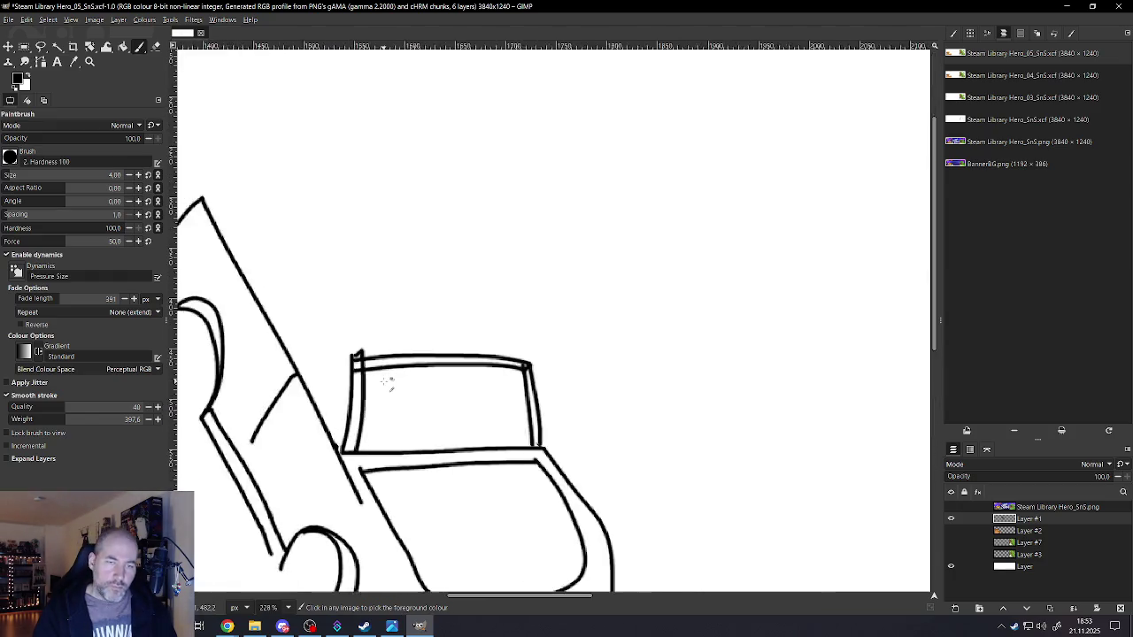
scroll(387, 380, "up", 2)
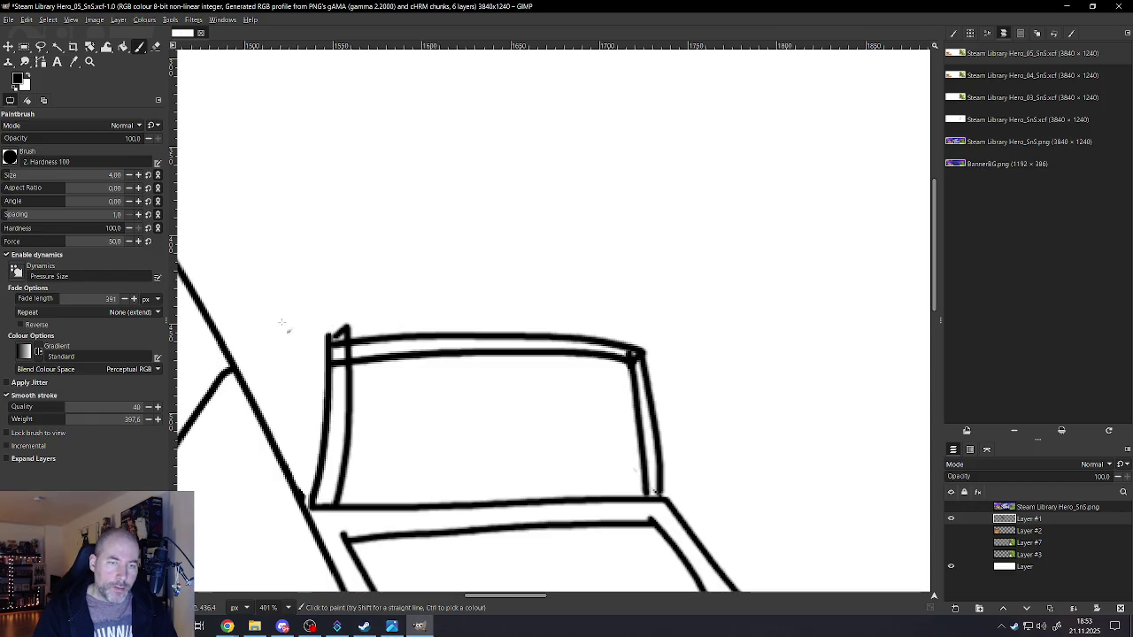
left_click_drag(310, 338, 305, 509)
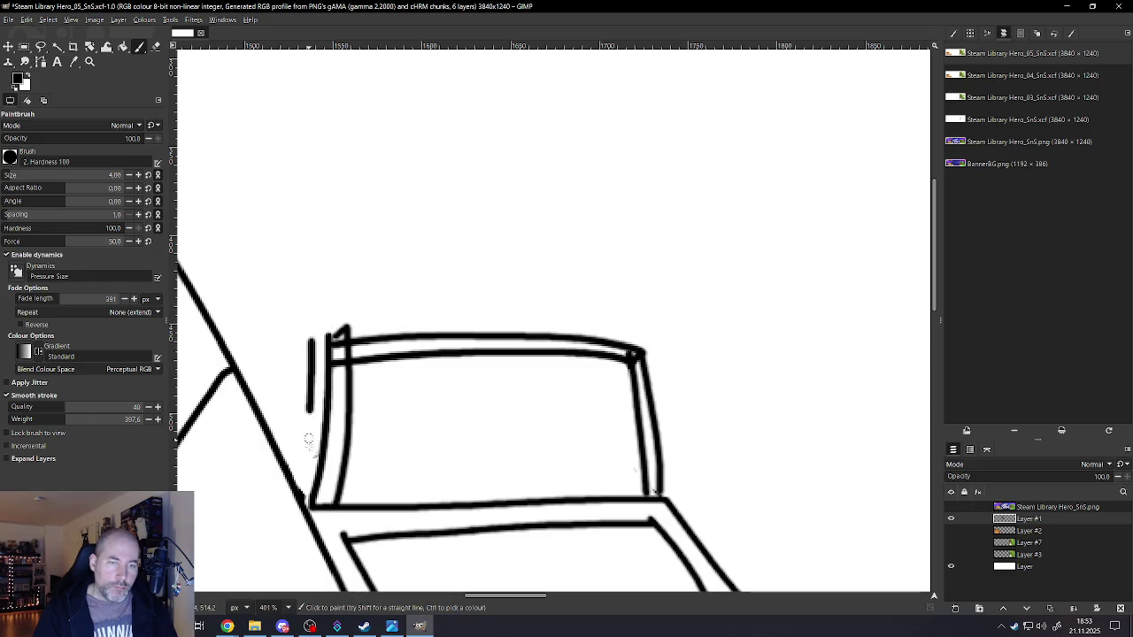
scroll(305, 509, "down", 3)
scroll(329, 485, "down", 1)
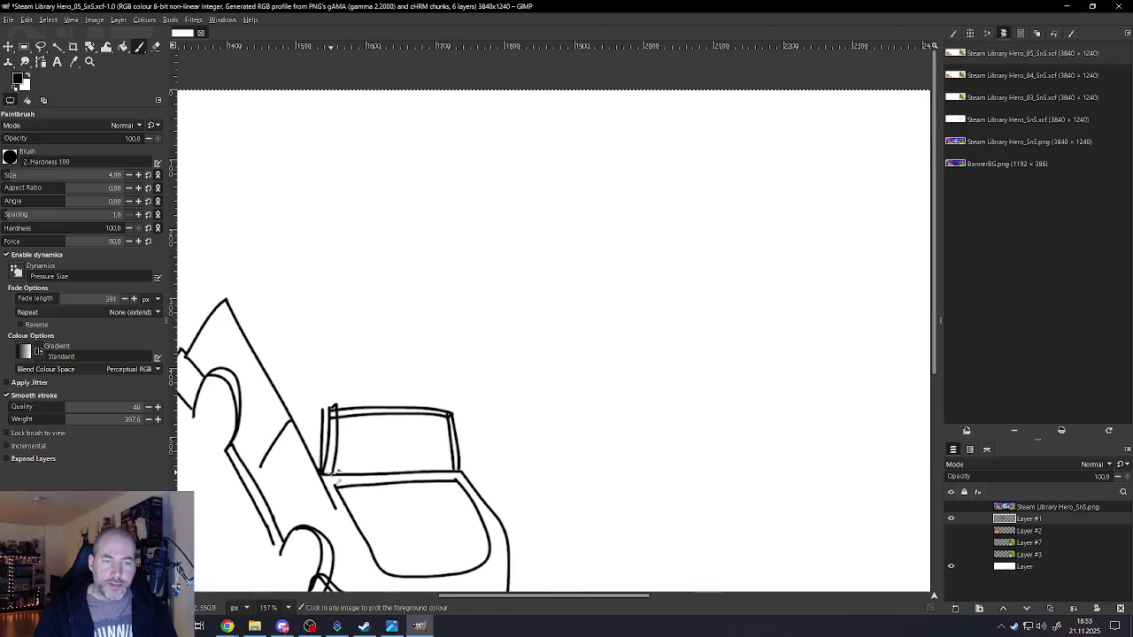
- Undo the doubled strokes and redraw the cabin box's left side, slanted right side and top edge
key("ctrl+z")
key("ctrl+z")
key("ctrl+z")
key("ctrl+z")
key("ctrl+z")
scroll(327, 460, "up", 1)
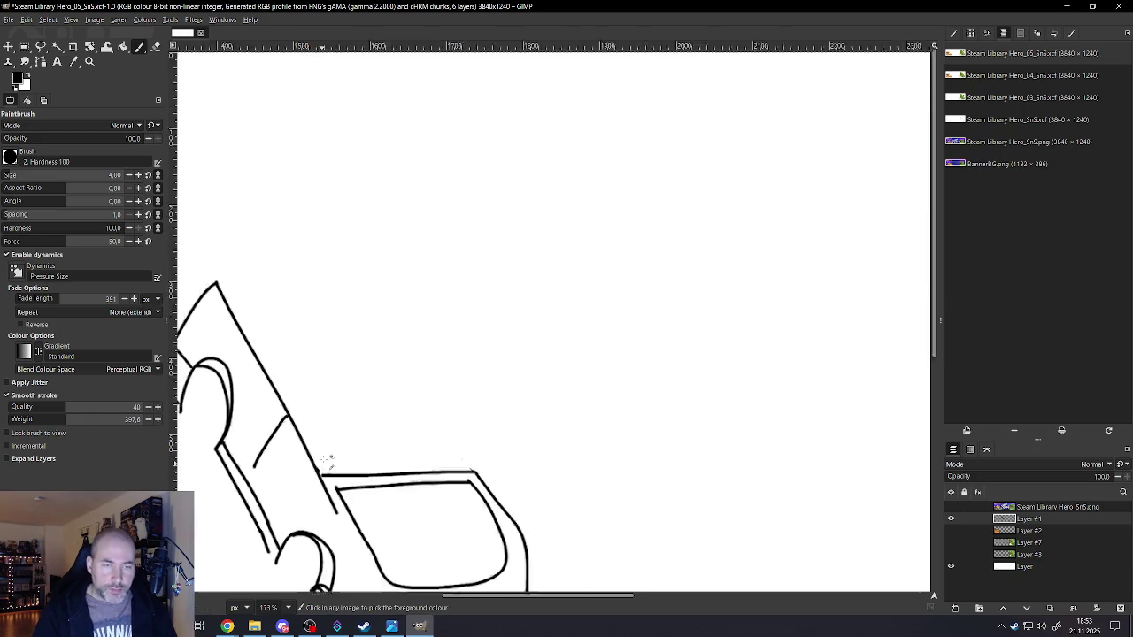
scroll(327, 459, "up", 3)
left_click_drag(322, 384, 321, 485)
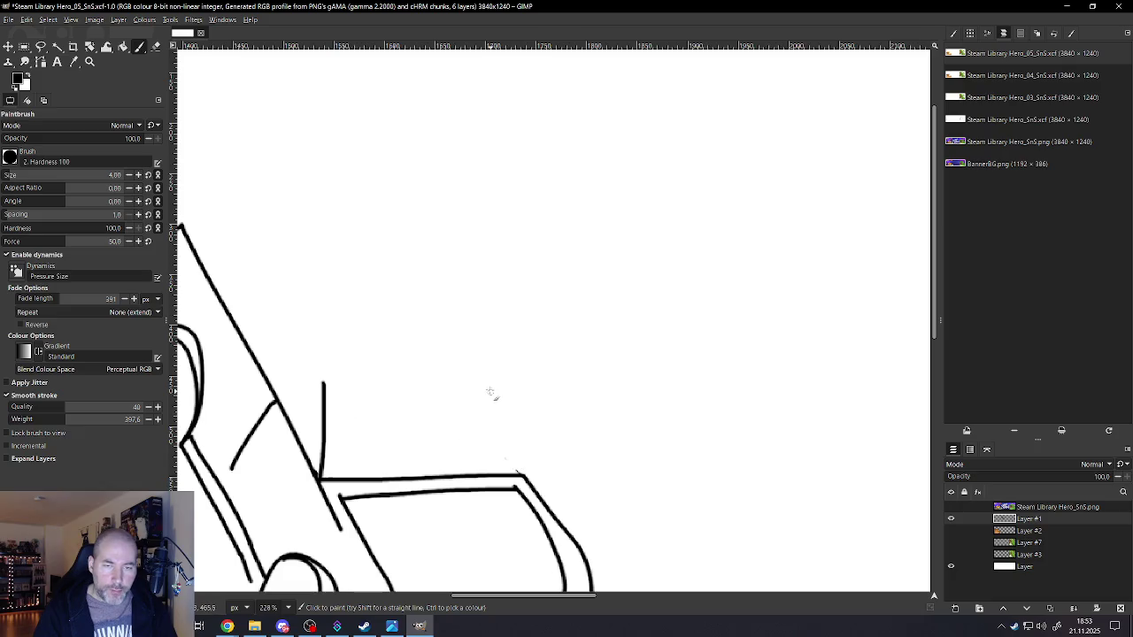
left_click_drag(501, 421, 518, 475)
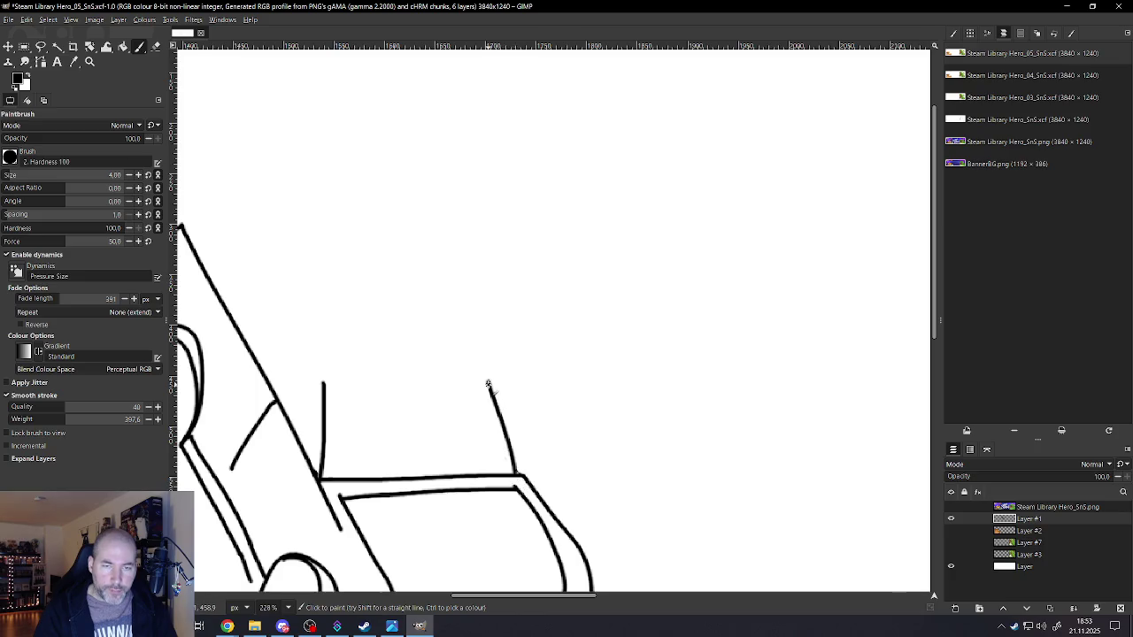
left_click_drag(462, 384, 317, 387)
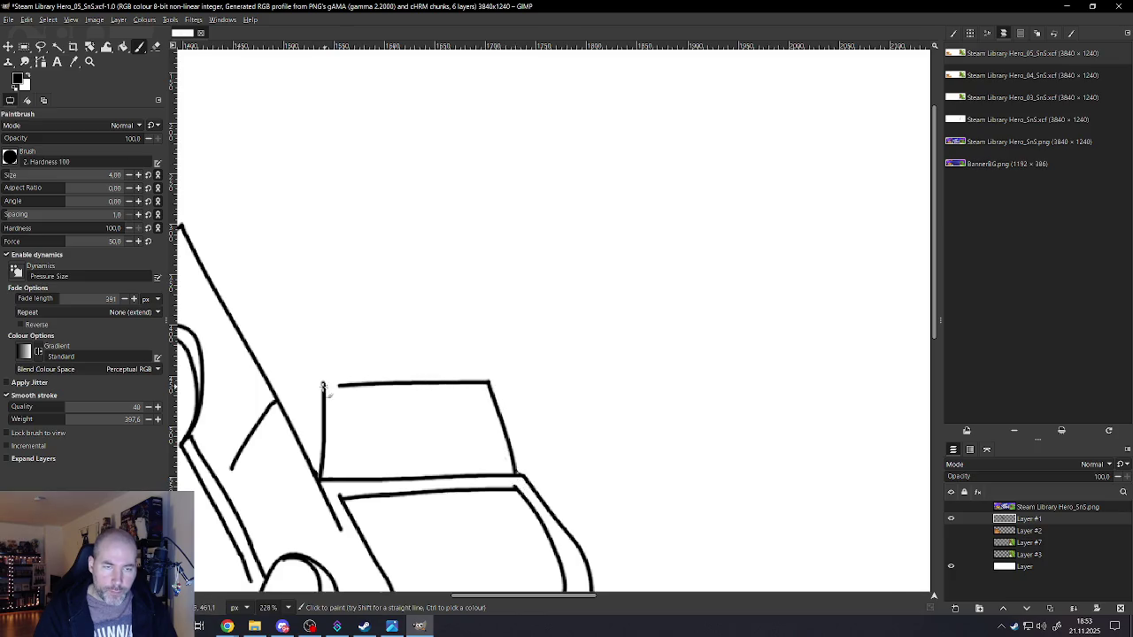
scroll(358, 405, "down", 1, "ctrl")
scroll(383, 416, "down", 7, "ctrl")
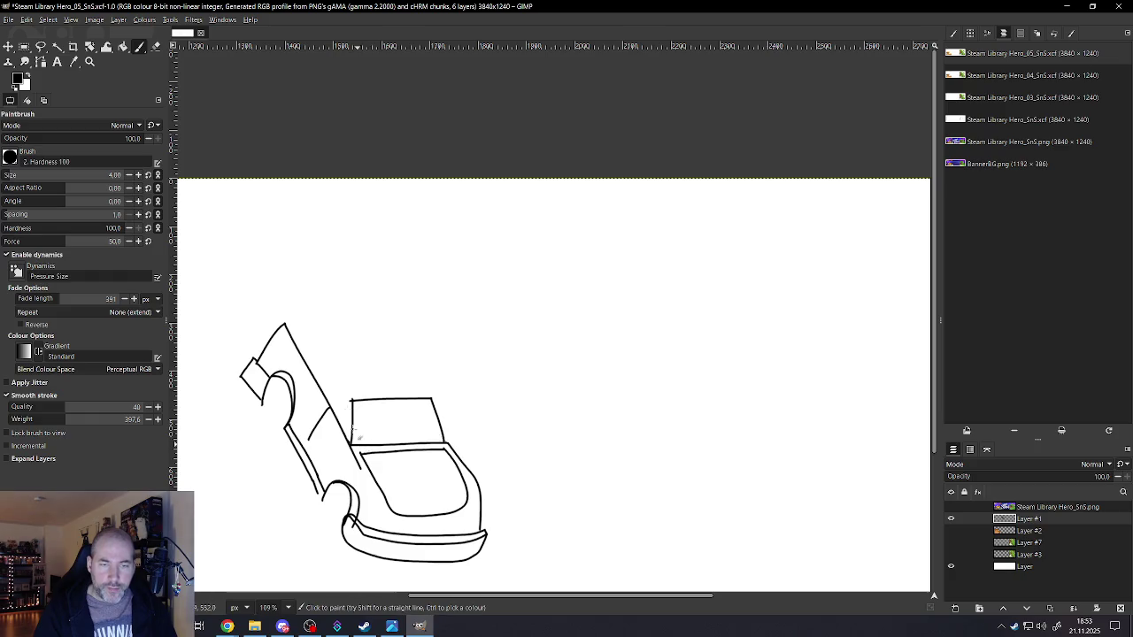
scroll(352, 416, "up", 4, "ctrl")
scroll(347, 385, "up", 3, "ctrl")
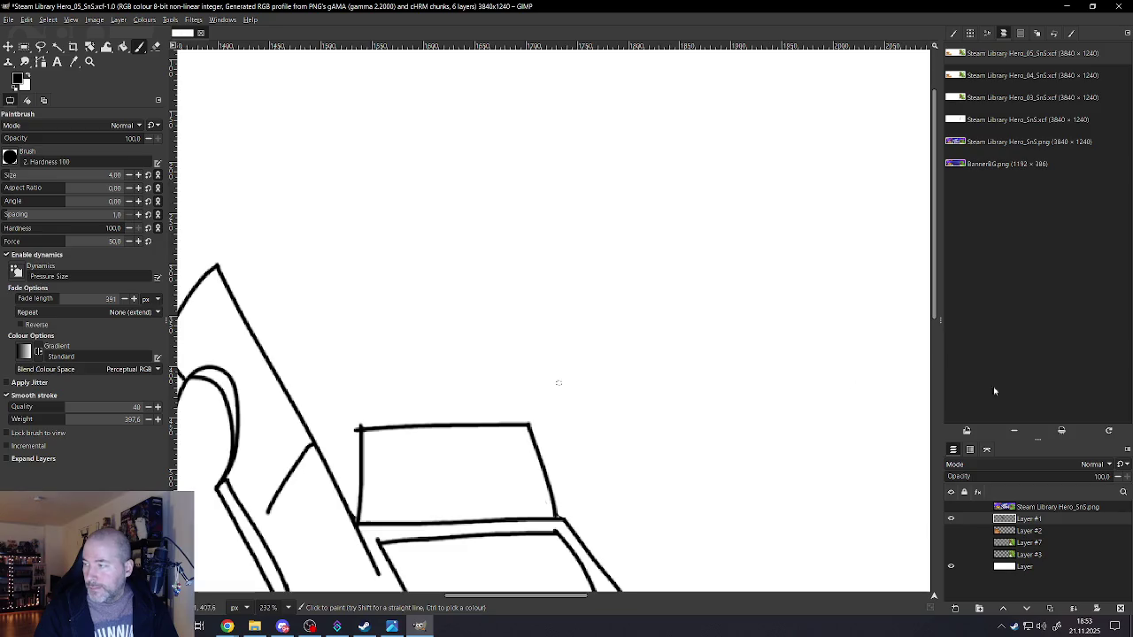
key("alt+Tab")
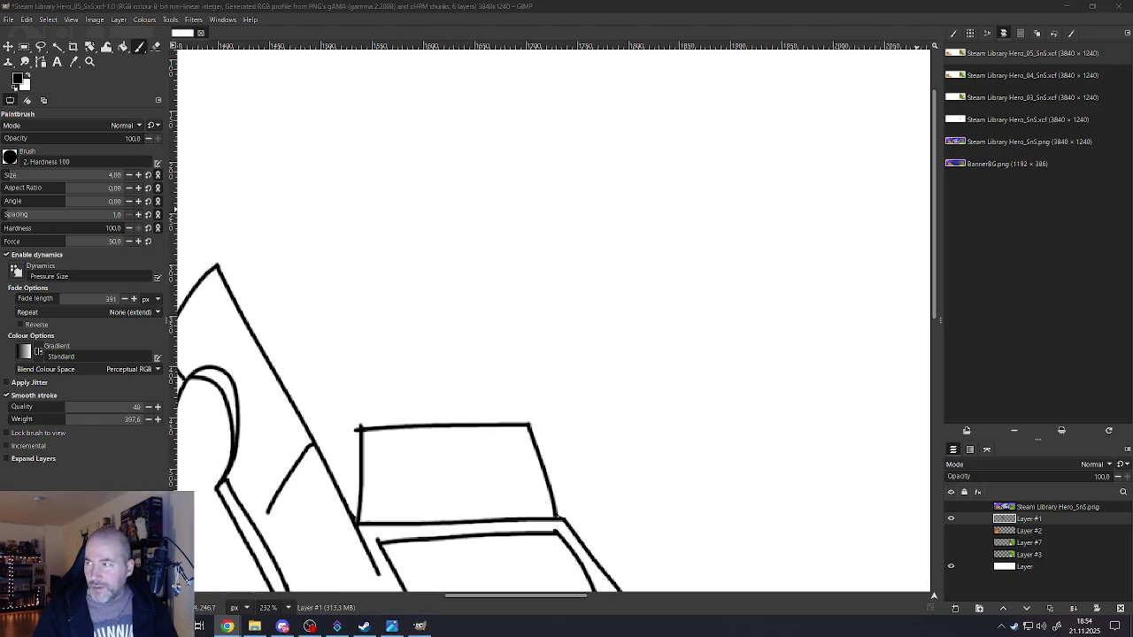
scroll(430, 379, "down", 3)
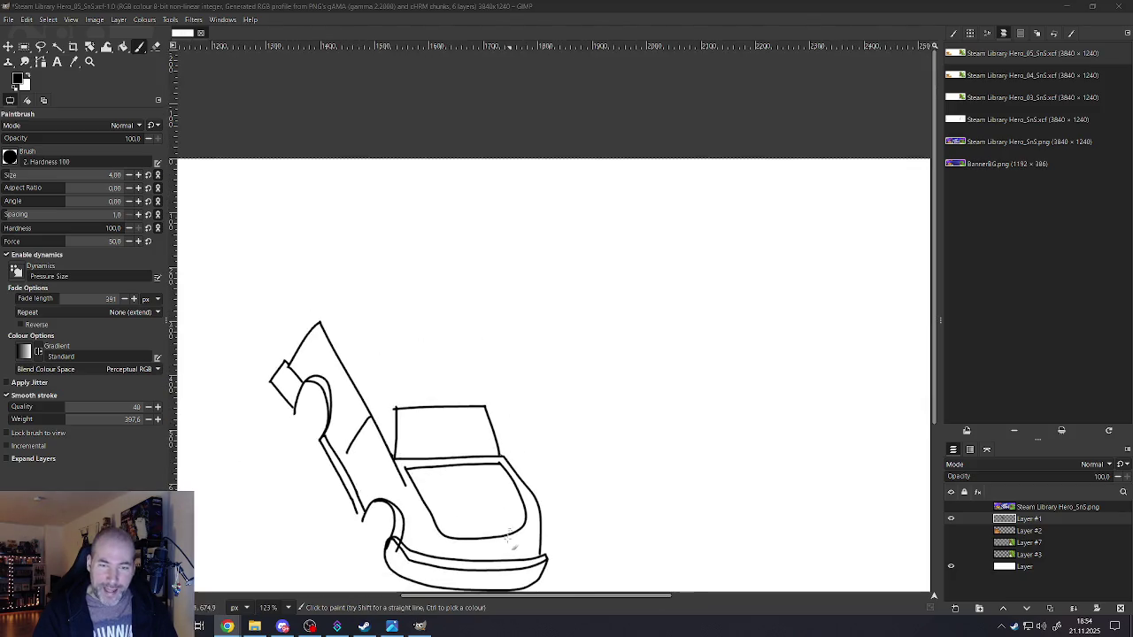
scroll(442, 398, "up", 3)
scroll(447, 376, "up", 2)
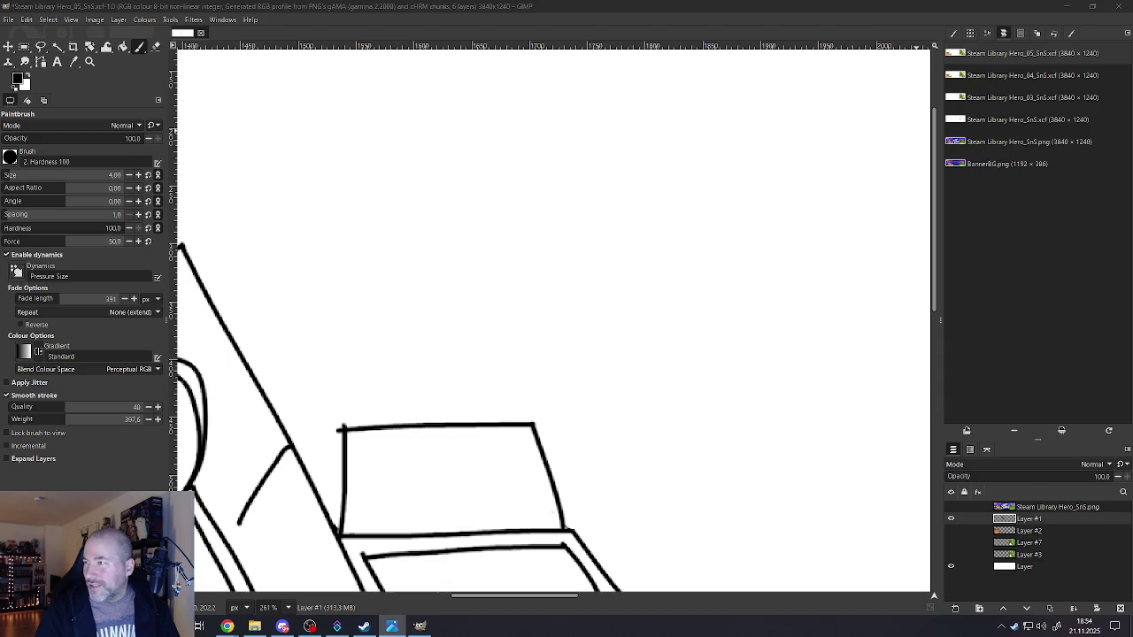
key("alt+Tab")
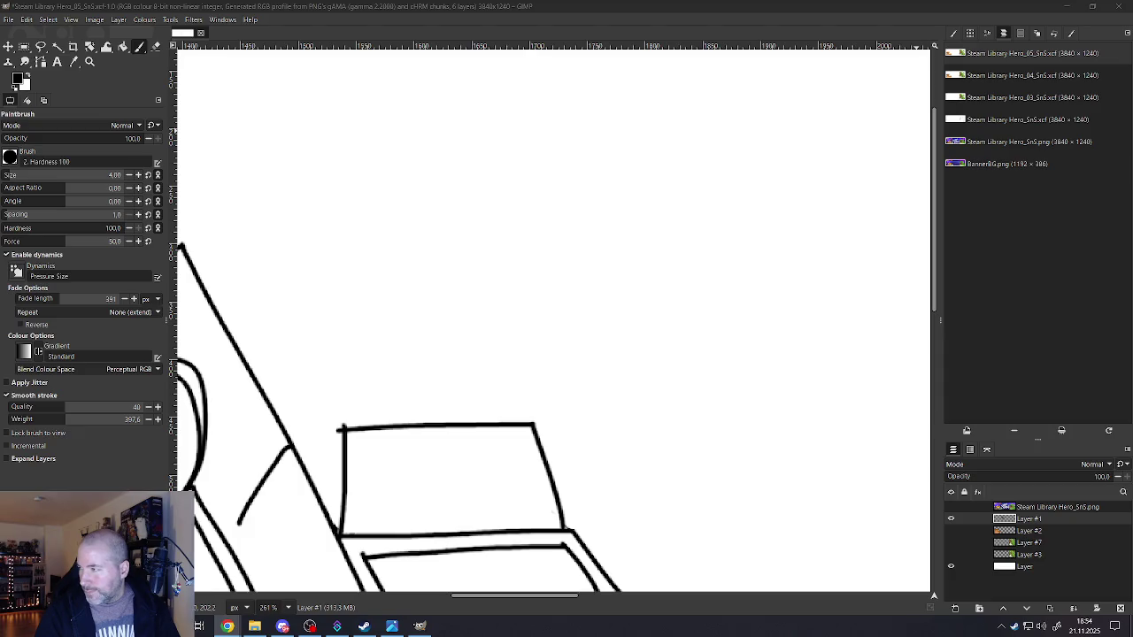
scroll(393, 363, "down", 3)
scroll(392, 362, "up", 2)
scroll(351, 434, "down", 2, "ctrl")
scroll(342, 435, "up", 1, "ctrl")
scroll(345, 430, "up", 1, "ctrl")
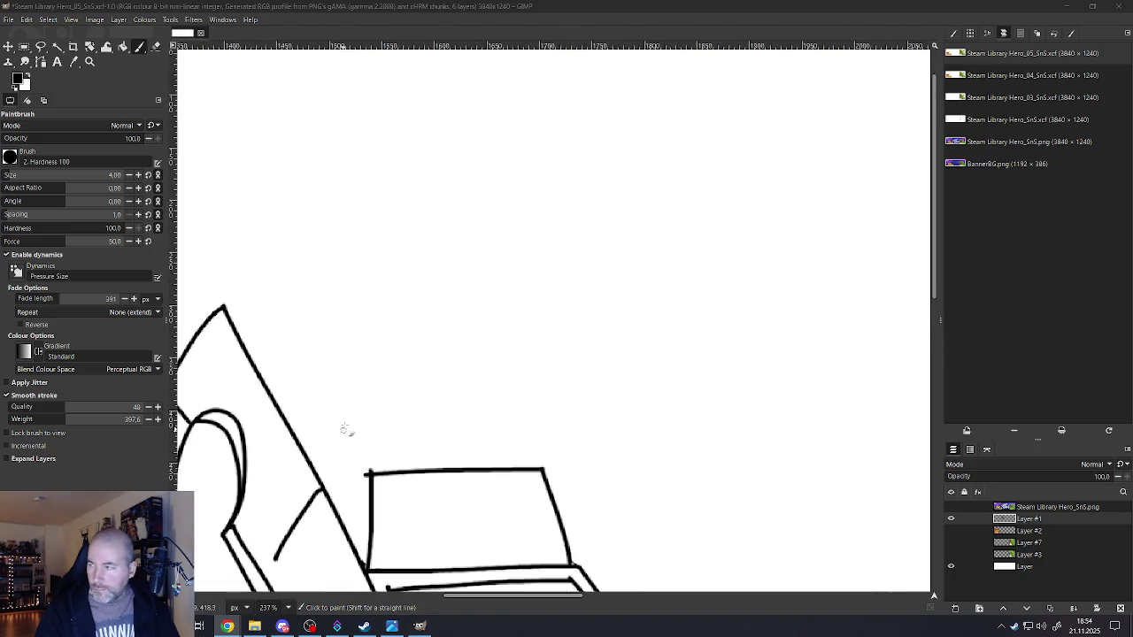
scroll(322, 365, "down", 1, "ctrl")
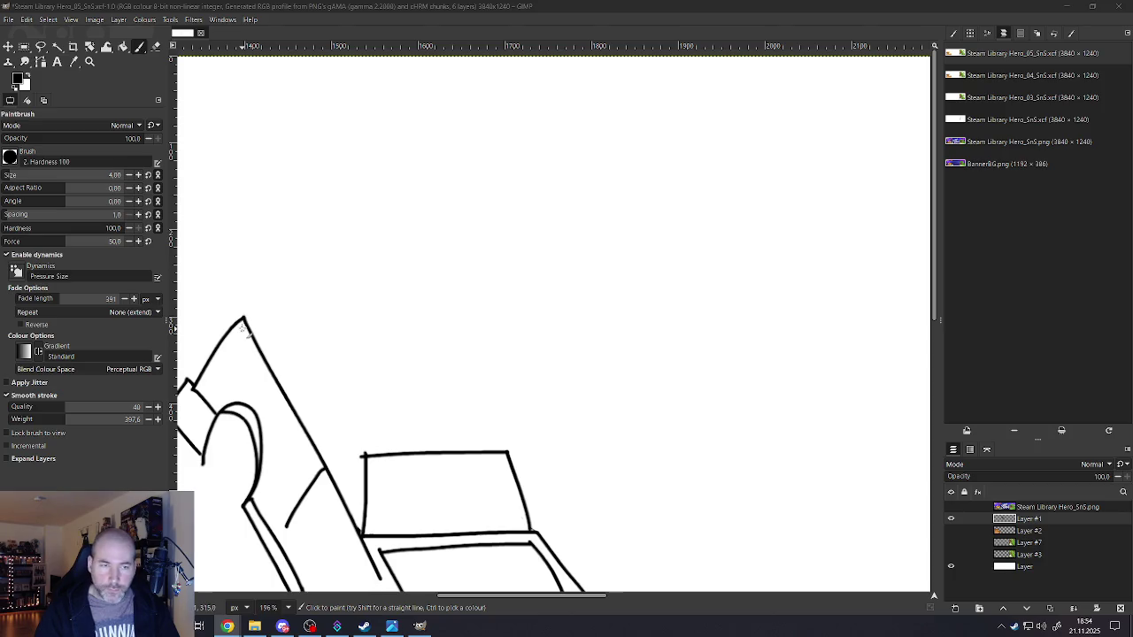
- Try a curved roof stroke and an up-left line from the panel corner, undoing both
mouse_move(246, 311)
left_mouse_down()
mouse_move(323, 290)
mouse_move(425, 313)
mouse_move(504, 456)
left_mouse_up()
scroll(502, 459, "down", 3)
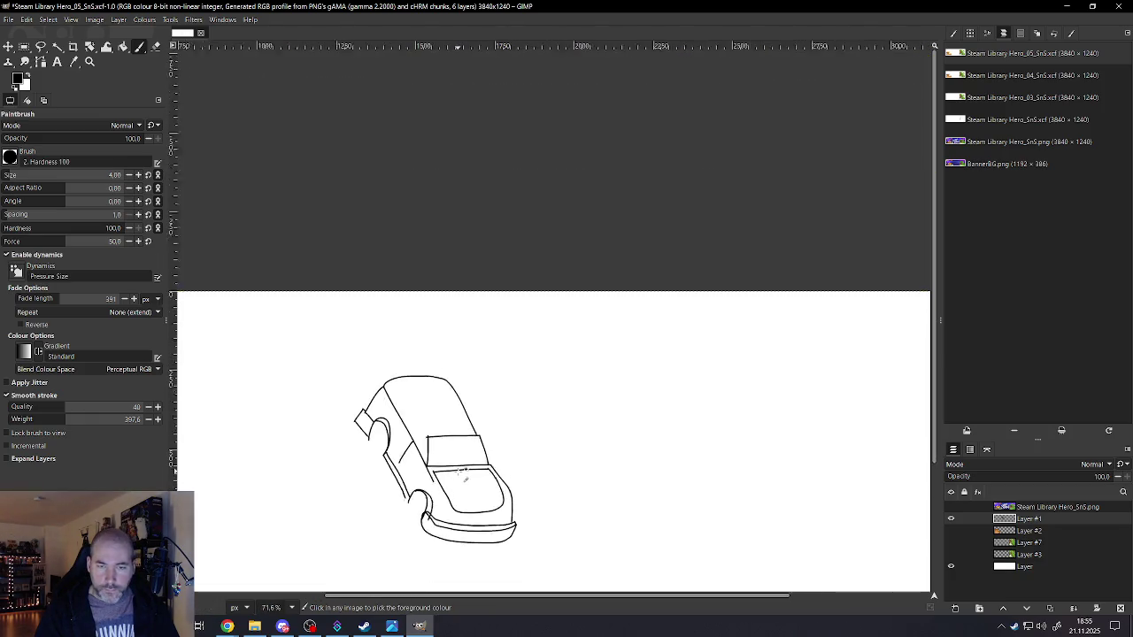
scroll(460, 442, "up", 3)
scroll(422, 342, "up", 2)
scroll(422, 343, "up", 1)
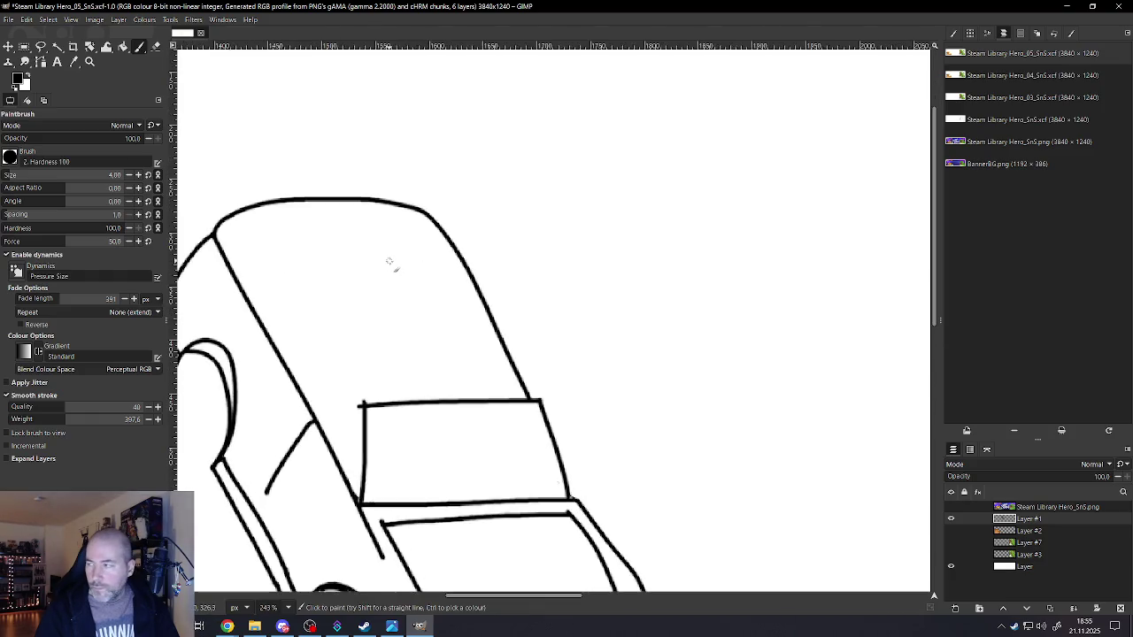
key("ctrl+z")
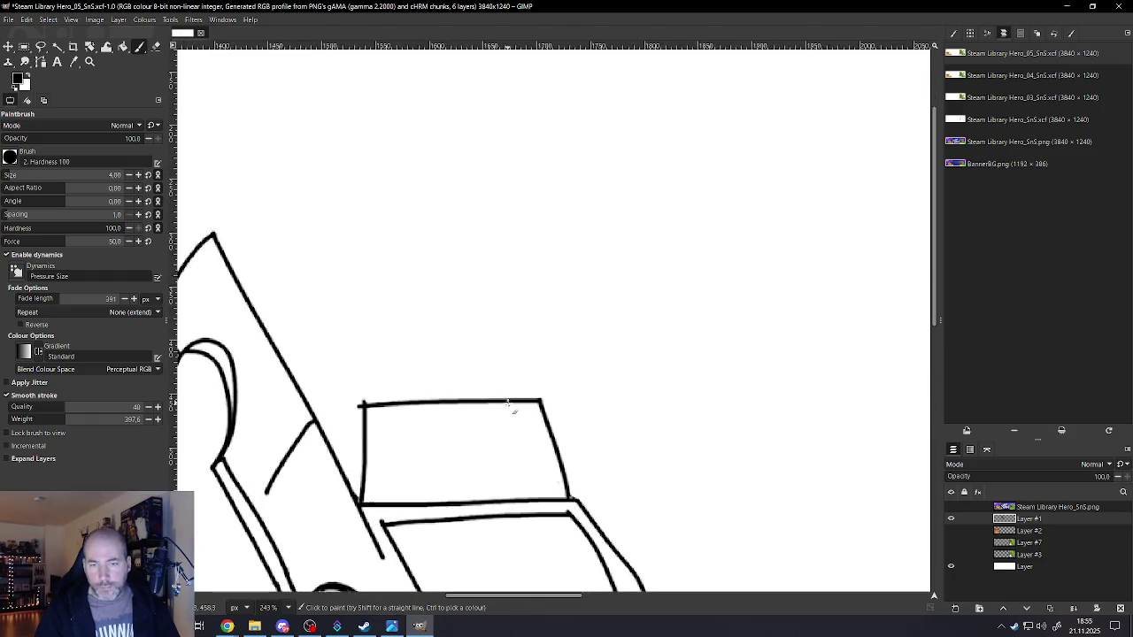
mouse_move(566, 500)
left_mouse_down()
mouse_move(445, 283)
mouse_move(399, 232)
mouse_move(313, 212)
mouse_move(245, 230)
mouse_move(226, 263)
left_mouse_up()
scroll(354, 328, "down", 3)
scroll(361, 318, "up", 3)
key("ctrl+z")
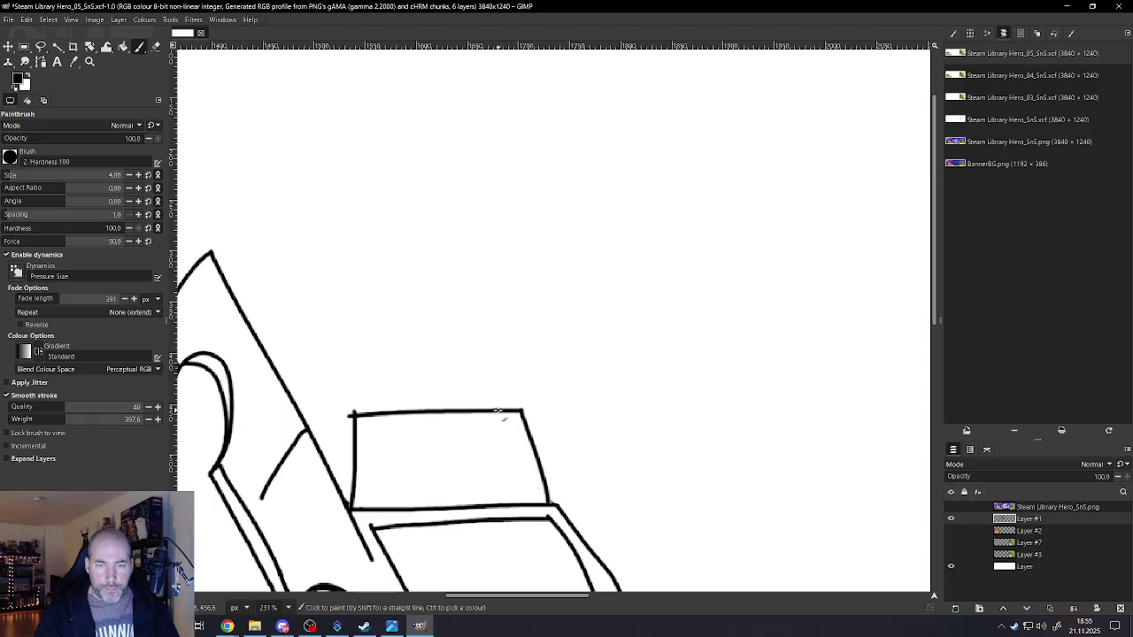
- Draw the roof's slanted line rising from the boxy panel's corner to the peak
mouse_move(492, 406)
left_mouse_down()
mouse_move(365, 223)
mouse_move(210, 255)
left_mouse_up()
scroll(215, 274, "down", 3)
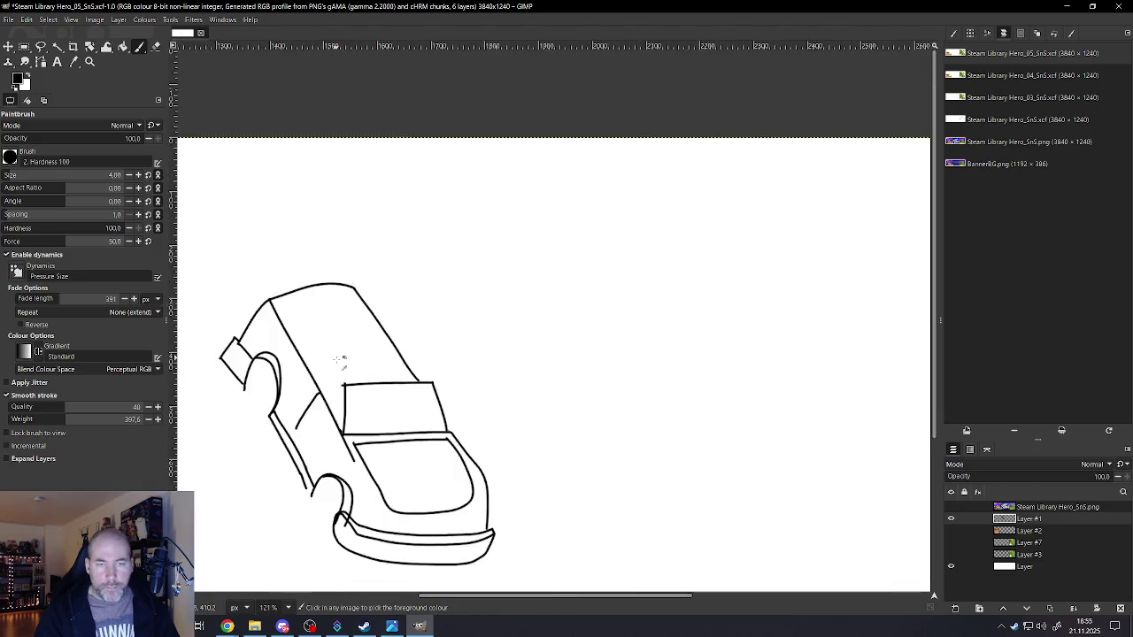
scroll(341, 362, "down", 2)
scroll(318, 354, "up", 1)
scroll(308, 338, "up", 1)
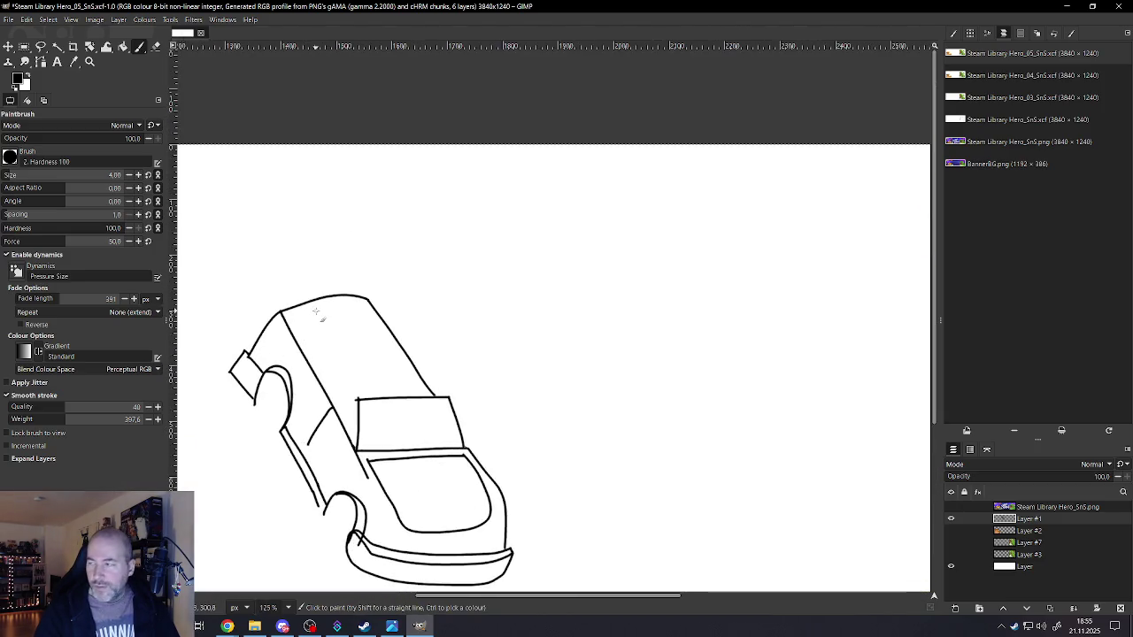
- Redraw the roof arc across the car top until one line runs rightward from the top corner
left_click_drag(352, 297, 368, 302)
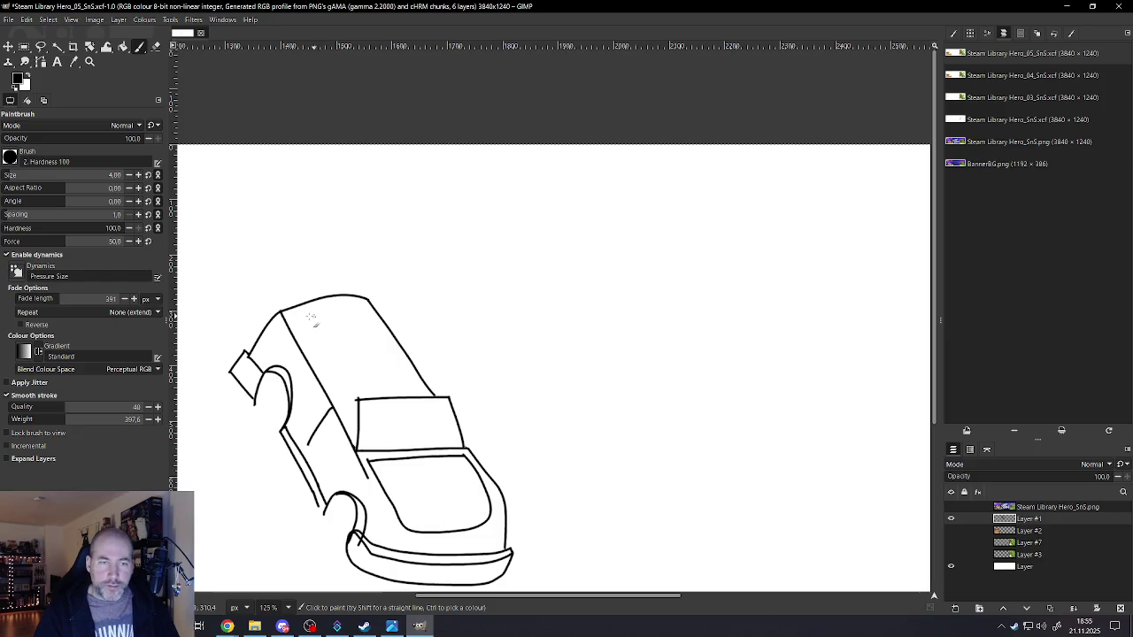
key("ctrl+z")
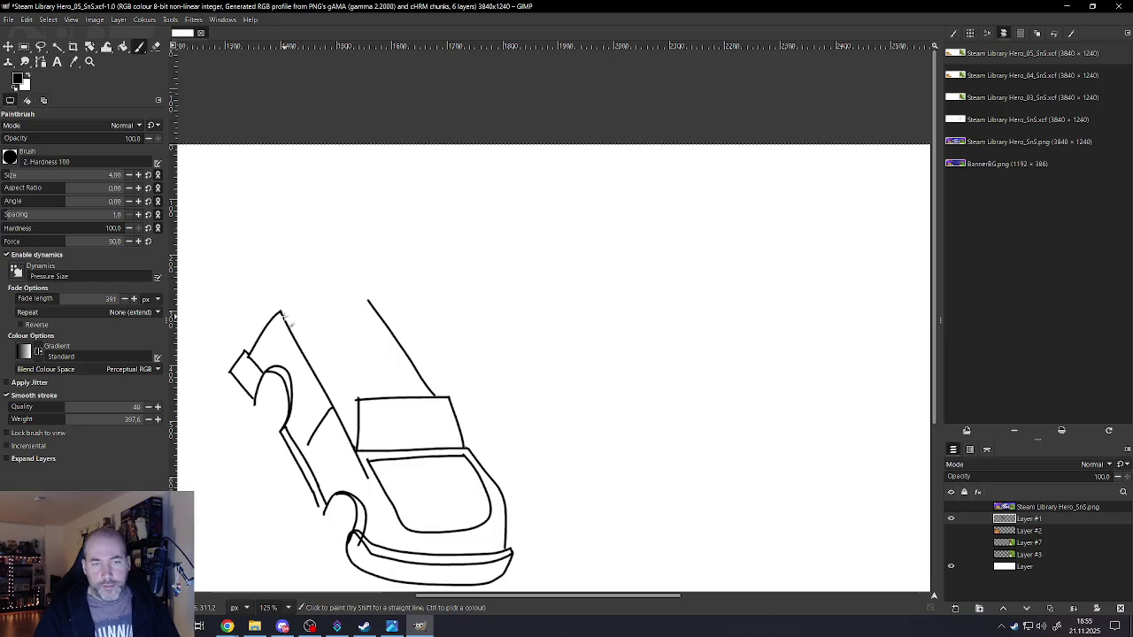
left_click_drag(282, 310, 368, 316)
key("ctrl+z")
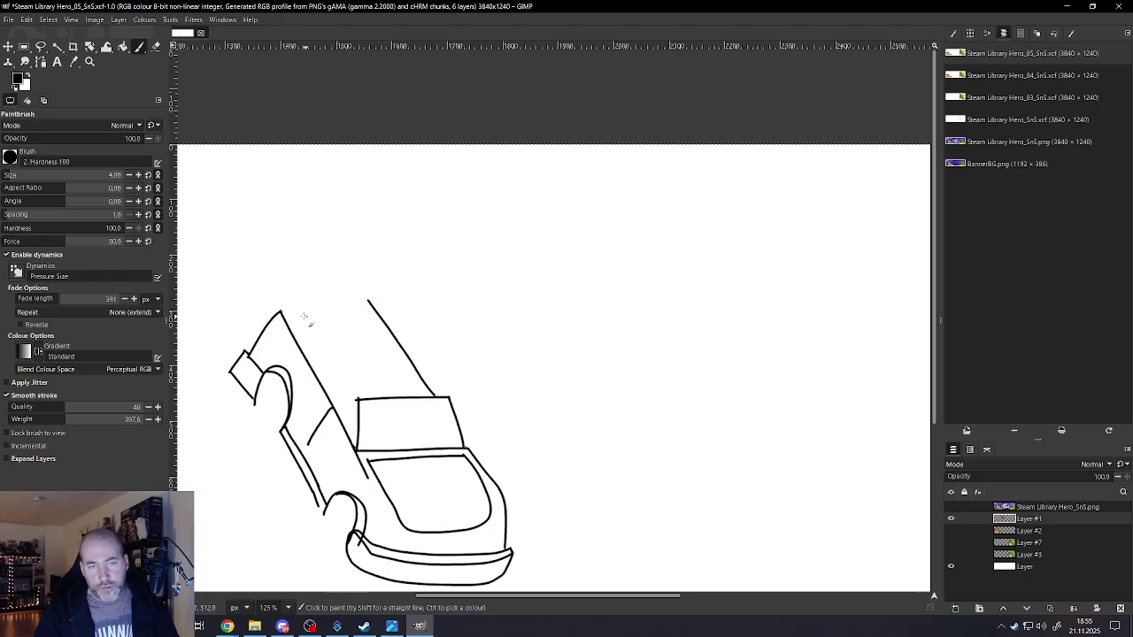
left_click_drag(284, 316, 394, 326)
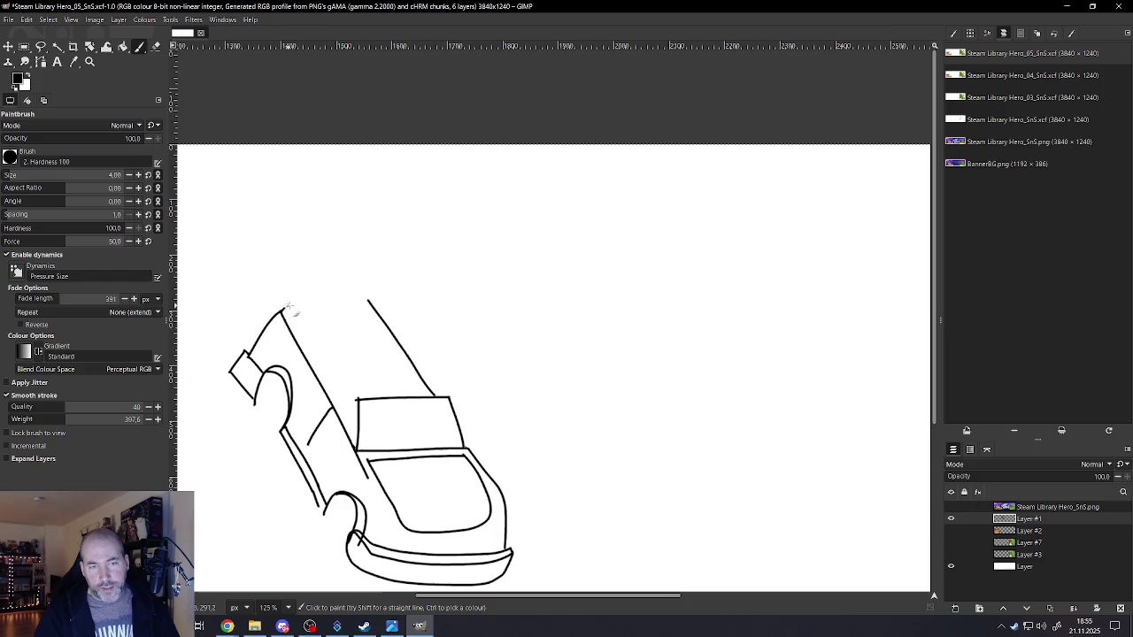
scroll(392, 343, "down", 3)
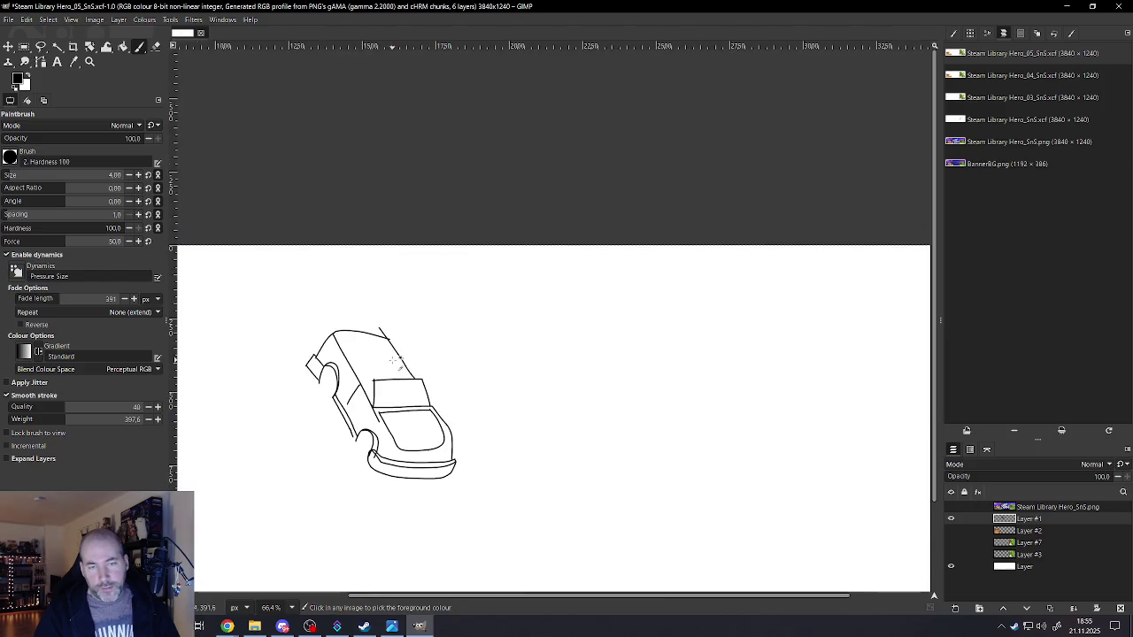
scroll(391, 341, "up", 1)
scroll(390, 337, "up", 2)
scroll(392, 337, "up", 2)
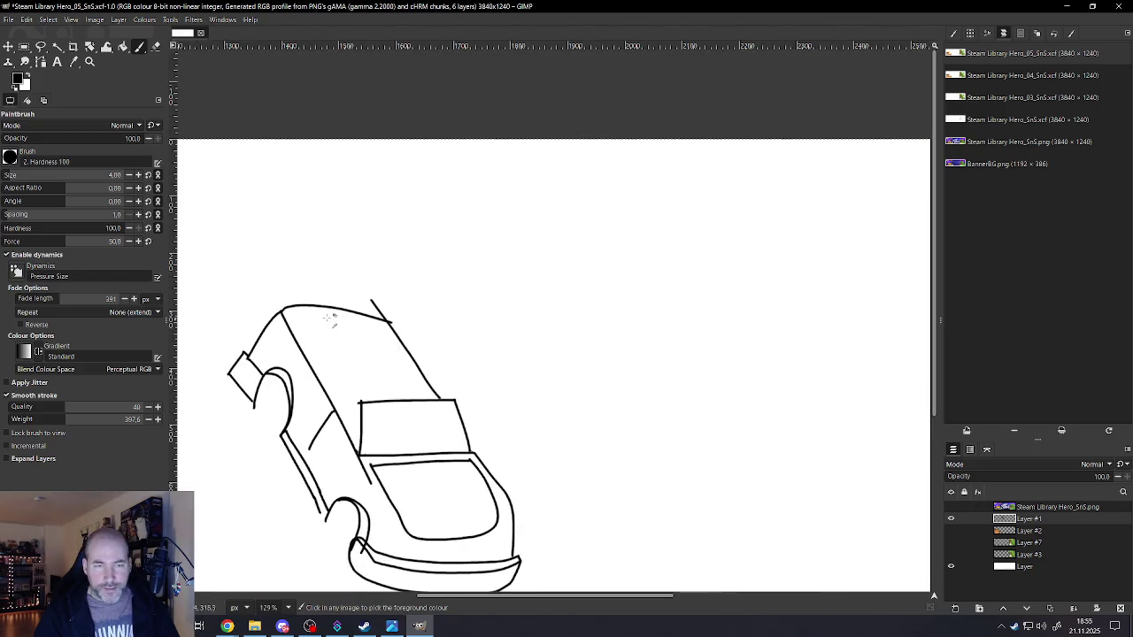
scroll(392, 324, "up", 2)
key("ctrl+z")
left_click_drag(258, 307, 436, 337)
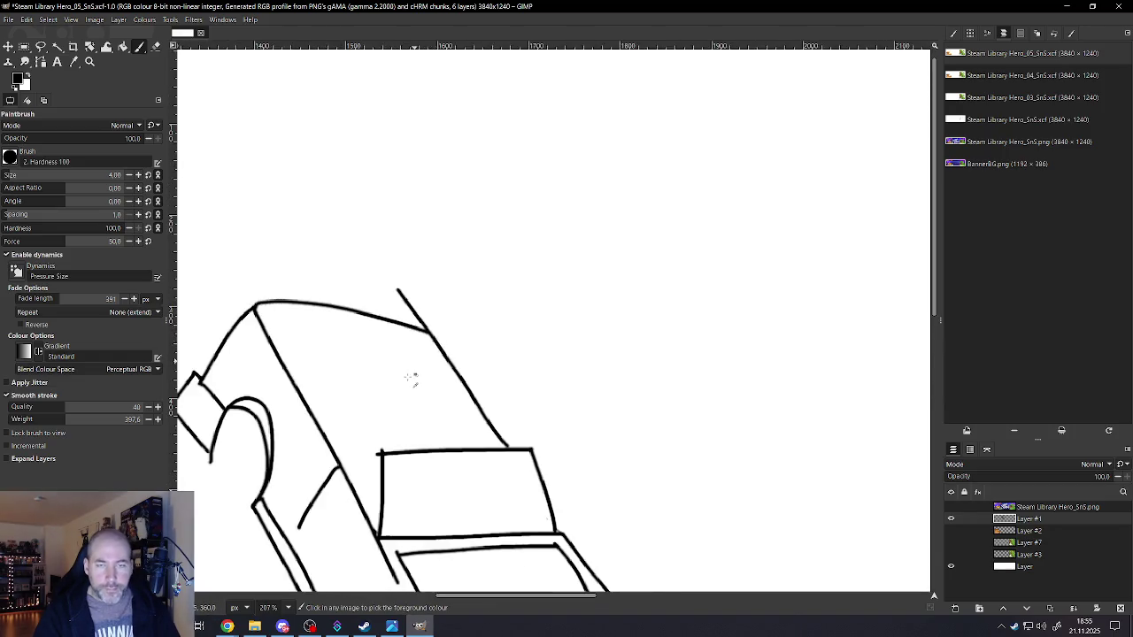
scroll(411, 376, "down", 6)
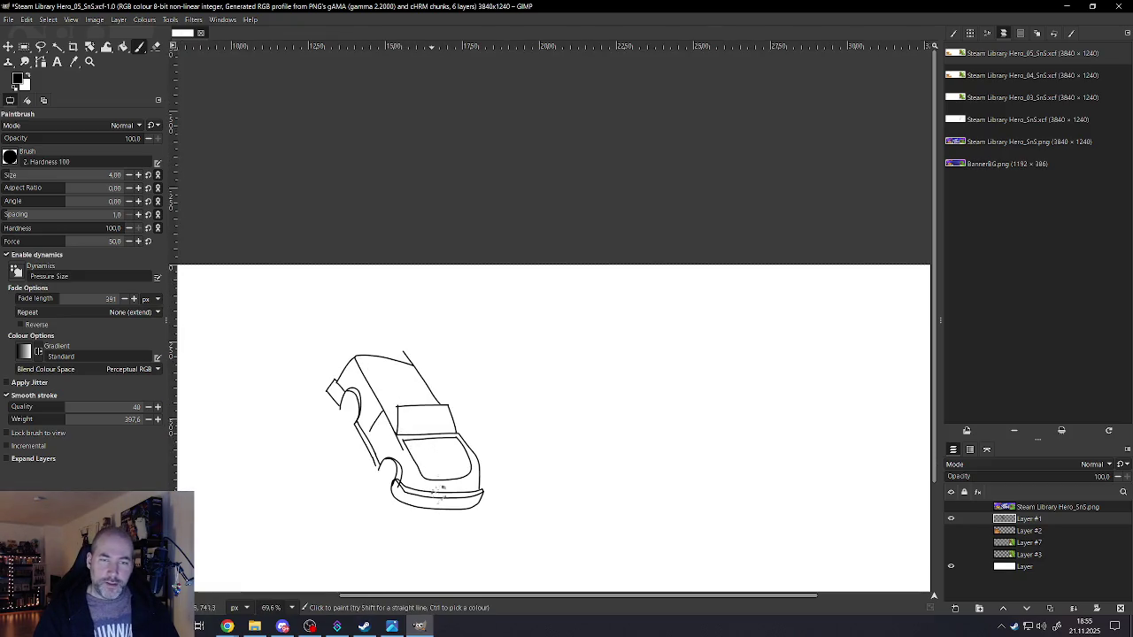
scroll(425, 378, "up", 2)
scroll(424, 377, "up", 2)
scroll(412, 380, "down", 3)
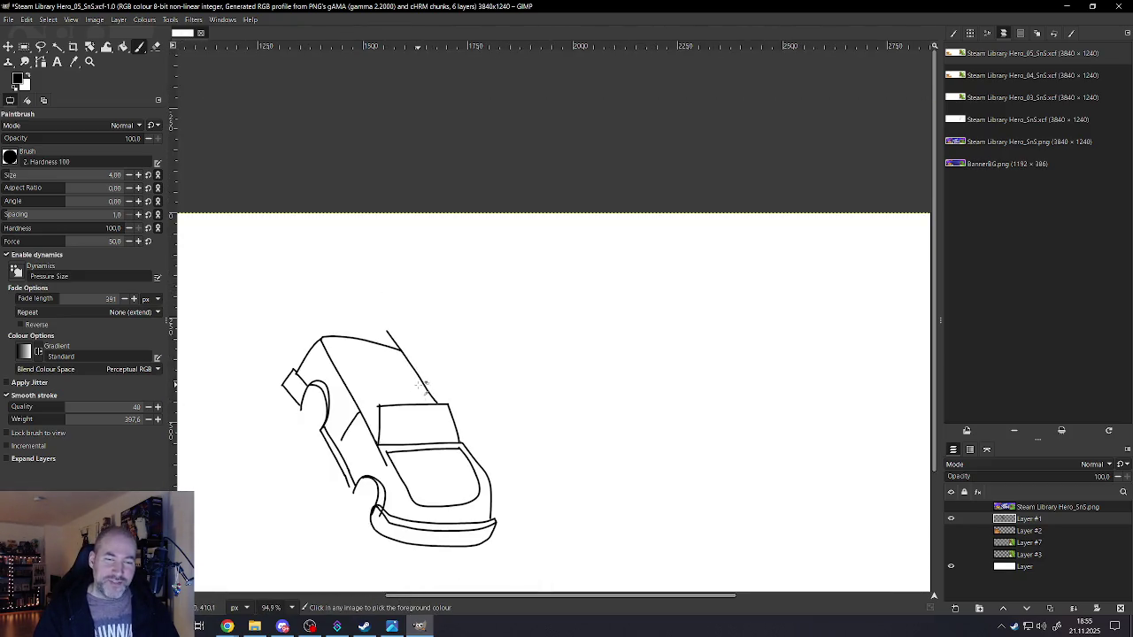
scroll(423, 387, "up", 2)
scroll(423, 386, "up", 1)
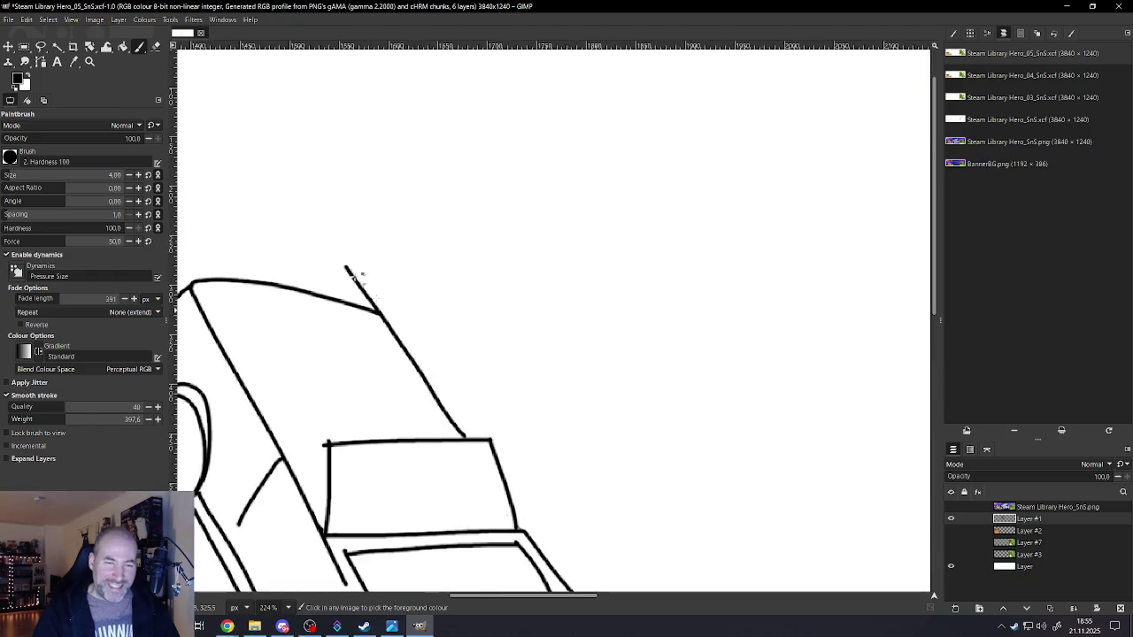
- Erase the roof line's overshoot past the corner, then return to the Paintbrush
left_click(156, 49)
left_click_drag(347, 258, 385, 309)
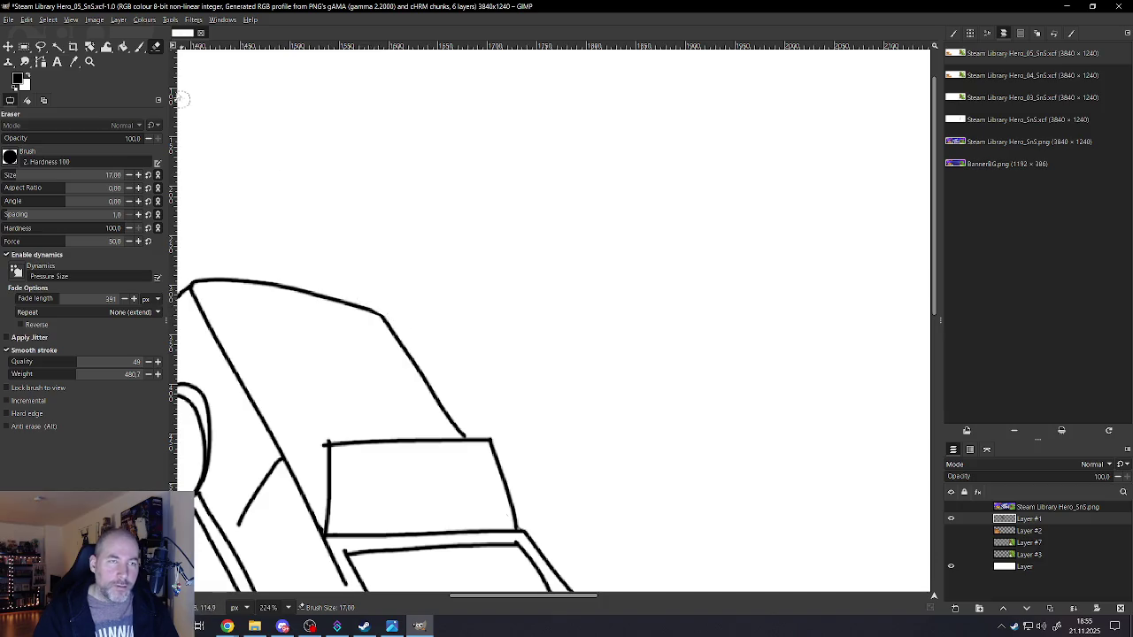
left_click(139, 46)
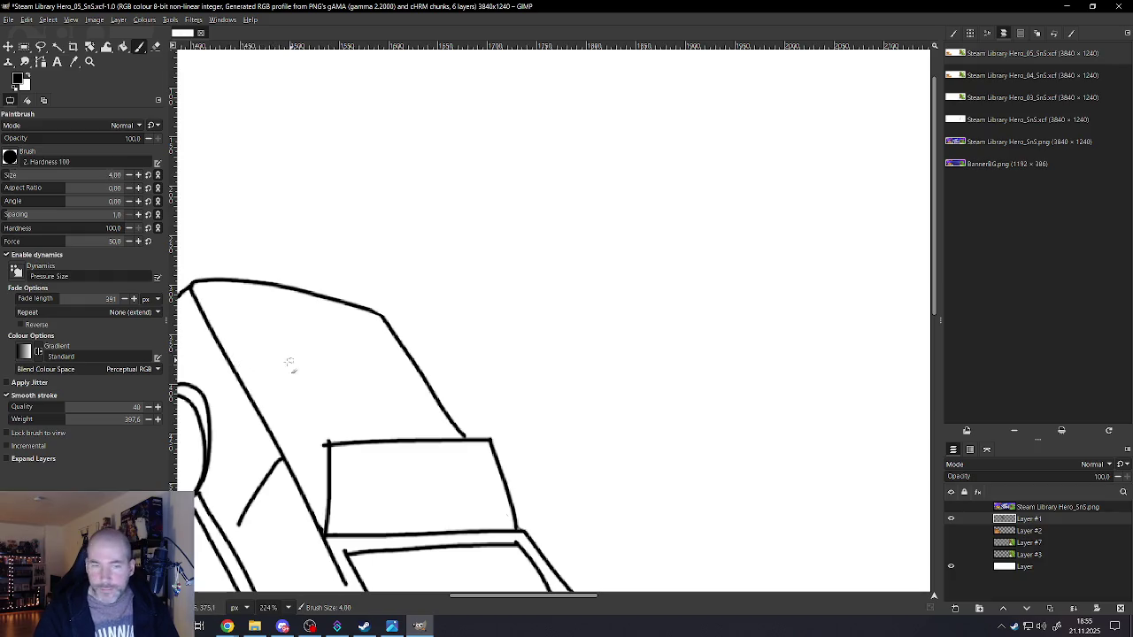
- Draw the rear window's curve inside the roof with a dropped left end, a hook, and an inner curve
mouse_move(252, 358)
left_mouse_down()
mouse_move(390, 359)
mouse_move(404, 385)
left_mouse_up()
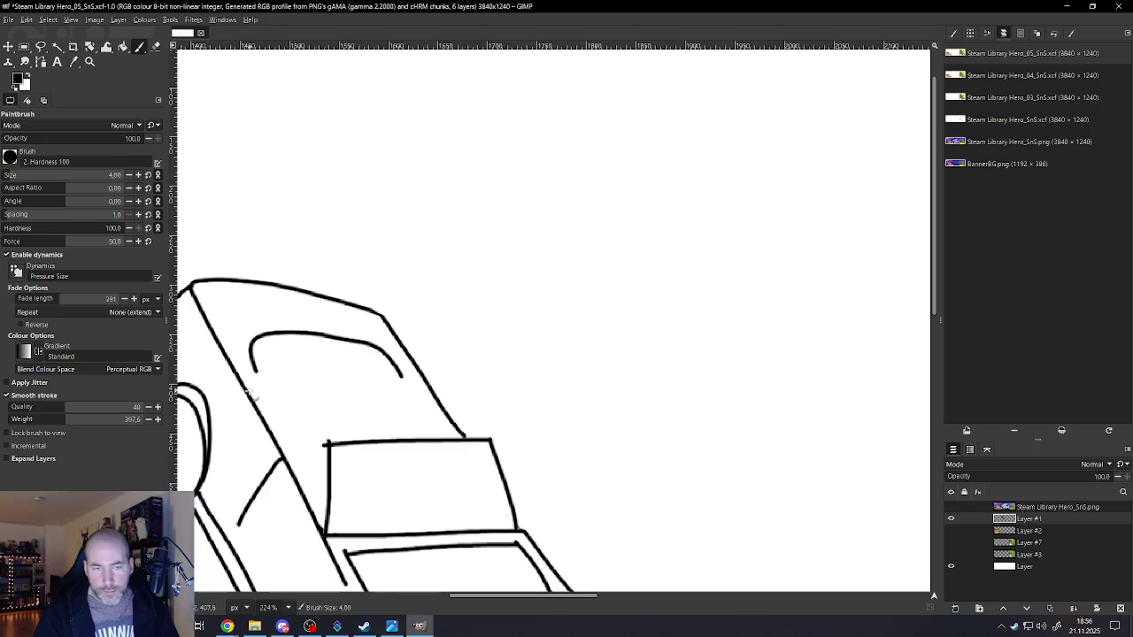
left_click_drag(254, 376, 258, 394)
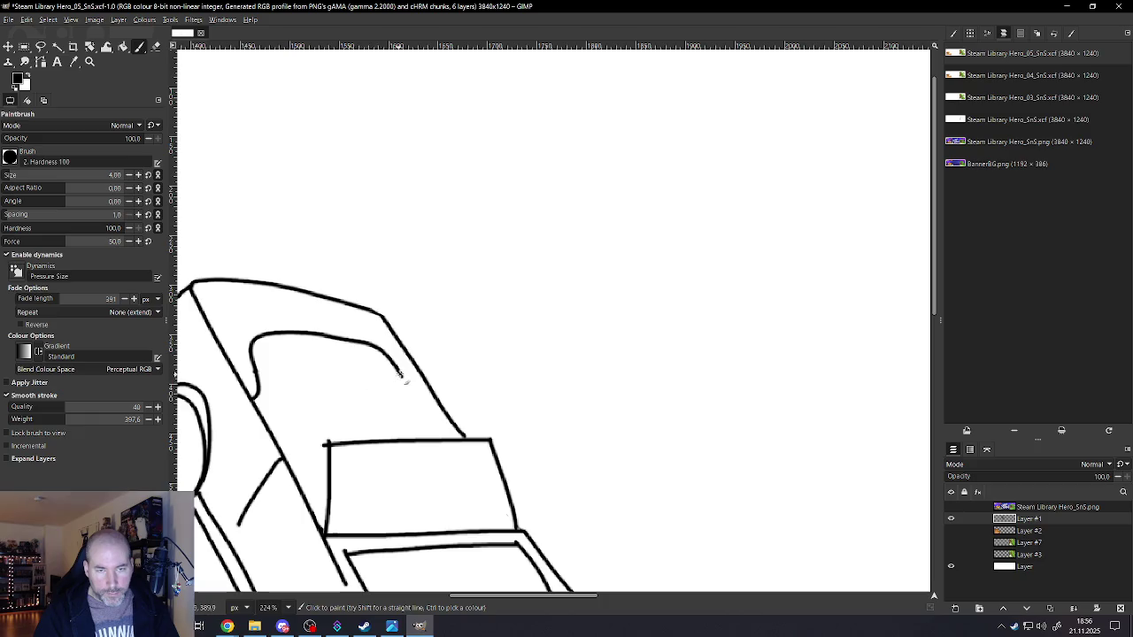
left_click_drag(408, 382, 429, 387)
scroll(328, 343, "down", 2)
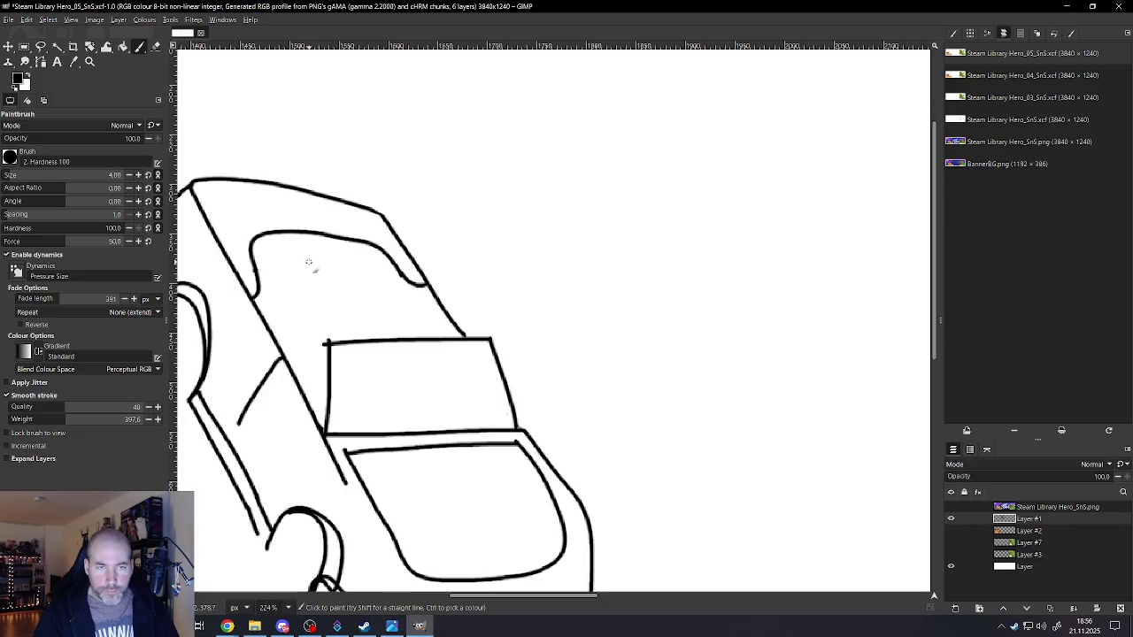
scroll(369, 322, "down", 4, "ctrl")
scroll(369, 322, "down", 3, "ctrl")
scroll(363, 329, "up", 4, "ctrl")
scroll(357, 336, "up", 2, "ctrl")
scroll(356, 337, "up", 1, "ctrl")
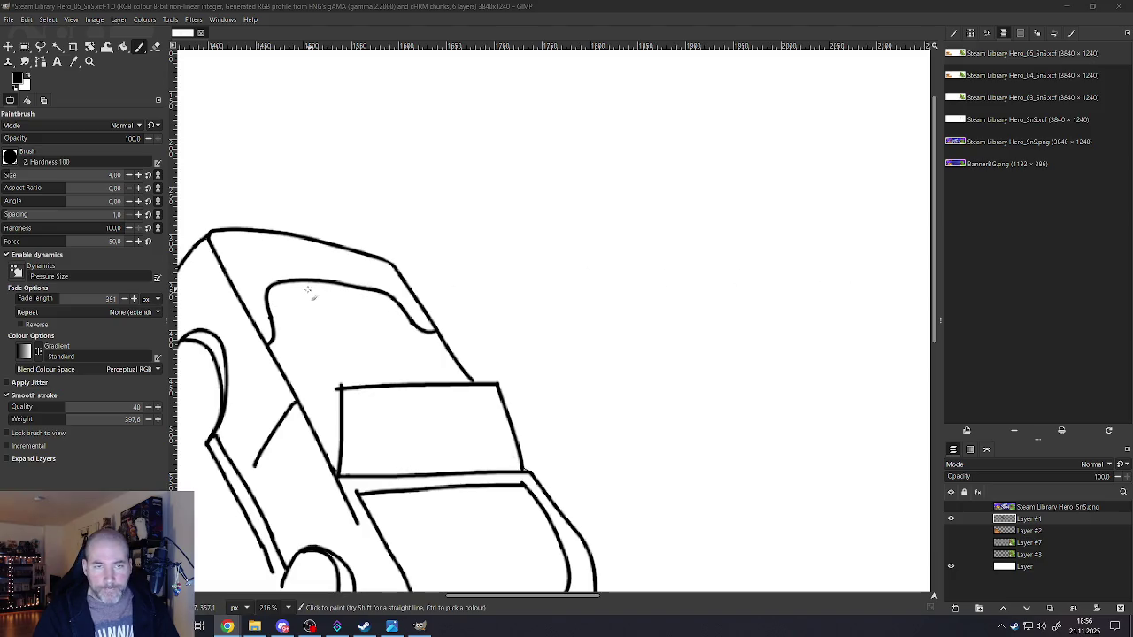
mouse_move(328, 288)
left_mouse_down()
mouse_move(341, 321)
mouse_move(327, 366)
mouse_move(278, 366)
left_mouse_up()
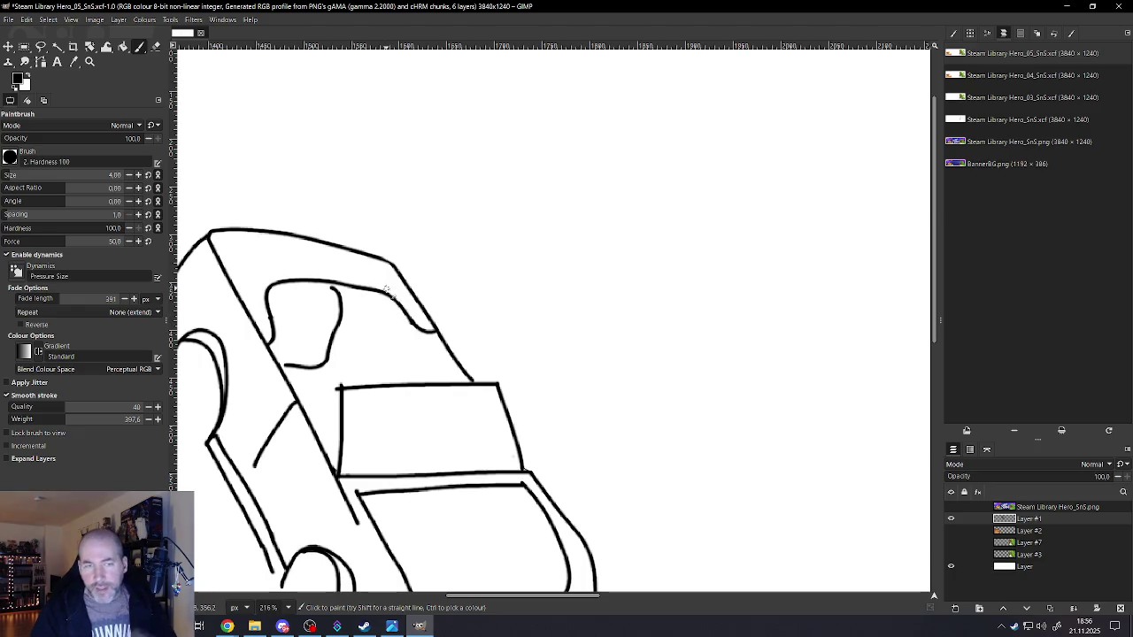
- Undo the inner window stroke and sketch several trial rib lines inside the rear window
key("ctrl+z")
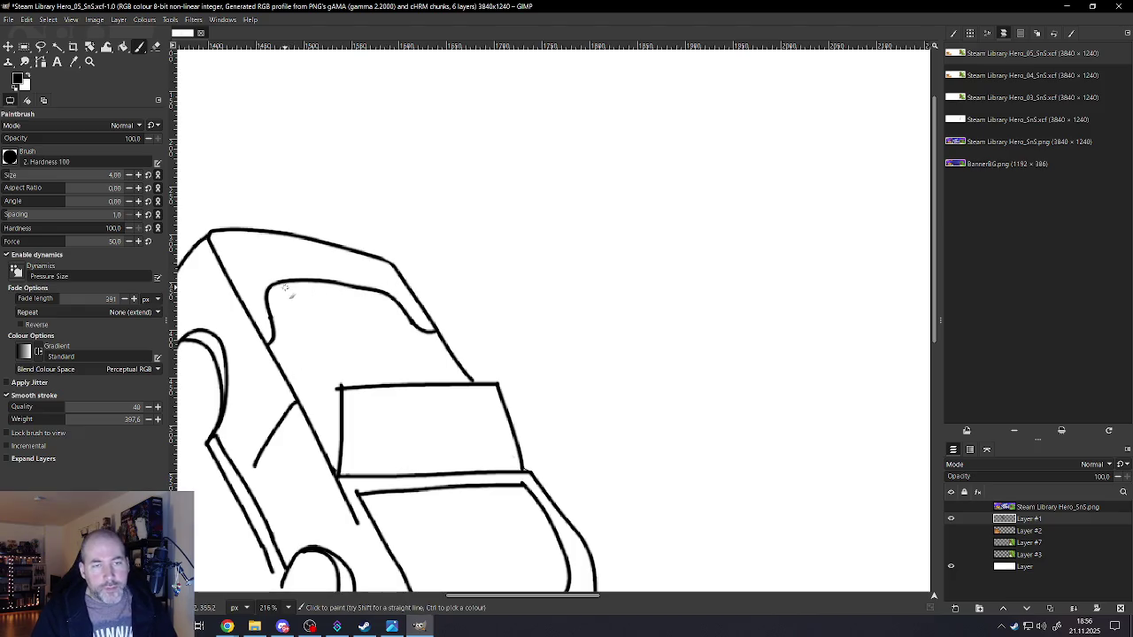
left_click_drag(285, 292, 285, 302)
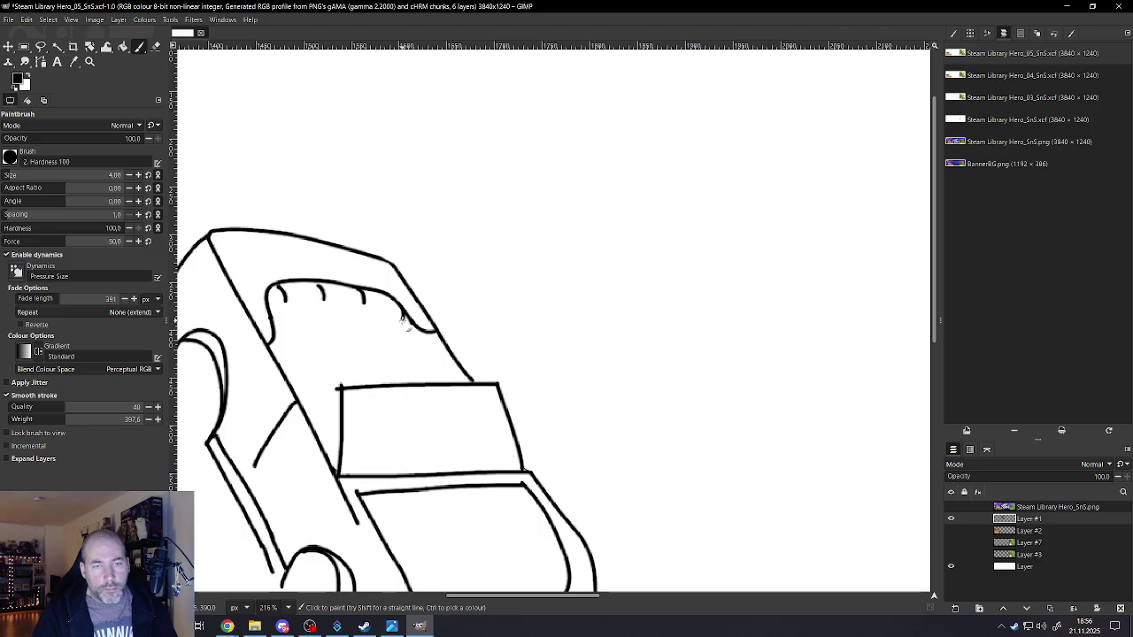
left_click_drag(396, 337, 368, 356)
left_click_drag(362, 315, 347, 348)
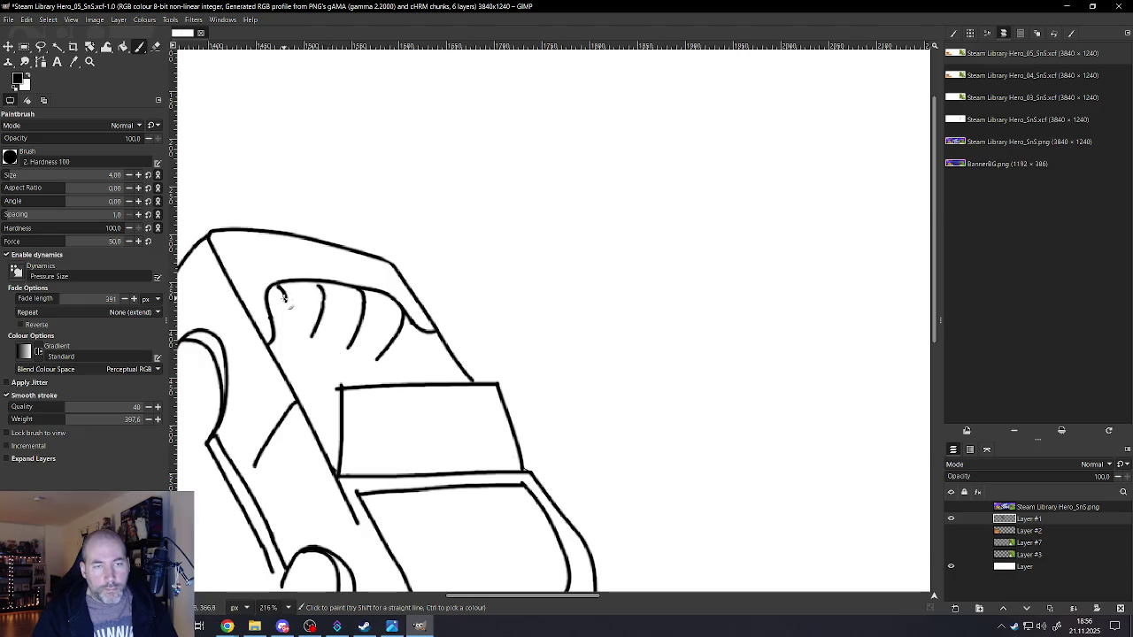
mouse_move(281, 333)
left_mouse_down()
mouse_move(270, 346)
mouse_move(389, 365)
mouse_move(417, 347)
mouse_move(419, 324)
left_mouse_up()
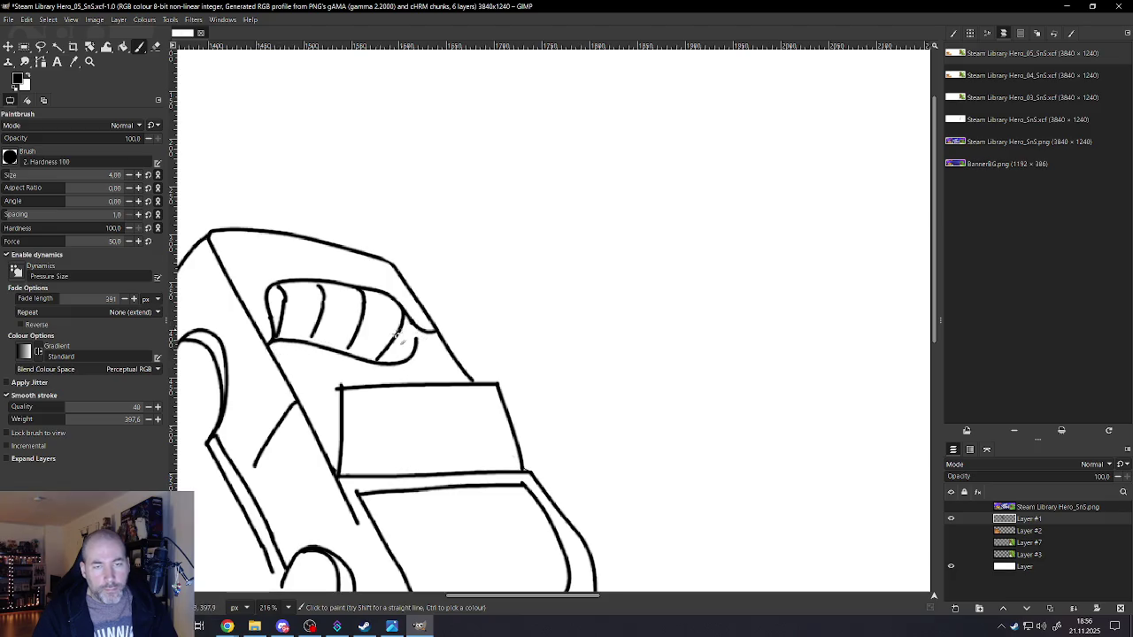
- Undo the rib lines so only the empty rear window outline remains
scroll(387, 346, "down", 3, "ctrl")
scroll(387, 345, "down", 3, "ctrl")
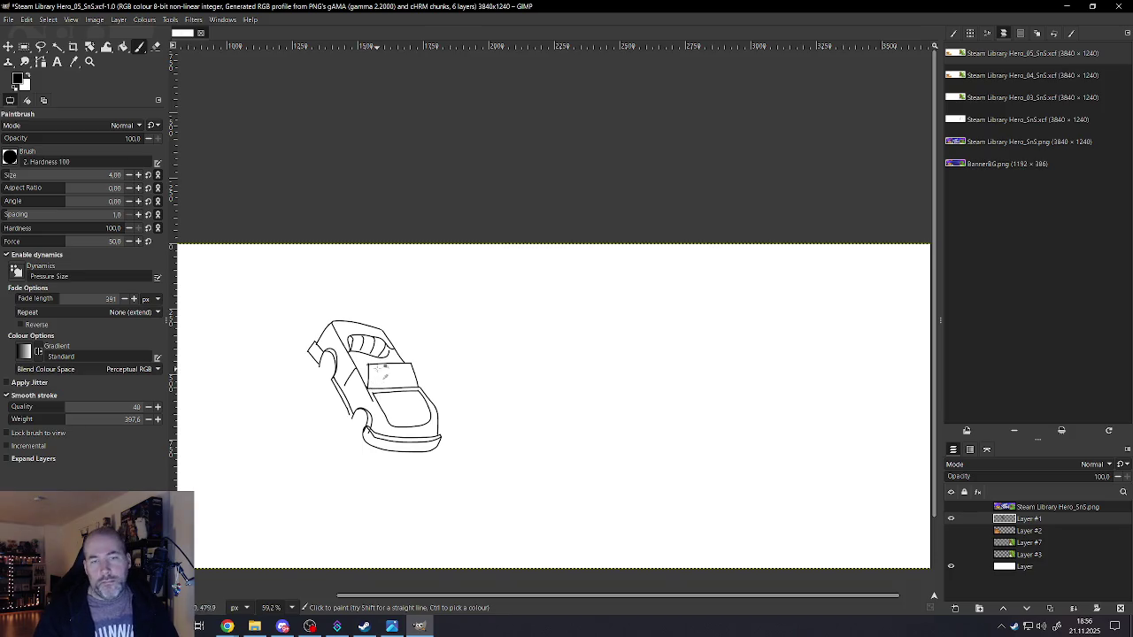
scroll(378, 350, "up", 2, "ctrl")
scroll(381, 354, "up", 3, "ctrl")
scroll(390, 359, "up", 1, "ctrl")
scroll(392, 362, "down", 3, "ctrl")
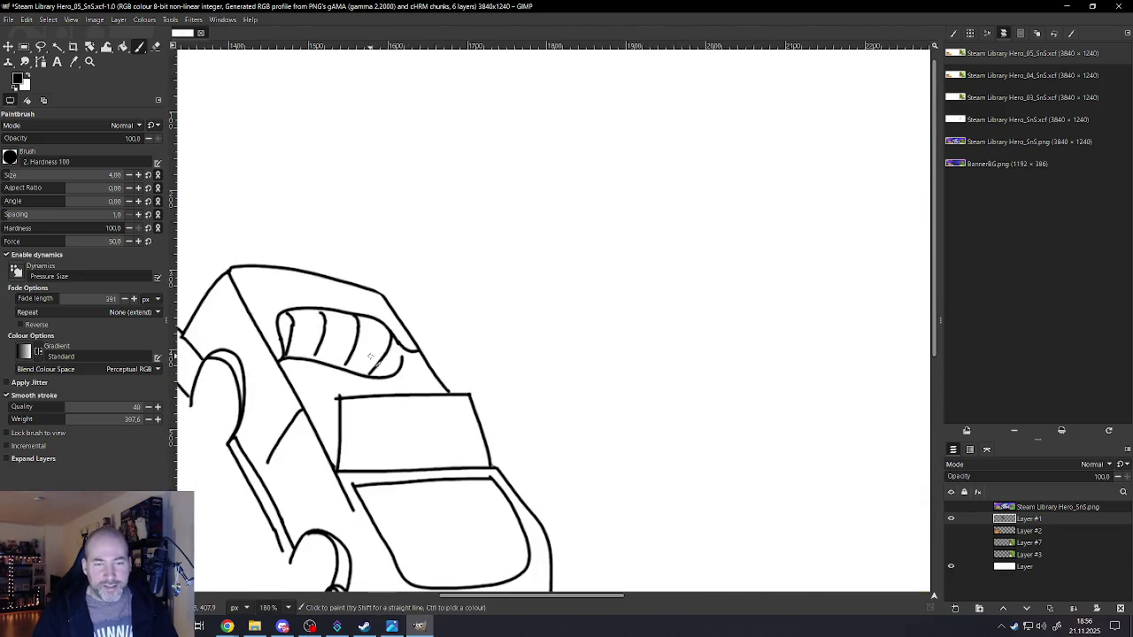
key("ctrl+z")
key("ctrl+z")
key("ctrl+z")
key("ctrl+z")
key("ctrl+z")
key("ctrl+z")
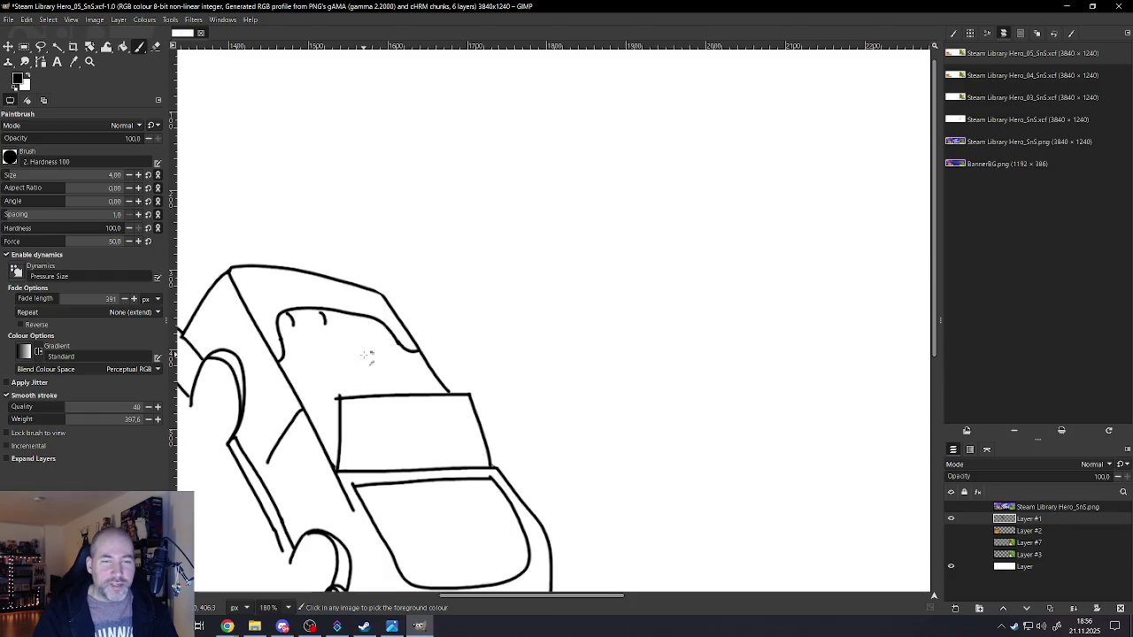
scroll(310, 351, "up", 1, "ctrl")
scroll(308, 345, "up", 1, "ctrl")
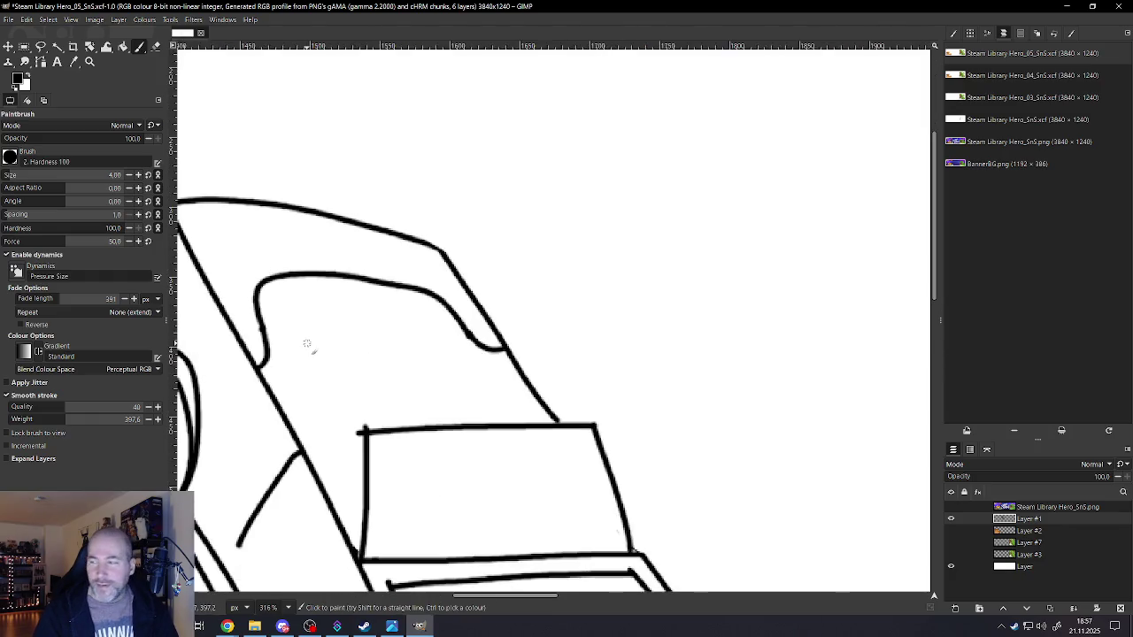
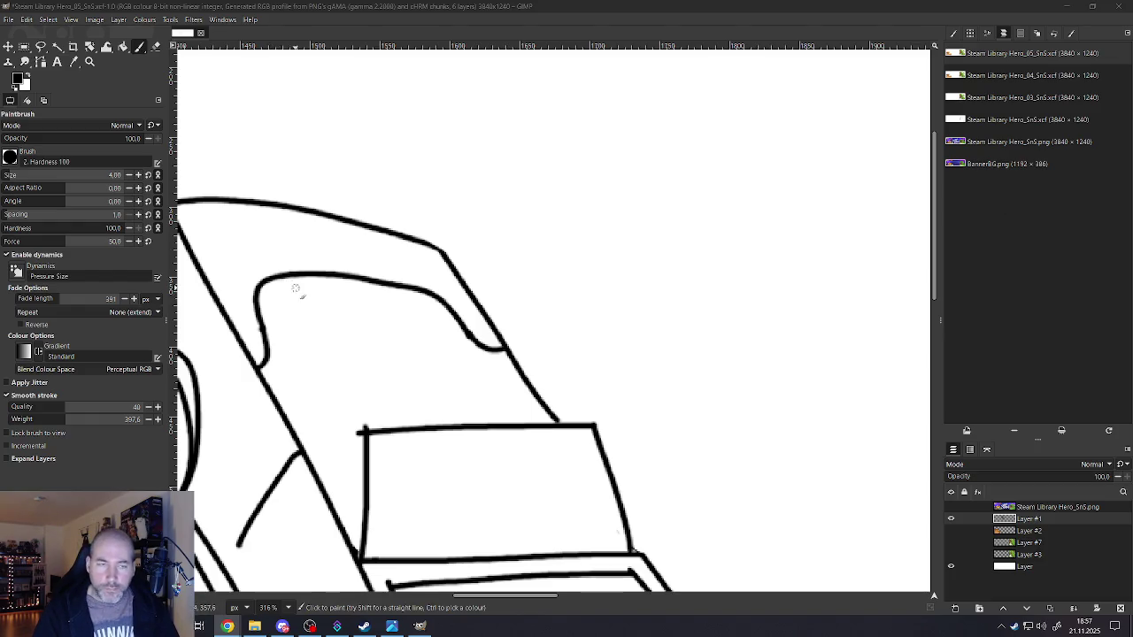
- Draw the top edges of the left and right seat backrests, undoing a stray curve
left_click_drag(278, 295, 325, 281)
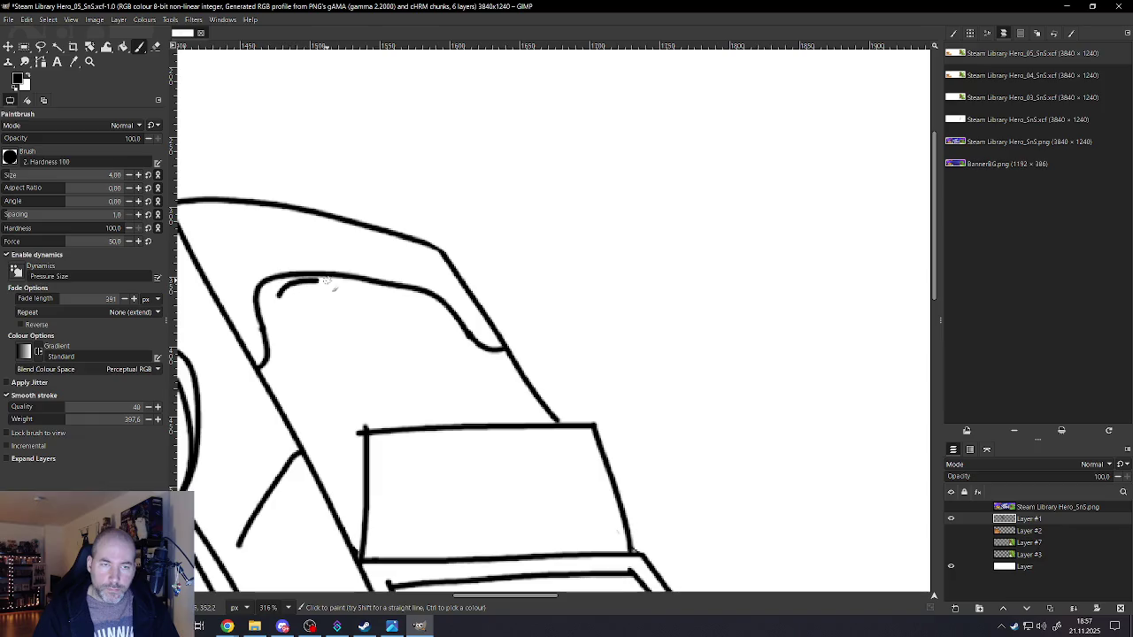
key("ctrl+z")
left_click_drag(276, 279, 352, 283)
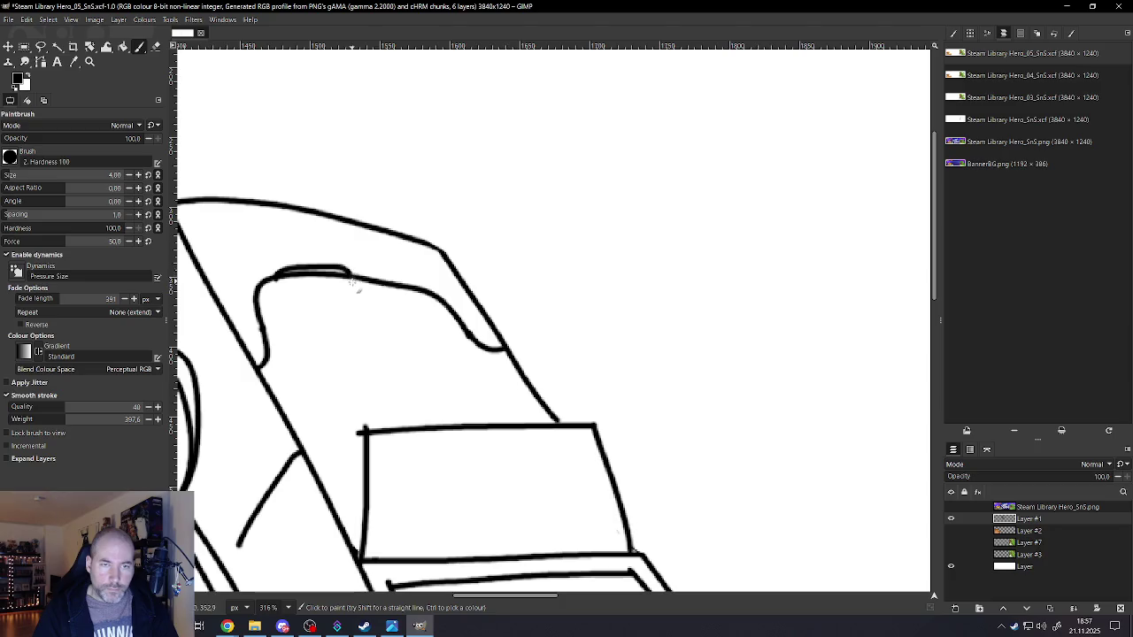
left_click_drag(363, 281, 438, 303)
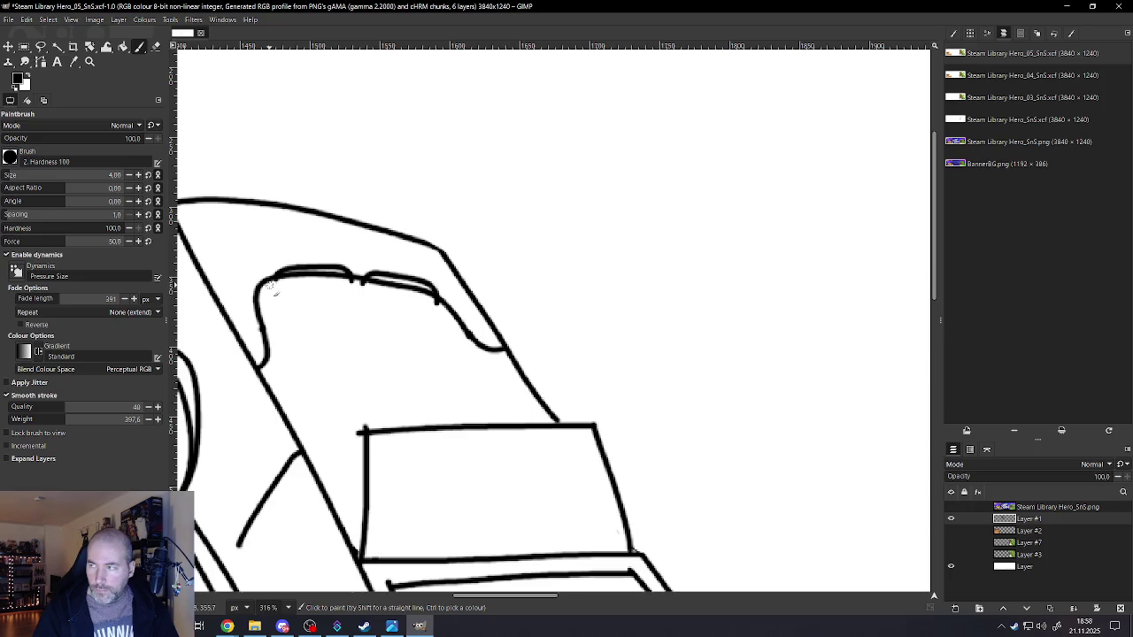
- Draw the outer sides of both seats and the divider line between them
mouse_move(278, 276)
left_mouse_down()
mouse_move(263, 325)
mouse_move(279, 383)
left_mouse_up()
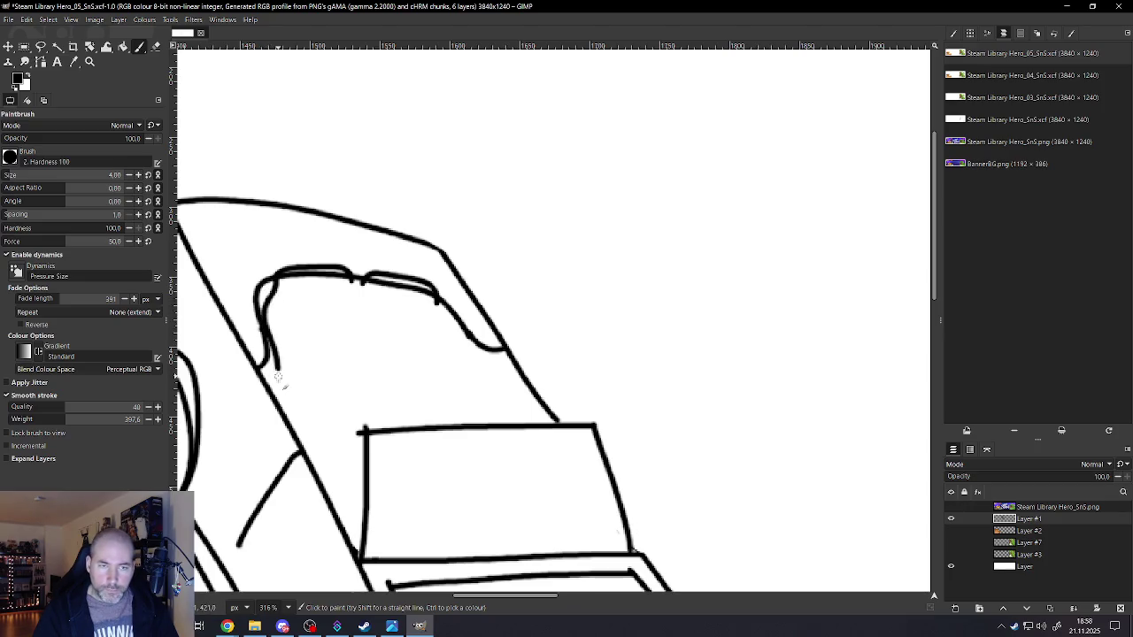
left_click_drag(353, 280, 358, 370)
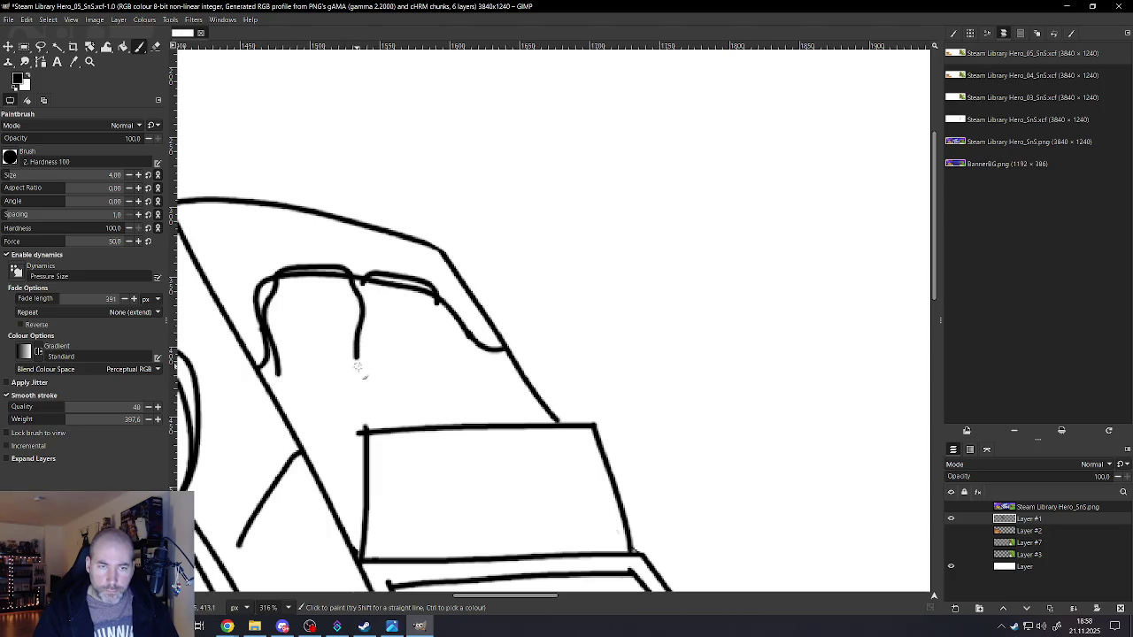
left_click_drag(363, 276, 364, 310)
left_click_drag(437, 299, 435, 374)
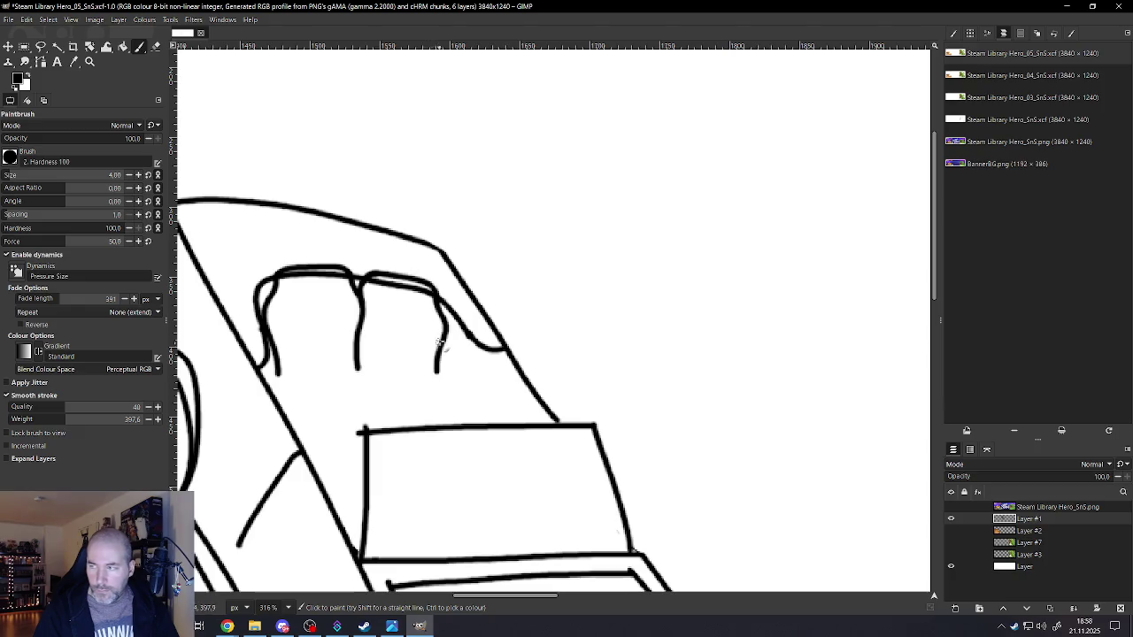
mouse_move(458, 322)
left_mouse_down()
mouse_move(467, 348)
mouse_move(449, 382)
left_mouse_up()
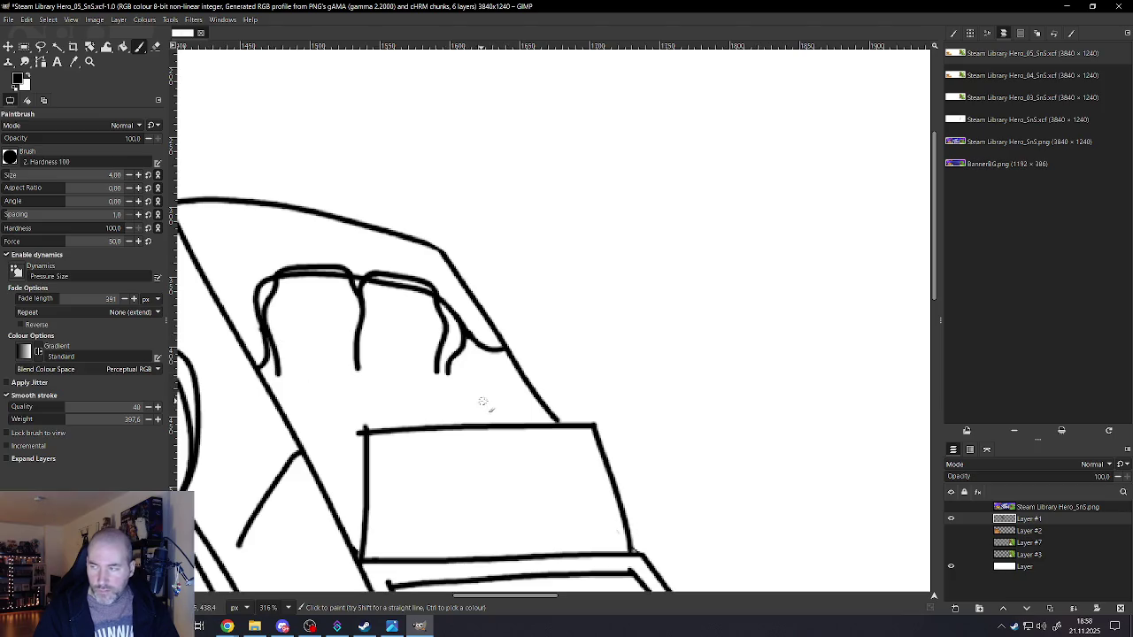
- Try horizontal stripe lines across the left seat, then undo them
left_click_drag(276, 301, 355, 301)
left_click_drag(270, 316, 354, 315)
left_click_drag(276, 339, 336, 331)
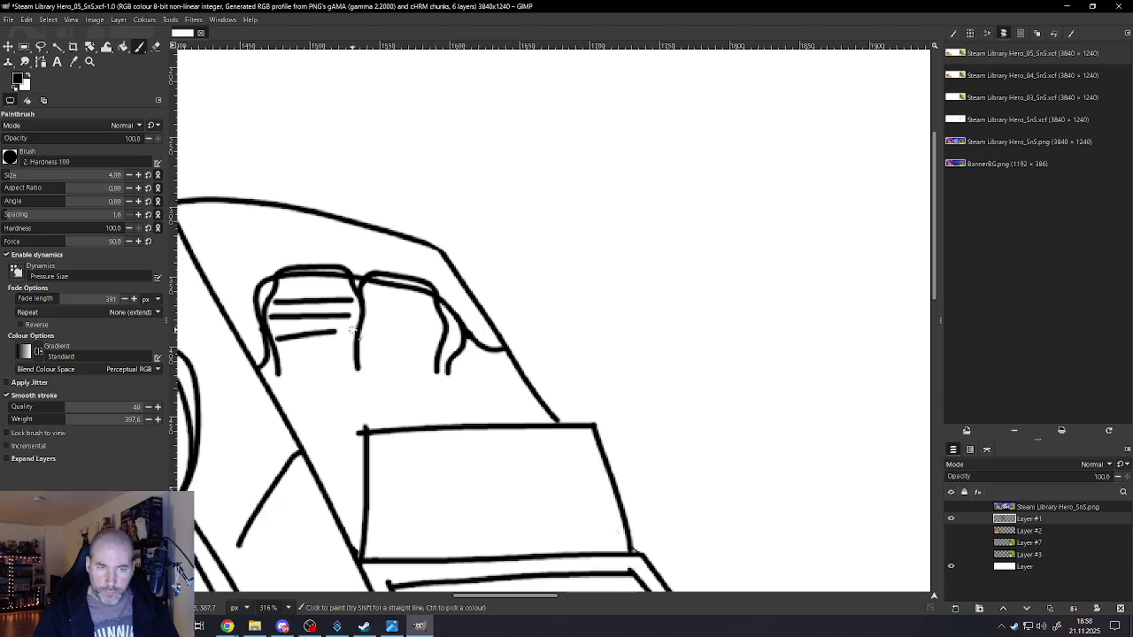
left_click_drag(283, 358, 342, 348)
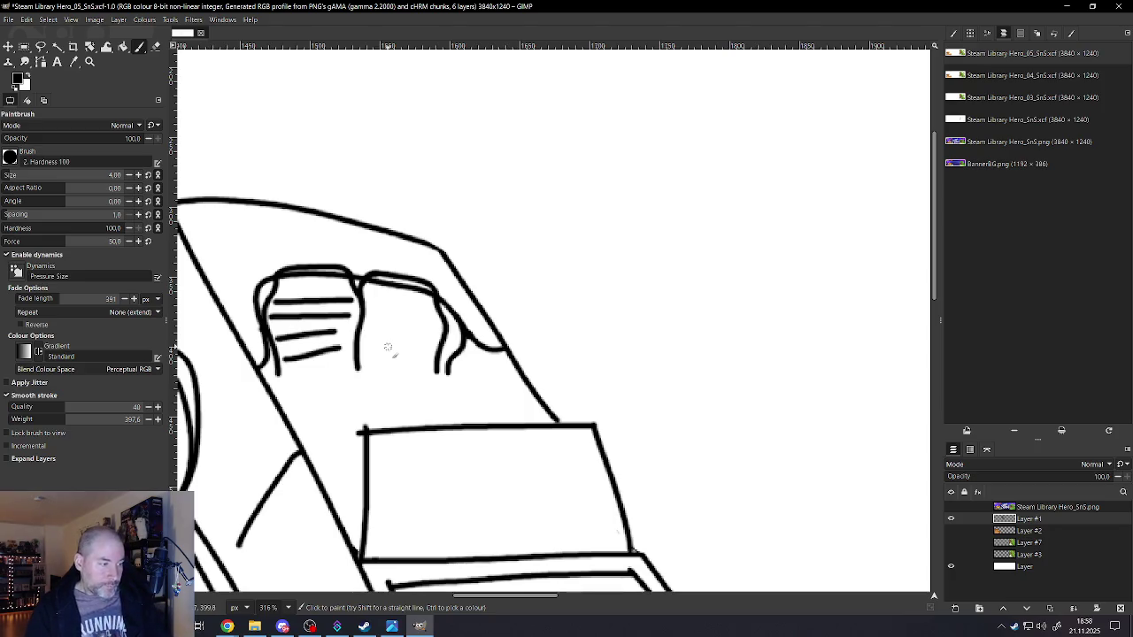
key("ctrl+z")
key("ctrl+z")
key("ctrl+z")
key("ctrl+z")
key("ctrl+z")
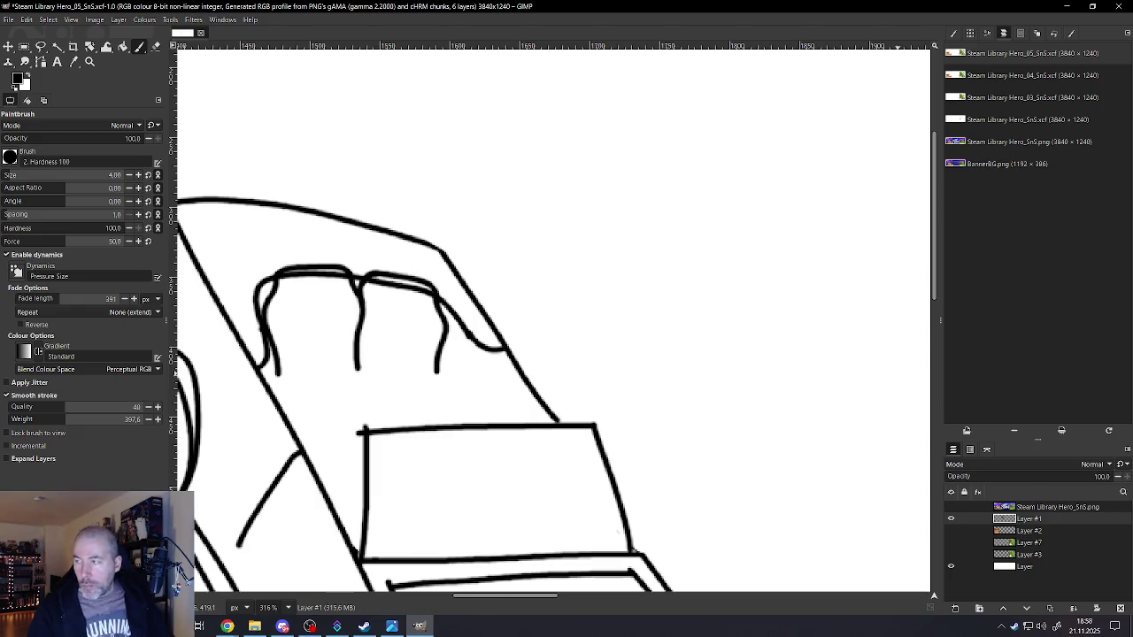
- Darken the middle seat divider and draw a base line under both seats
scroll(326, 330, "up", 2)
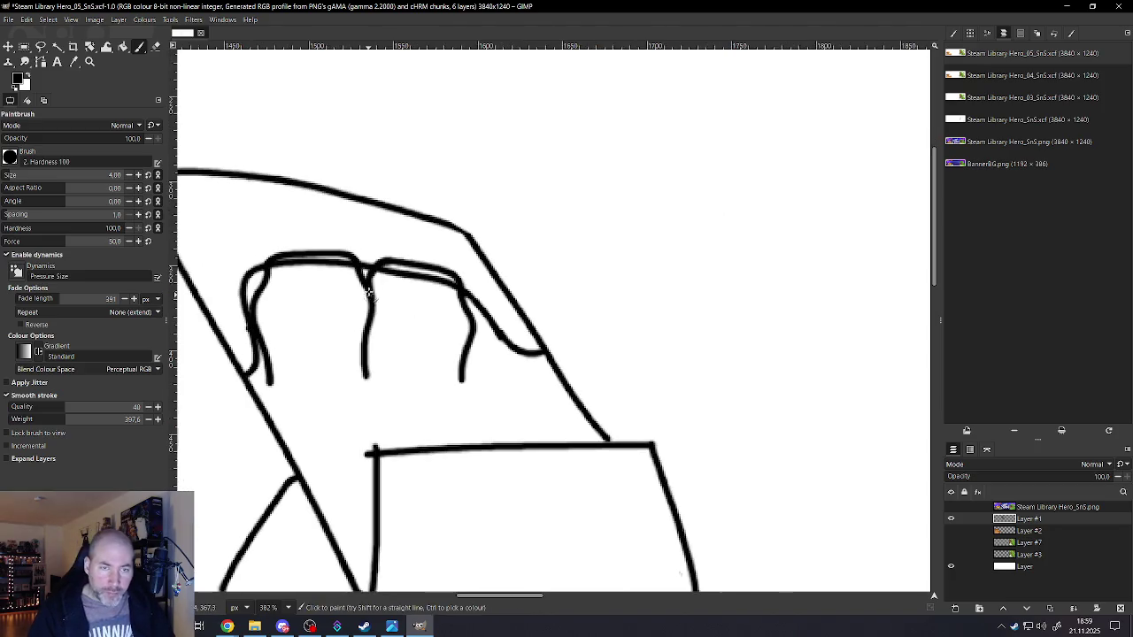
left_click_drag(366, 285, 362, 382)
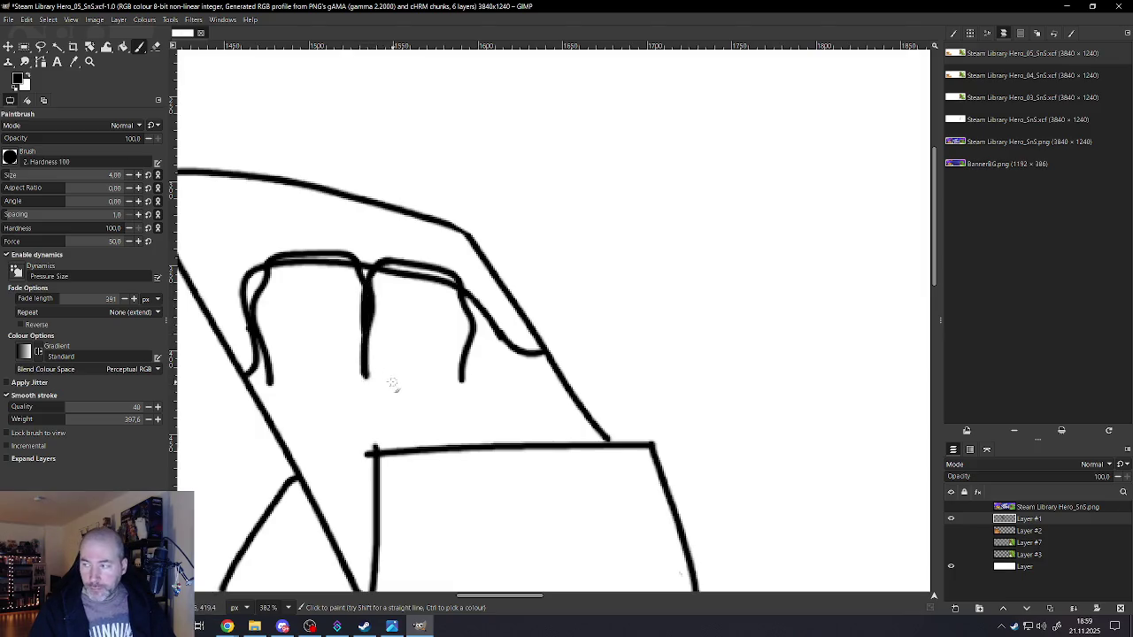
left_click_drag(260, 385, 519, 389)
- Sketch a stroke from the car side toward the seat line, undoing the unwanted curves
scroll(389, 396, "down", 3, "ctrl")
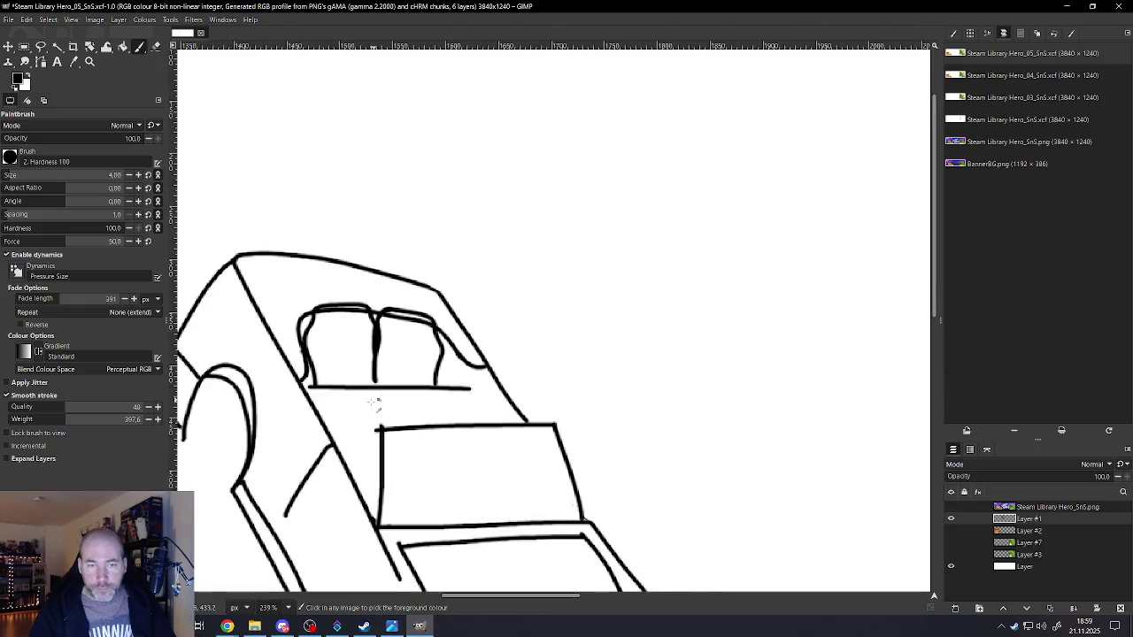
scroll(367, 407, "up", 1, "ctrl")
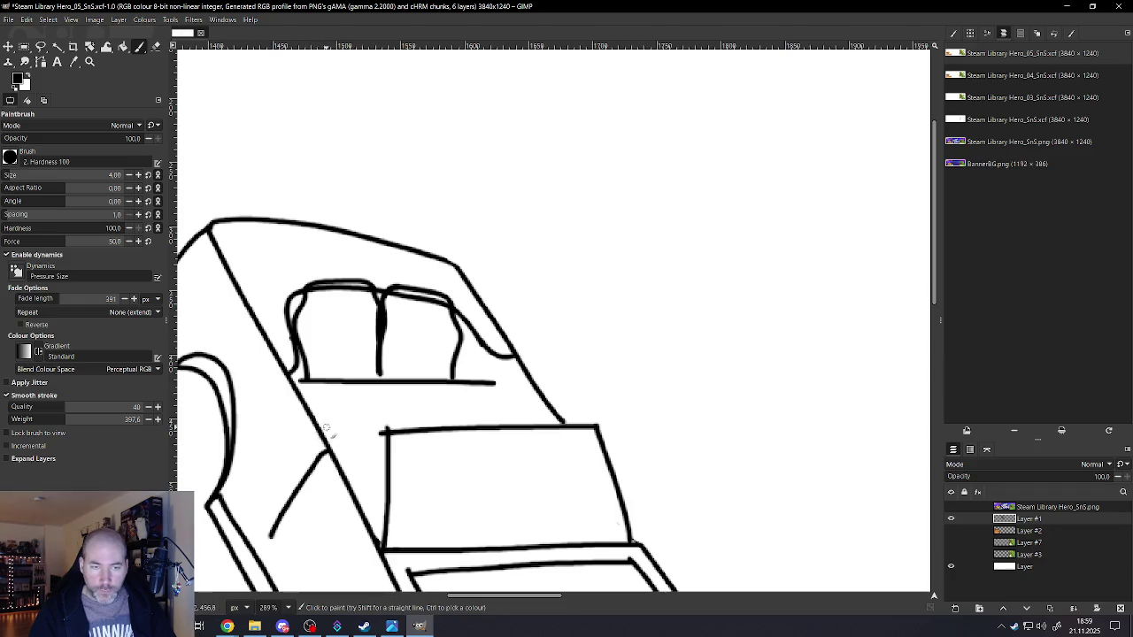
mouse_move(339, 431)
left_mouse_down()
mouse_move(389, 412)
mouse_move(380, 370)
left_mouse_up()
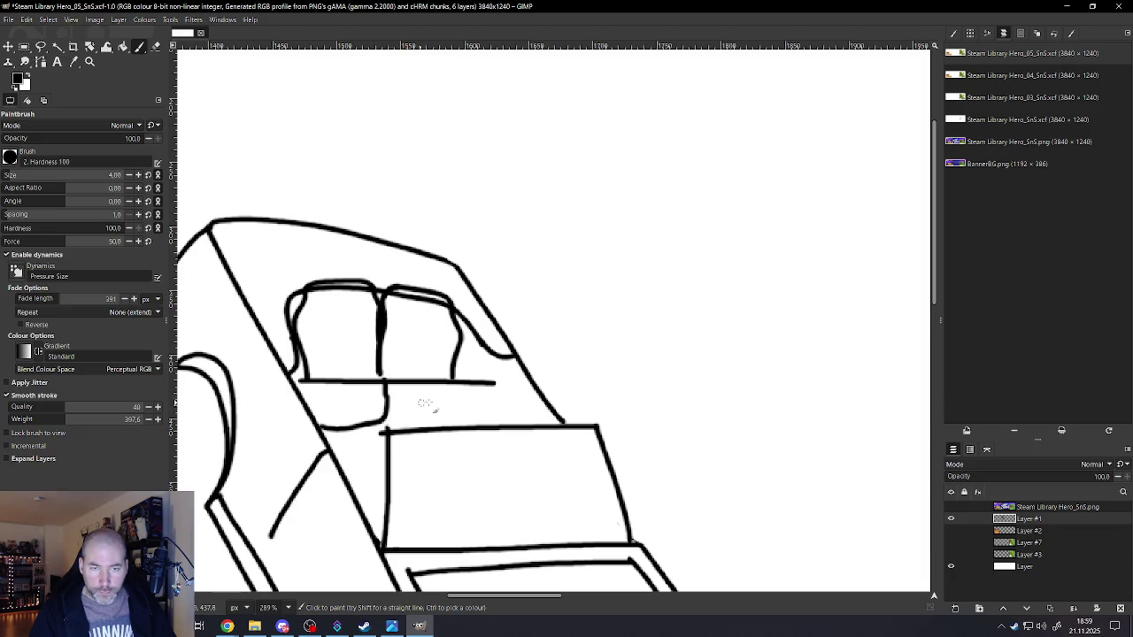
key("ctrl+z")
key("ctrl+z")
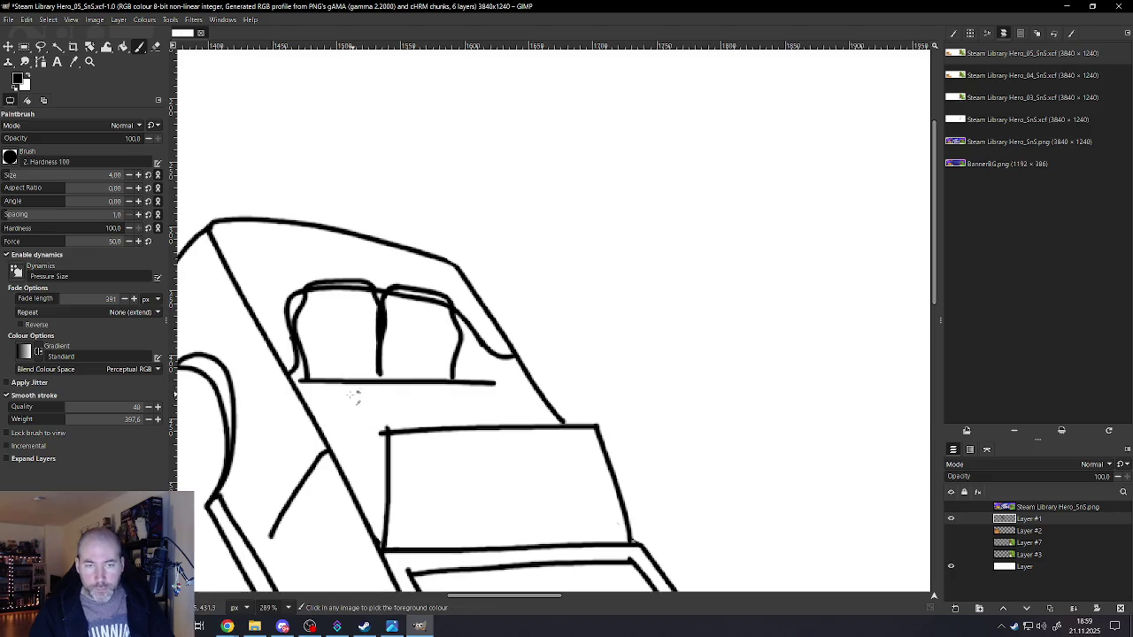
mouse_move(301, 383)
left_mouse_down()
mouse_move(345, 438)
mouse_move(399, 381)
left_mouse_up()
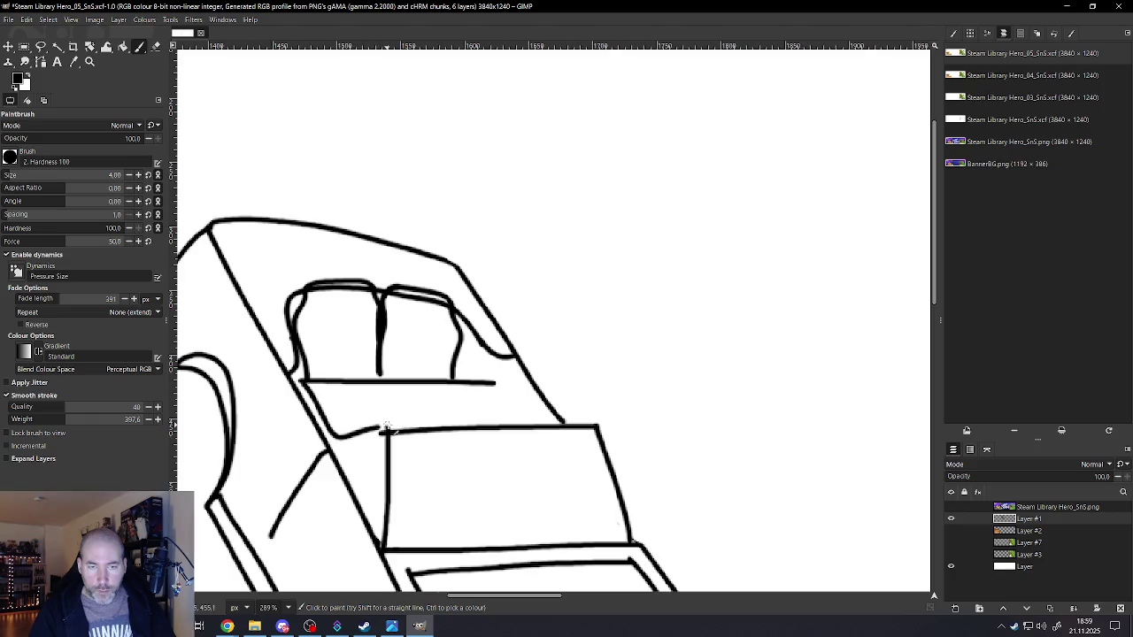
scroll(399, 380, "down", 3)
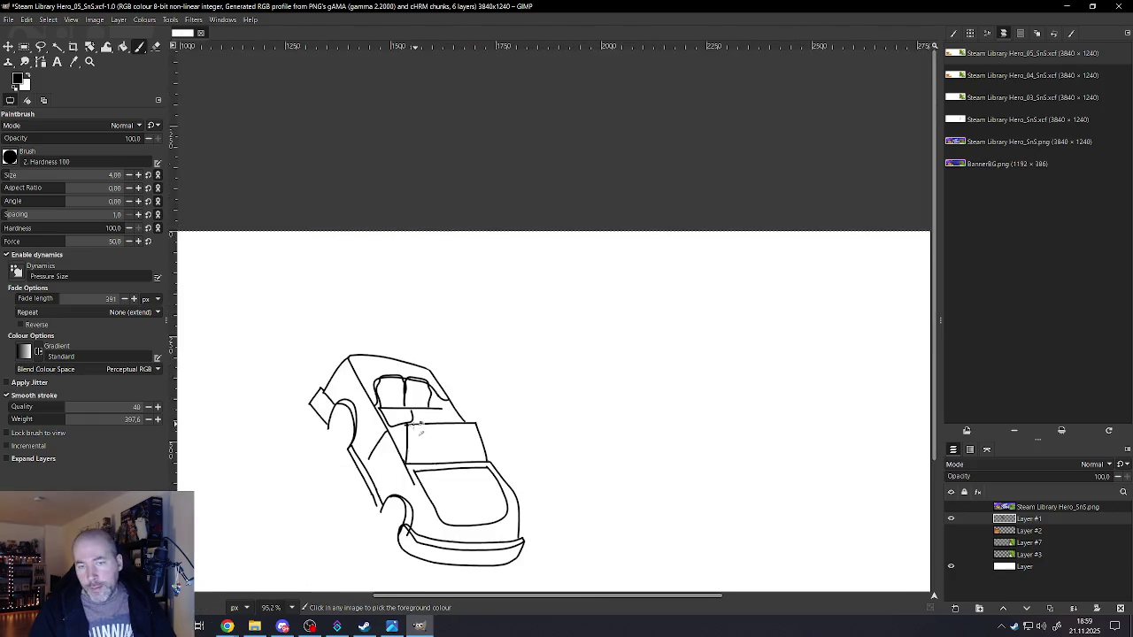
scroll(411, 419, "up", 2)
key("ctrl+z")
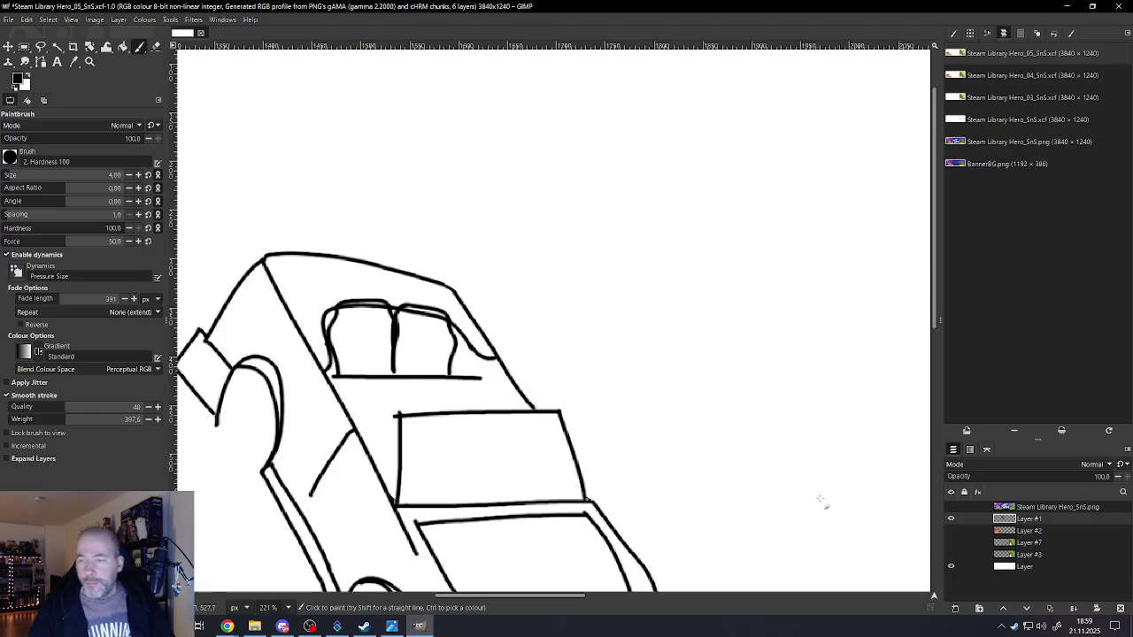
- Duplicate Layer #1 into a new layer
right_click(1026, 523)
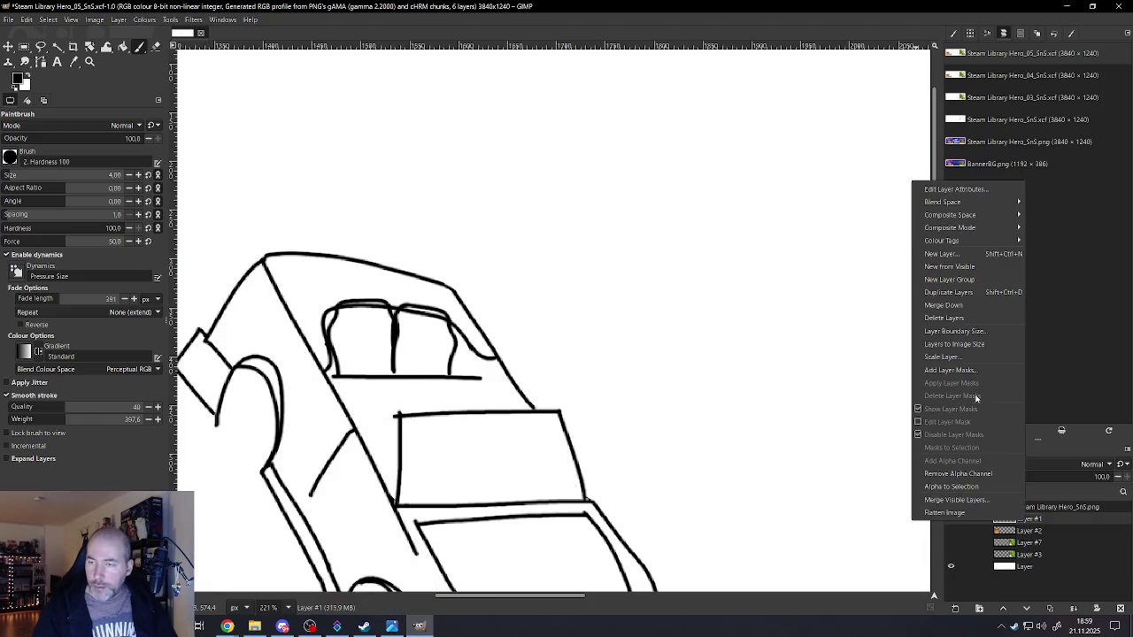
left_click(939, 293)
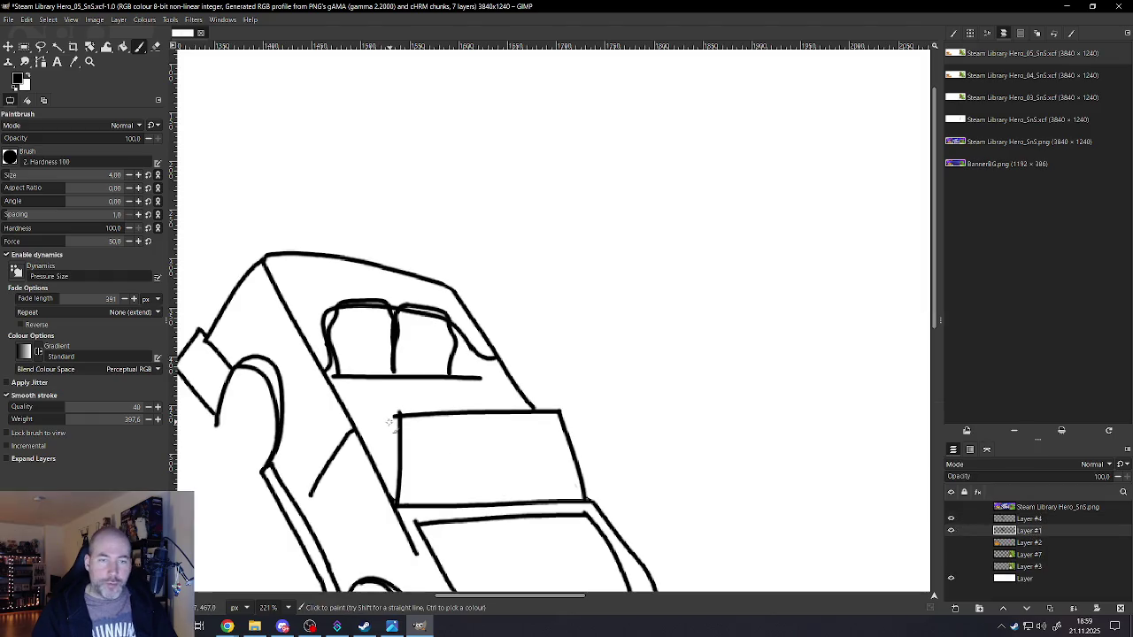
scroll(389, 423, "up", 3)
scroll(389, 422, "up", 3)
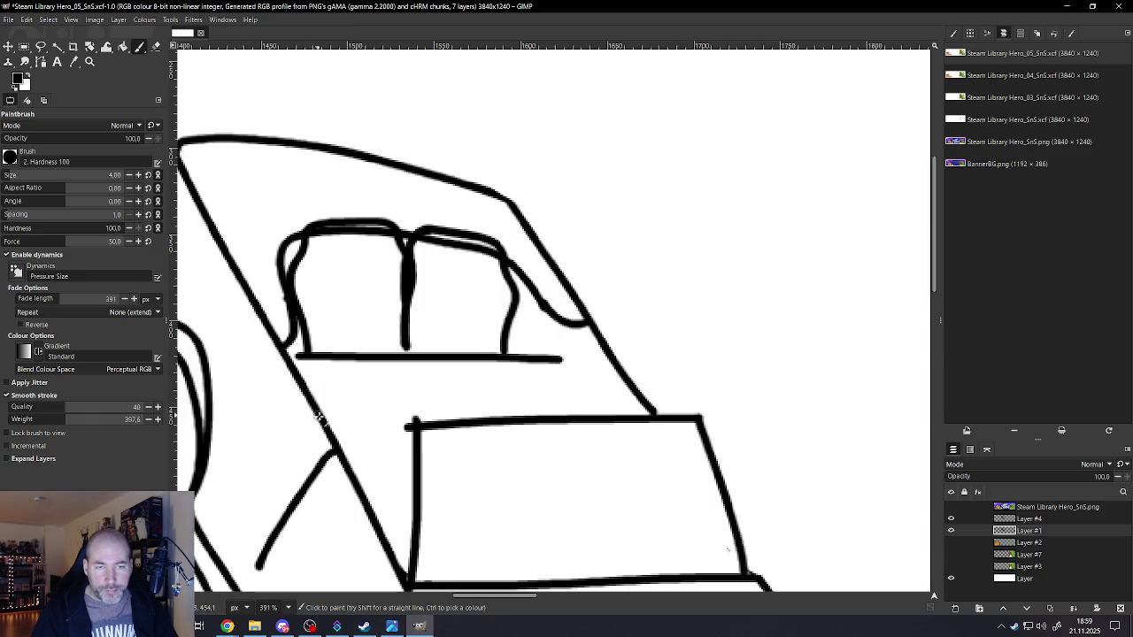
- Draw cabin lines from the car side to the dashboard box and up to the seat base
left_click_drag(335, 439, 414, 427)
left_click_drag(415, 412, 404, 356)
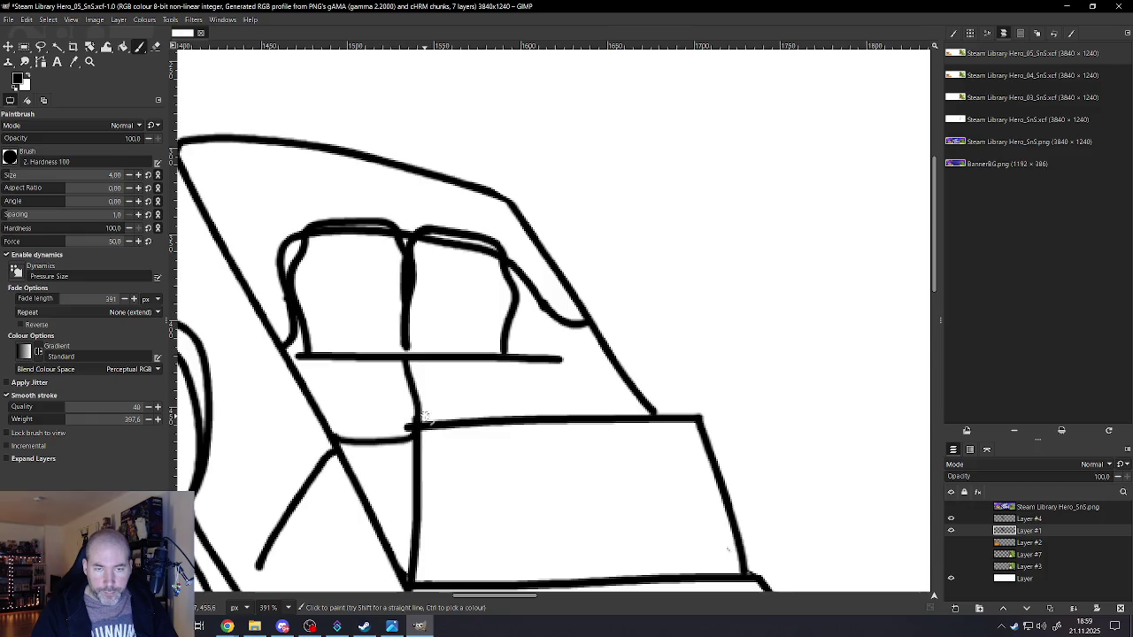
mouse_move(417, 404)
left_mouse_down()
mouse_move(492, 432)
mouse_move(516, 355)
left_mouse_up()
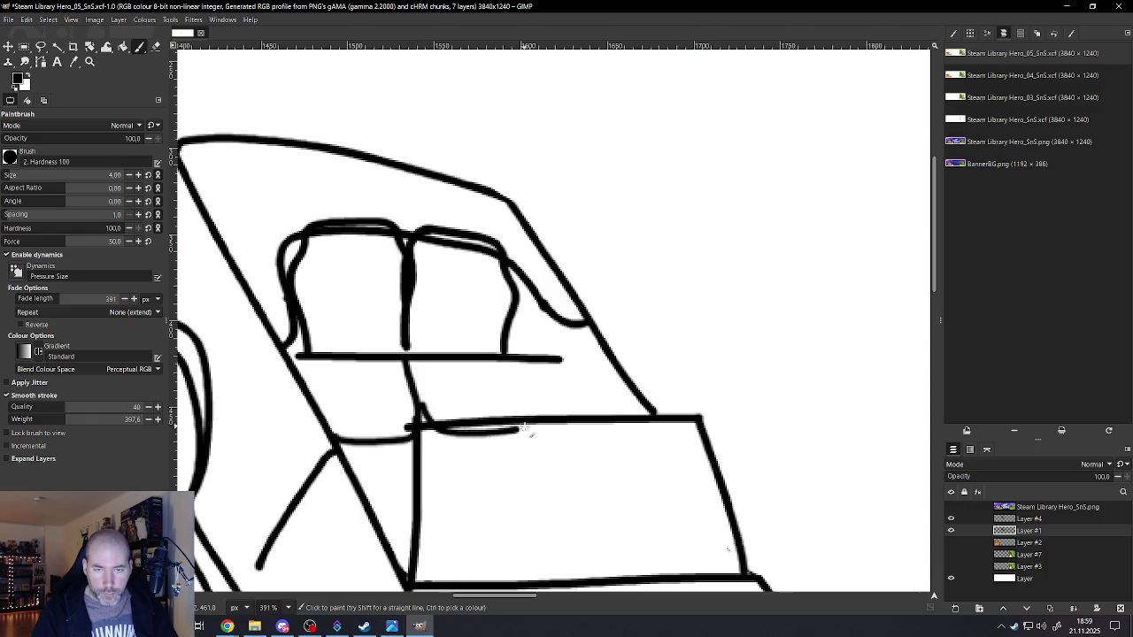
scroll(516, 357, "down", 1, "ctrl")
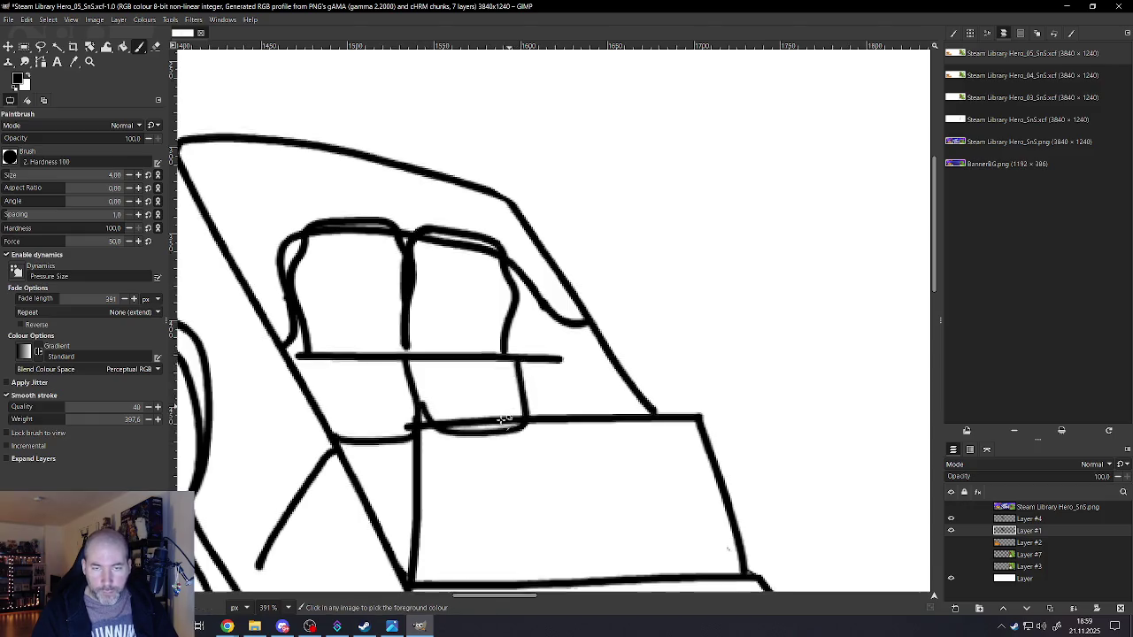
scroll(518, 359, "down", 2, "ctrl")
scroll(522, 447, "up", 1, "ctrl")
scroll(526, 432, "up", 2, "ctrl")
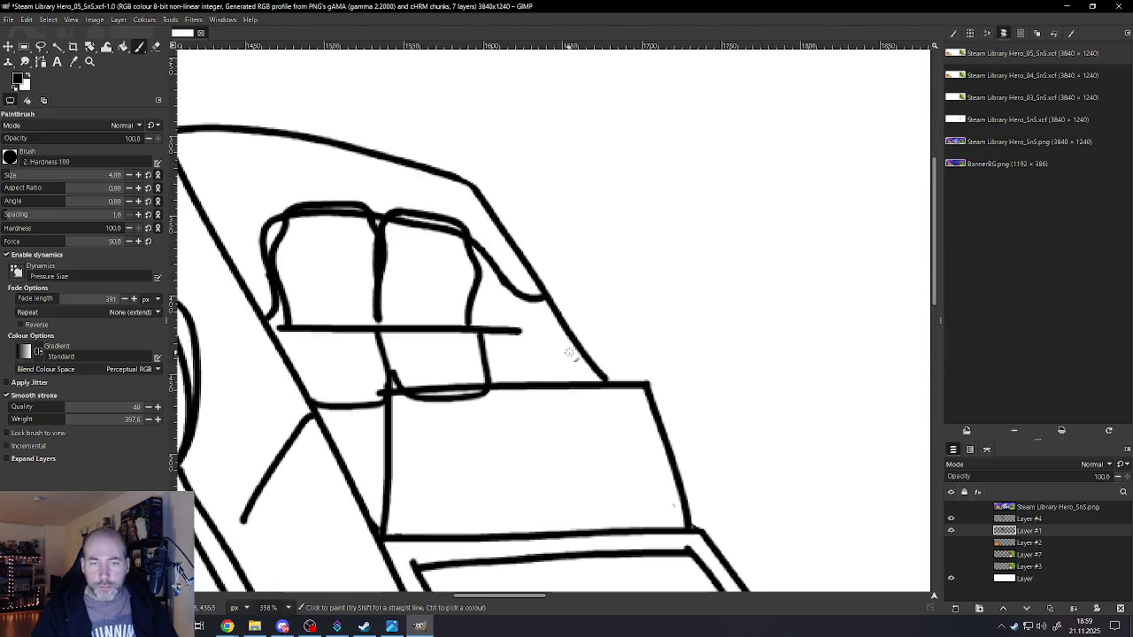
- Add a diagonal joining line and outline the front seat's rounded top, side and bottom
left_click_drag(563, 330, 524, 385)
scroll(517, 398, "down", 2, "ctrl")
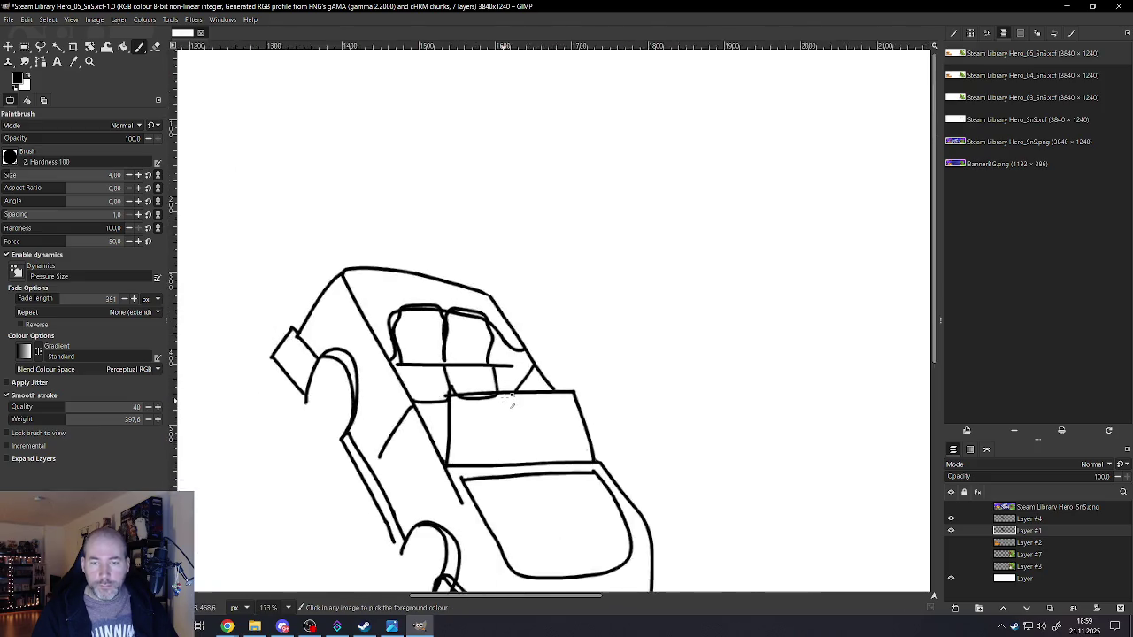
scroll(511, 405, "down", 2, "ctrl")
scroll(511, 399, "up", 2, "ctrl")
scroll(495, 412, "up", 1, "ctrl")
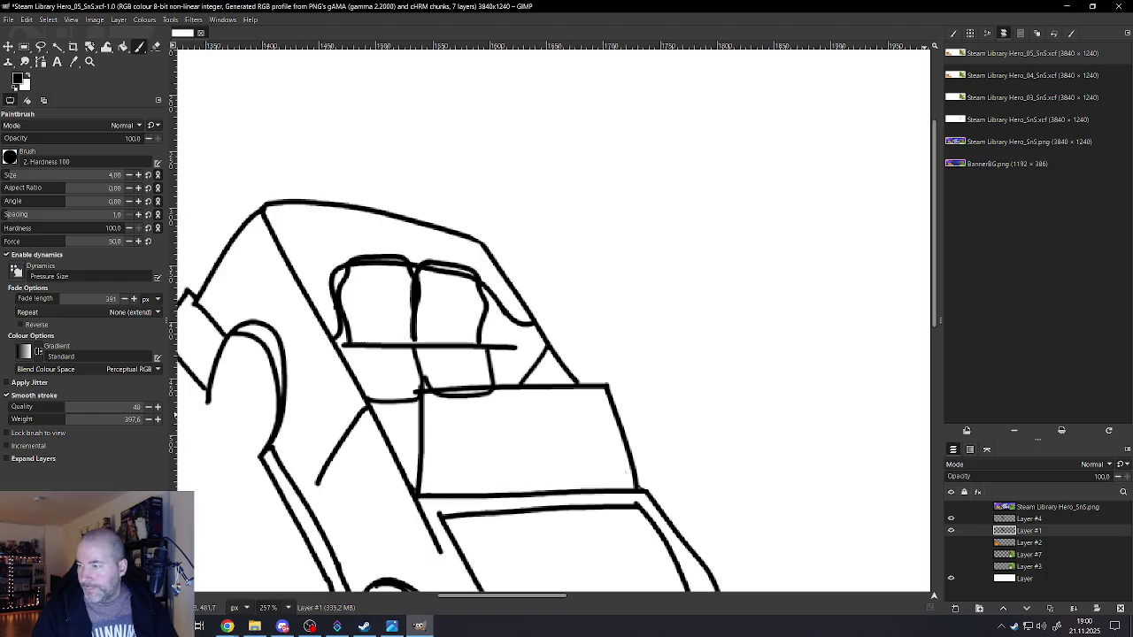
left_click_drag(393, 387, 446, 391)
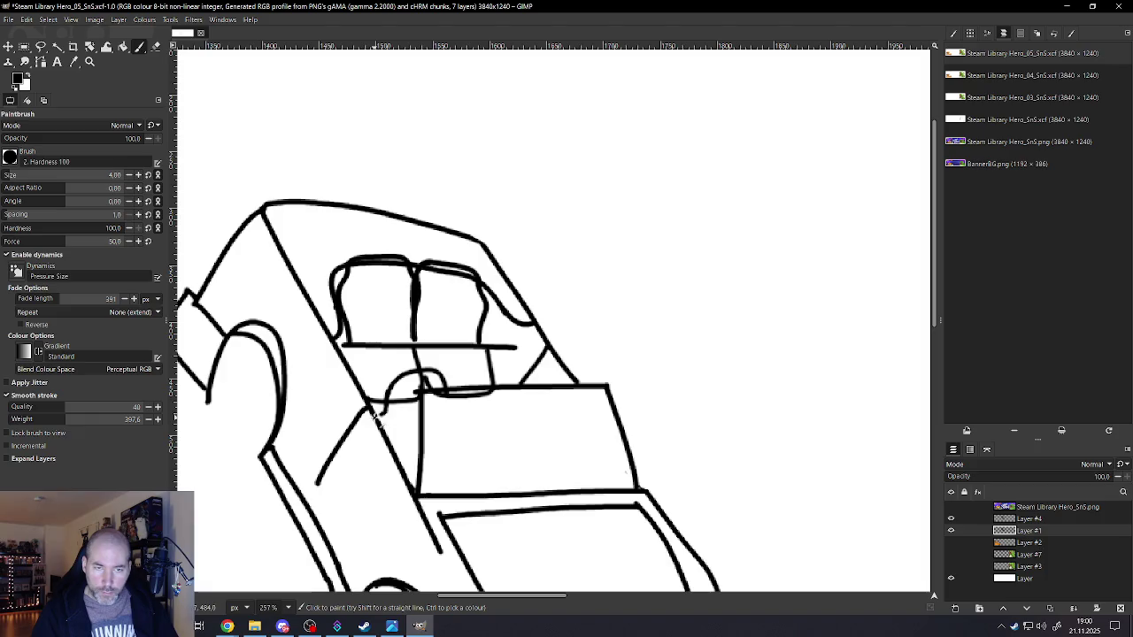
left_click_drag(451, 400, 456, 448)
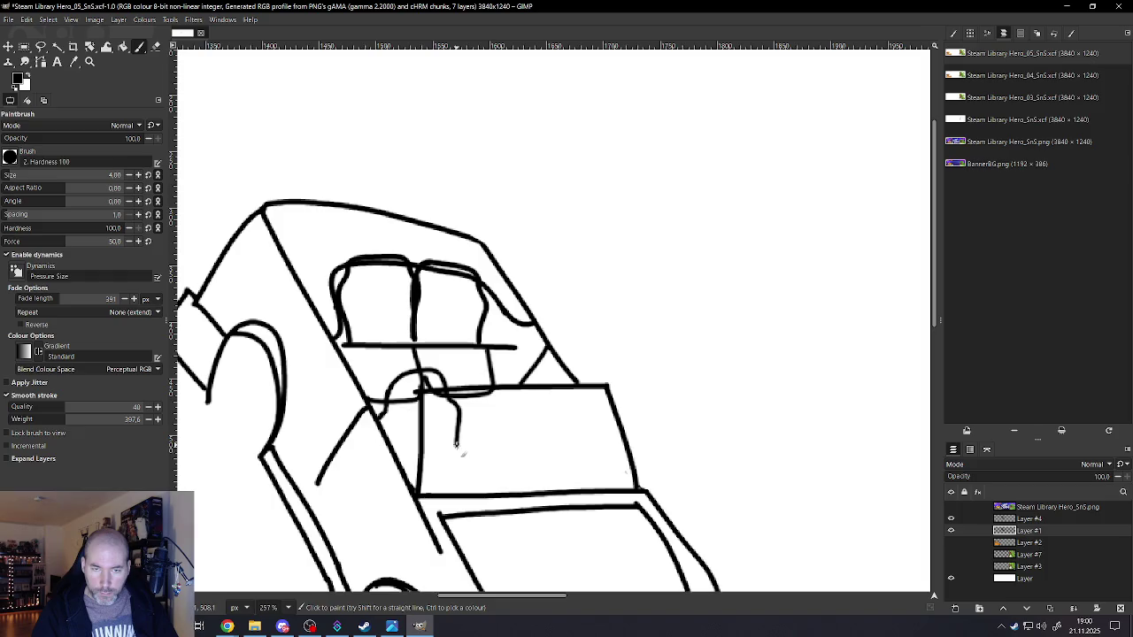
mouse_move(457, 455)
left_mouse_down()
mouse_move(400, 465)
mouse_move(470, 485)
left_mouse_up()
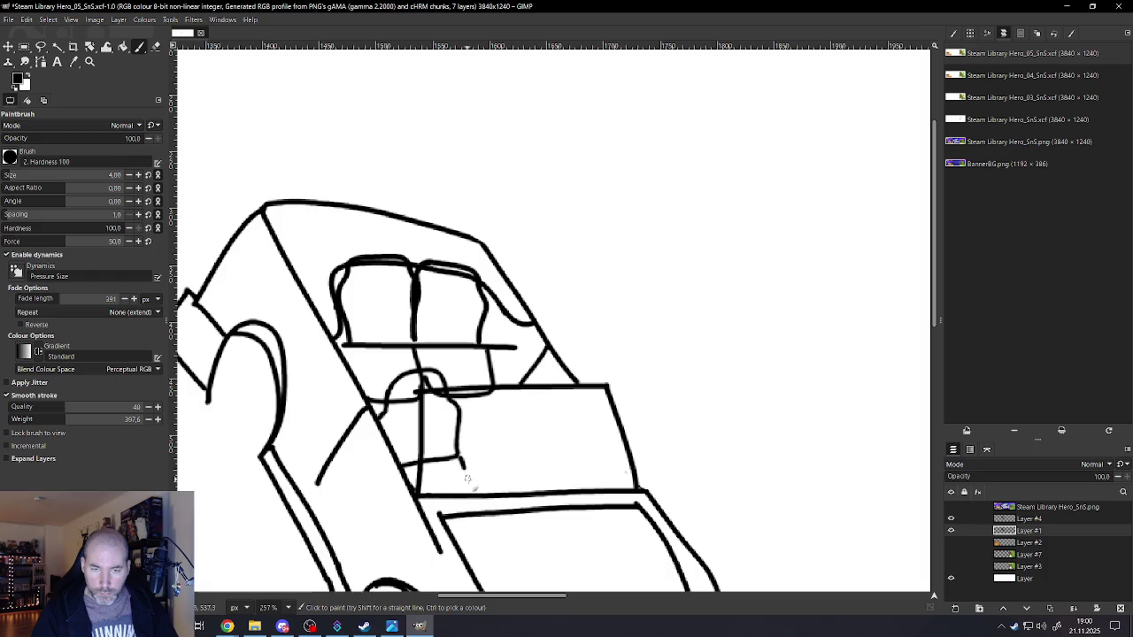